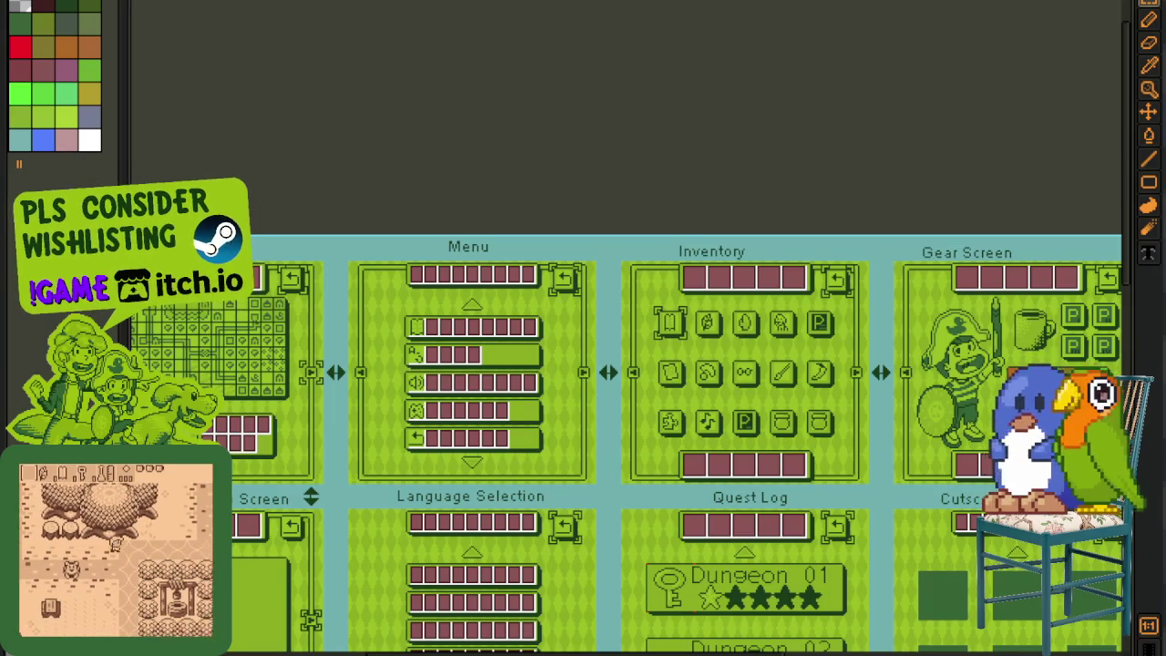
# Step: Switch to colour picking from the canvas and zoom around to a different part of the map
pyautogui.click(1148, 66)
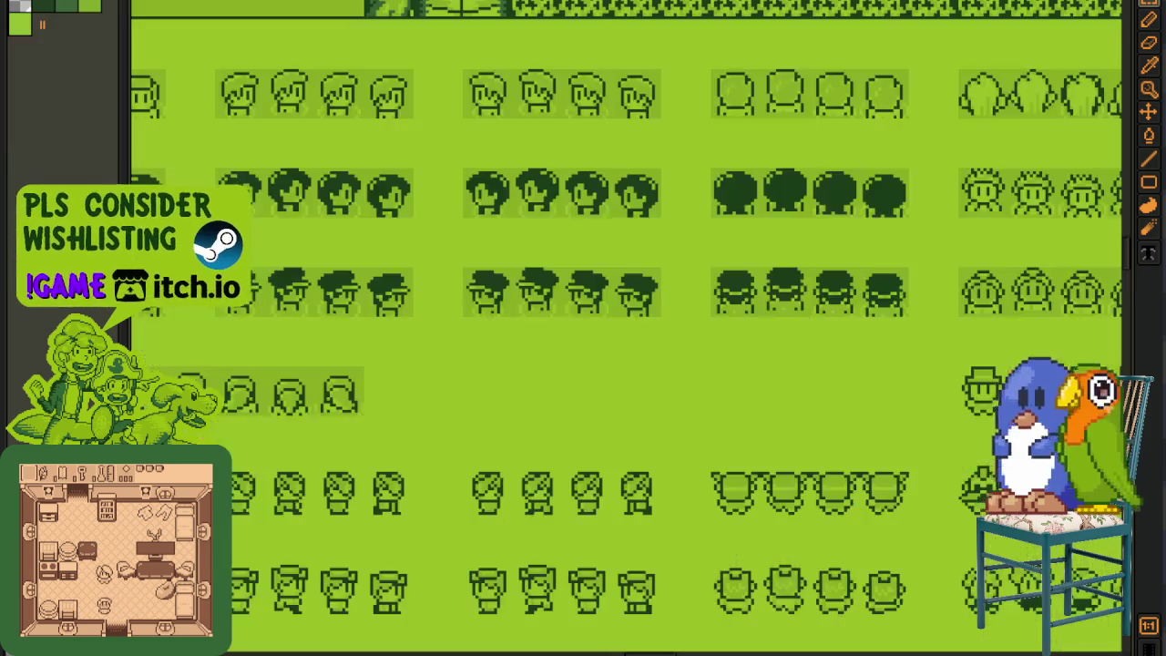
pyautogui.scroll(-5, 468, 286)
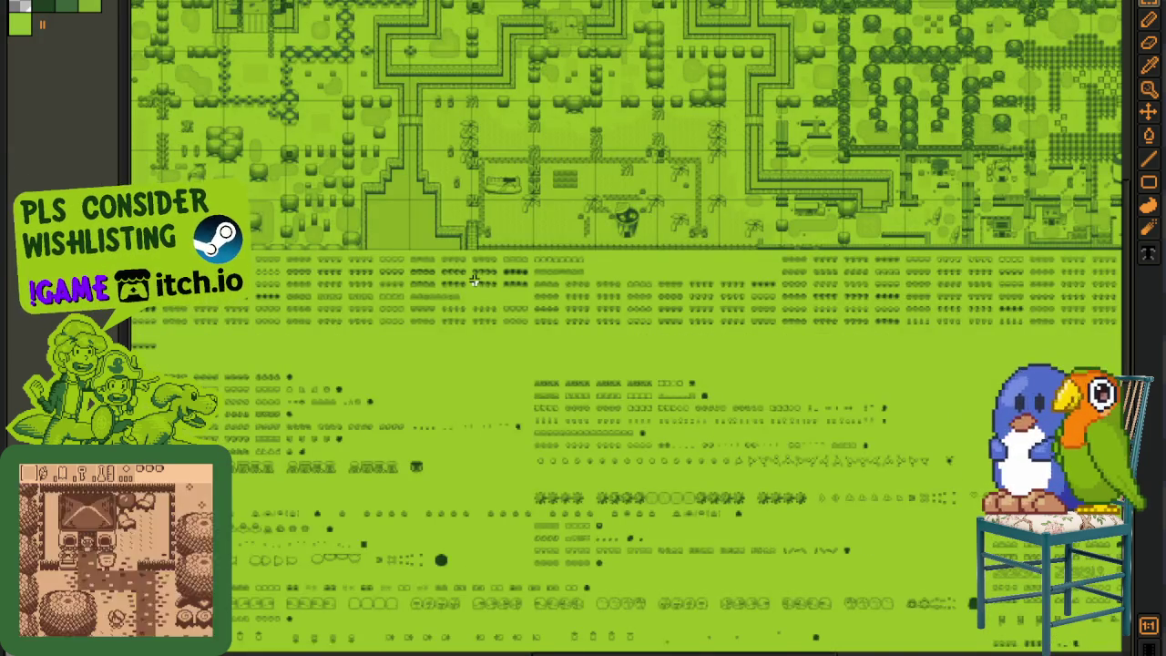
pyautogui.scroll(-3, 473, 361)
pyautogui.scroll(2, 664, 253)
pyautogui.scroll(2, 692, 227)
pyautogui.moveTo(692, 226); pyautogui.dragTo(430, 116)
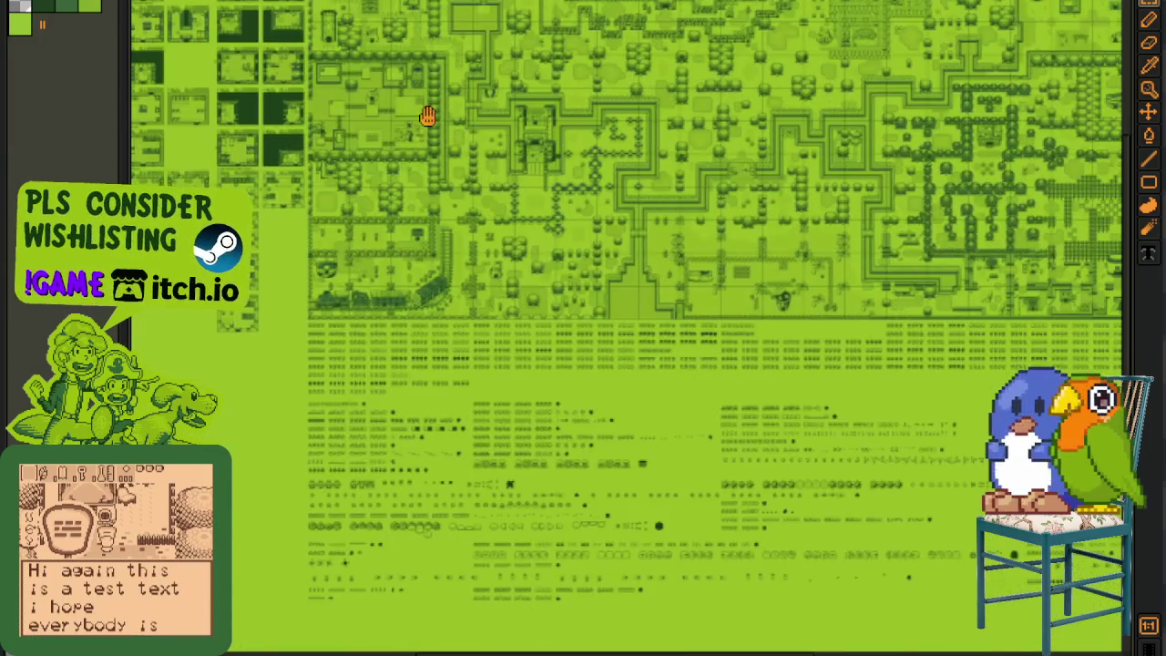
# Step: Zoom and pan to bring the overworld map area into view
pyautogui.scroll(-2, 431, 116)
pyautogui.scroll(-1, 462, 180)
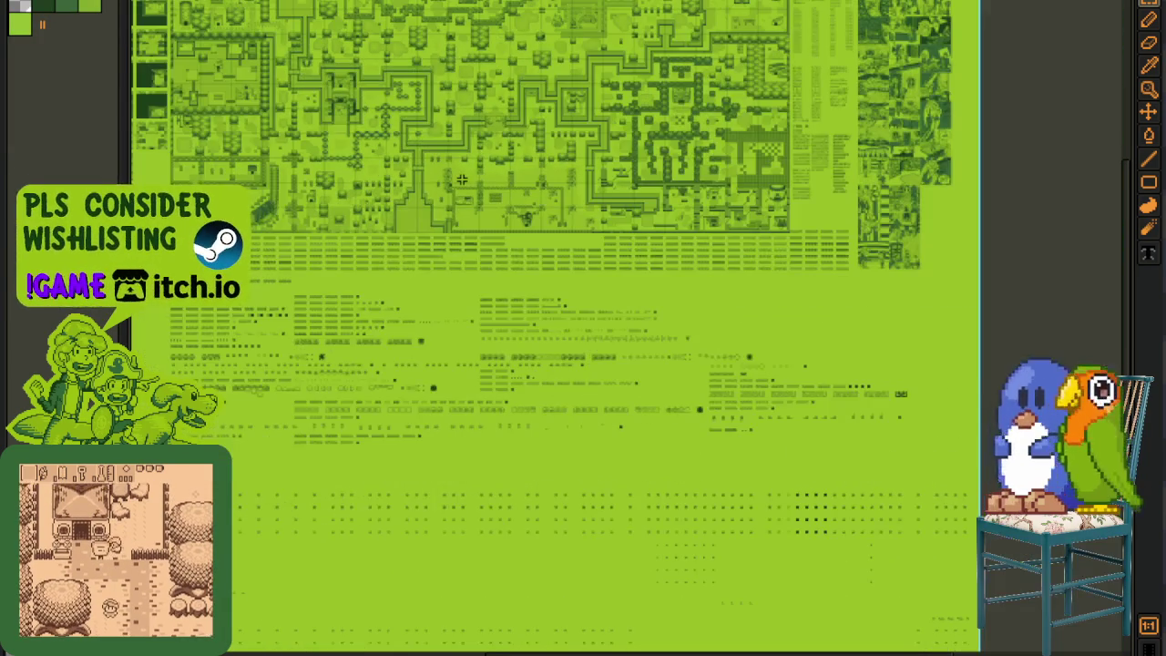
pyautogui.scroll(-2, 462, 180)
pyautogui.scroll(2, 866, 424)
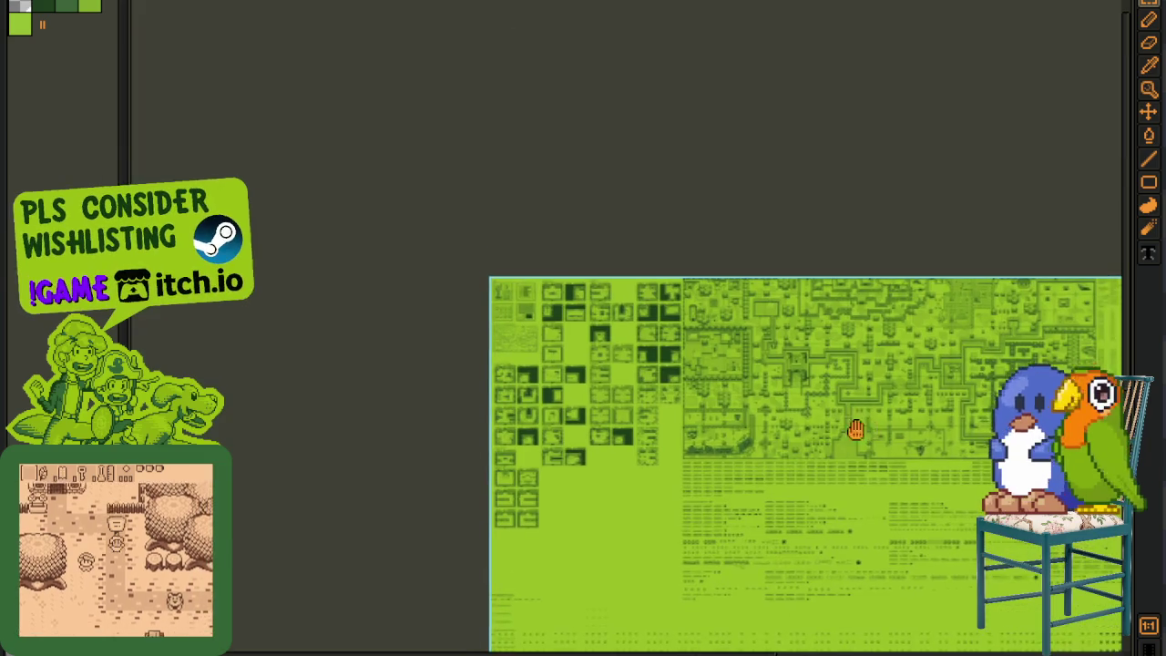
pyautogui.moveTo(866, 424); pyautogui.dragTo(596, 314)
pyautogui.scroll(1, 597, 314)
pyautogui.scroll(2, 333, 191)
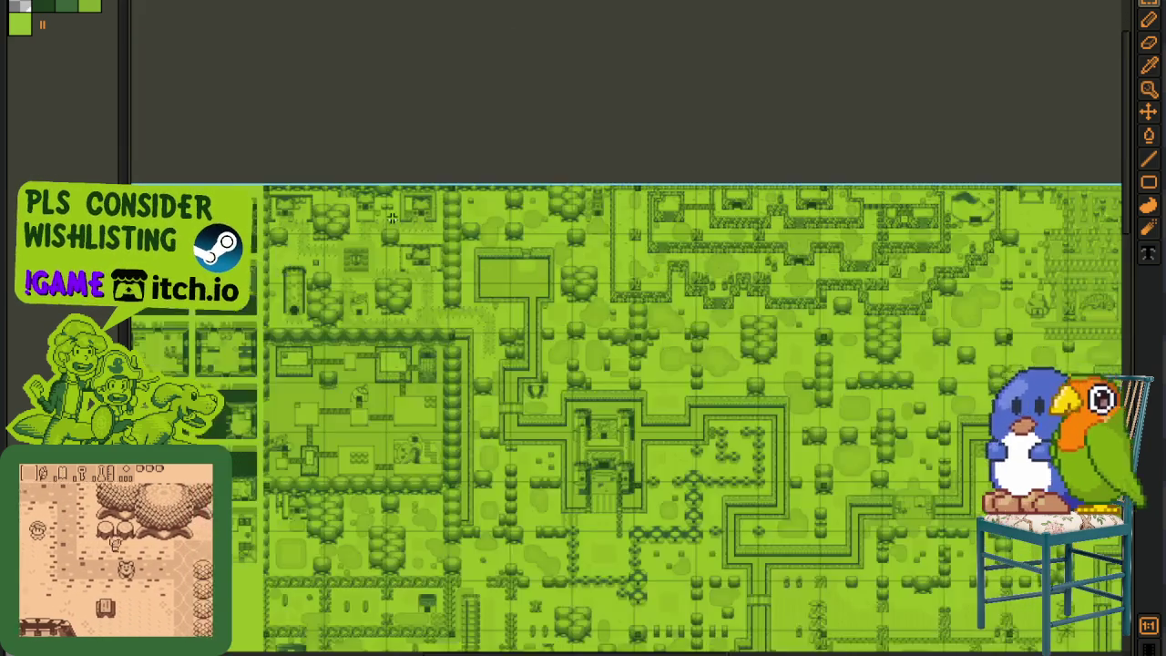
pyautogui.scroll(2, 332, 192)
pyautogui.scroll(2, 332, 191)
pyautogui.scroll(1, 547, 273)
pyautogui.scroll(1, 703, 330)
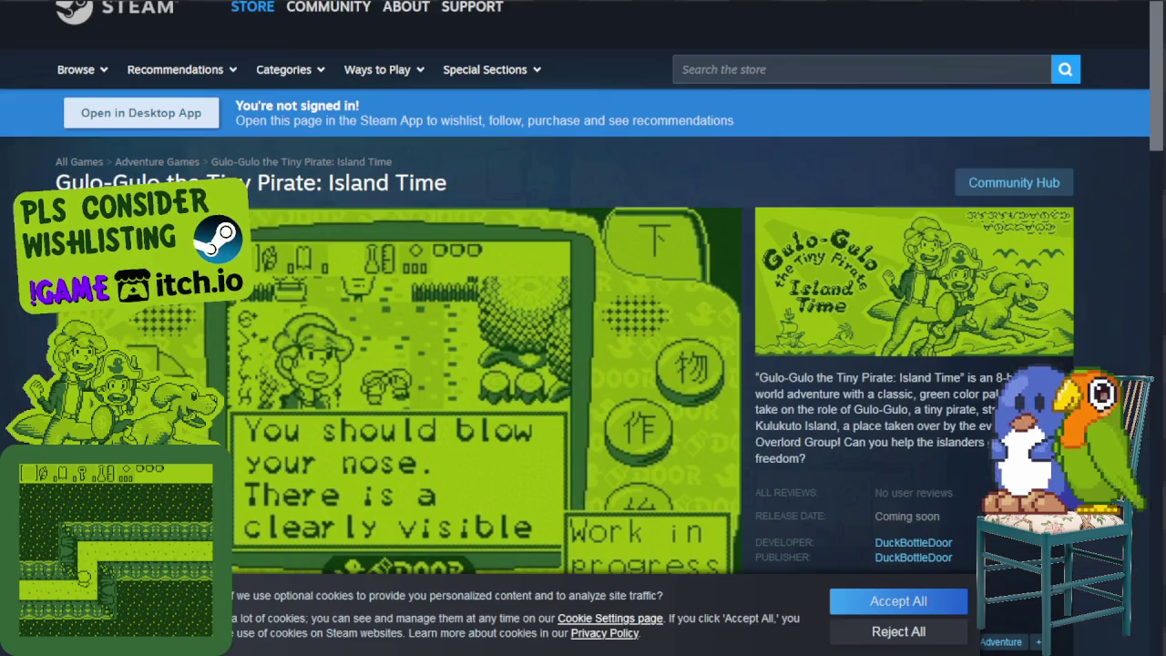
# Step: Reject the optional cookies and switch the Gulo-Gulo store page to French
pyautogui.click(880, 631)
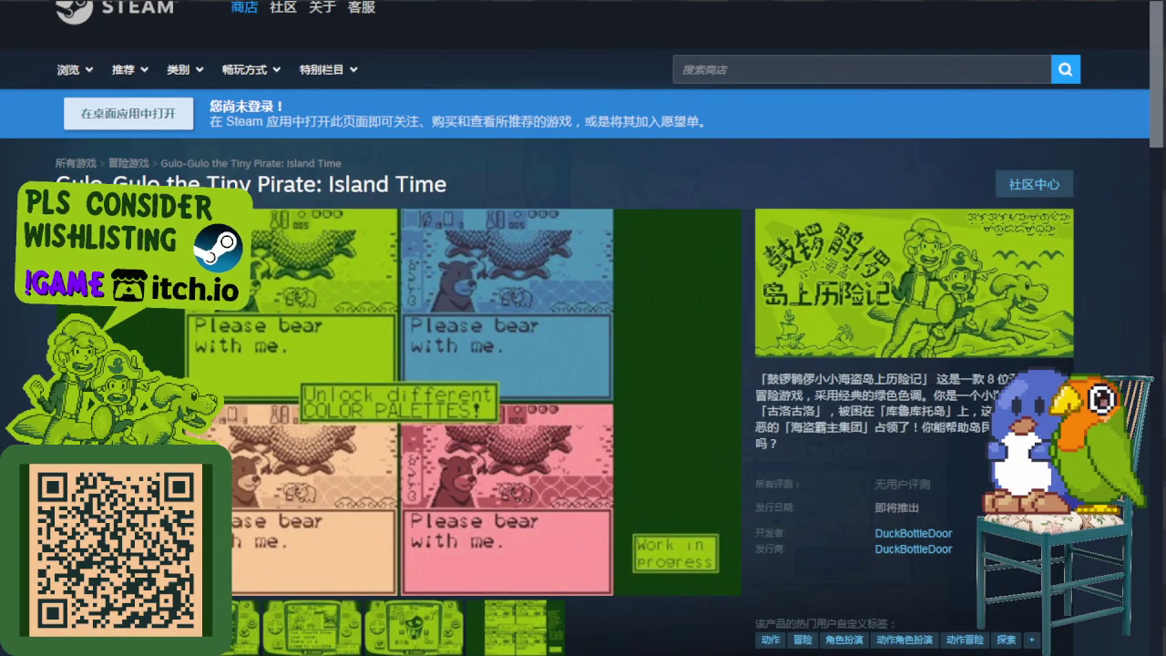
pyautogui.click(1038, 8)
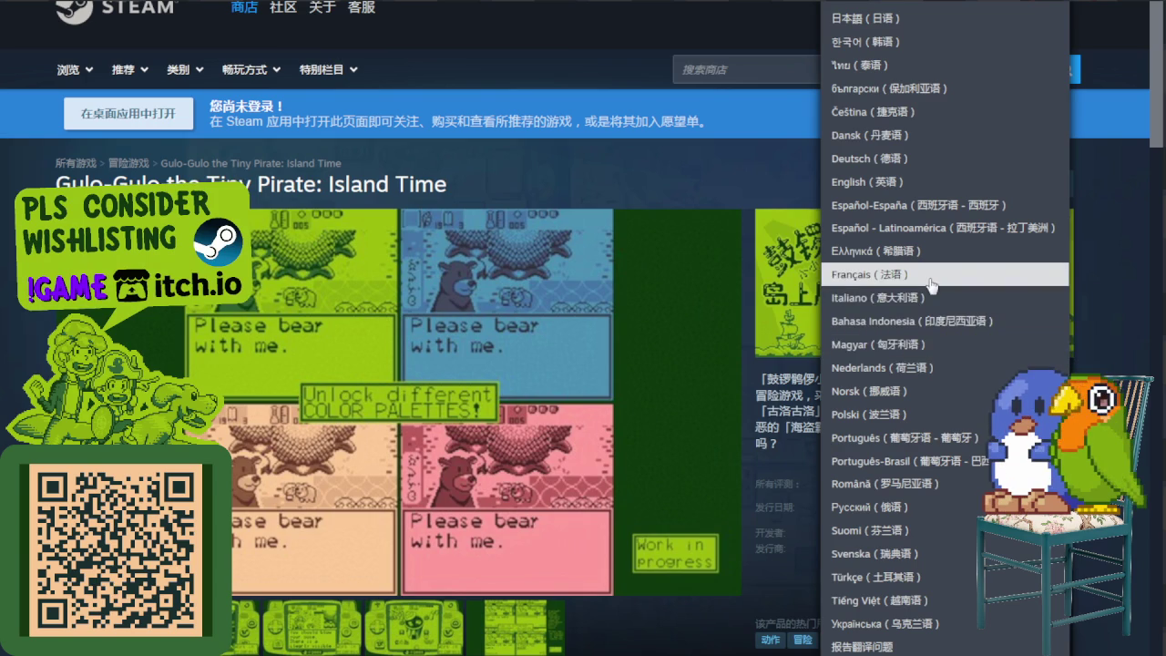
pyautogui.click(929, 281)
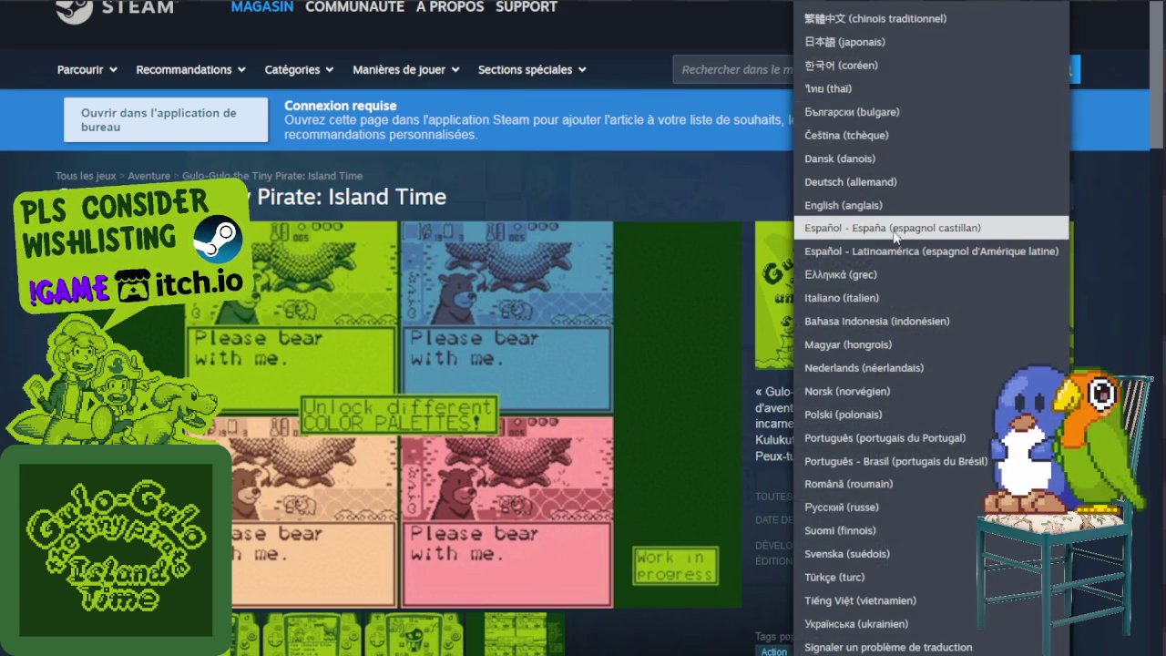
# Step: Switch the store page to Spanish (Spain), then to German
pyautogui.click(894, 229)
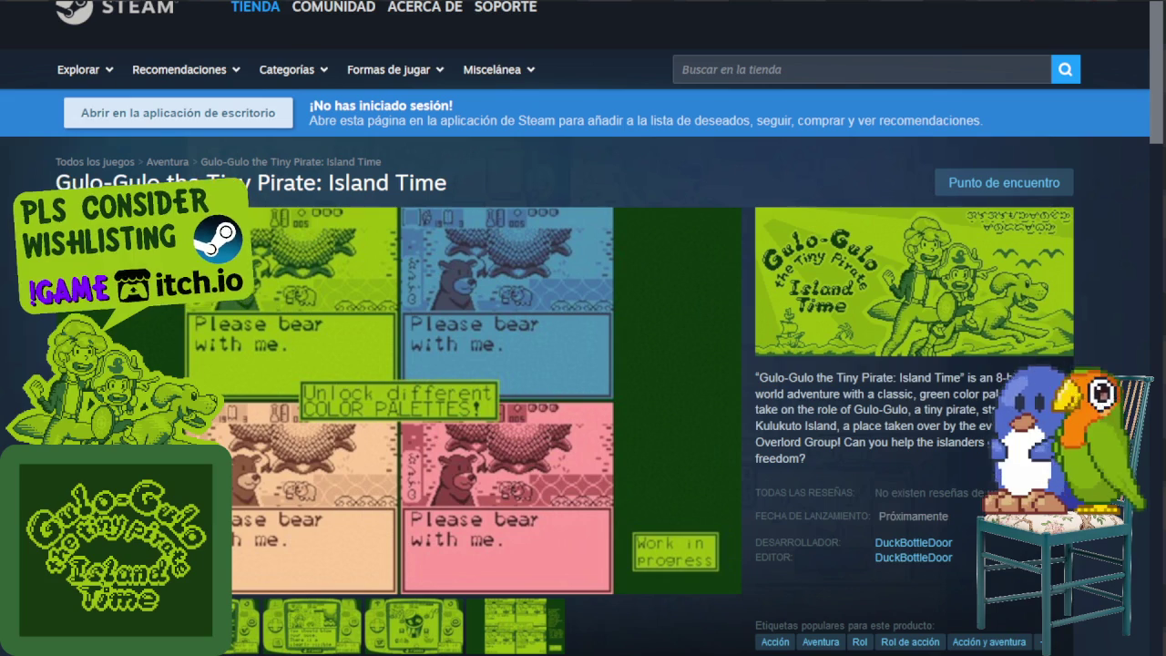
pyautogui.click(1033, 7)
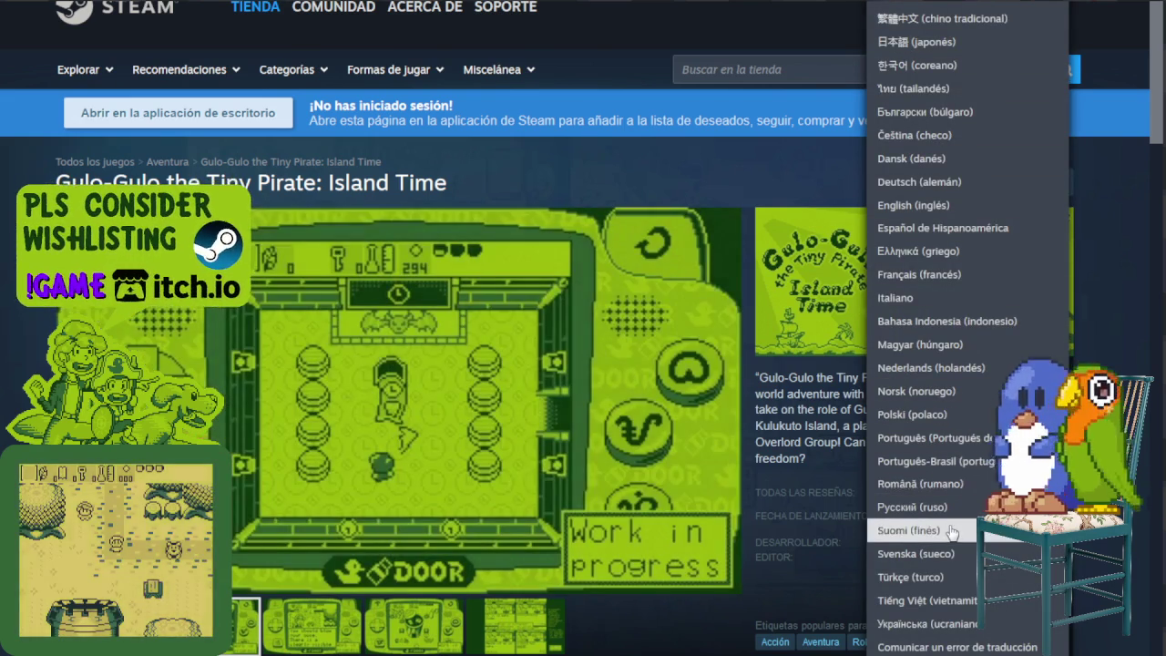
pyautogui.click(950, 187)
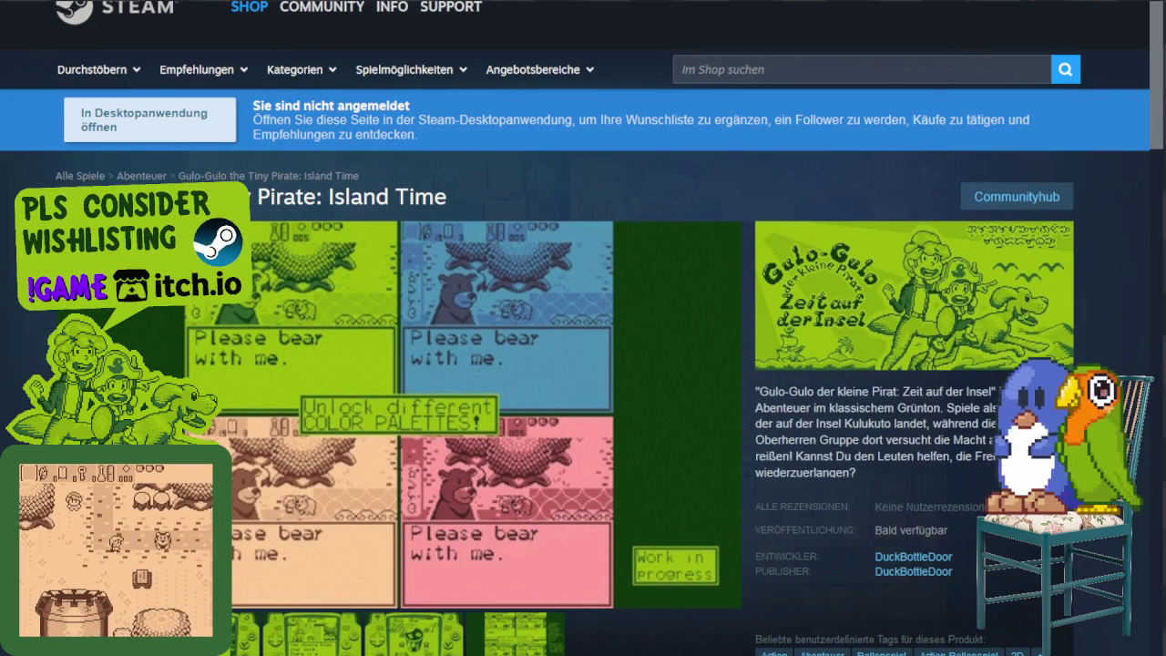
# Step: Switch the store page to Dutch
pyautogui.click(1041, 13)
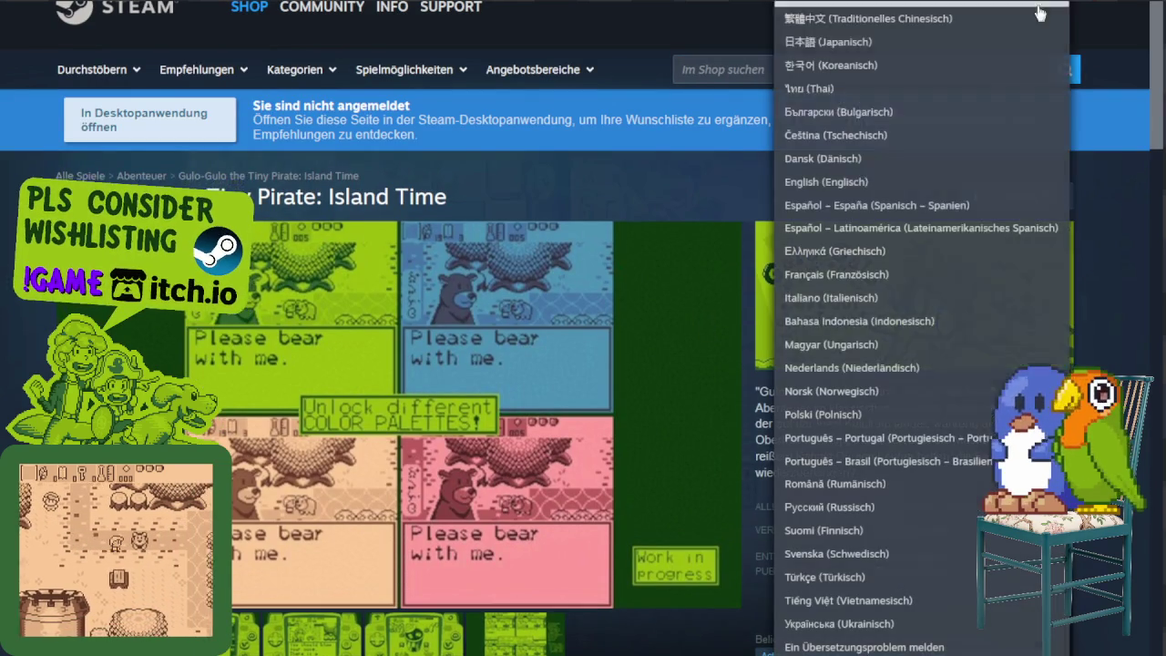
pyautogui.click(907, 369)
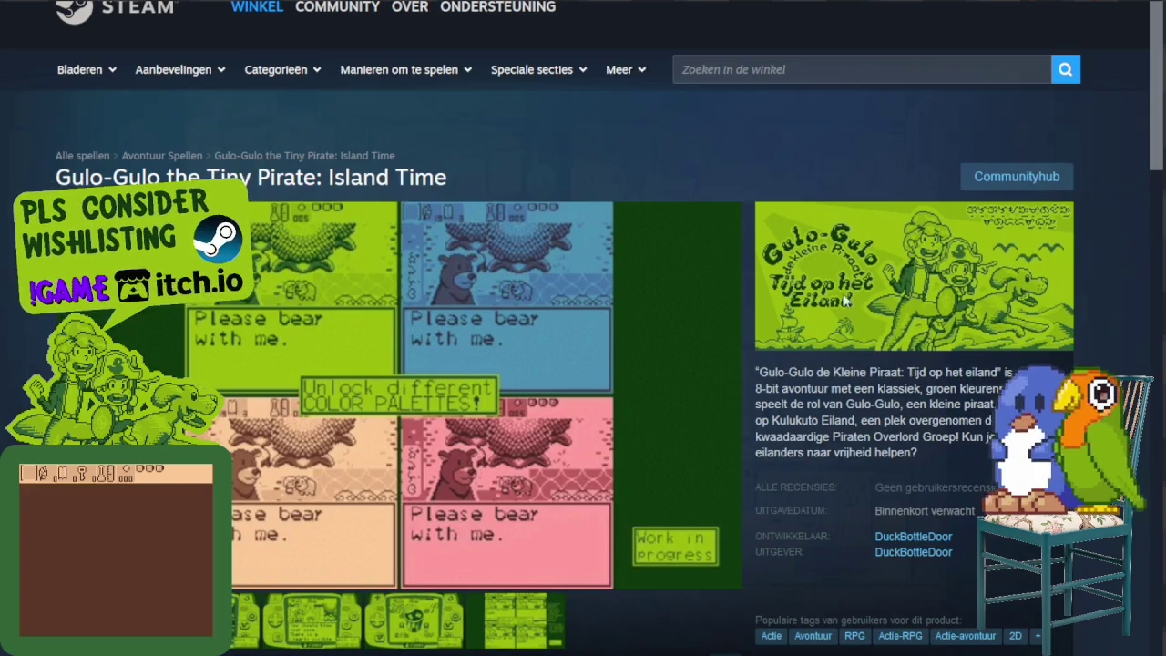
pyautogui.click(1065, 5)
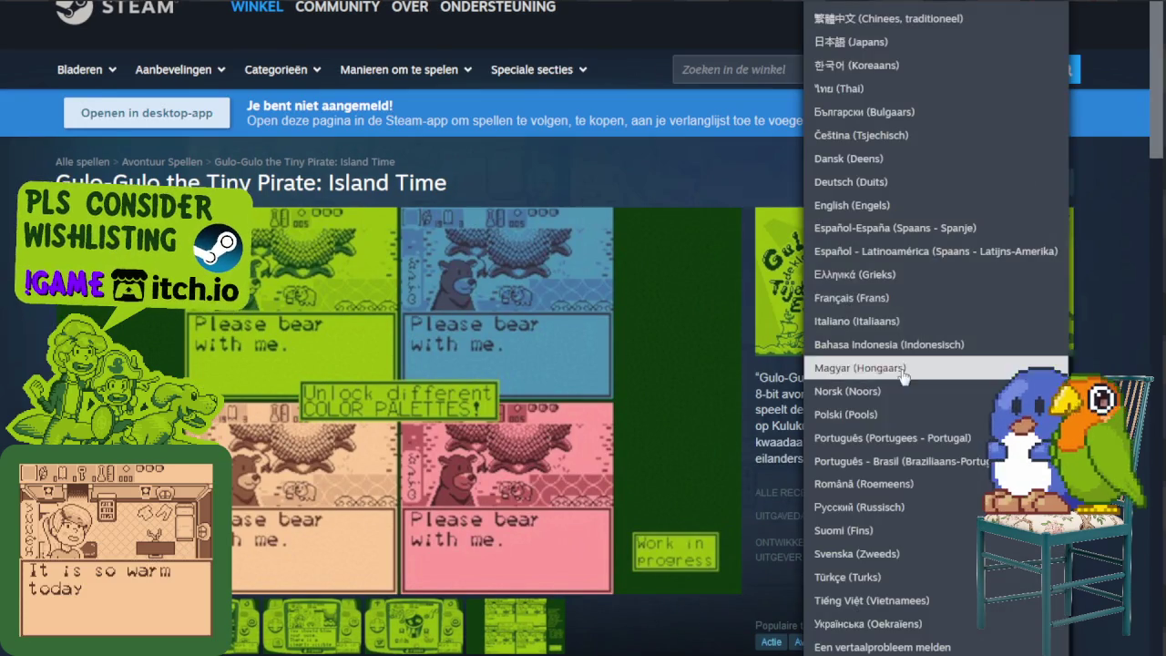
# Step: Switch the store page to Portuguese (Portugal), then to Brazilian Portuguese
pyautogui.scroll(-1, 901, 364)
pyautogui.scroll(1, 904, 390)
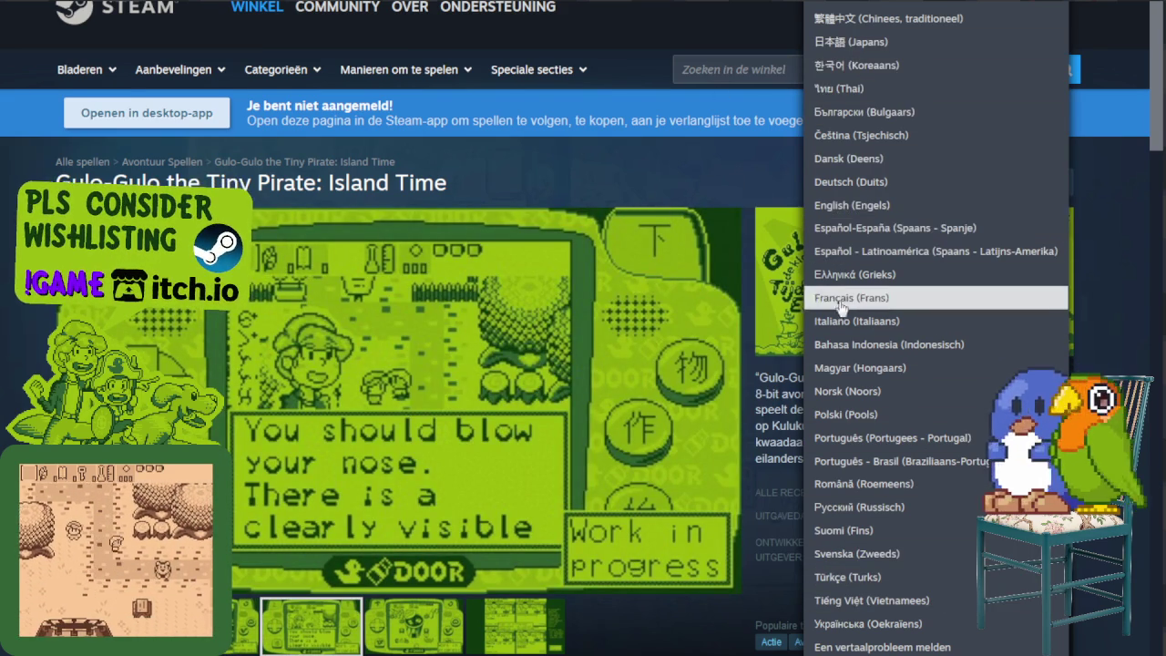
pyautogui.click(924, 438)
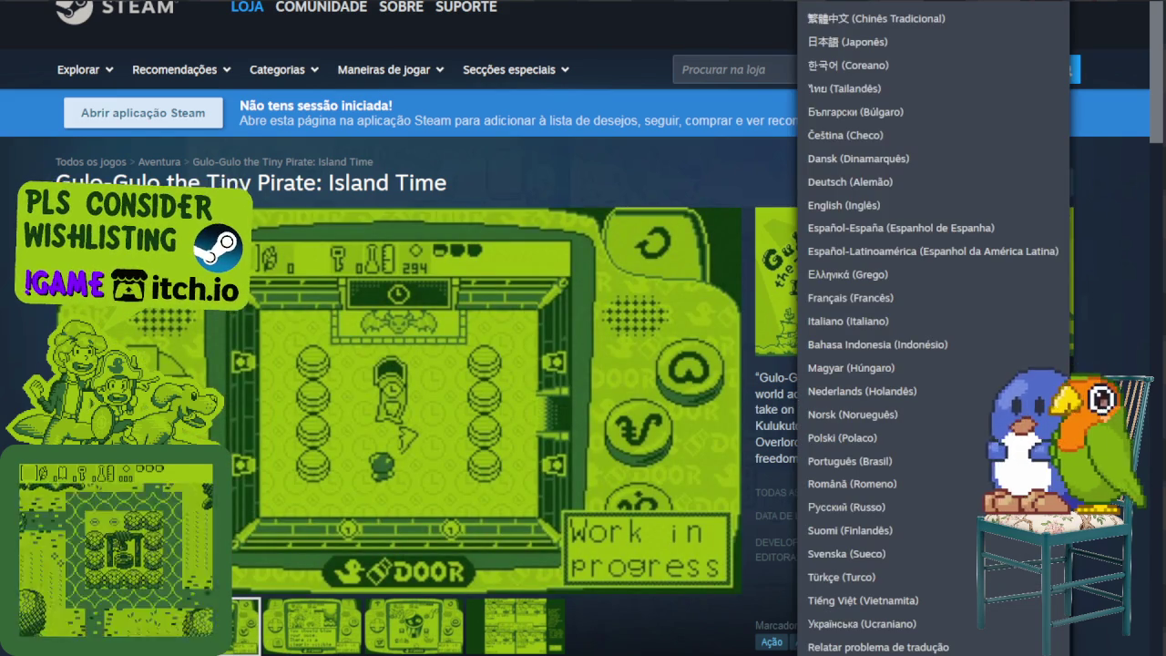
pyautogui.click(889, 461)
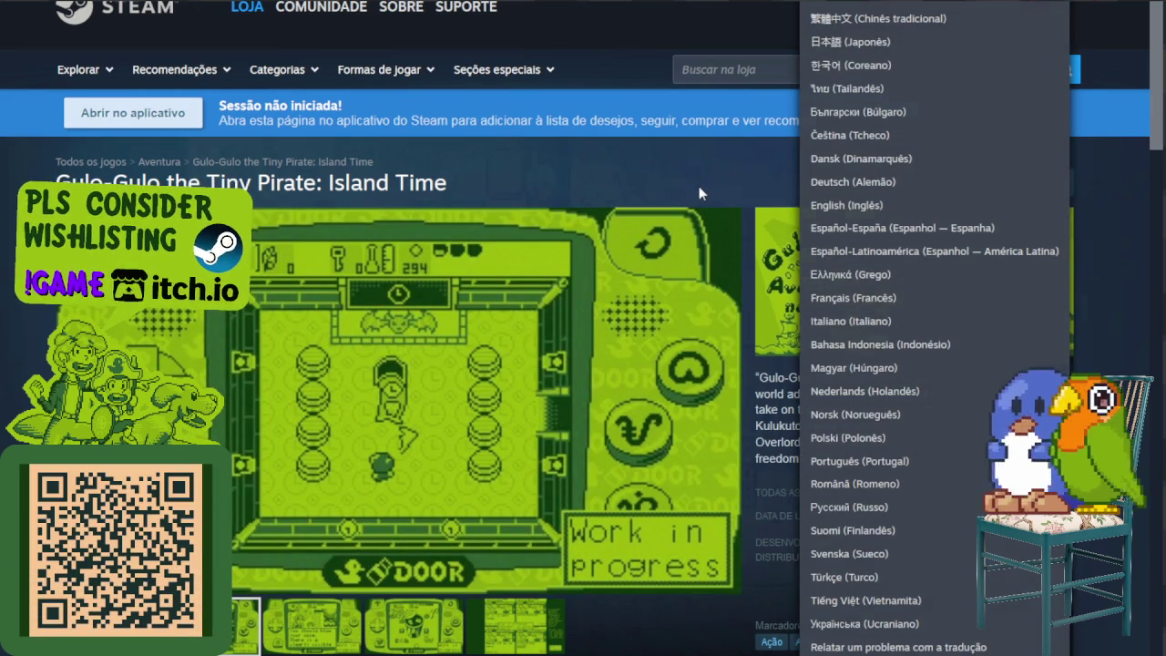
# Step: Select the 'Aventuras na Ilha' title and description text, then switch to Latin American Spanish
pyautogui.click(698, 186)
pyautogui.moveTo(458, 180)
pyautogui.mouseDown()
pyautogui.moveTo(55, 164)
pyautogui.moveTo(84, 182)
pyautogui.mouseUp()
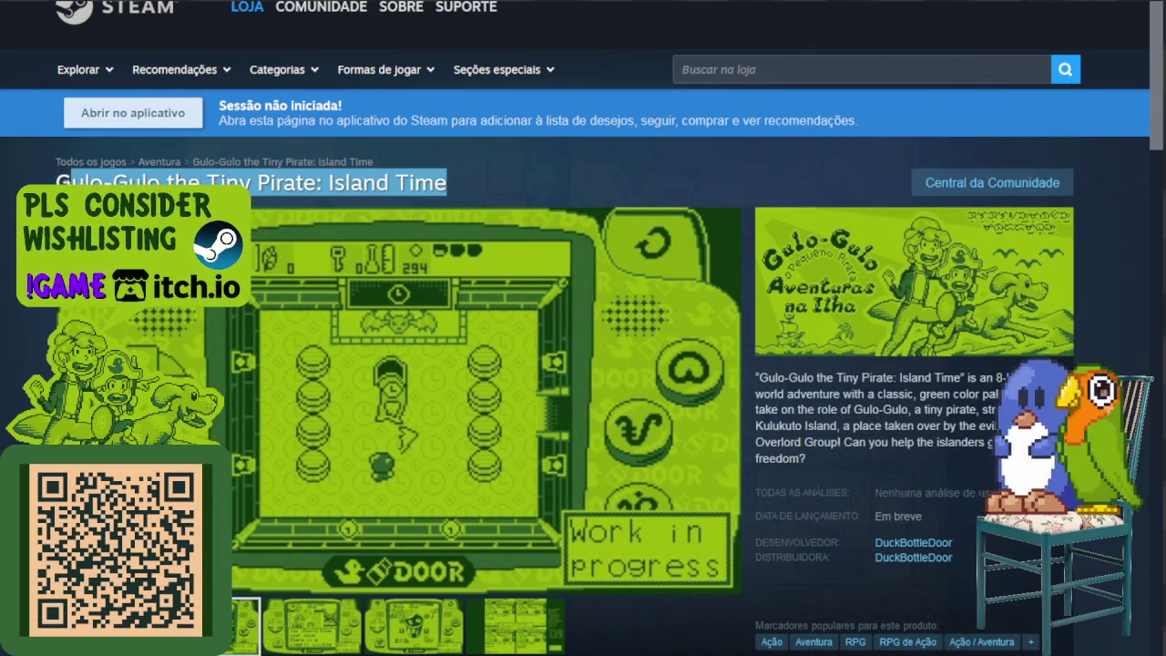
pyautogui.click(679, 156)
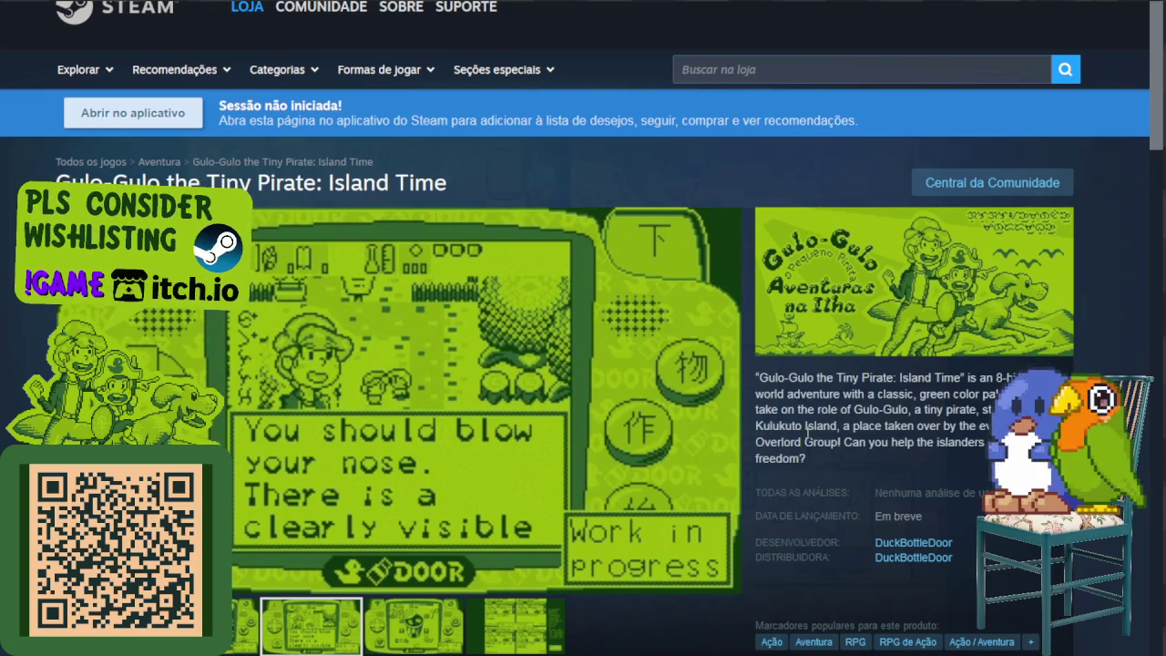
pyautogui.moveTo(844, 459); pyautogui.dragTo(770, 387)
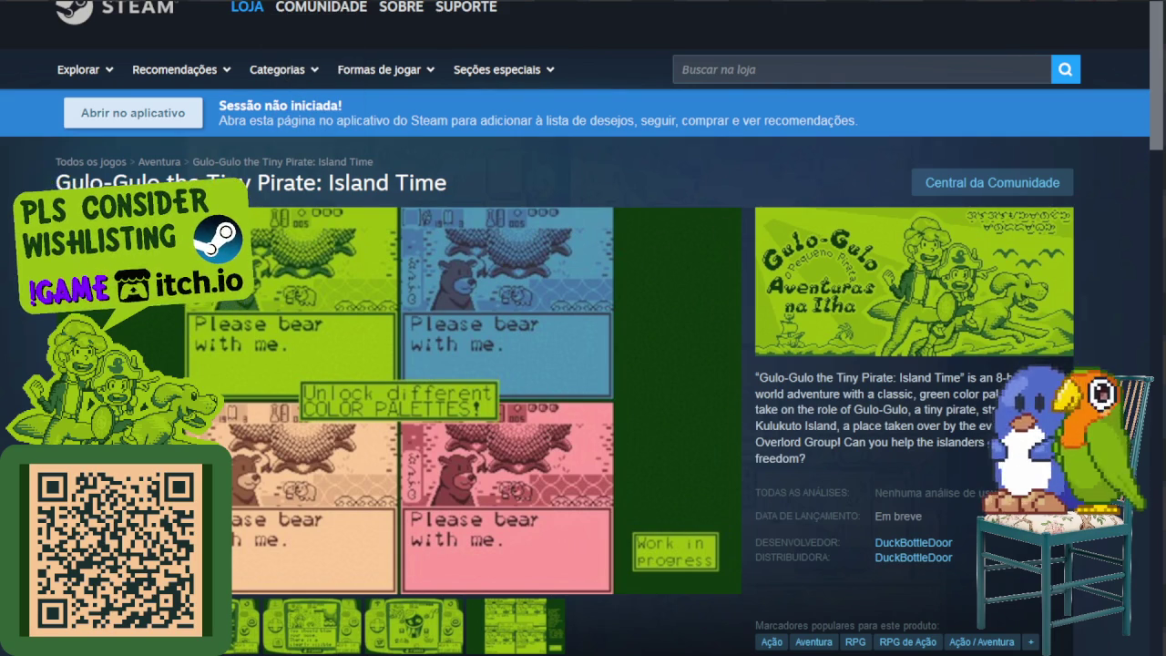
pyautogui.click(1020, 5)
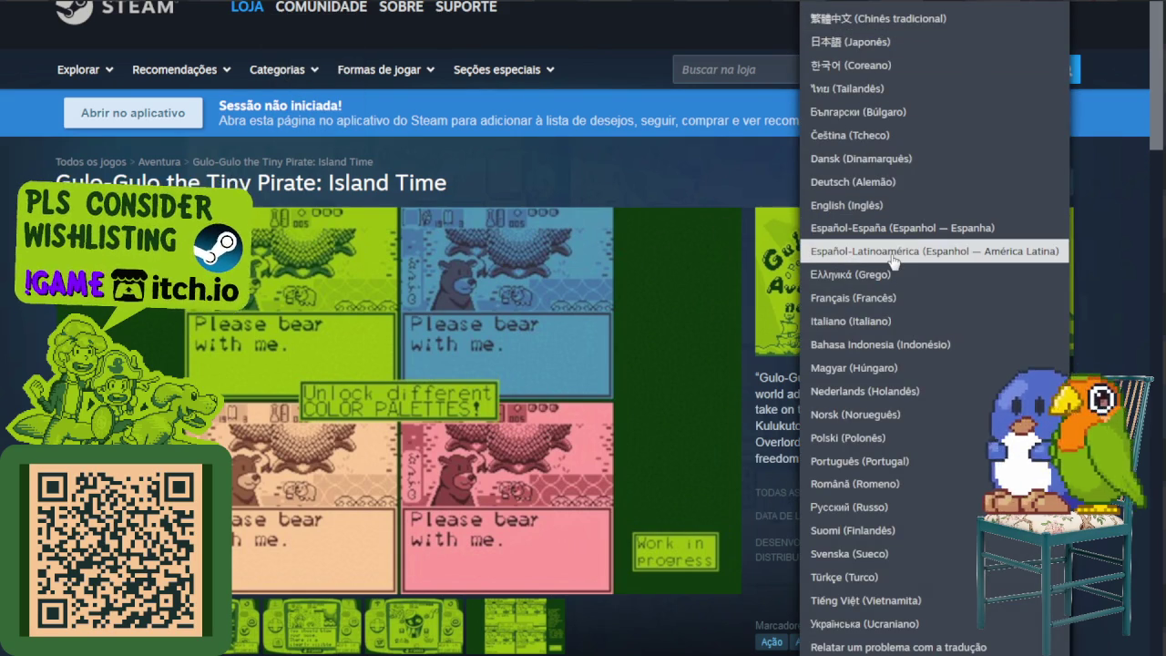
pyautogui.click(892, 253)
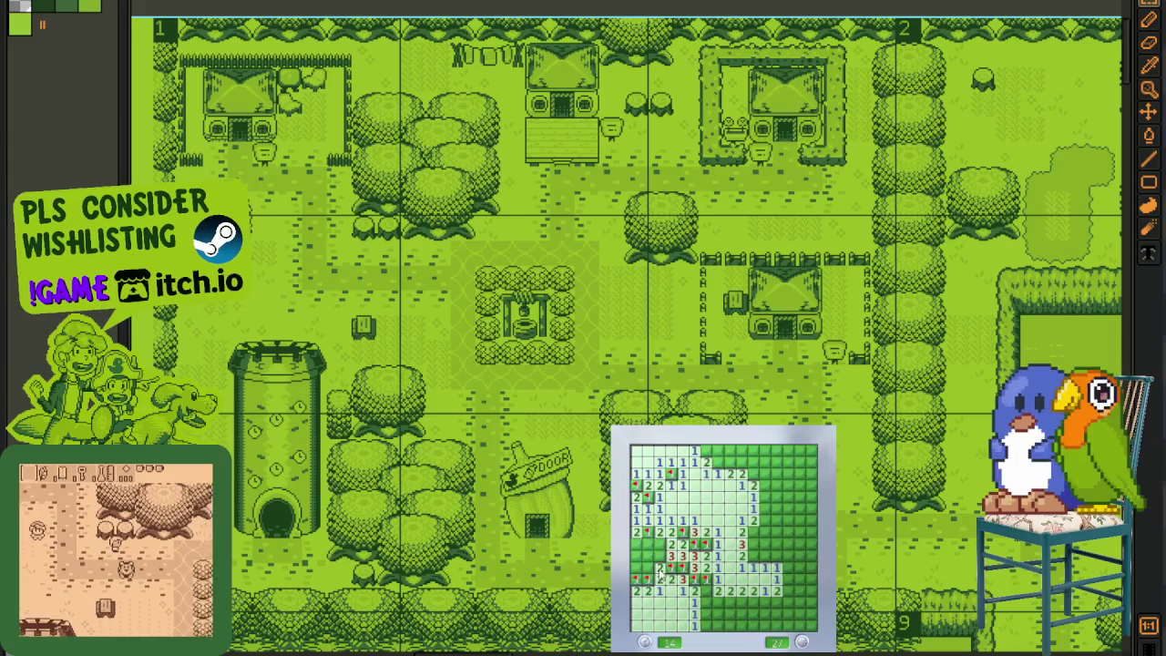
# Step: Play a first Minesweeper board, revealing and flagging cells until the game is lost
pyautogui.click(706, 602)
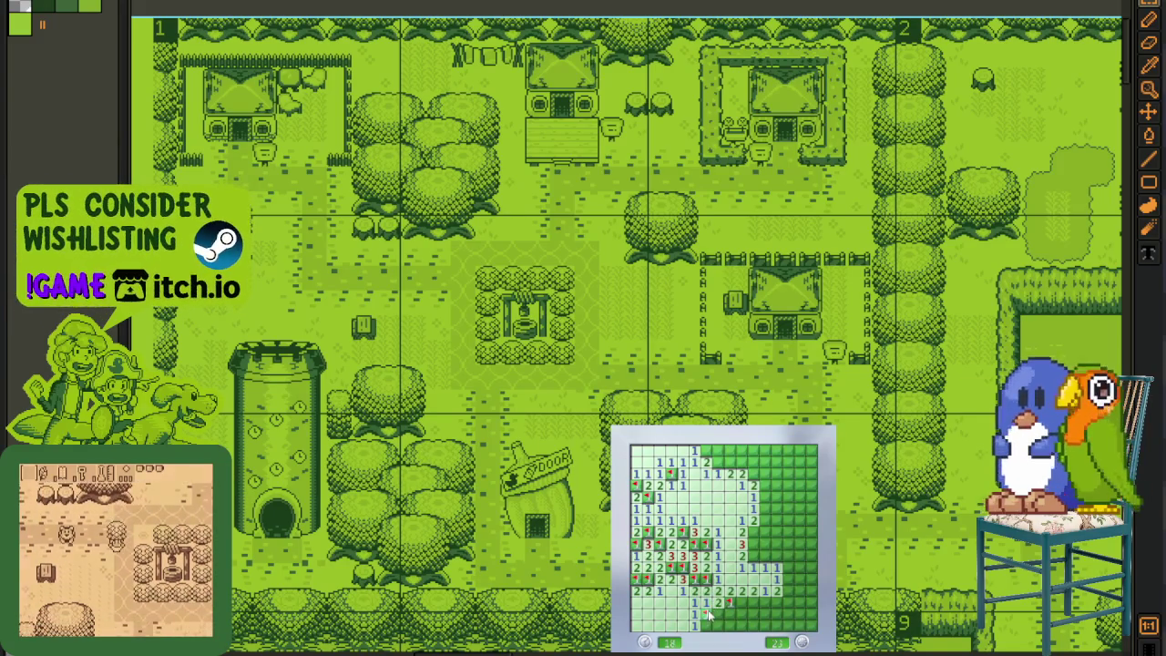
pyautogui.rightClick(706, 614)
pyautogui.click(719, 614)
pyautogui.rightClick(730, 602)
pyautogui.click(743, 602)
pyautogui.rightClick(754, 602)
pyautogui.click(766, 602)
pyautogui.click(743, 614)
pyautogui.click(754, 626)
pyautogui.click(777, 614)
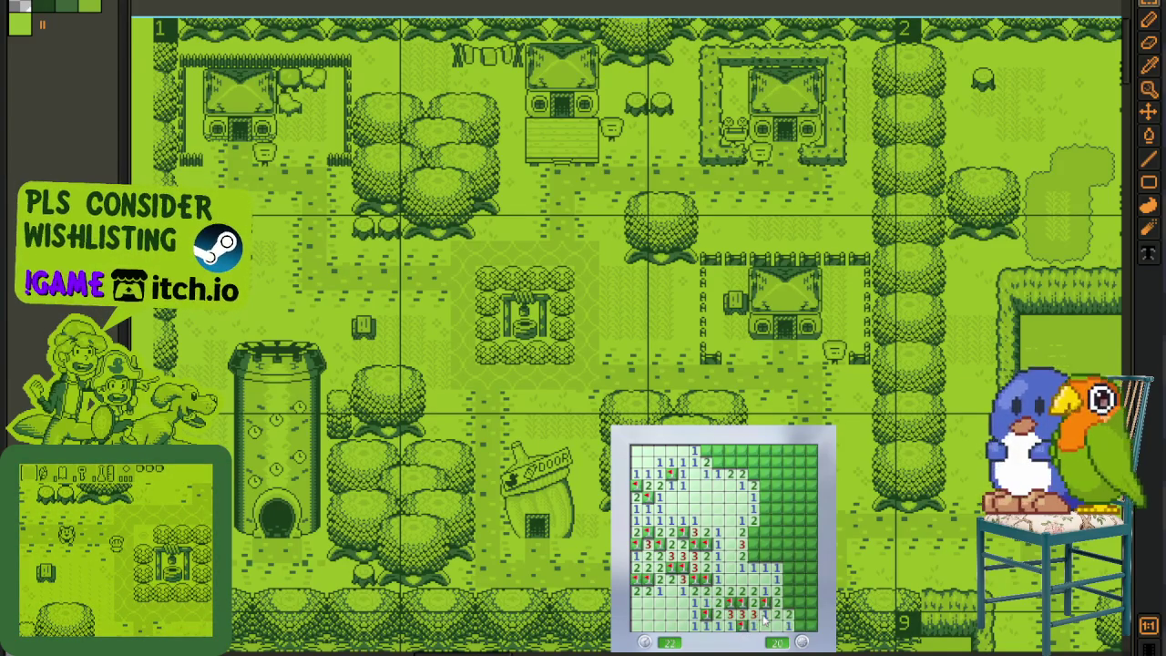
pyautogui.rightClick(789, 602)
pyautogui.click(794, 591)
pyautogui.click(800, 567)
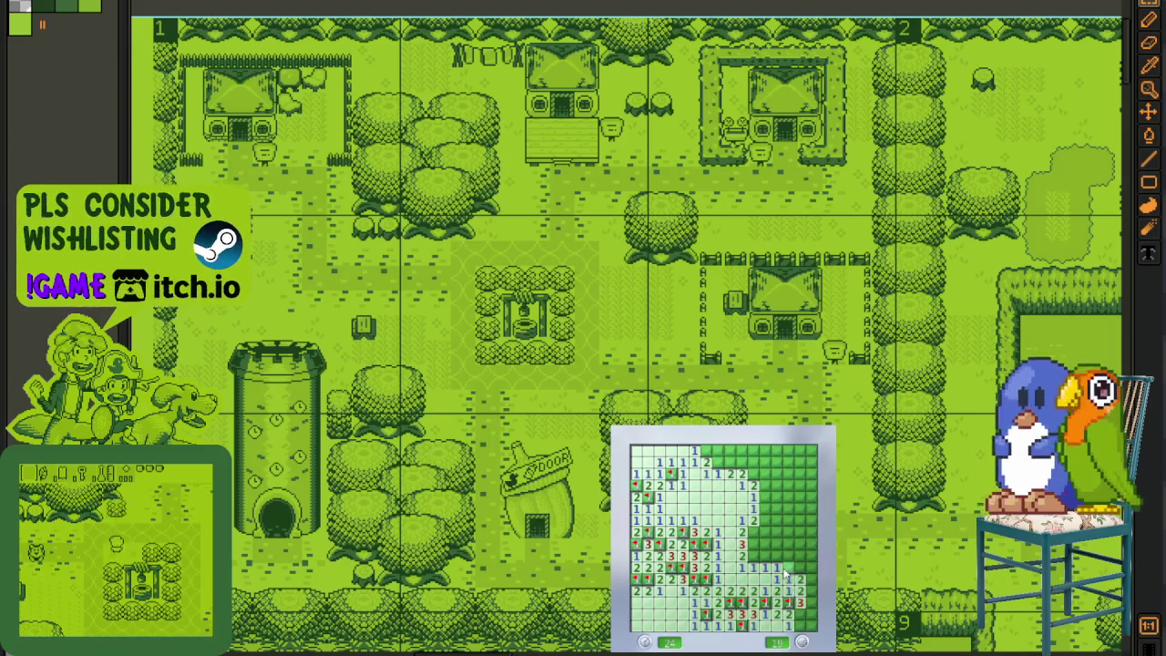
pyautogui.rightClick(754, 544)
pyautogui.click(754, 555)
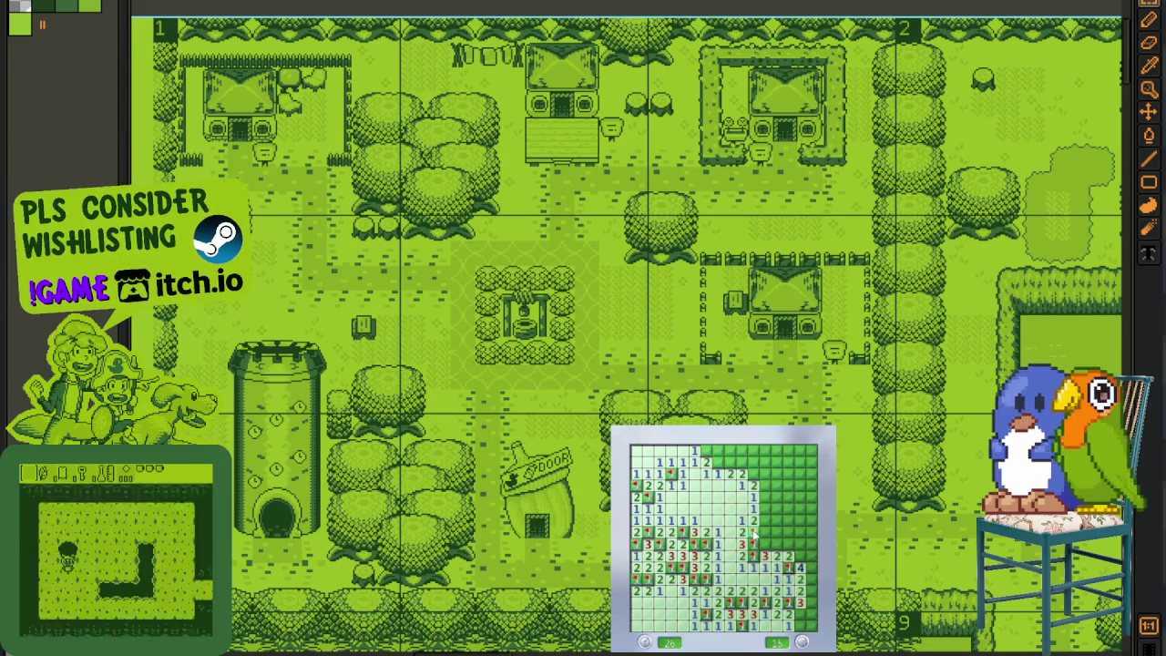
pyautogui.rightClick(743, 462)
pyautogui.click(742, 474)
pyautogui.rightClick(718, 462)
pyautogui.click(730, 450)
pyautogui.click(765, 473)
pyautogui.rightClick(765, 451)
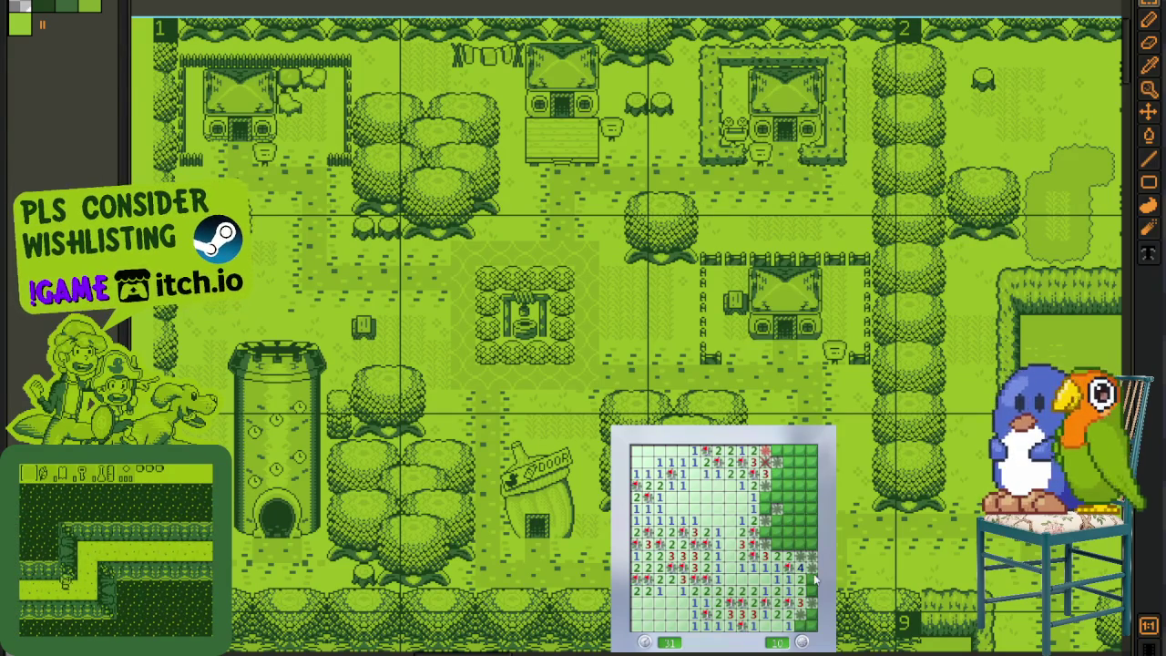
# Step: Start a new board and clear the top-left, upper and right-edge areas, flagging their mines
pyautogui.press('F2')
pyautogui.click(729, 501)
pyautogui.rightClick(729, 497)
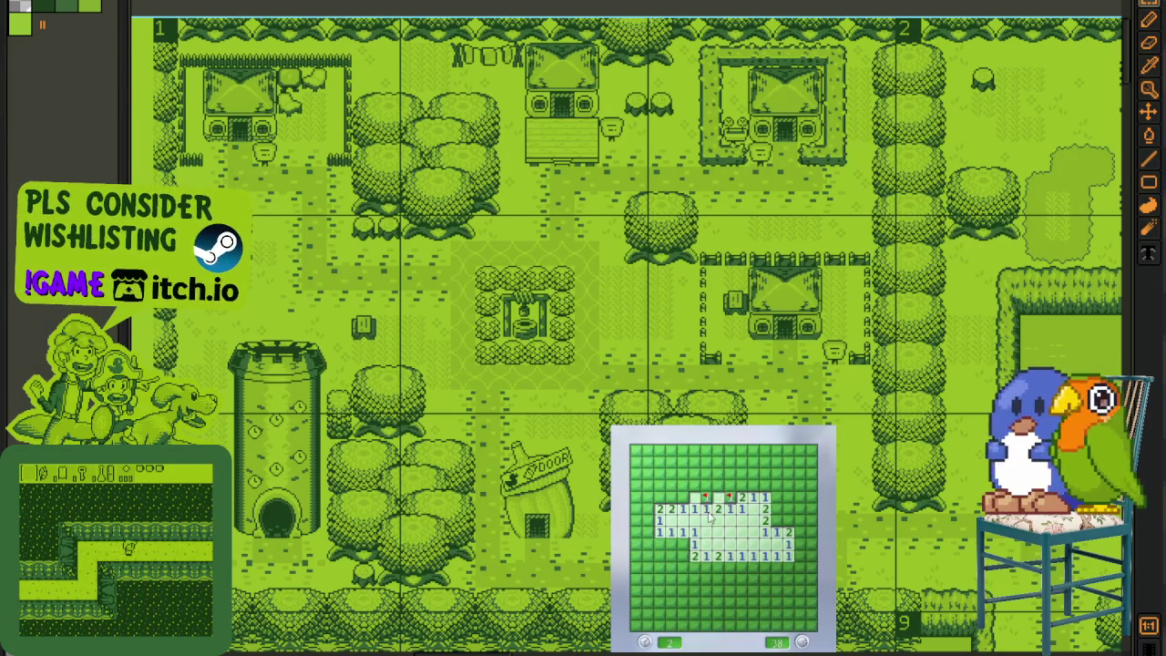
pyautogui.click(694, 496)
pyautogui.click(657, 508)
pyautogui.click(679, 485)
pyautogui.click(697, 474)
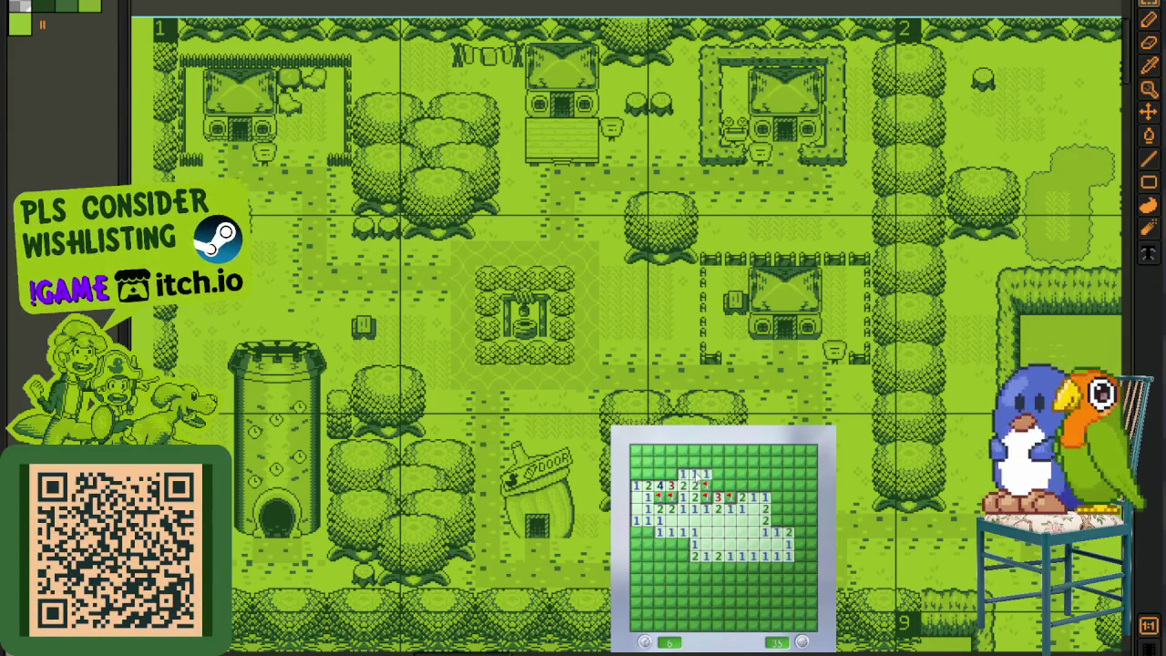
pyautogui.rightClick(705, 486)
pyautogui.click(717, 475)
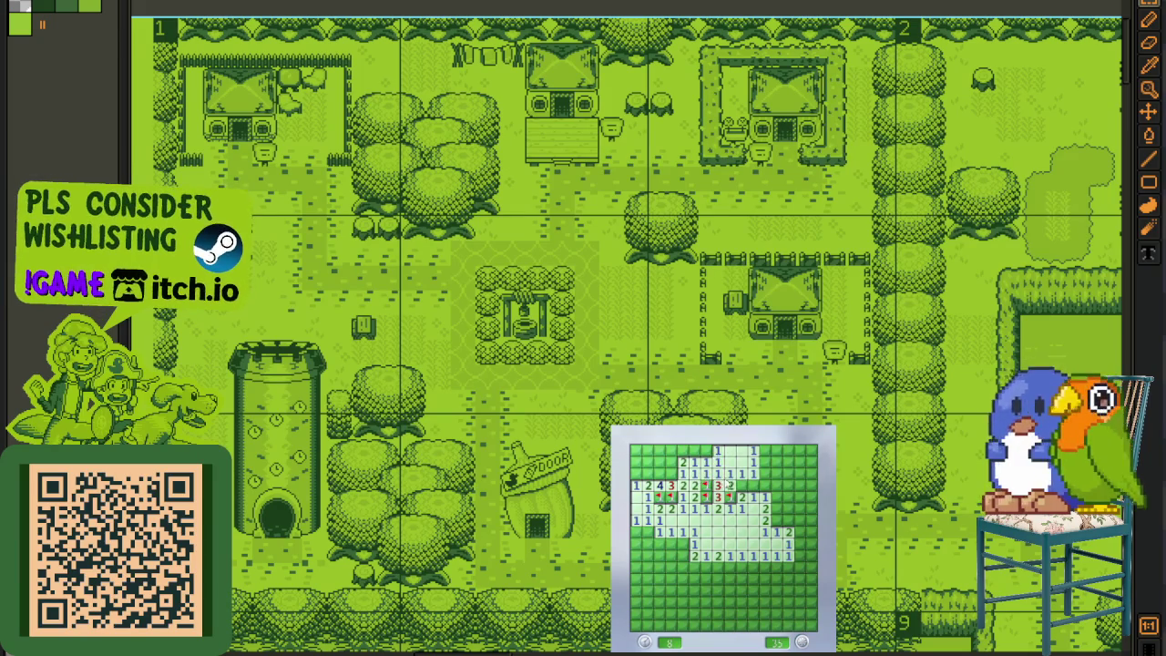
pyautogui.click(755, 485)
pyautogui.rightClick(774, 463)
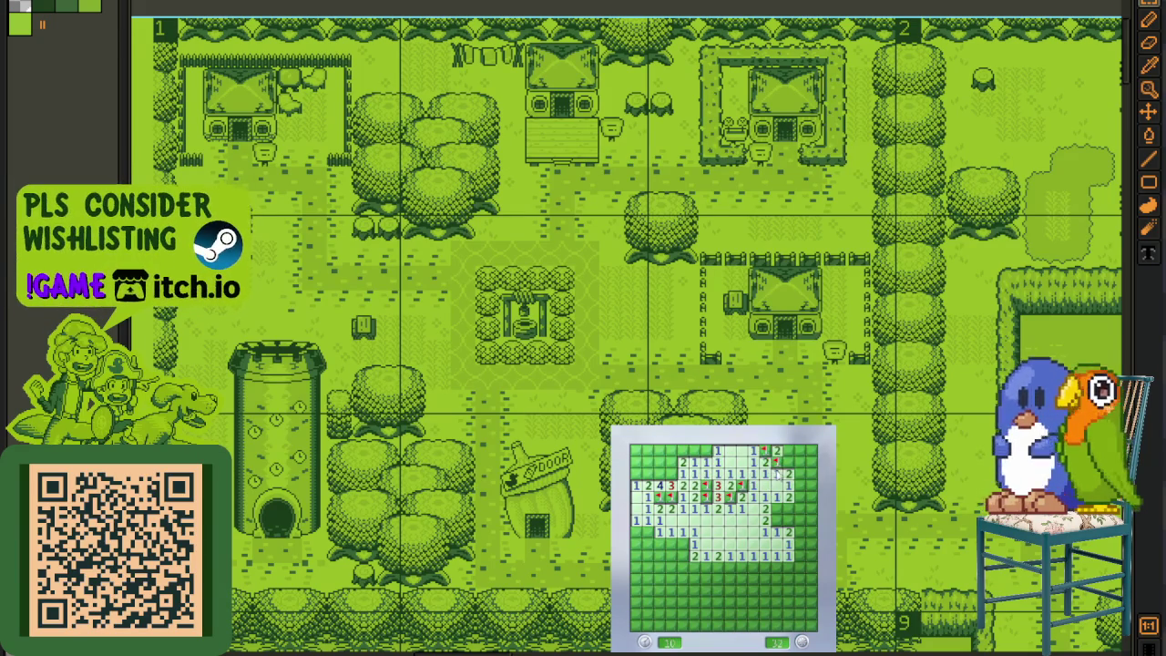
pyautogui.rightClick(774, 508)
pyautogui.click(788, 523)
pyautogui.rightClick(798, 487)
pyautogui.click(811, 472)
pyautogui.click(799, 544)
pyautogui.rightClick(811, 545)
pyautogui.click(797, 566)
pyautogui.rightClick(809, 567)
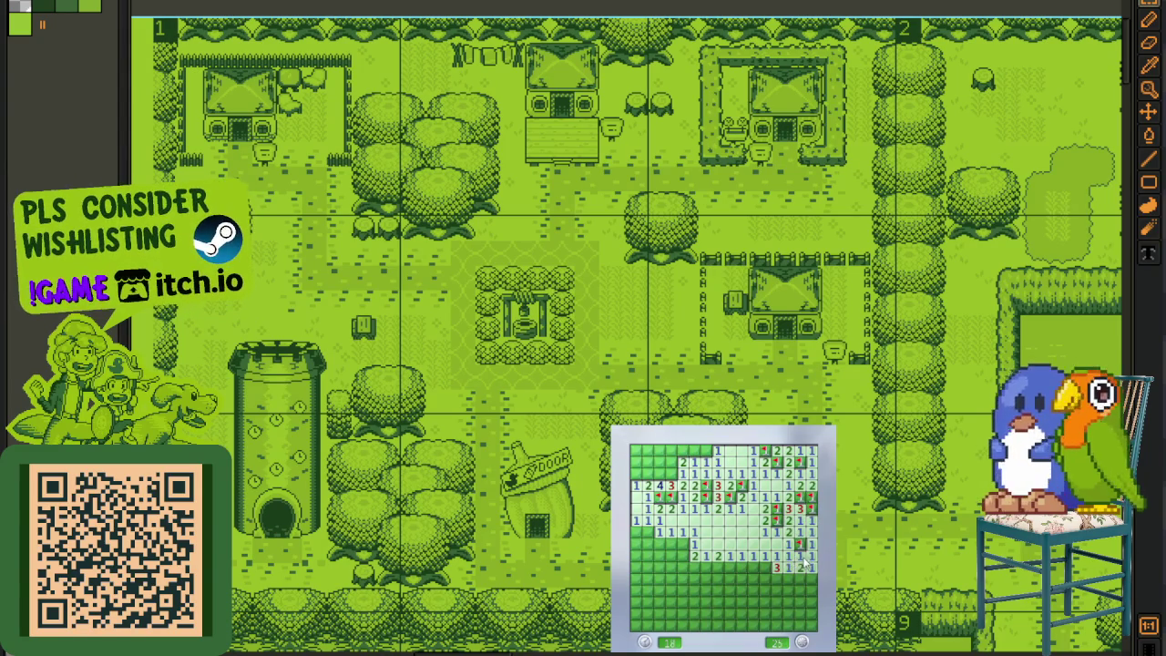
pyautogui.click(801, 579)
# Step: Clear the lower-middle, lower-left, left and top-left cells, flagging every remaining mine
pyautogui.rightClick(765, 568)
pyautogui.click(754, 568)
pyautogui.click(754, 587)
pyautogui.rightClick(755, 596)
pyautogui.click(776, 590)
pyautogui.click(776, 613)
pyautogui.rightClick(776, 625)
pyautogui.rightClick(789, 613)
pyautogui.click(800, 613)
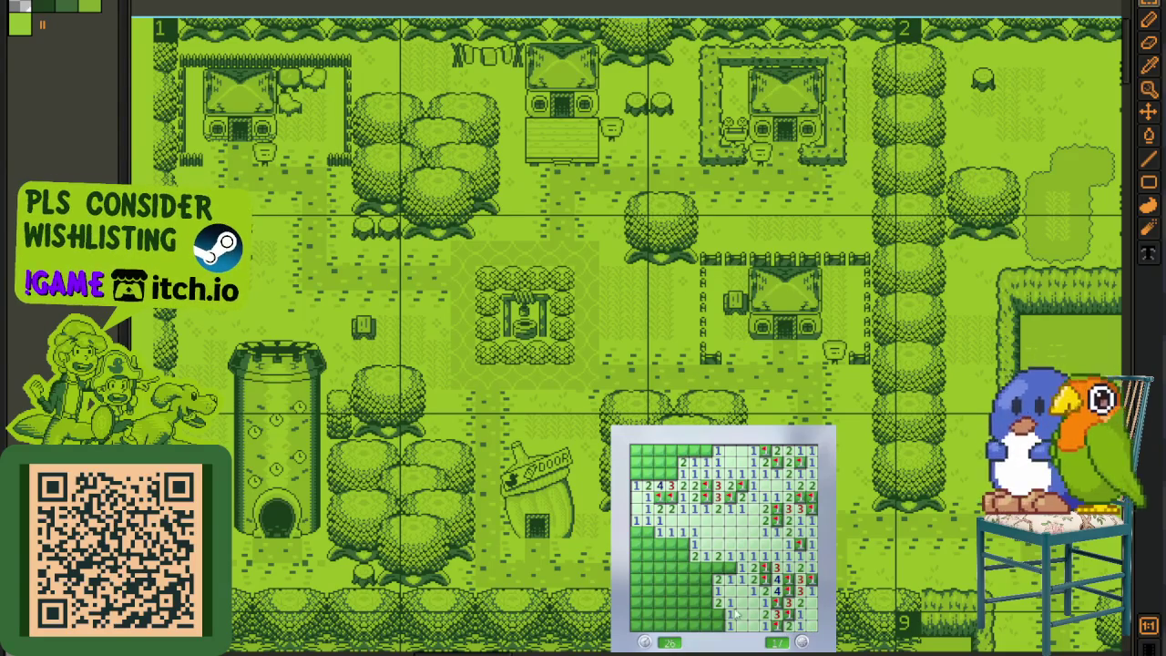
pyautogui.click(705, 626)
pyautogui.rightClick(694, 602)
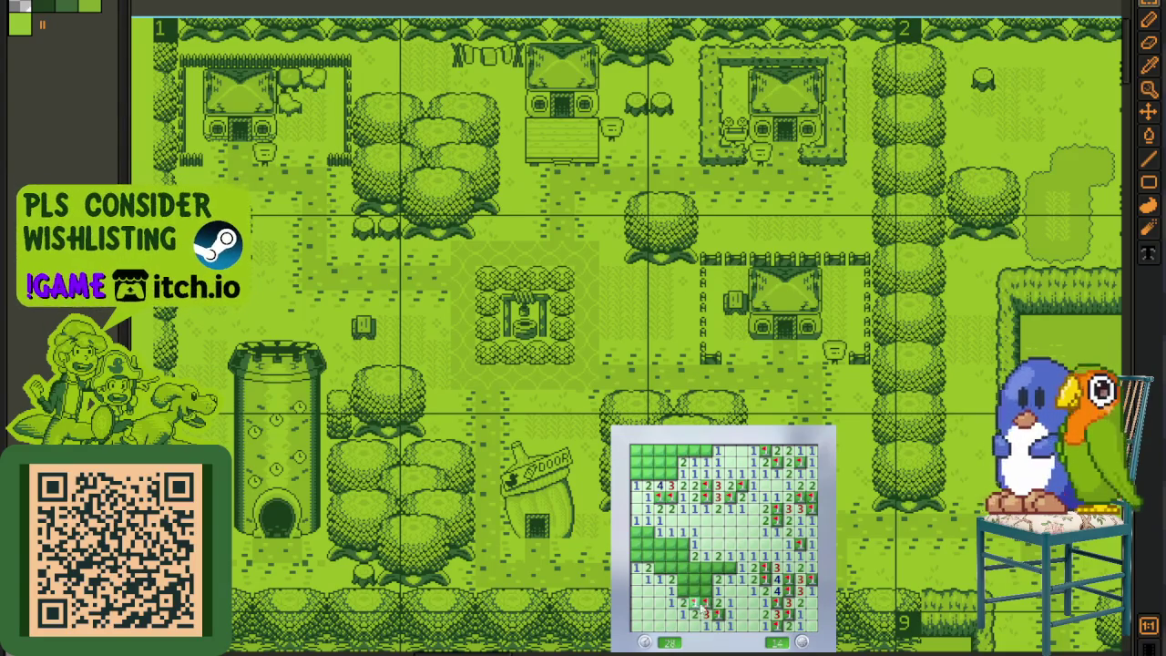
pyautogui.rightClick(695, 579)
pyautogui.click(682, 567)
pyautogui.rightClick(710, 567)
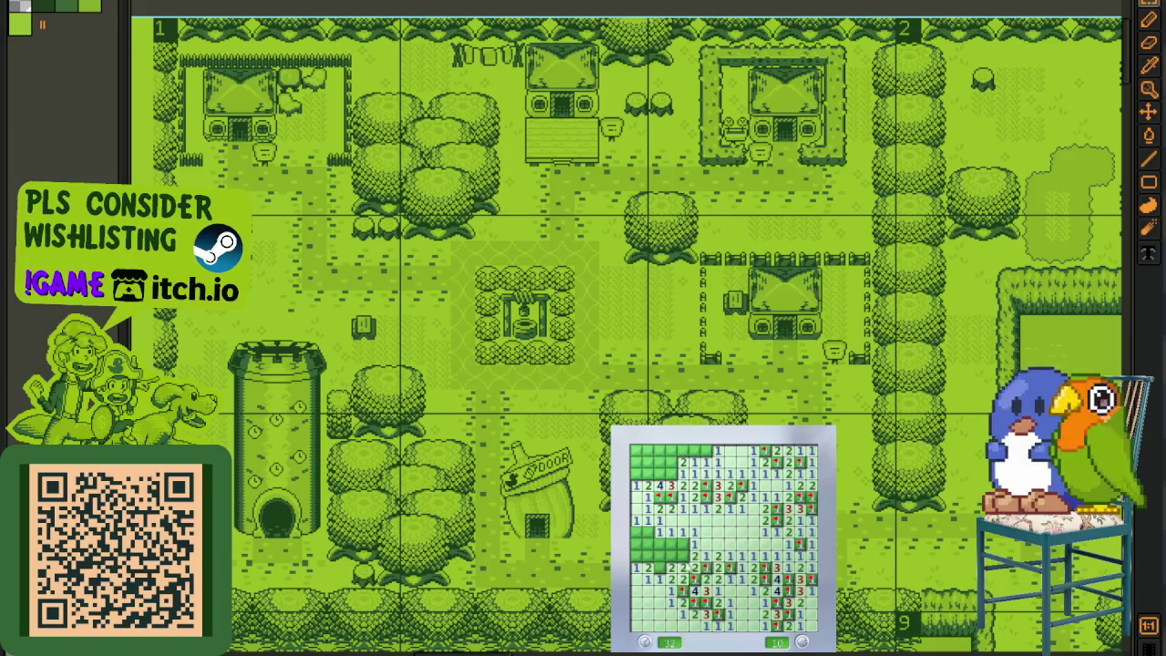
pyautogui.rightClick(682, 544)
pyautogui.rightClick(658, 567)
pyautogui.click(649, 550)
pyautogui.rightClick(647, 531)
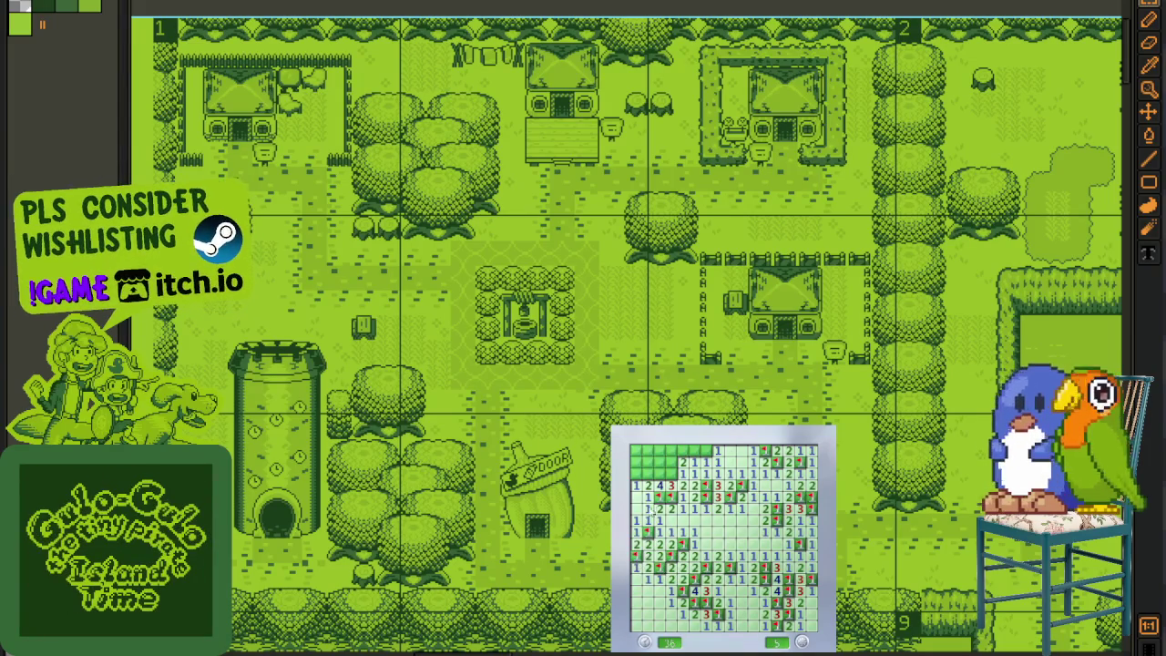
pyautogui.rightClick(670, 474)
pyautogui.click(652, 475)
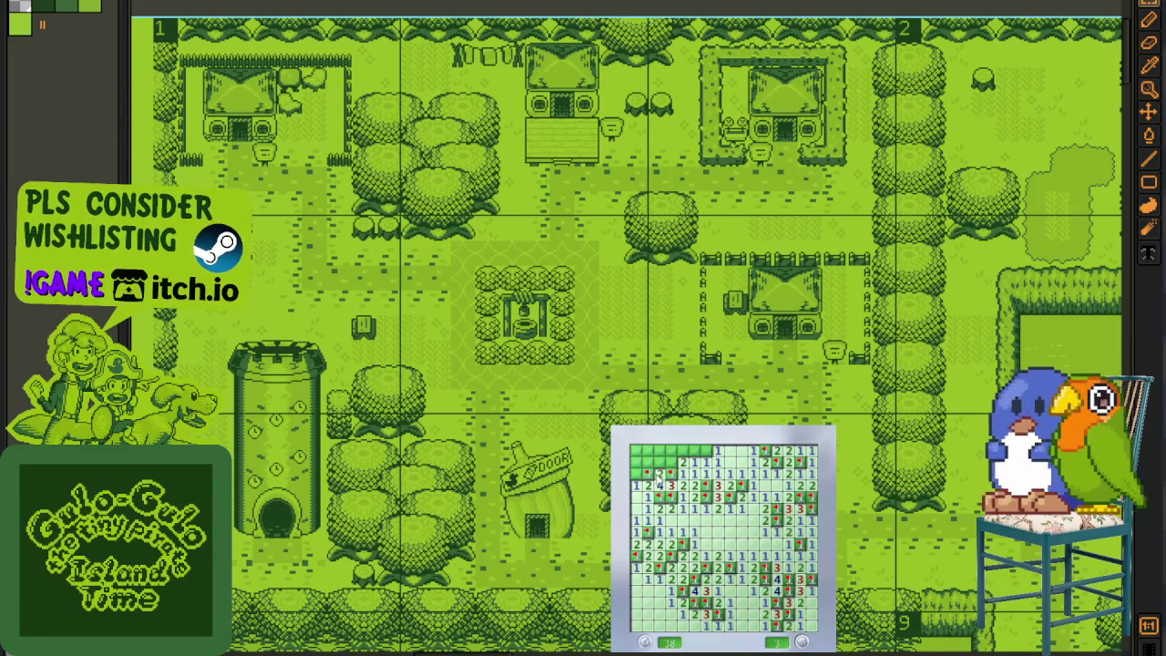
pyautogui.rightClick(703, 451)
pyautogui.click(689, 451)
pyautogui.click(659, 451)
pyautogui.rightClick(638, 475)
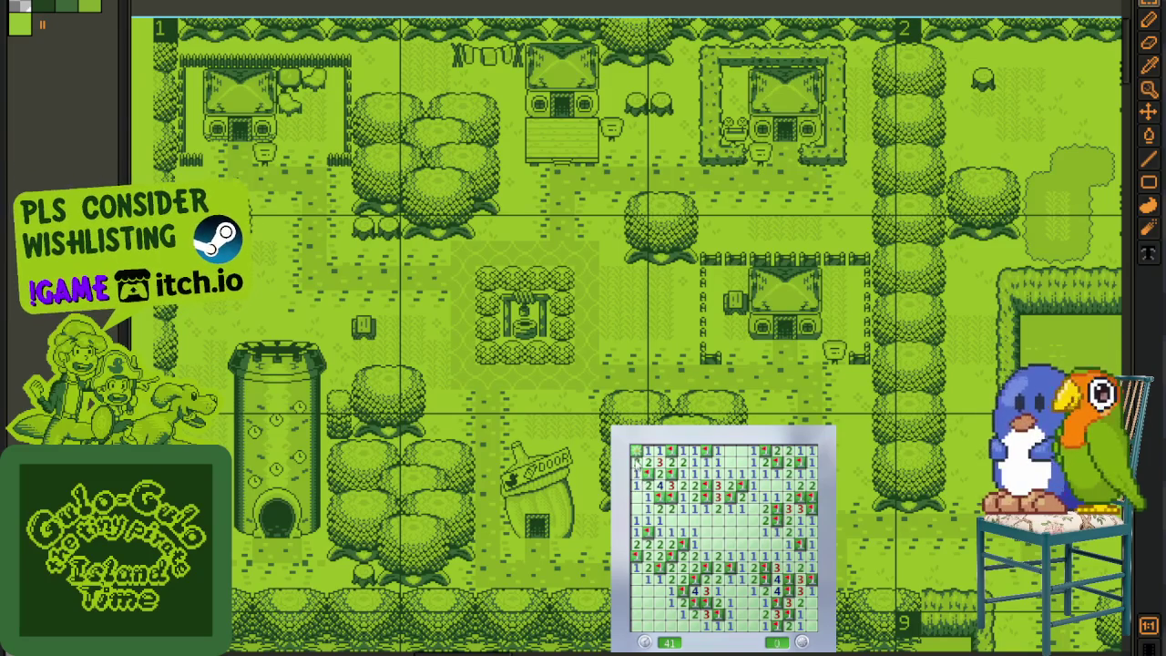
# Step: Close the finished Minesweeper game and pan across the tiled room sprites in Aseprite
pyautogui.click(656, 601)
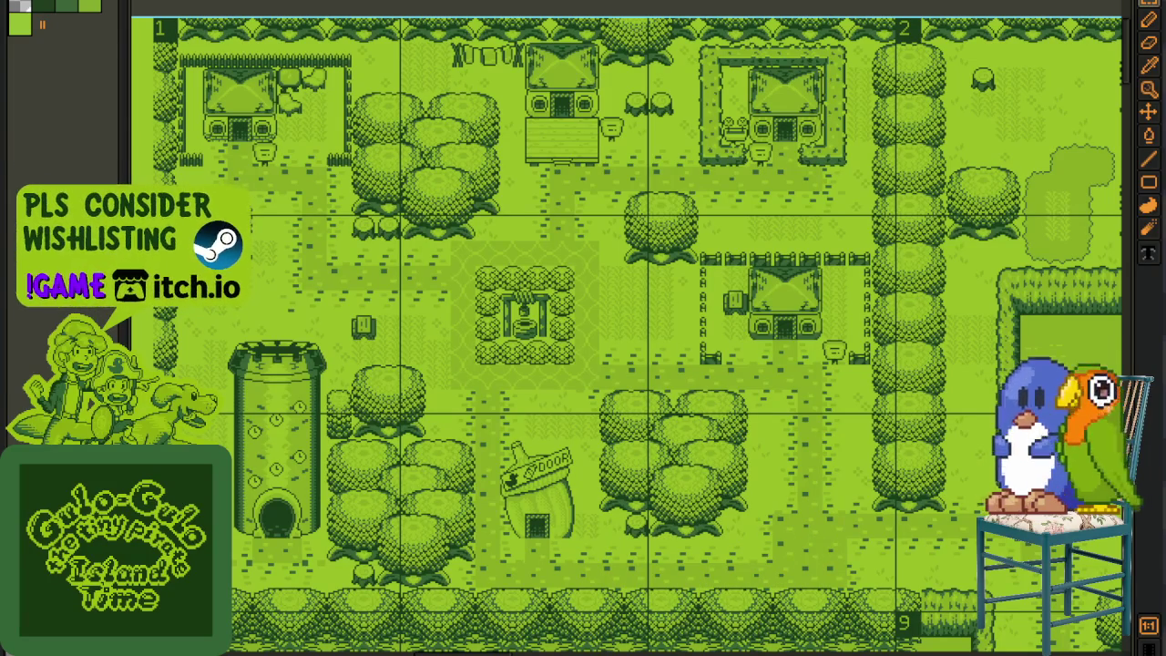
pyautogui.scroll(-2, 422, 303)
pyautogui.moveTo(423, 302)
pyautogui.mouseDown()
pyautogui.moveTo(550, 265)
pyautogui.moveTo(325, 265)
pyautogui.moveTo(421, 221)
pyautogui.moveTo(473, 256)
pyautogui.mouseUp()
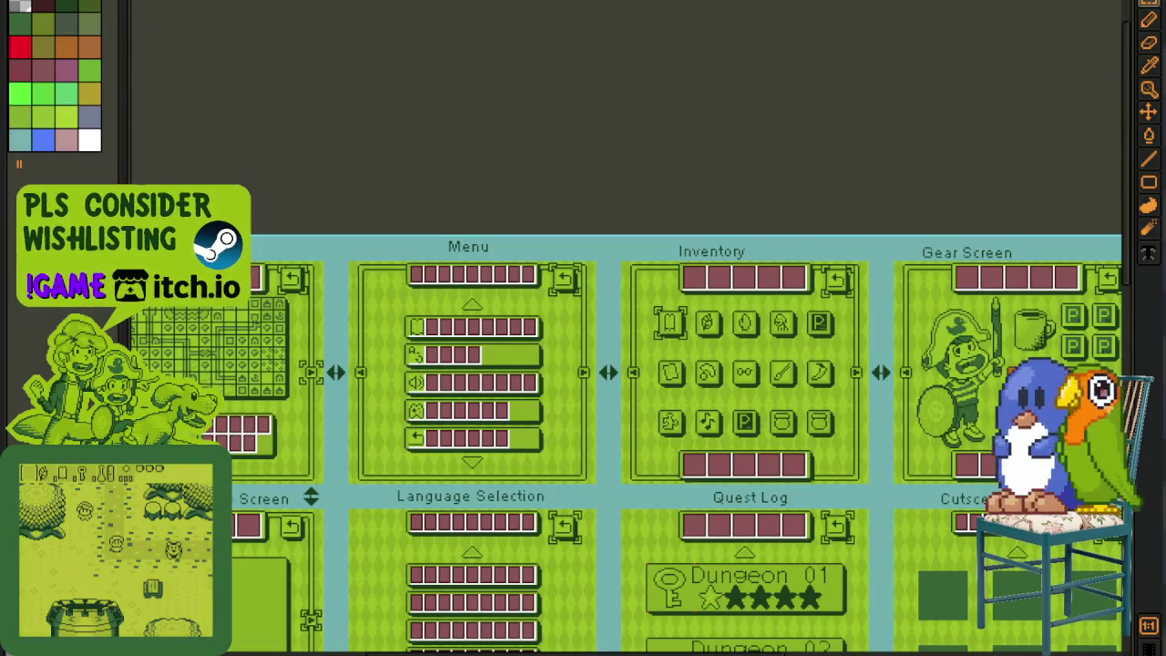
# Step: Pan over the UI screen panels, then close the sprite with Ctrl+W
pyautogui.moveTo(665, 186)
pyautogui.mouseDown()
pyautogui.moveTo(447, 264)
pyautogui.moveTo(650, 197)
pyautogui.mouseUp()
pyautogui.hotkey('ctrl', 'w')
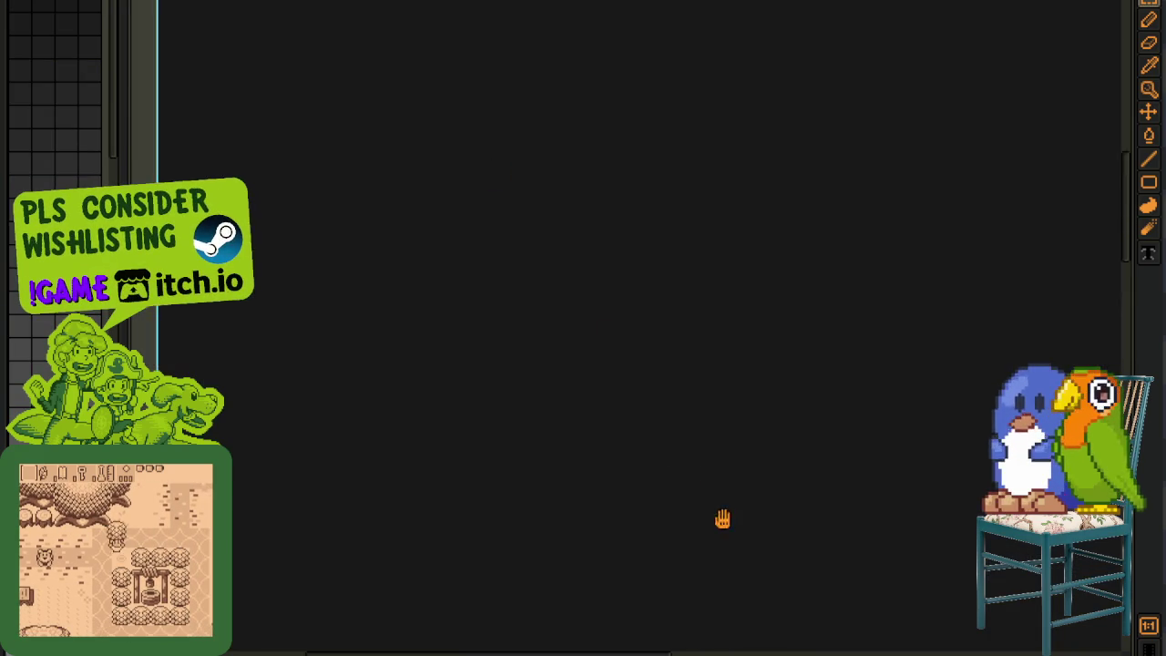
# Step: Try marquee selections around the YouTube row and both Instagram and YouTube rows, deselecting each
pyautogui.scroll(-2, 625, 398)
pyautogui.scroll(2, 417, 359)
pyautogui.moveTo(322, 331); pyautogui.dragTo(1064, 419)
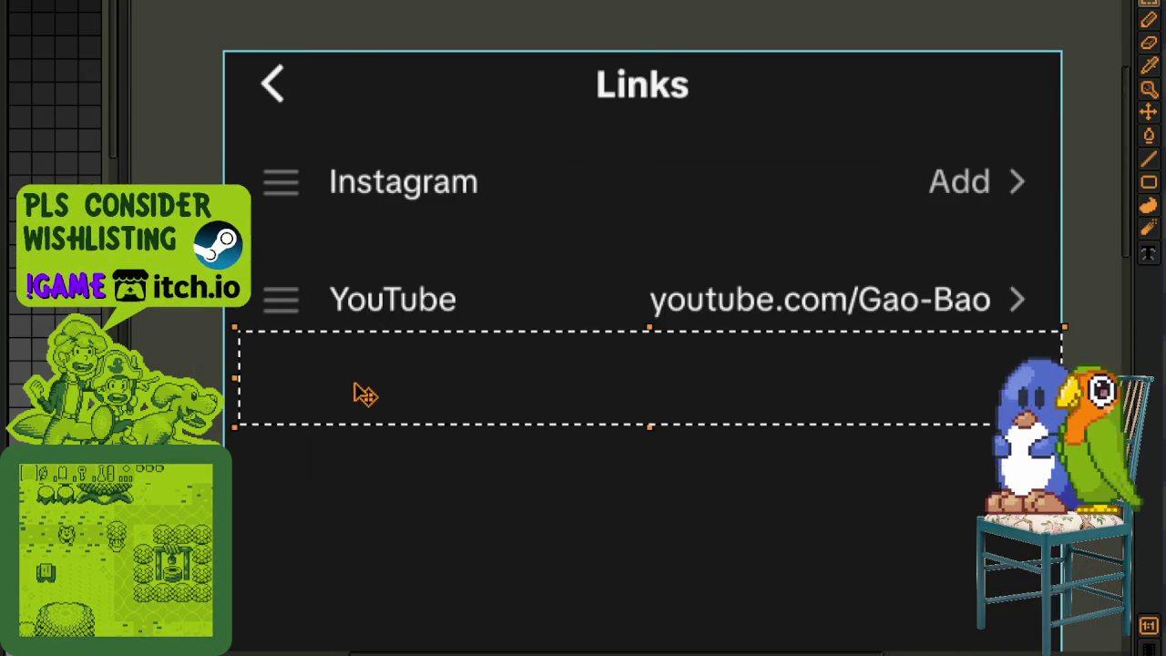
pyautogui.hotkey('ctrl', 'd')
pyautogui.moveTo(227, 346); pyautogui.dragTo(1094, 261)
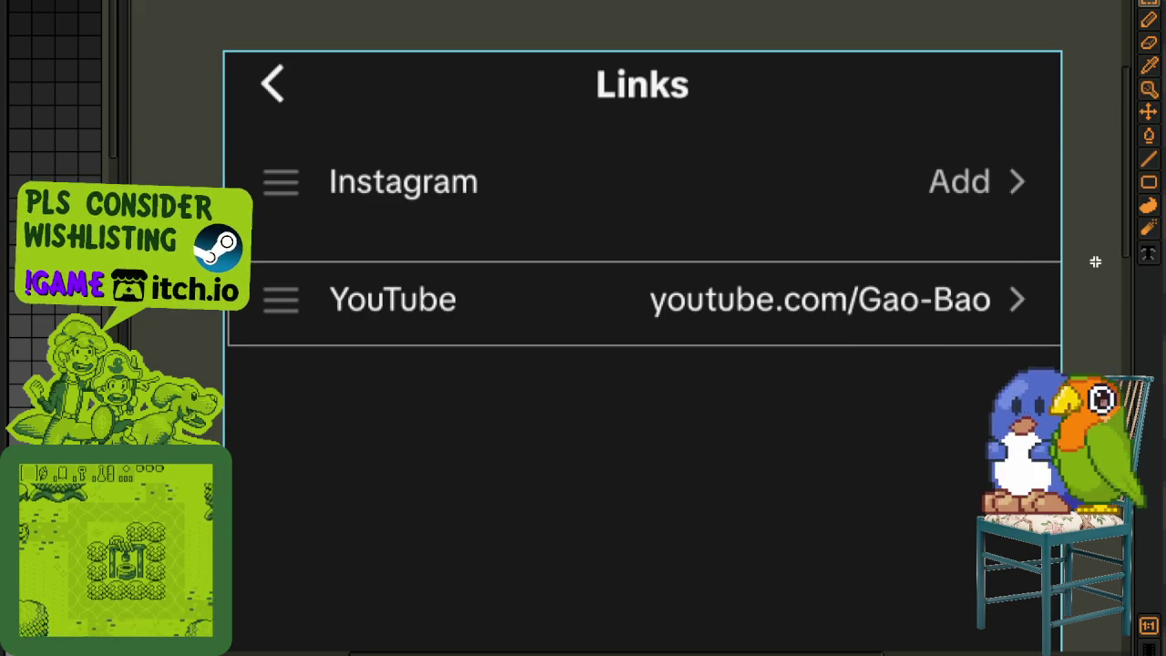
pyautogui.moveTo(235, 148); pyautogui.dragTo(1105, 326)
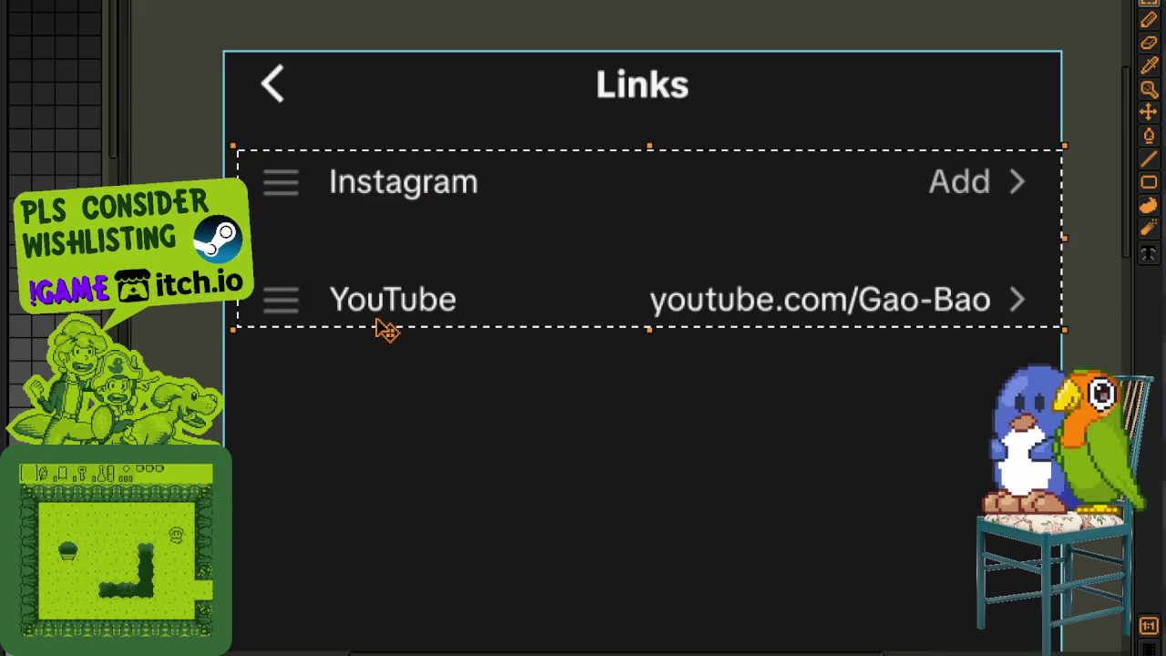
pyautogui.hotkey('ctrl', 'd')
# Step: Marquee the Instagram row, then the YouTube row, deselect, and pan the Steam page image left
pyautogui.moveTo(266, 134); pyautogui.dragTo(1104, 229)
pyautogui.moveTo(157, 259); pyautogui.dragTo(1048, 349)
pyautogui.hotkey('ctrl', 'd')
pyautogui.scroll(-1, 429, 377)
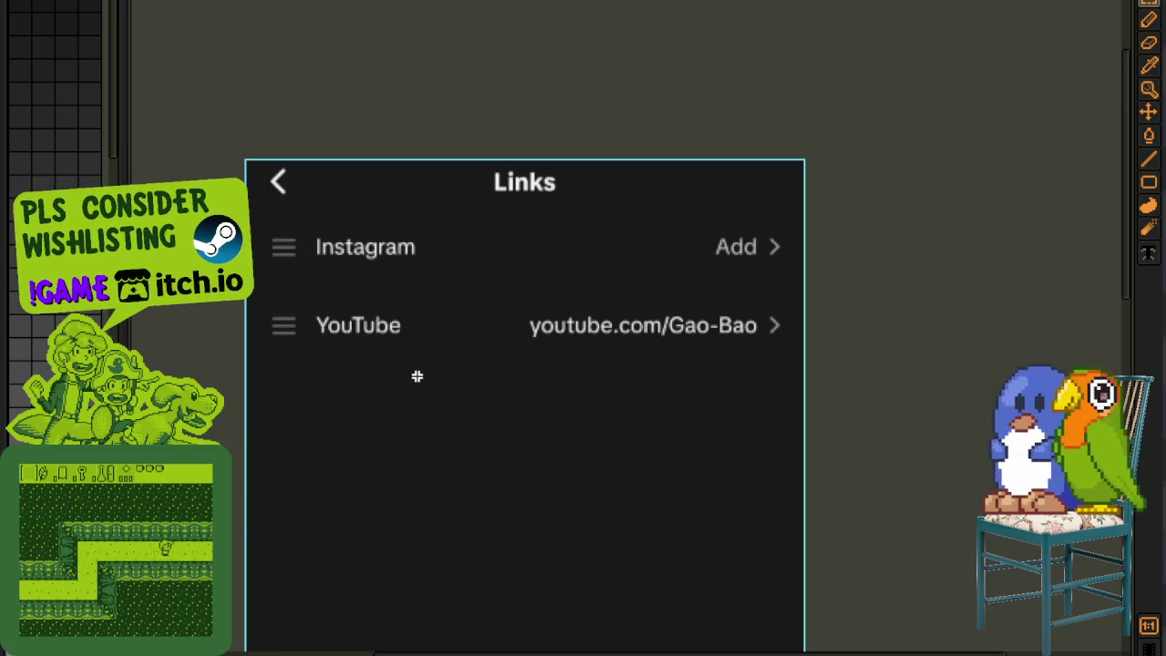
pyautogui.scroll(1, 417, 376)
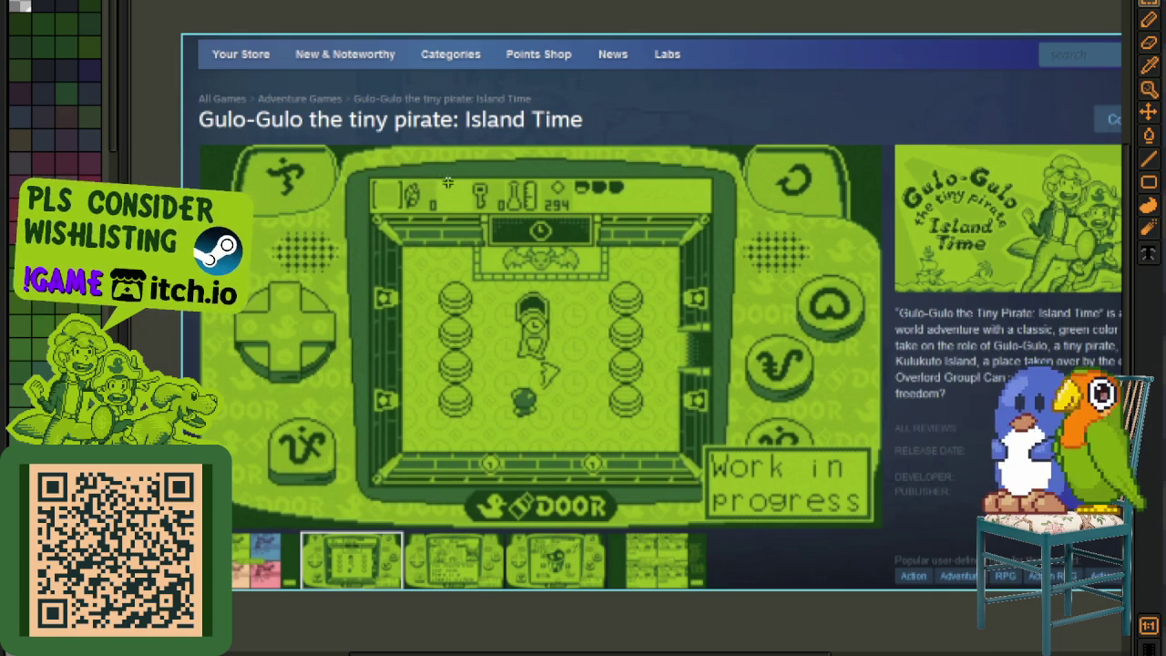
pyautogui.moveTo(447, 184); pyautogui.dragTo(325, 188)
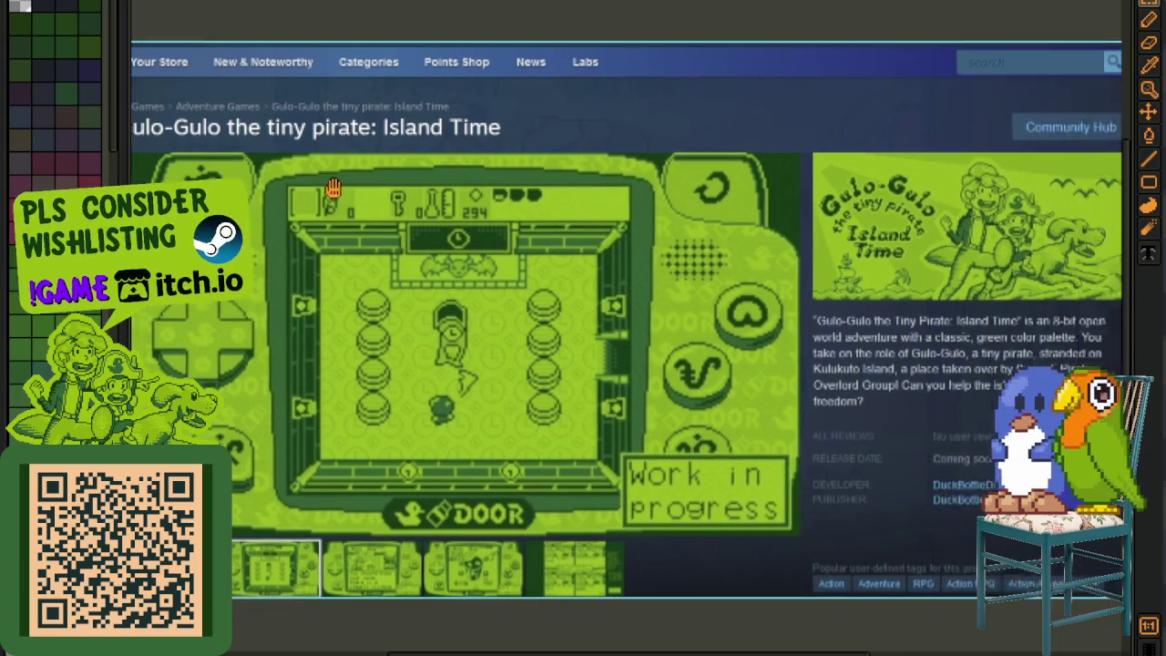
# Step: Zoom in on the Steam store image and pan to the game's box art
pyautogui.scroll(2, 765, 273)
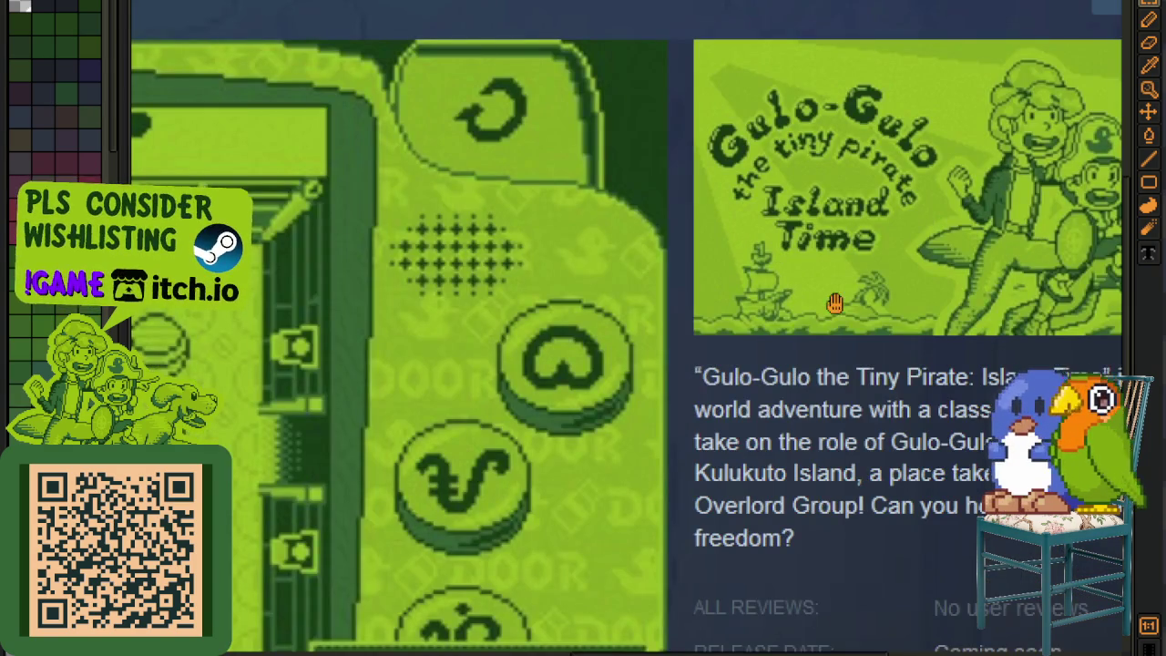
pyautogui.moveTo(714, 250); pyautogui.dragTo(668, 216)
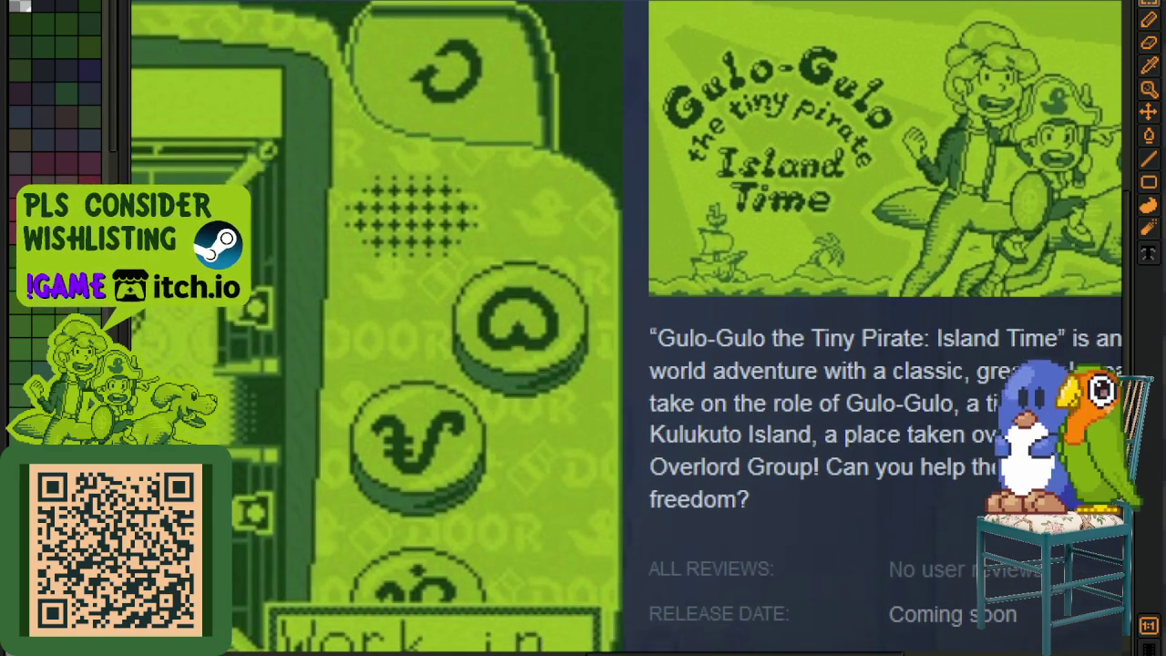
pyautogui.scroll(1, 654, 240)
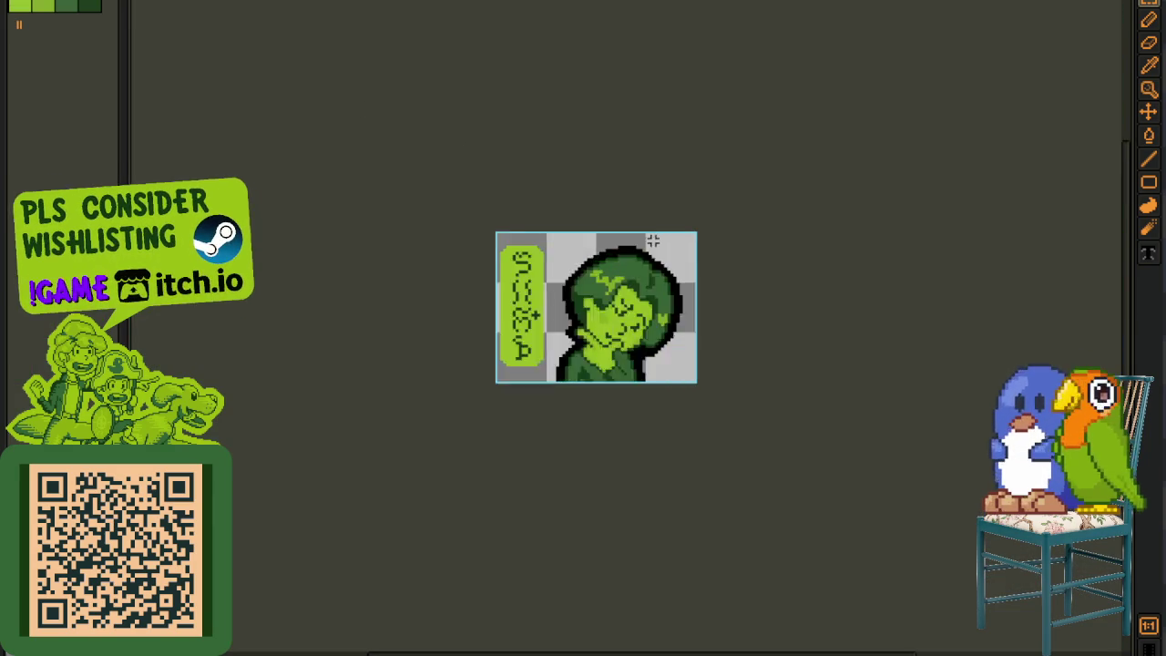
pyautogui.scroll(2, 654, 240)
pyautogui.scroll(2, 552, 455)
pyautogui.scroll(2, 561, 455)
pyautogui.scroll(-1, 651, 458)
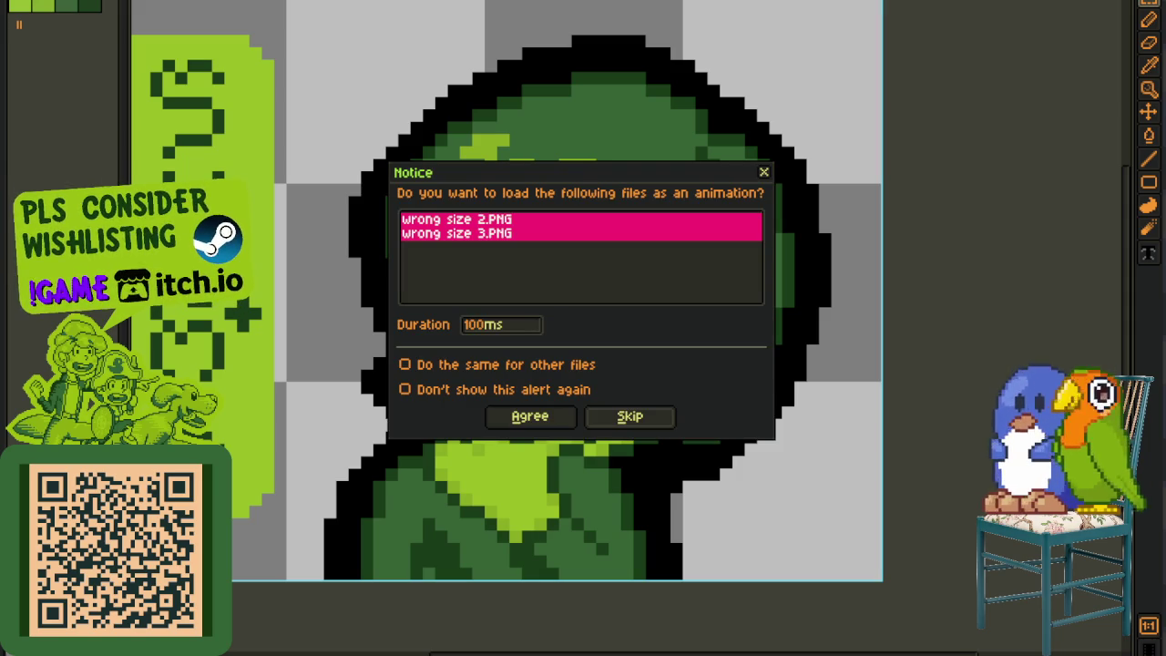
# Step: Load the wrong-size PNGs separately, then marquee the rejected event cover card and clear the selection
pyautogui.click(625, 416)
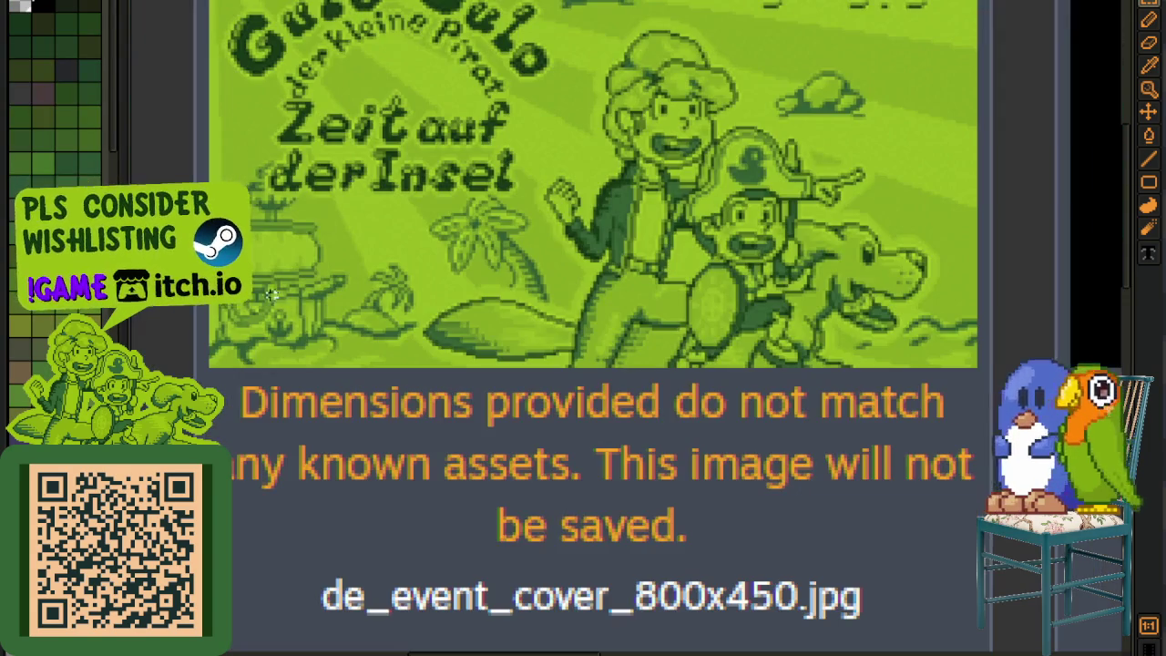
pyautogui.moveTo(166, 184)
pyautogui.mouseDown()
pyautogui.moveTo(736, 548)
pyautogui.moveTo(1002, 651)
pyautogui.mouseUp()
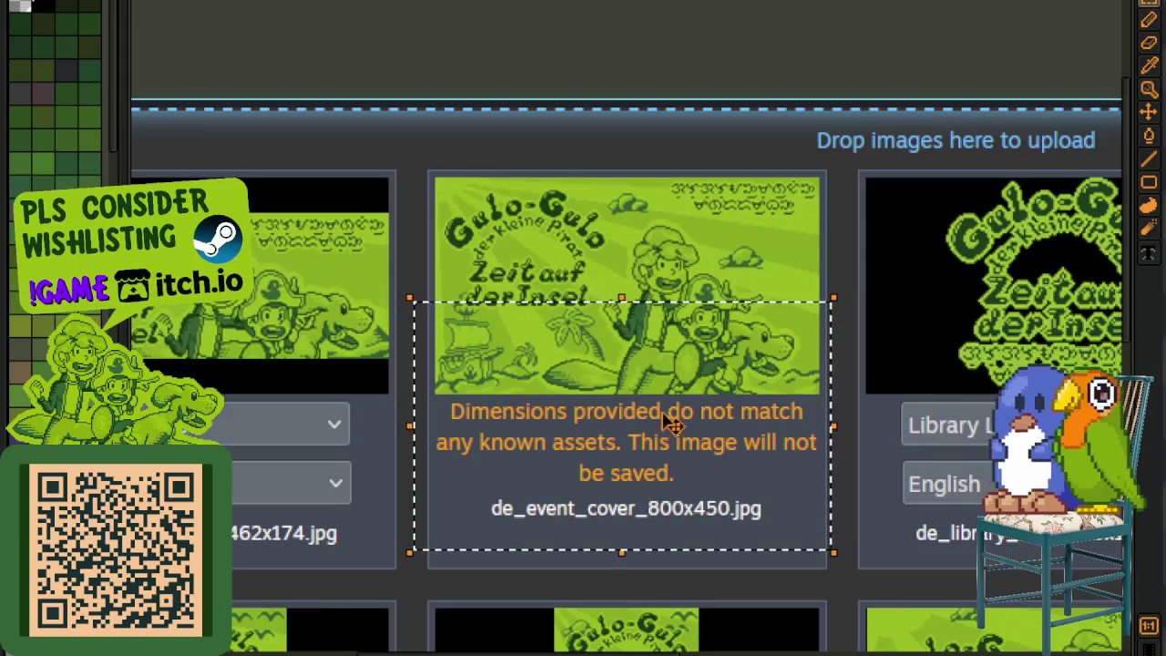
pyautogui.press('Escape')
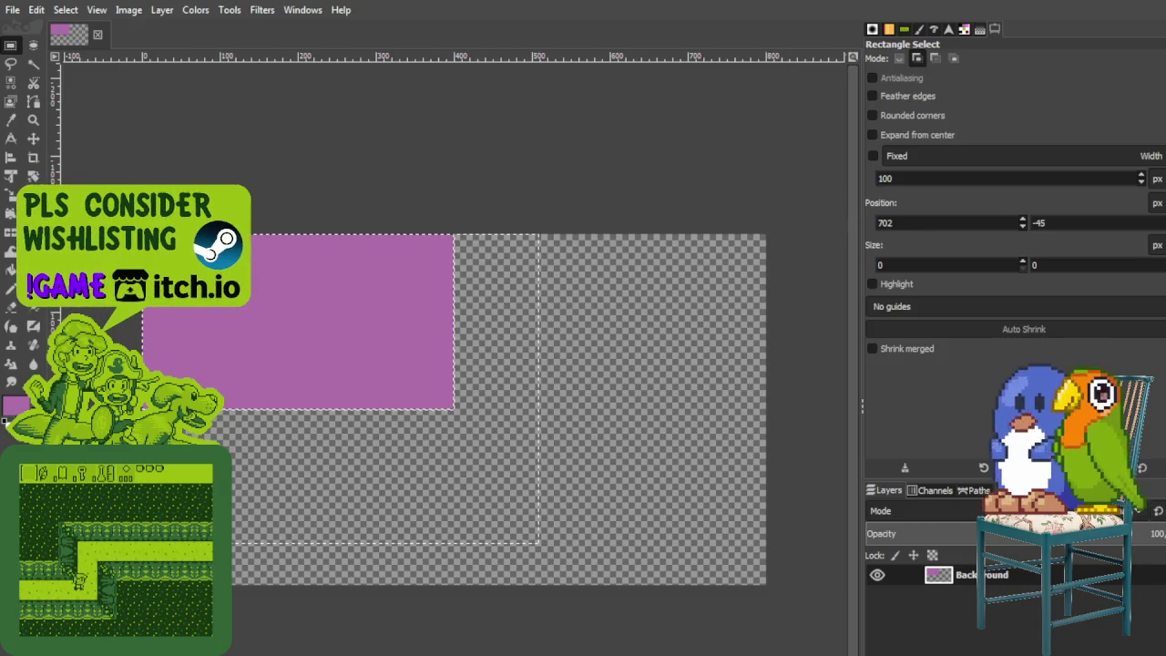
# Step: Fill the canvas with purple and scale the layer to 25 percent (about 200×113)
pyautogui.hotkey('ctrl', 'a')
pyautogui.hotkey('ctrl', ',')
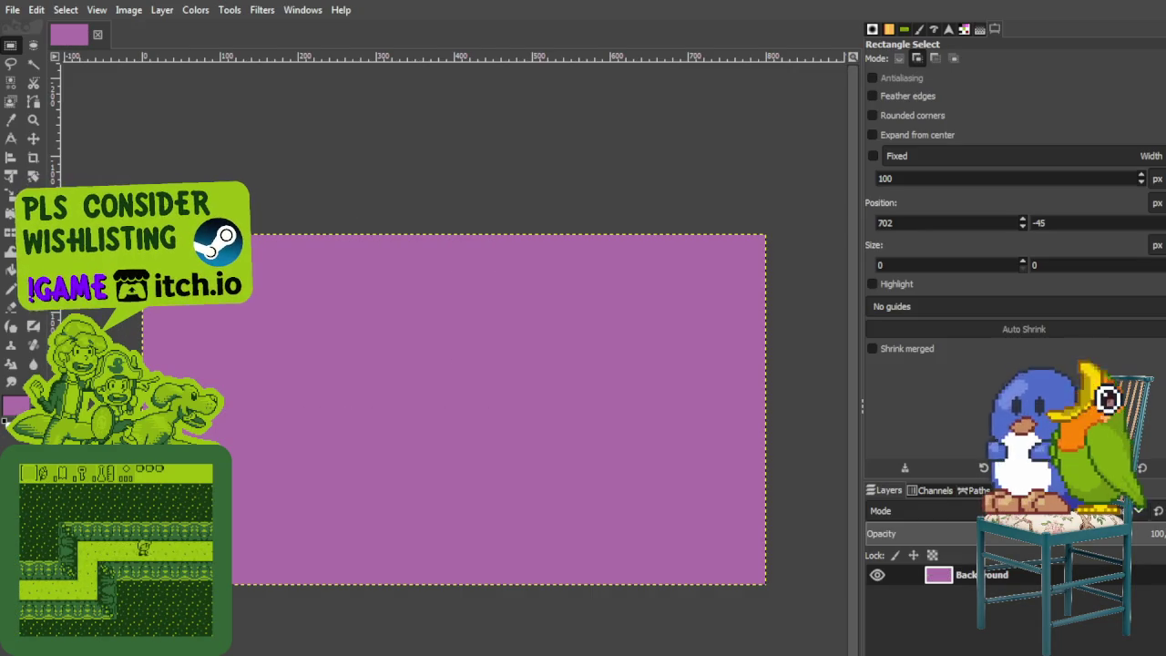
pyautogui.hotkey('shift', 's')
pyautogui.click(270, 282)
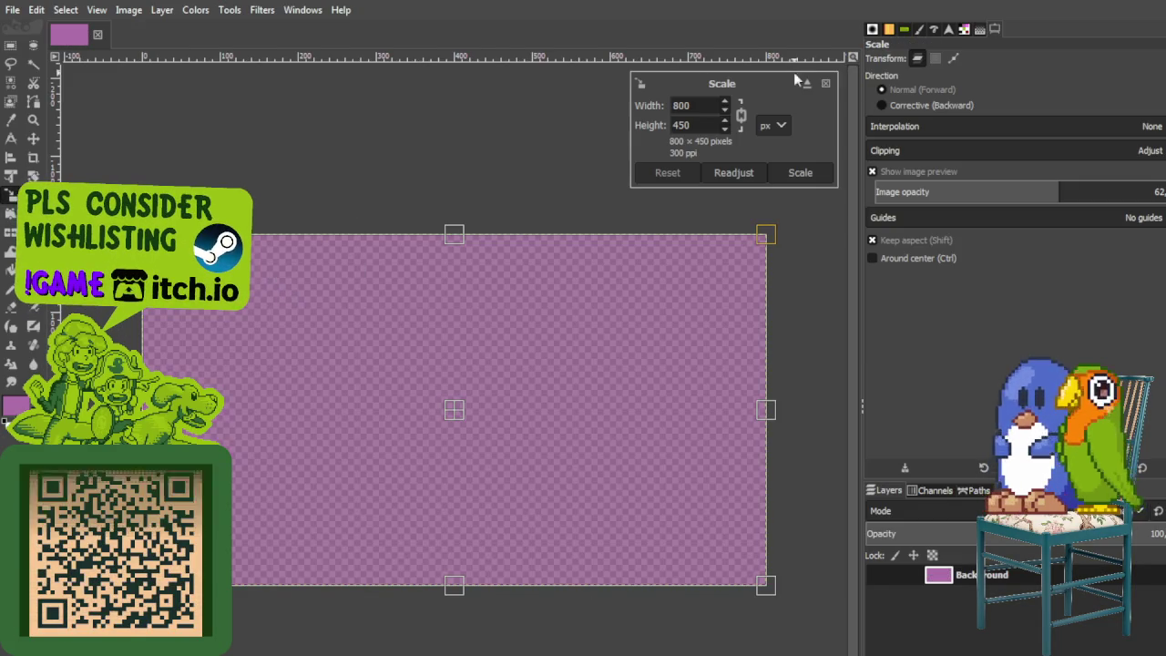
pyautogui.click(777, 170)
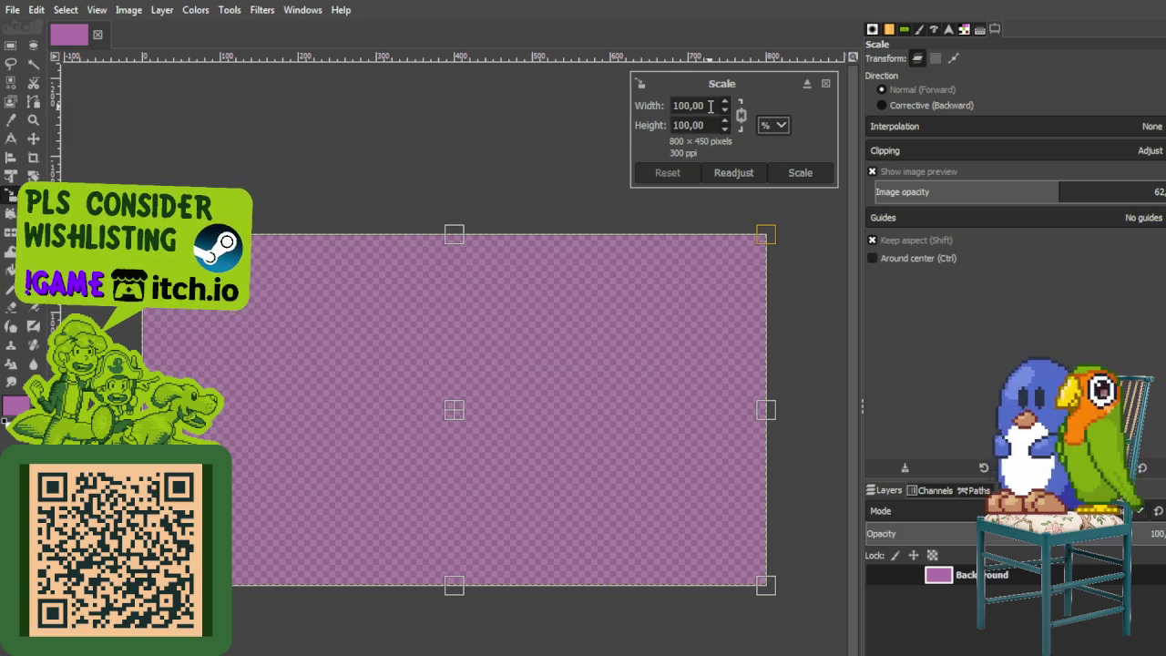
pyautogui.doubleClick(711, 106)
pyautogui.write('25')
pyautogui.press('Return')
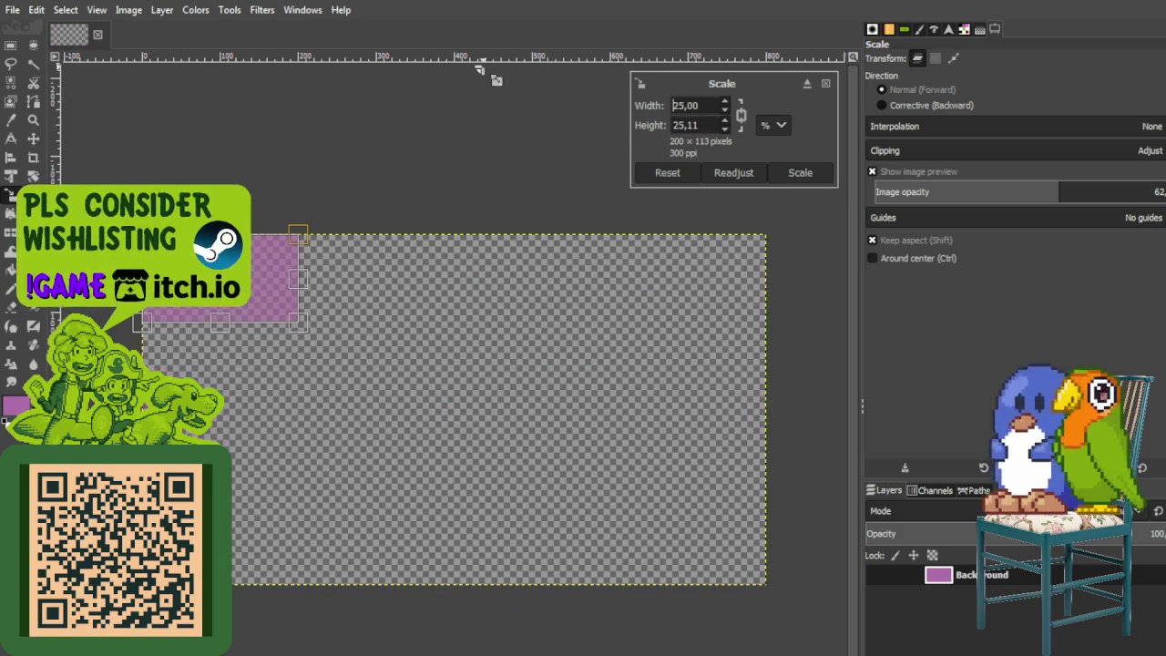
pyautogui.click(800, 172)
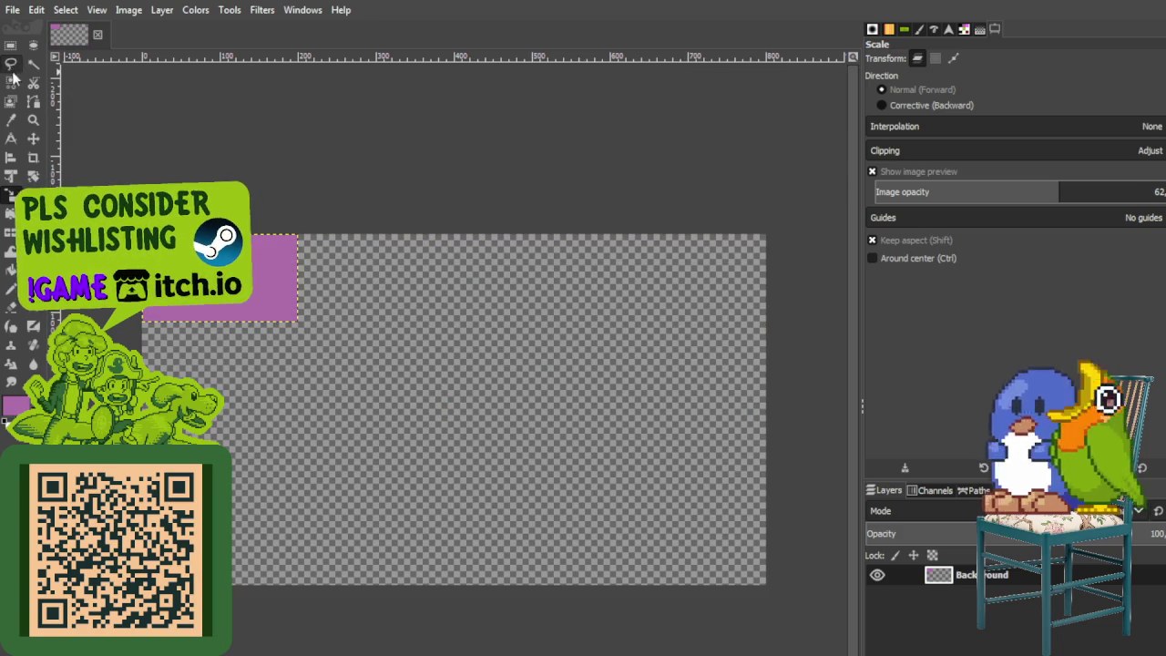
# Step: Draw a rectangle selection around the shrunken purple layer in the top-left corner
pyautogui.click(10, 45)
pyautogui.moveTo(124, 193); pyautogui.dragTo(389, 389)
pyautogui.click(589, 192)
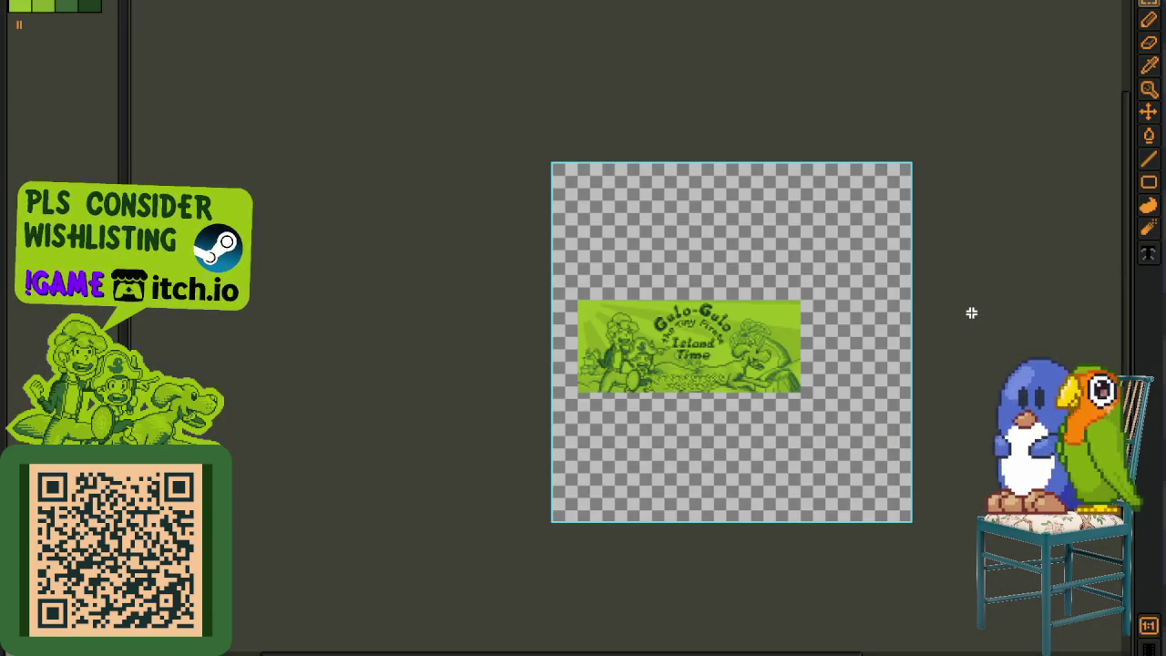
# Step: Undo the stray purple paste so the green banner stays unchanged
pyautogui.hotkey('ctrl', 'v')
pyautogui.scroll(2, 970, 317)
pyautogui.scroll(-1, 794, 333)
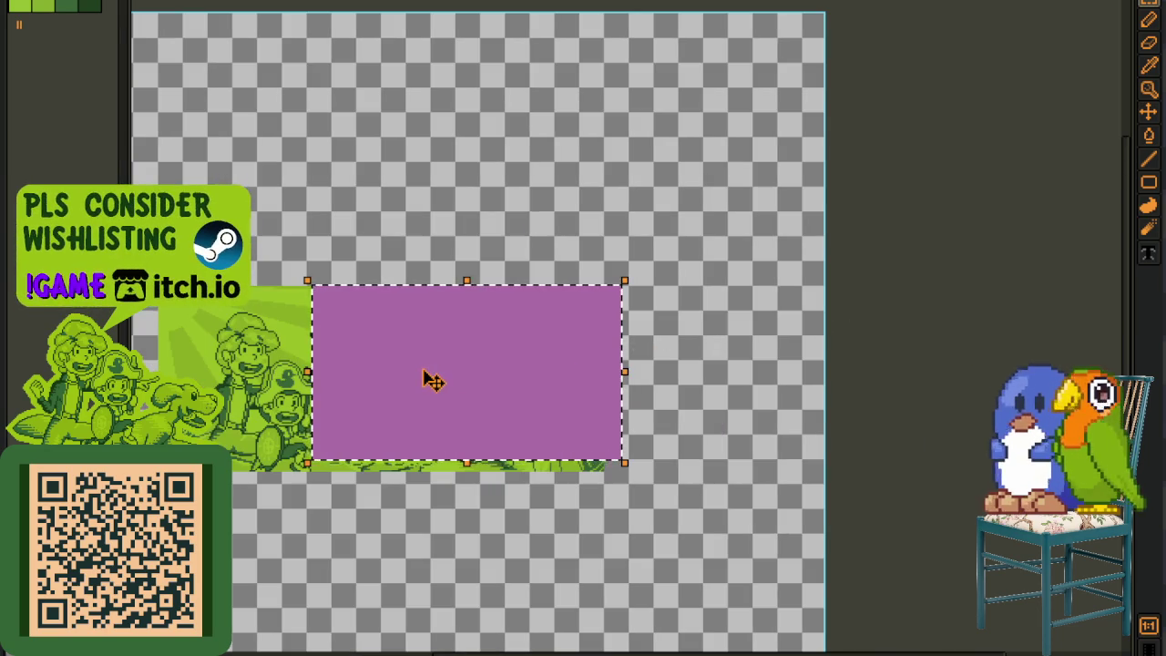
pyautogui.hotkey('ctrl', 'z')
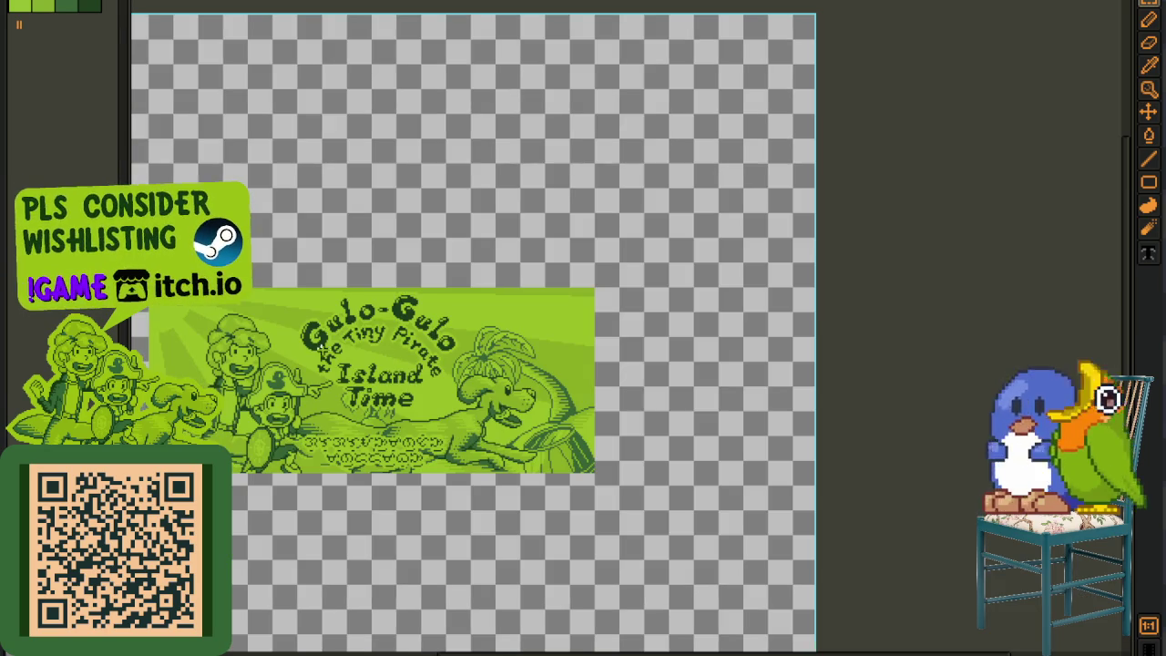
pyautogui.moveTo(312, 354); pyautogui.dragTo(360, 342)
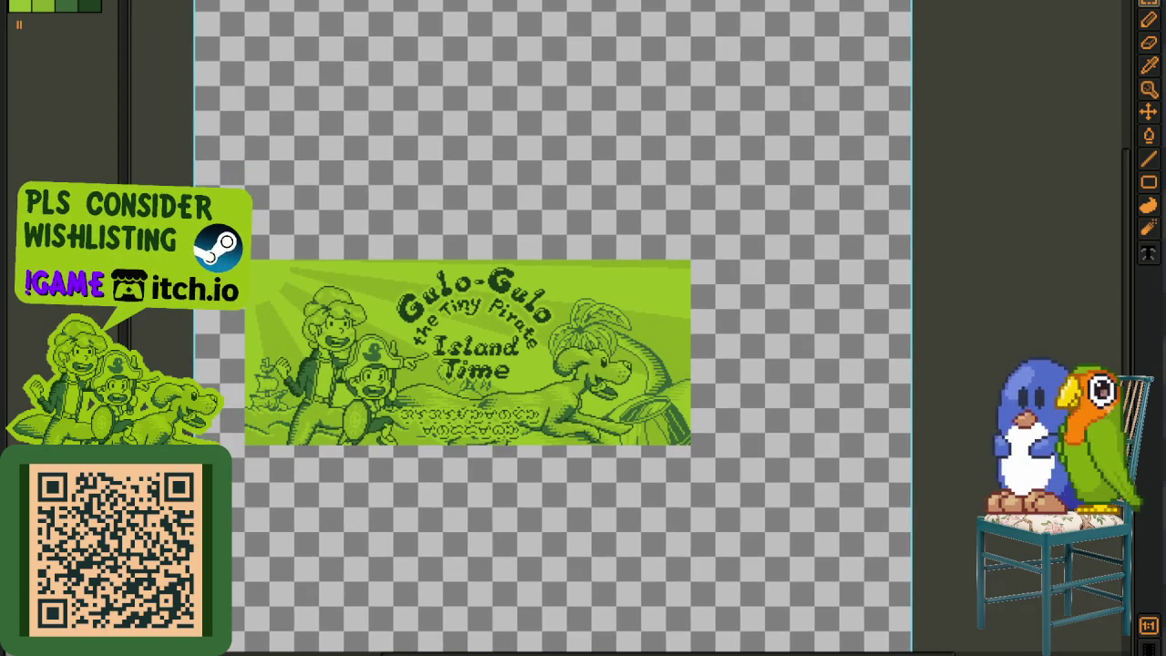
# Step: Deselect the banner and show the layers panel with the empty canvas top in view
pyautogui.press('Tab')
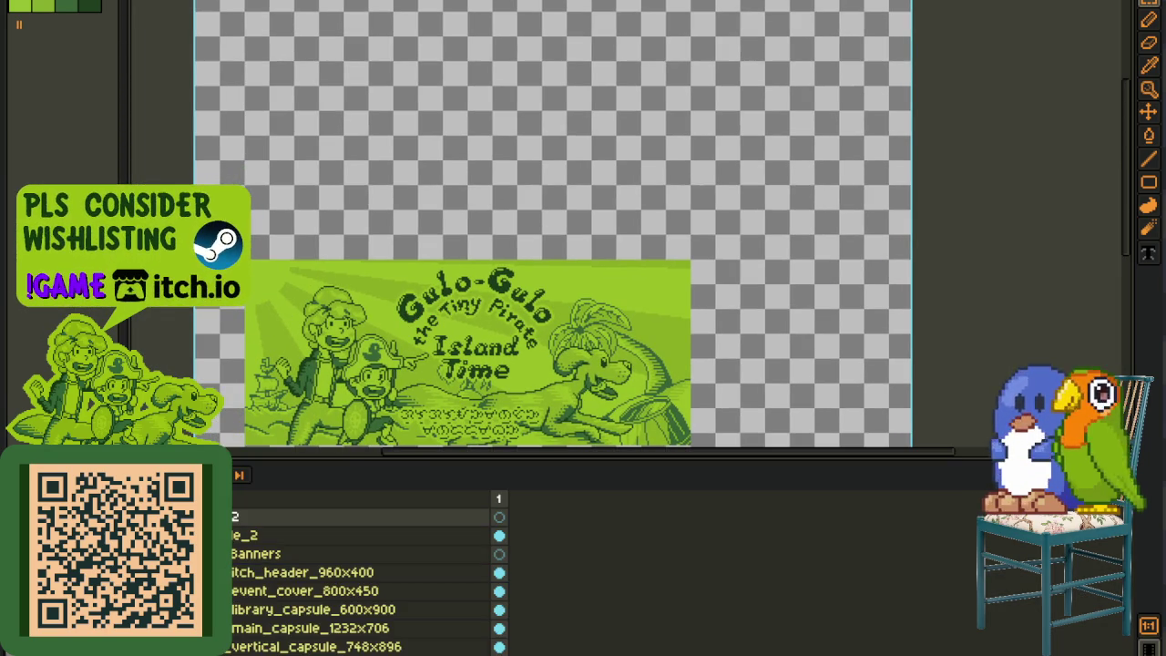
pyautogui.press('Tab')
pyautogui.scroll(2, 449, 324)
pyautogui.scroll(2, 449, 323)
pyautogui.scroll(1, 449, 323)
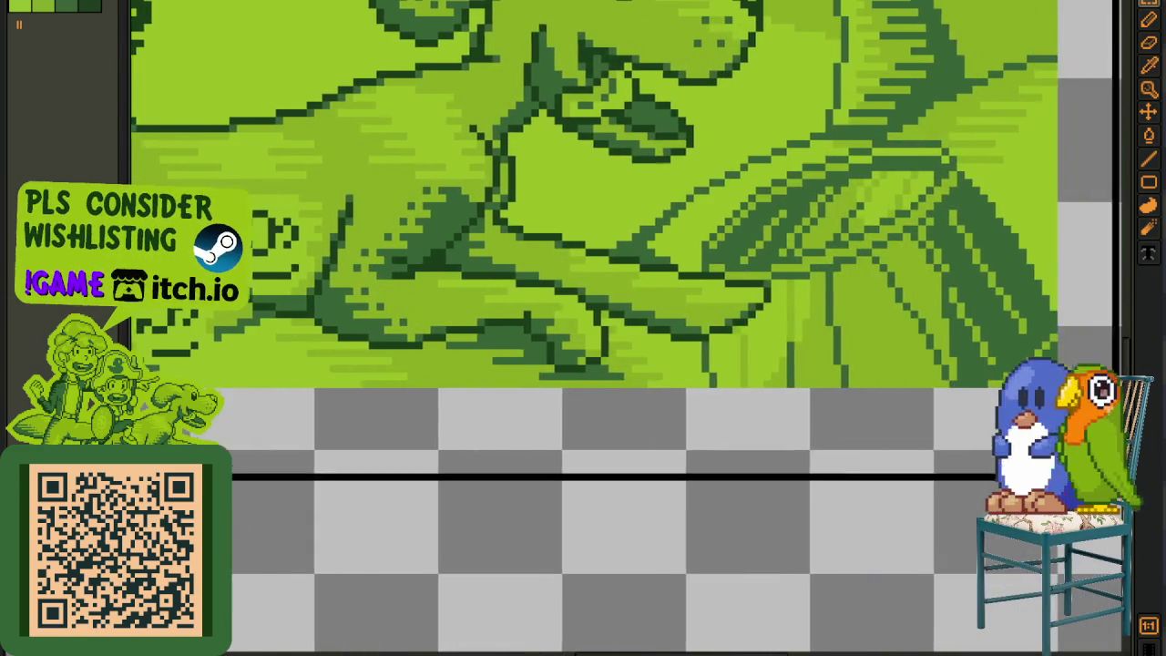
pyautogui.scroll(-1, 742, 449)
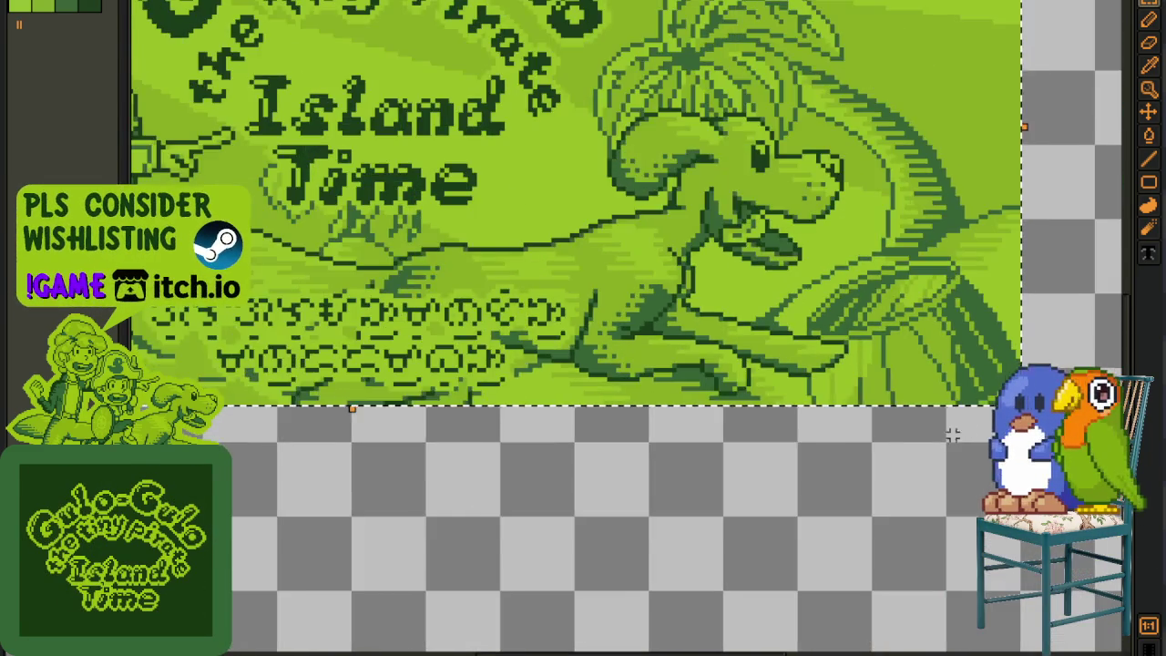
pyautogui.scroll(-1, 743, 449)
pyautogui.scroll(-1, 742, 449)
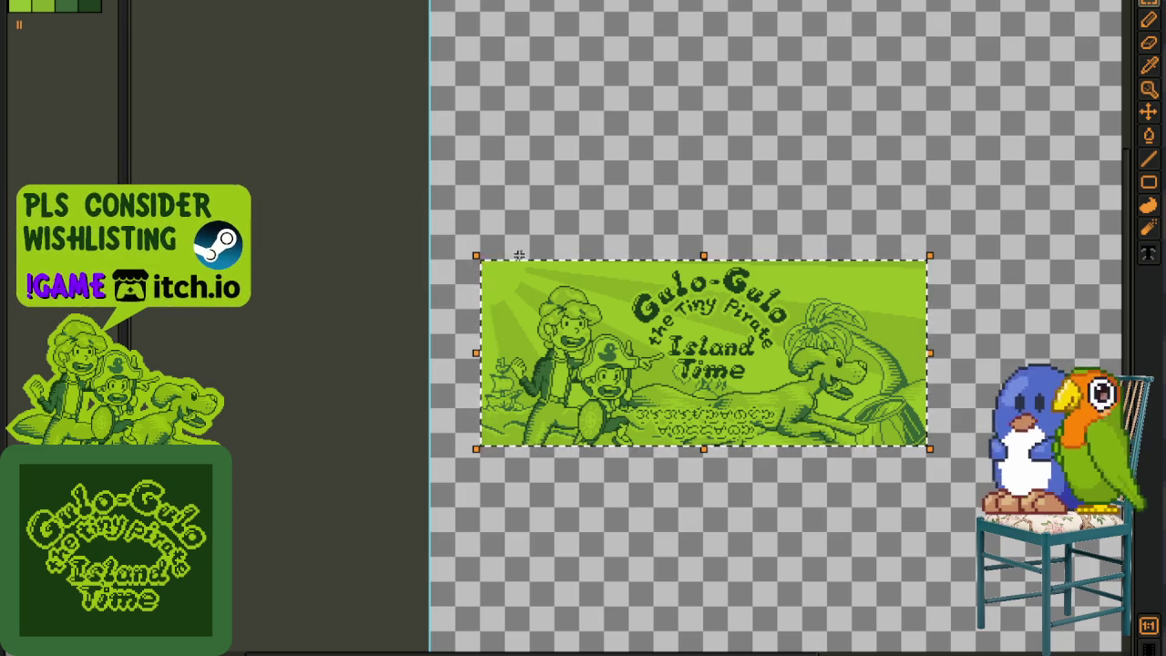
pyautogui.hotkey('ctrl', 'd')
pyautogui.press('Tab')
pyautogui.moveTo(683, 122); pyautogui.dragTo(632, 294)
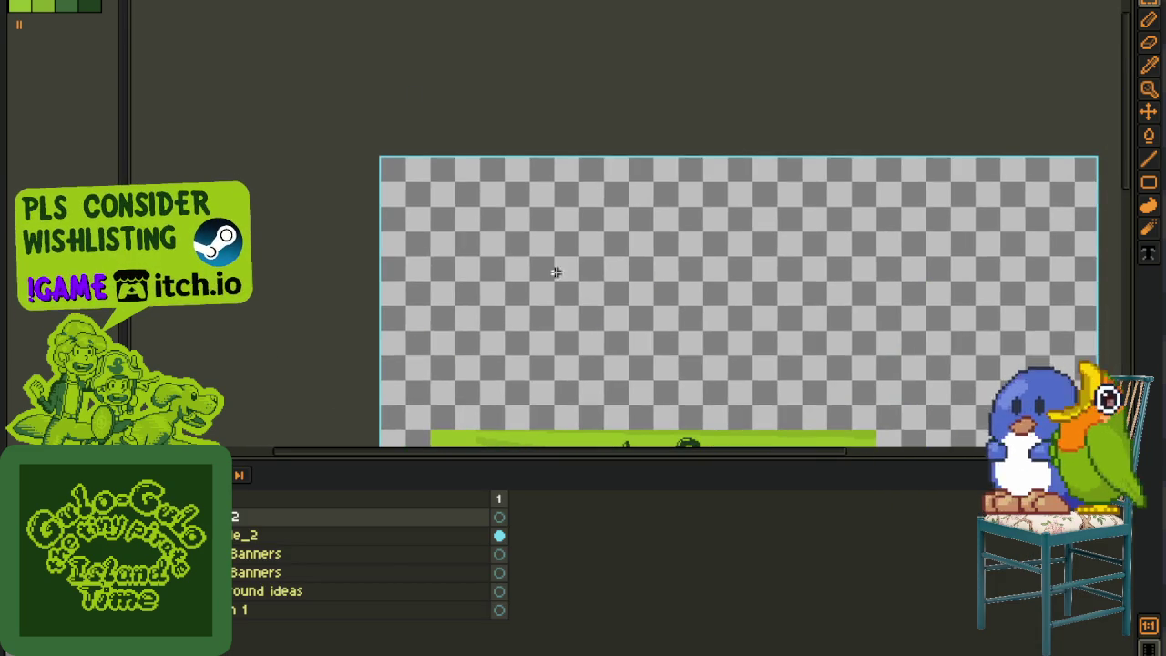
# Step: Add a text label reading 88x210 in the canvas's top-left area
pyautogui.press('t')
pyautogui.click(416, 203)
pyautogui.write('88x')
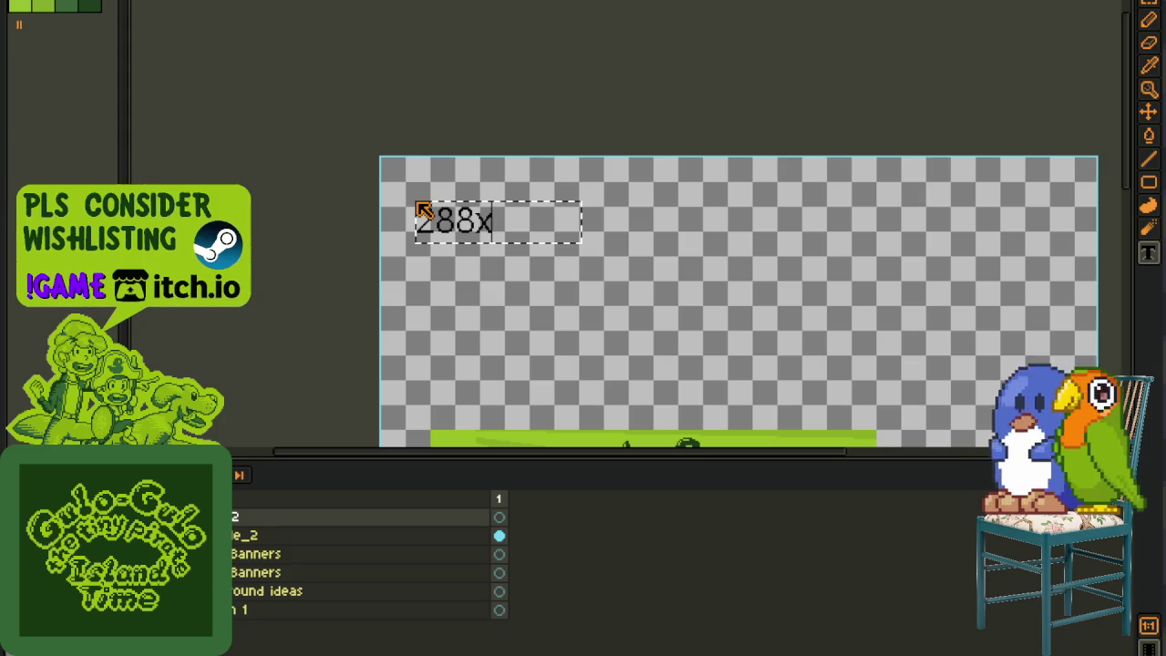
pyautogui.write('210')
pyautogui.press('Return')
pyautogui.scroll(-3, 582, 198)
pyautogui.scroll(2, 409, 286)
pyautogui.scroll(1, 301, 226)
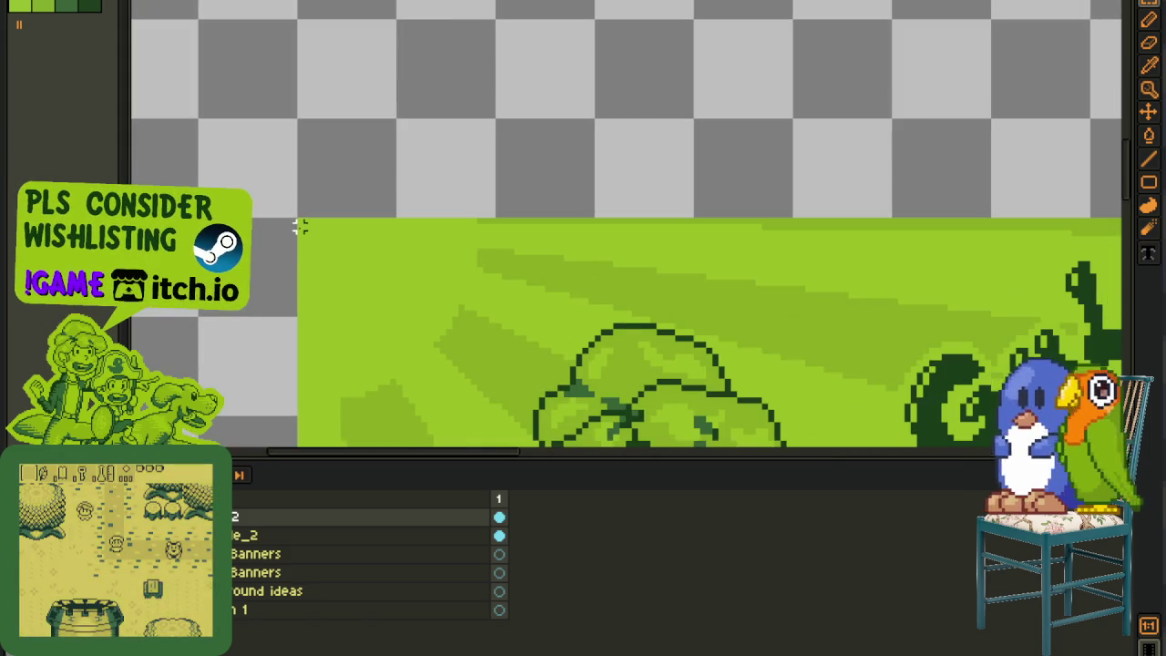
pyautogui.scroll(-10, 301, 222)
pyautogui.hscroll(8, 638, 182)
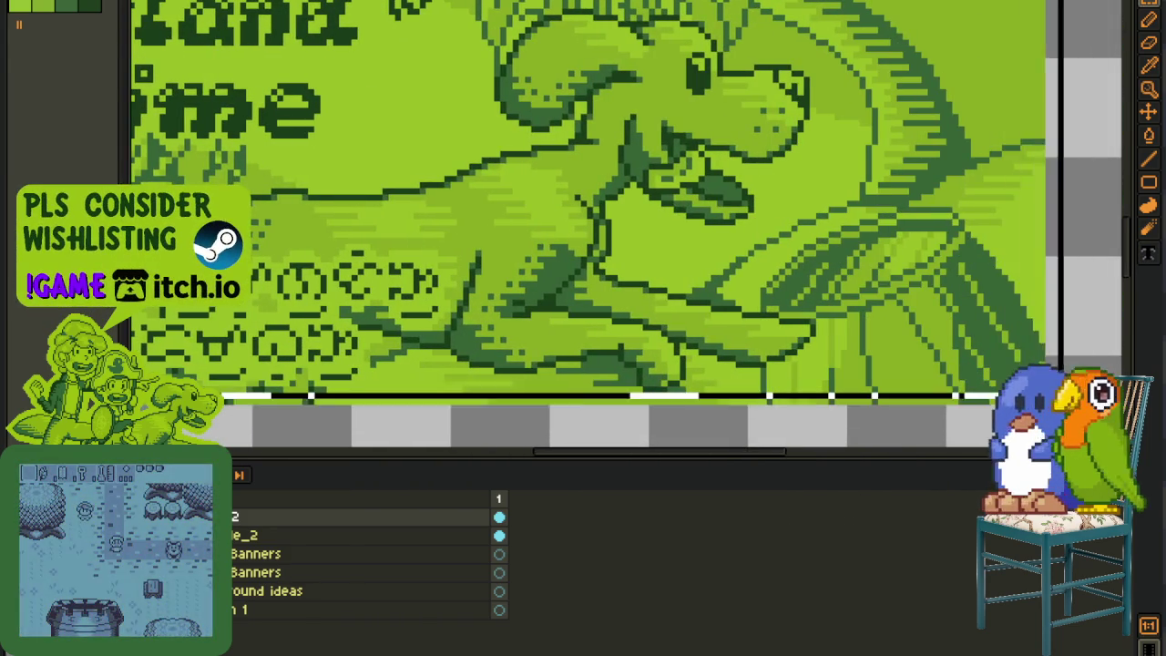
pyautogui.scroll(-2, 747, 315)
pyautogui.scroll(-3, 546, 182)
pyautogui.moveTo(427, 67); pyautogui.dragTo(471, 307)
pyautogui.scroll(2, 470, 307)
pyautogui.scroll(1, 481, 203)
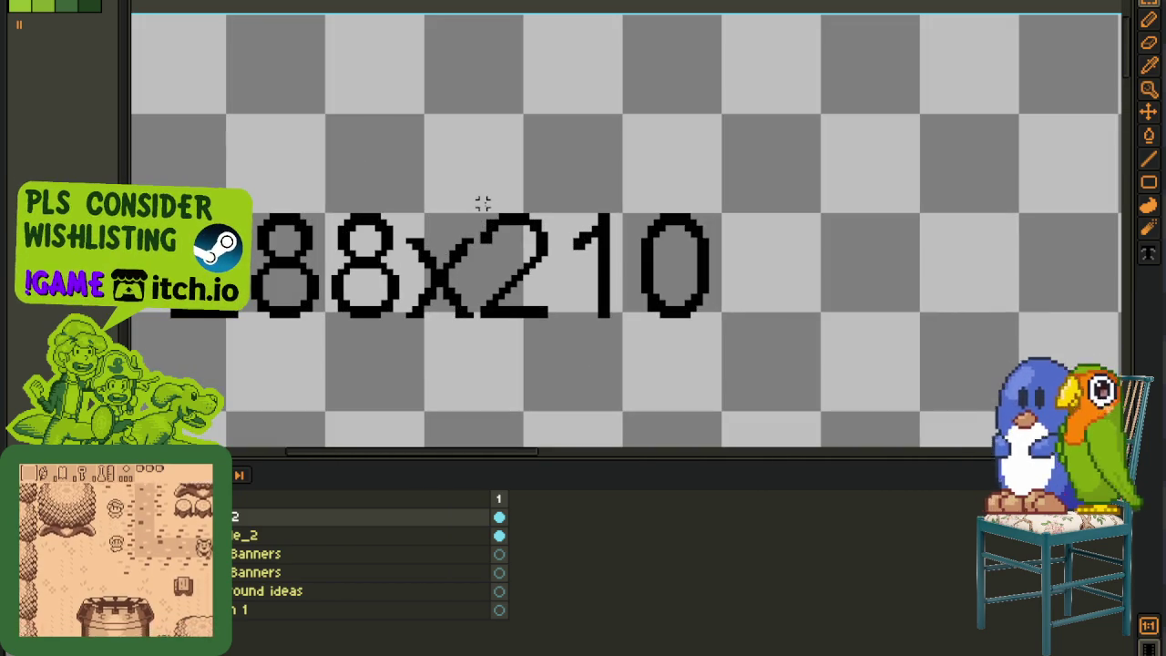
# Step: Fix the label's digits by flipping and nudging them so it reads 288x120
pyautogui.moveTo(476, 211); pyautogui.dragTo(645, 321)
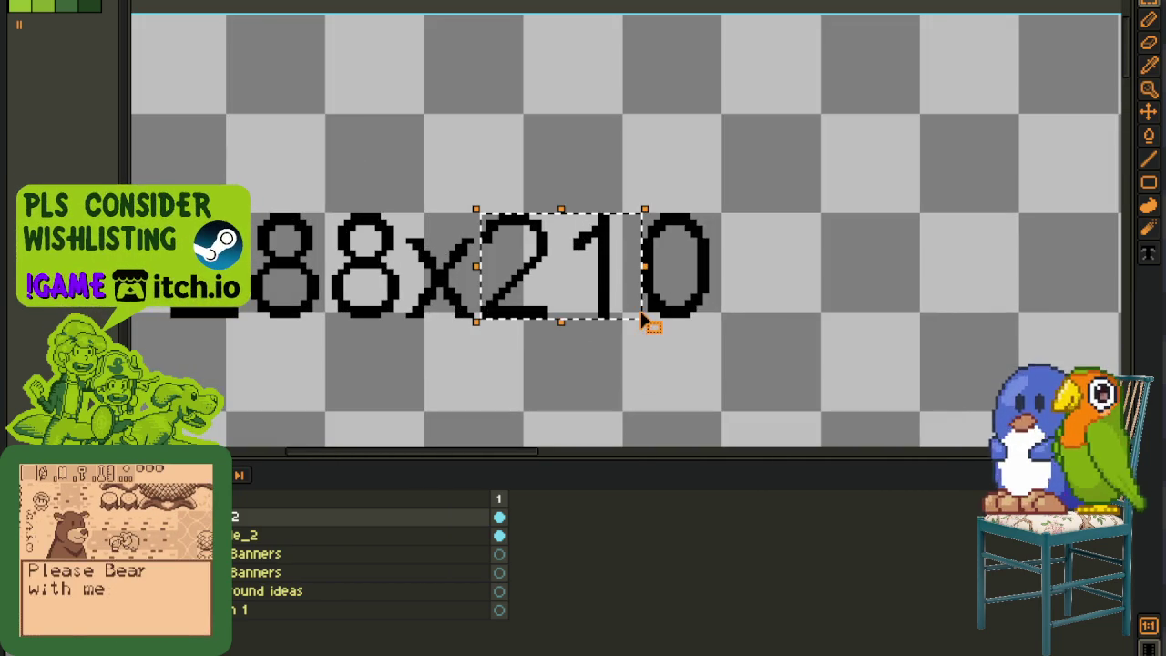
pyautogui.hotkey('shift', 'h')
pyautogui.scroll(1, 502, 221)
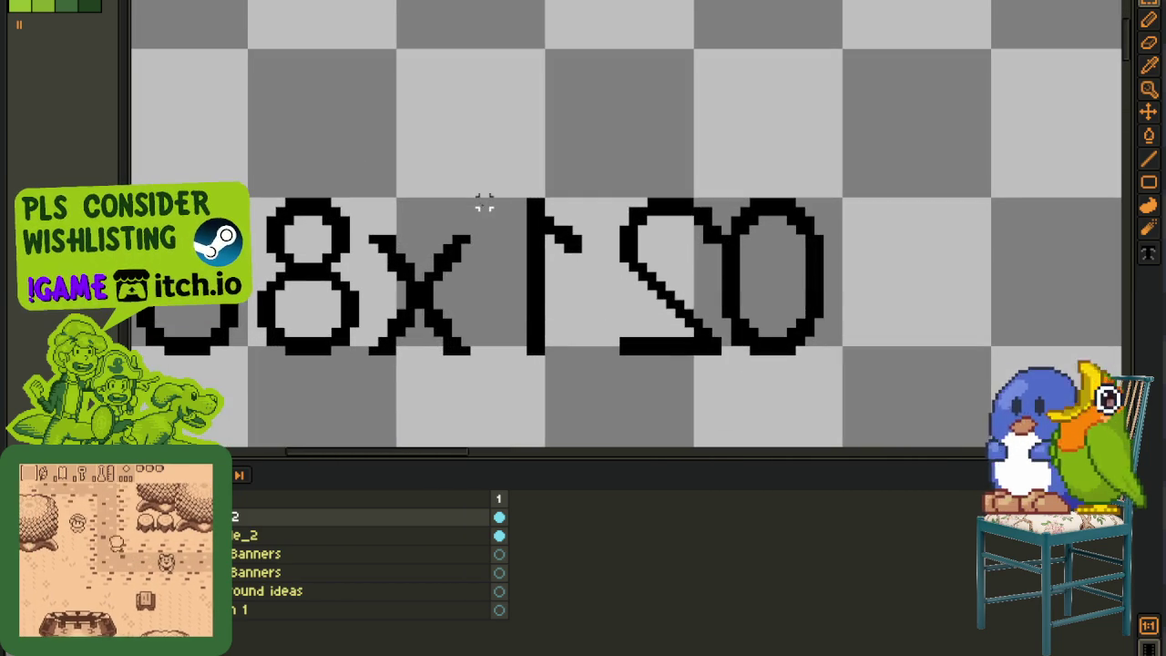
pyautogui.moveTo(470, 197); pyautogui.dragTo(620, 350)
pyautogui.hotkey('shift', 'h')
pyautogui.hotkey('ctrl', 'd')
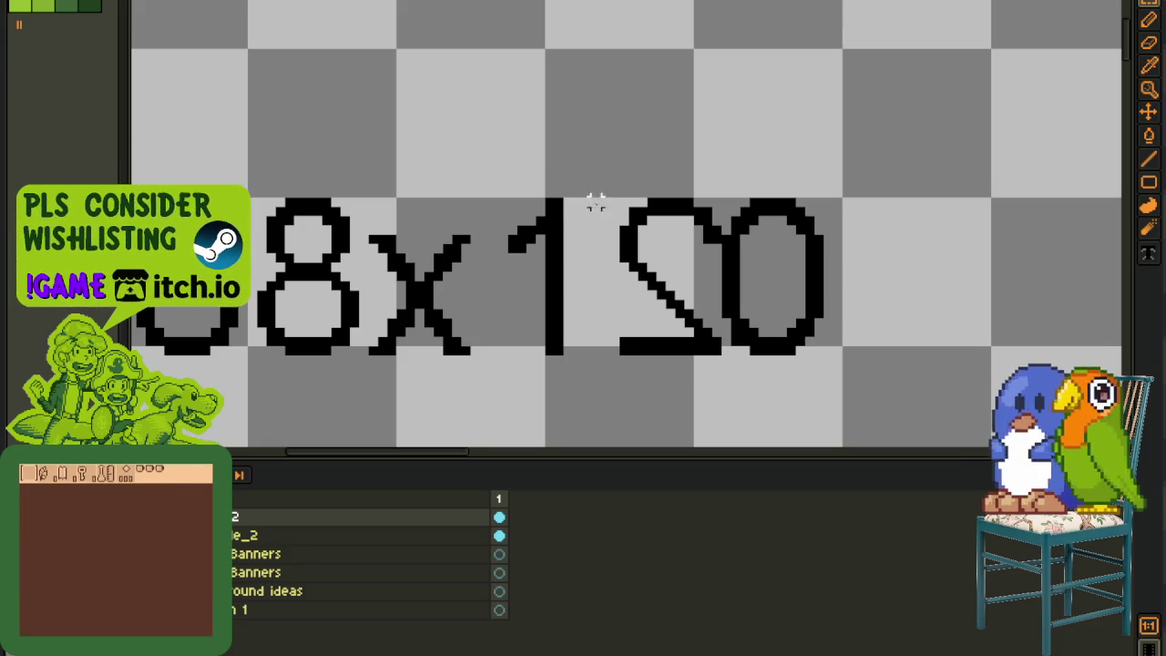
pyautogui.moveTo(614, 202); pyautogui.dragTo(722, 353)
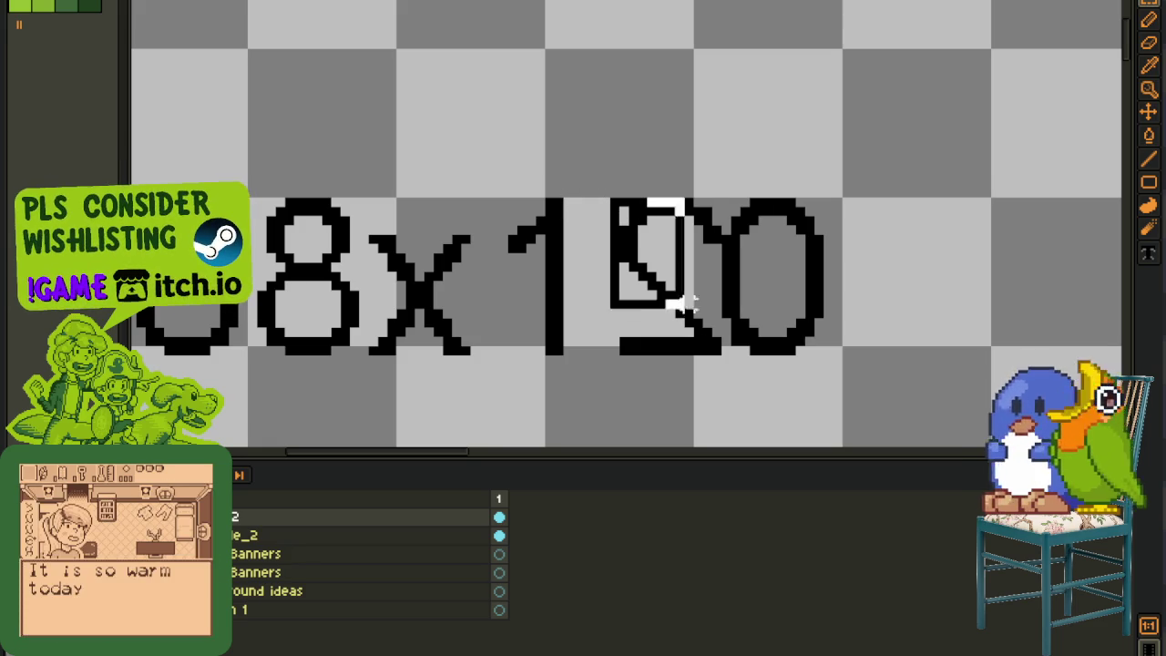
pyautogui.hotkey('shift', 'h')
pyautogui.press('Left')
pyautogui.press('Left')
pyautogui.hotkey('ctrl', 'd')
# Step: Expand the Banners layer group to list its size layers
pyautogui.scroll(-3, 671, 91)
pyautogui.scroll(-2, 606, 252)
pyautogui.scroll(-3, 565, 178)
pyautogui.click(219, 572)
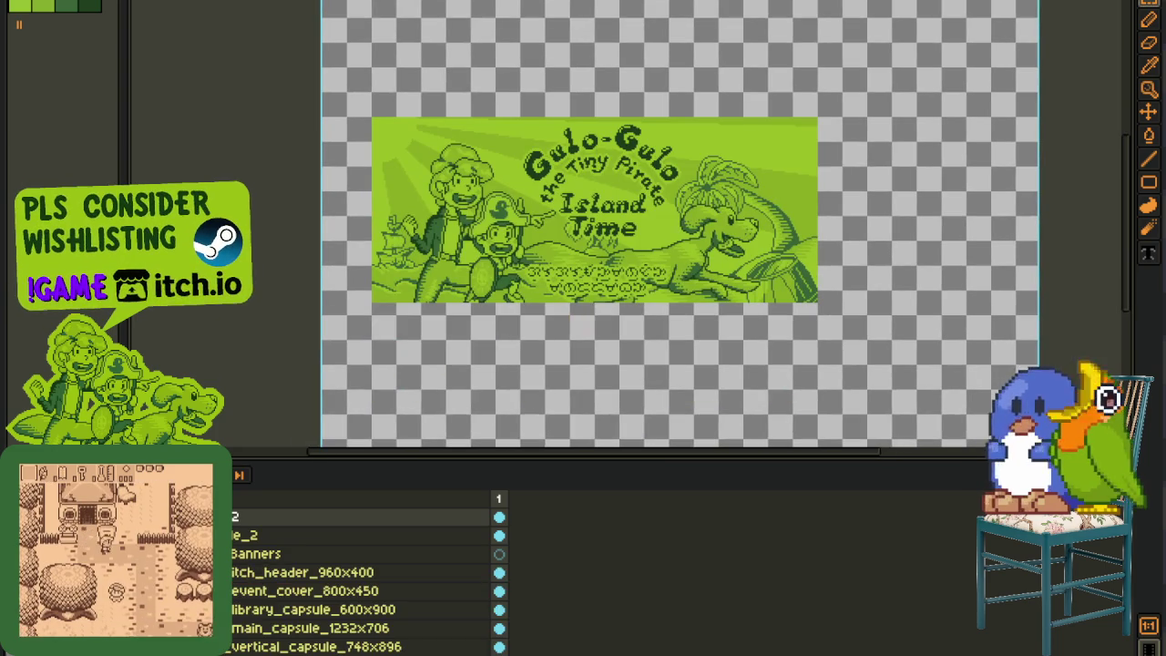
# Step: Add a 960x400 text label and move it up below the 288x120 label
pyautogui.scroll(3, 525, 264)
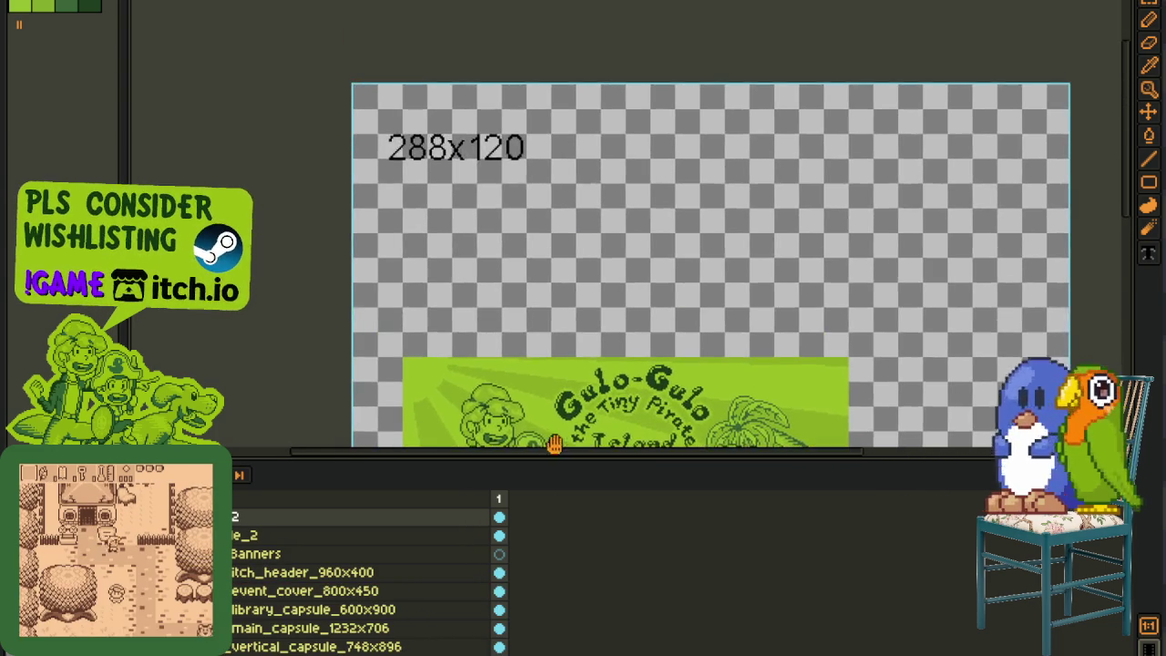
pyautogui.scroll(2, 420, 187)
pyautogui.moveTo(420, 187)
pyautogui.mouseDown()
pyautogui.moveTo(455, 265)
pyautogui.moveTo(440, 331)
pyautogui.moveTo(746, 415)
pyautogui.mouseUp()
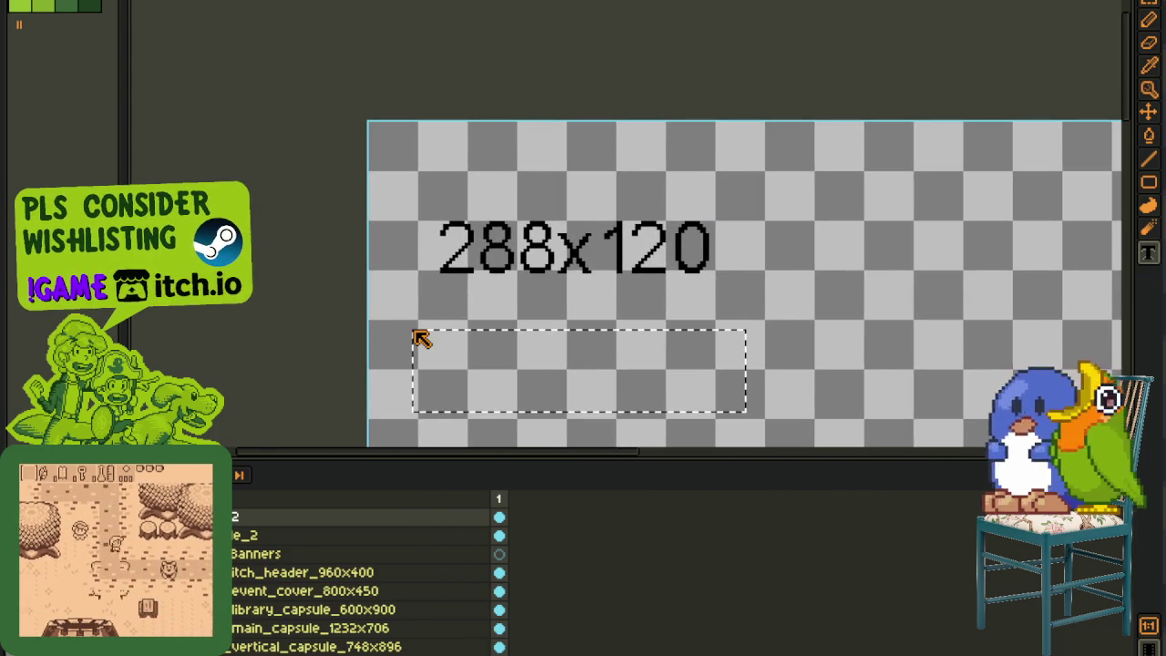
pyautogui.write('960x')
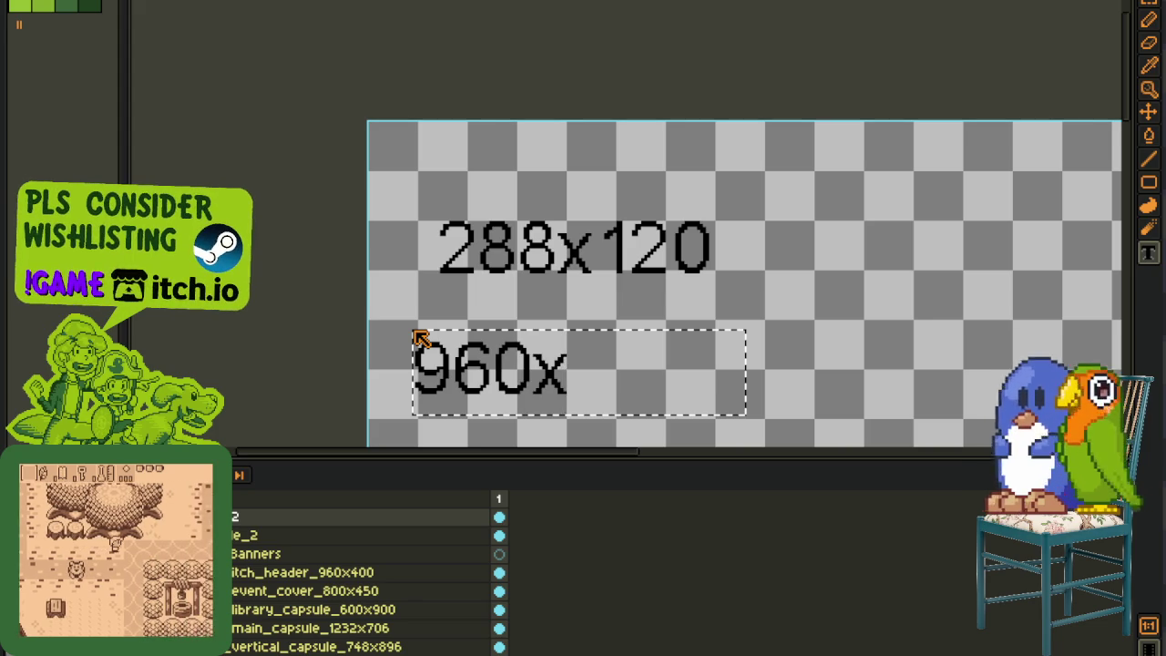
pyautogui.write('400')
pyautogui.press('Return')
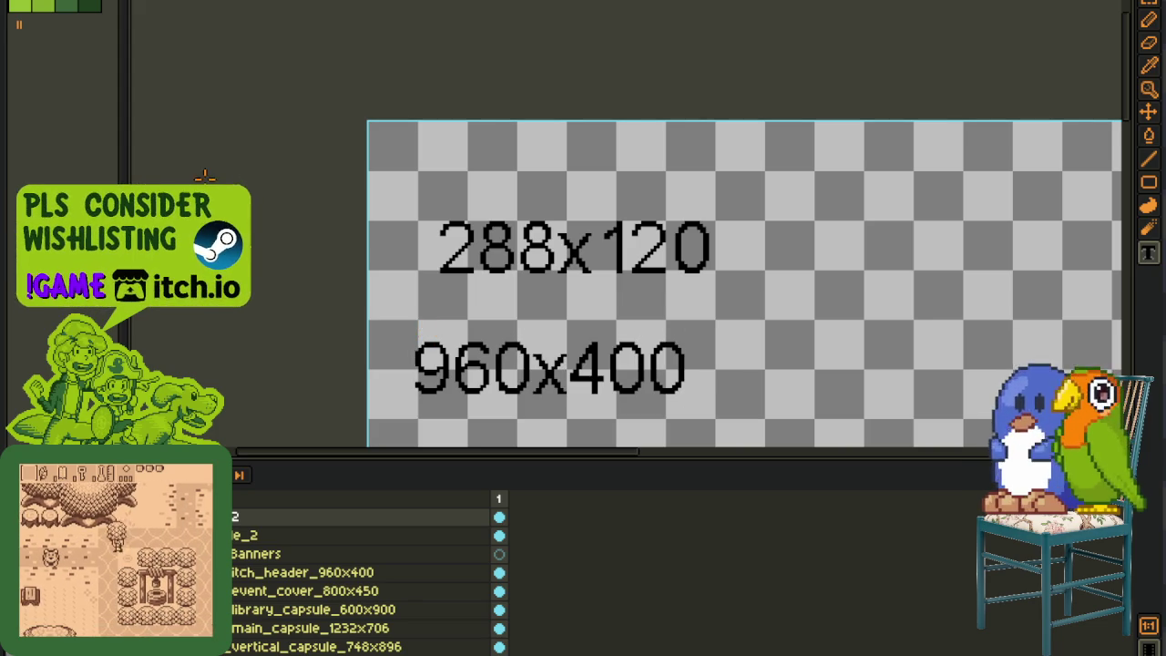
pyautogui.scroll(2, 391, 340)
pyautogui.moveTo(625, 281); pyautogui.dragTo(619, 238)
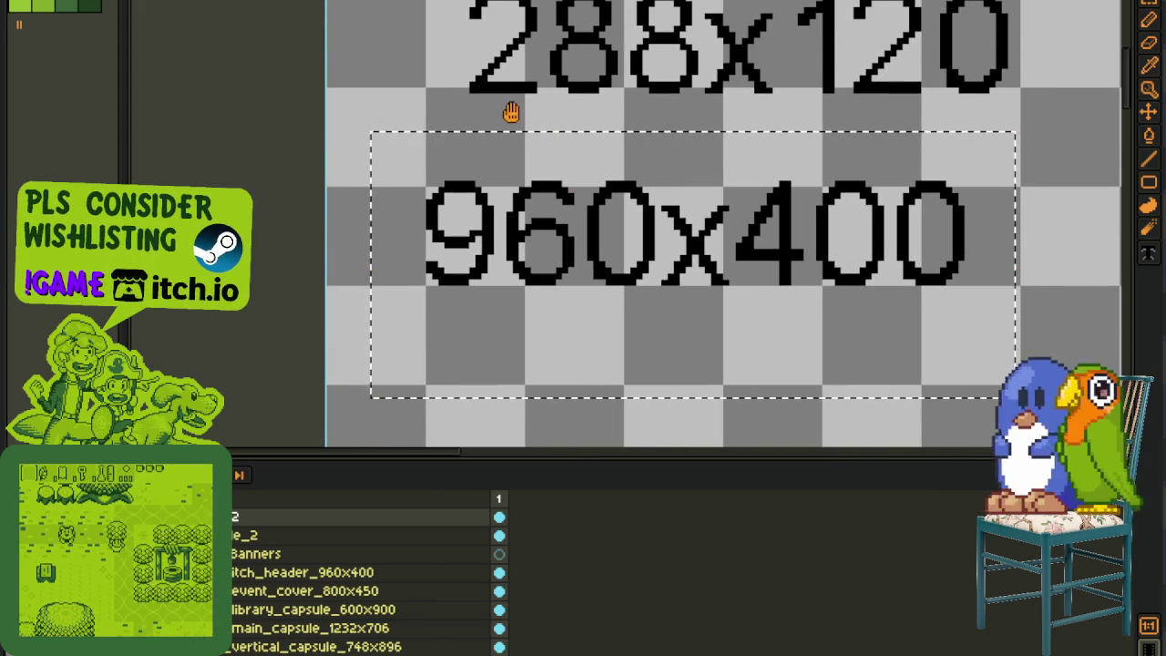
# Step: Clear the selections around the 288x120 and 960x400 labels, then zoom out and back in
pyautogui.moveTo(491, 108)
pyautogui.mouseDown()
pyautogui.moveTo(491, 186)
pyautogui.moveTo(455, 281)
pyautogui.mouseUp()
pyautogui.moveTo(362, 110); pyautogui.dragTo(1085, 324)
pyautogui.click(229, 318)
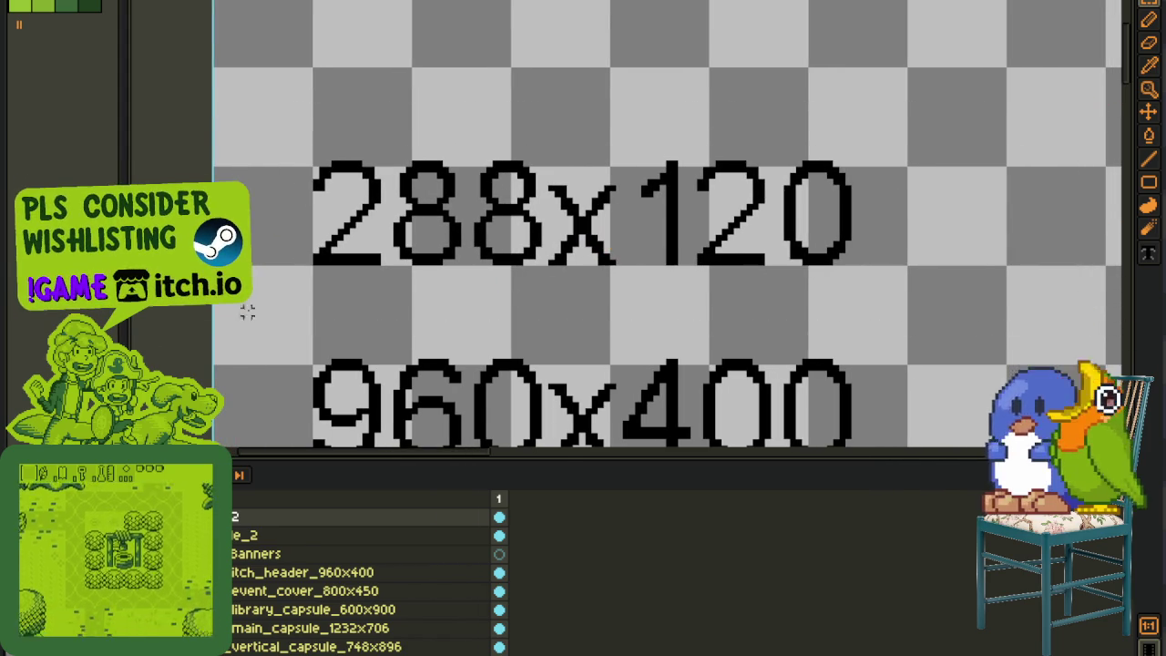
pyautogui.scroll(-1, 273, 319)
pyautogui.moveTo(250, 79); pyautogui.dragTo(848, 226)
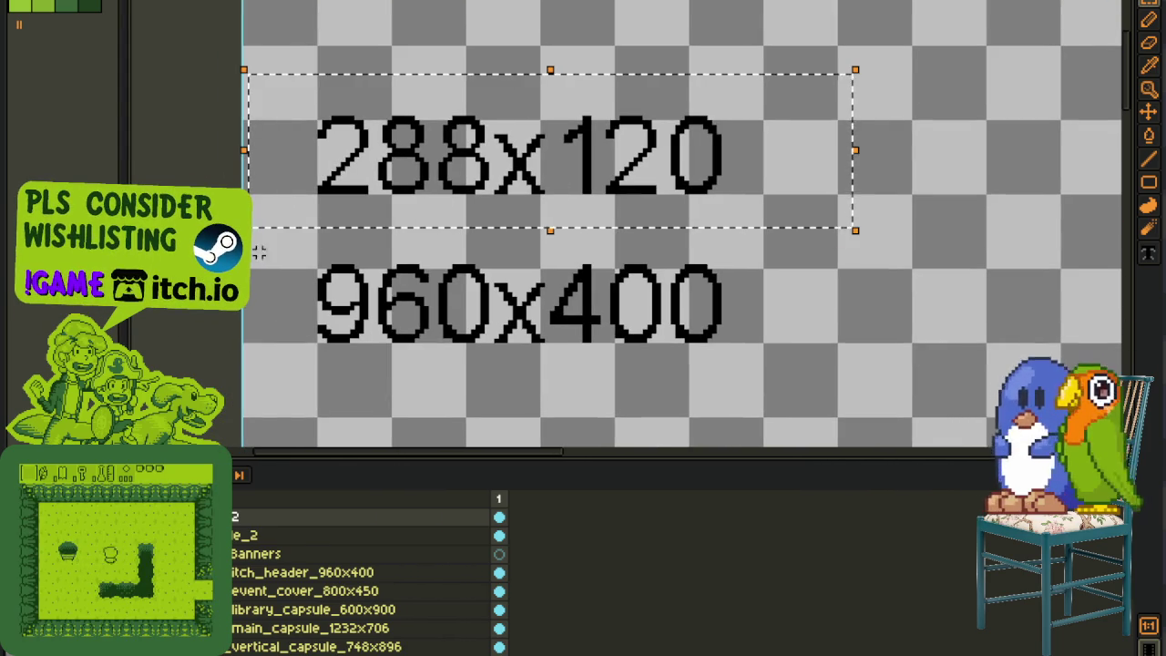
pyautogui.moveTo(253, 247); pyautogui.dragTo(962, 443)
pyautogui.click(695, 220)
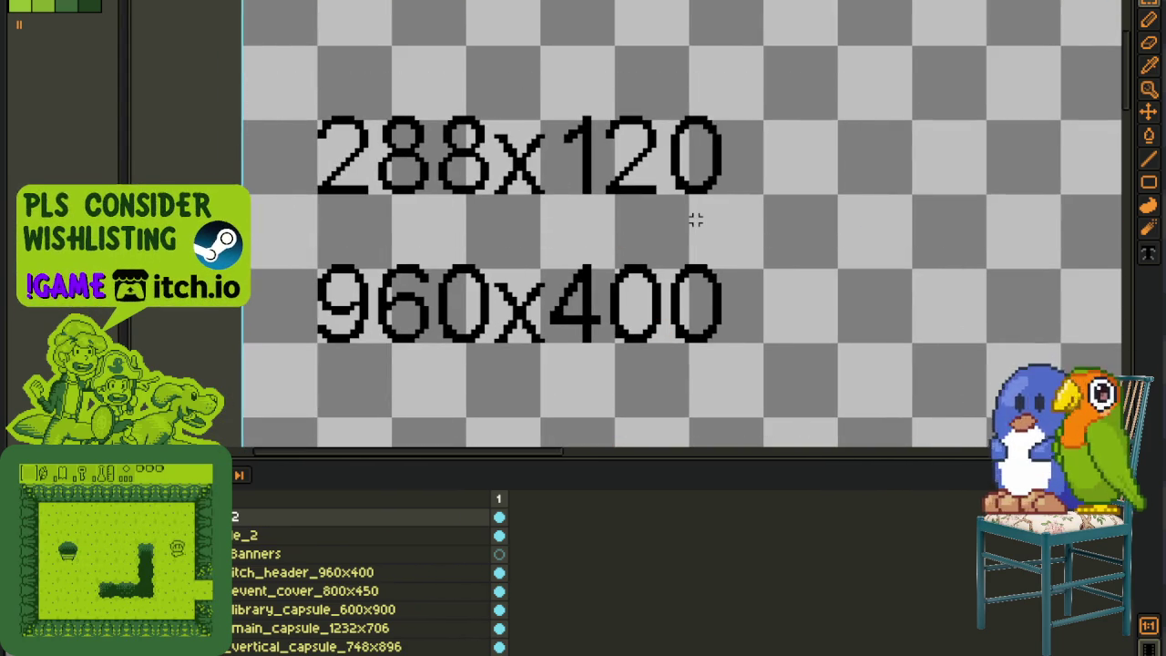
pyautogui.scroll(-1, 696, 239)
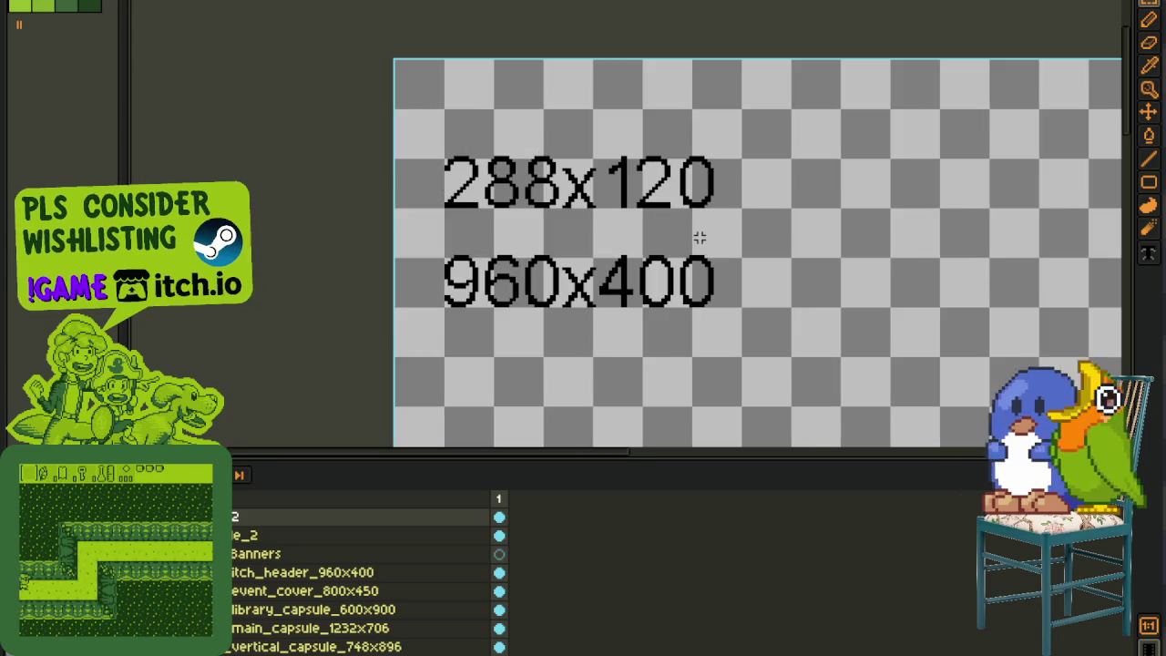
pyautogui.scroll(-1, 697, 265)
pyautogui.scroll(1, 697, 256)
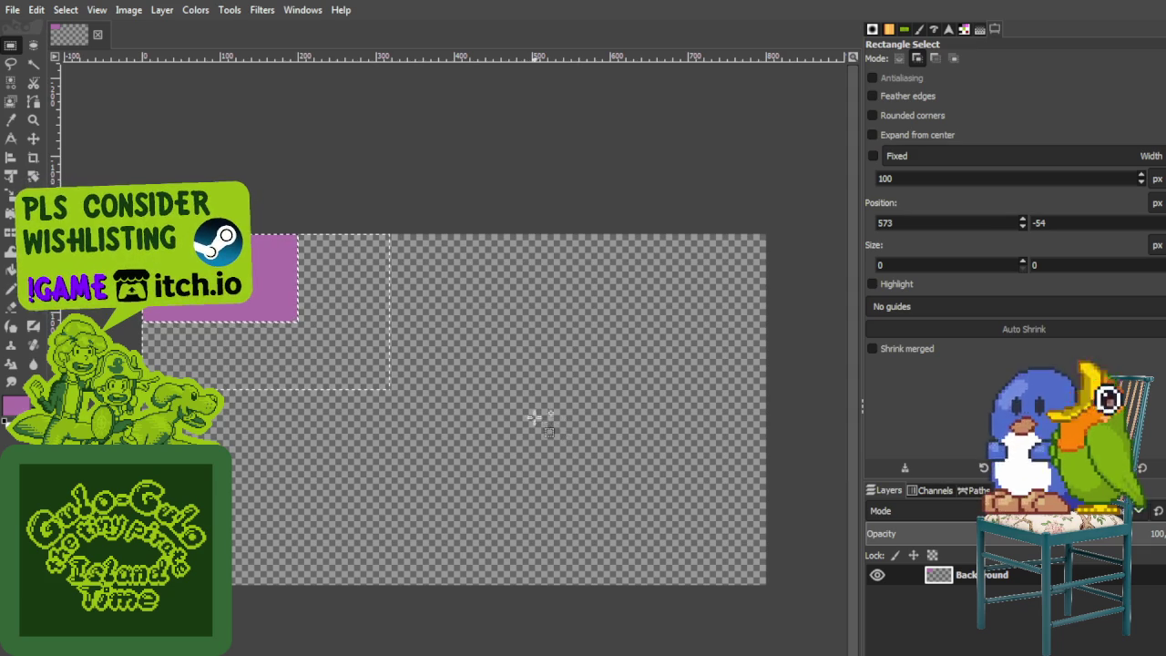
# Step: Fill the 800×450 layer with purple and scale it to 30 percent in the top-left
pyautogui.hotkey('ctrl', 'shift', 'a')
pyautogui.hotkey('ctrl', ',')
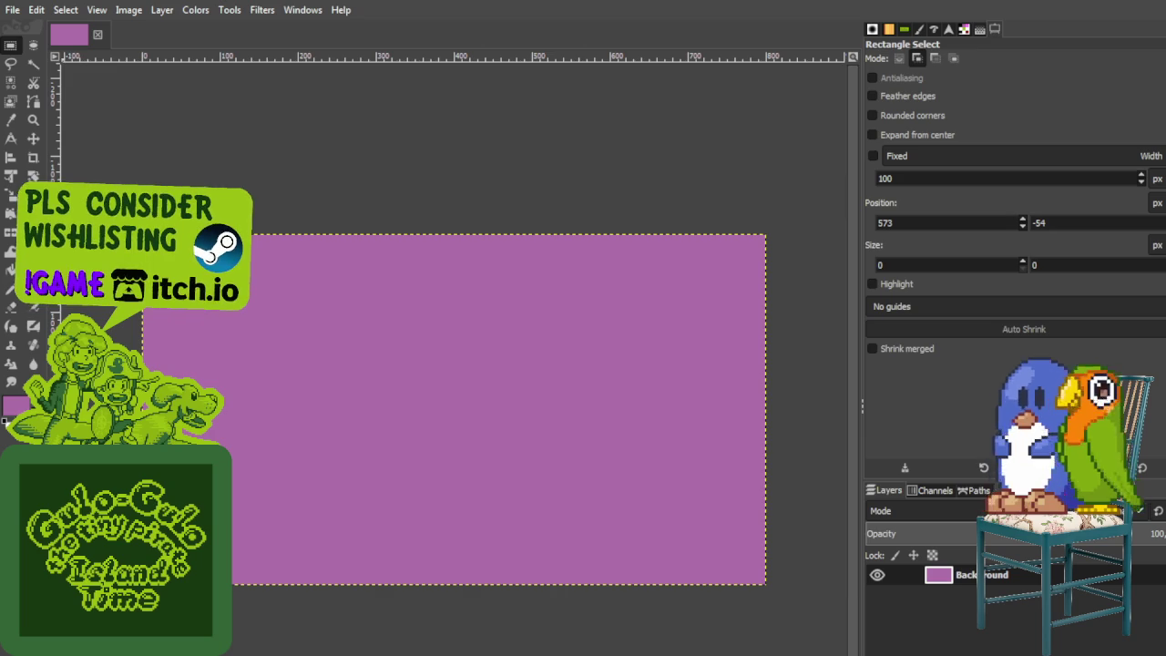
pyautogui.click(11, 173)
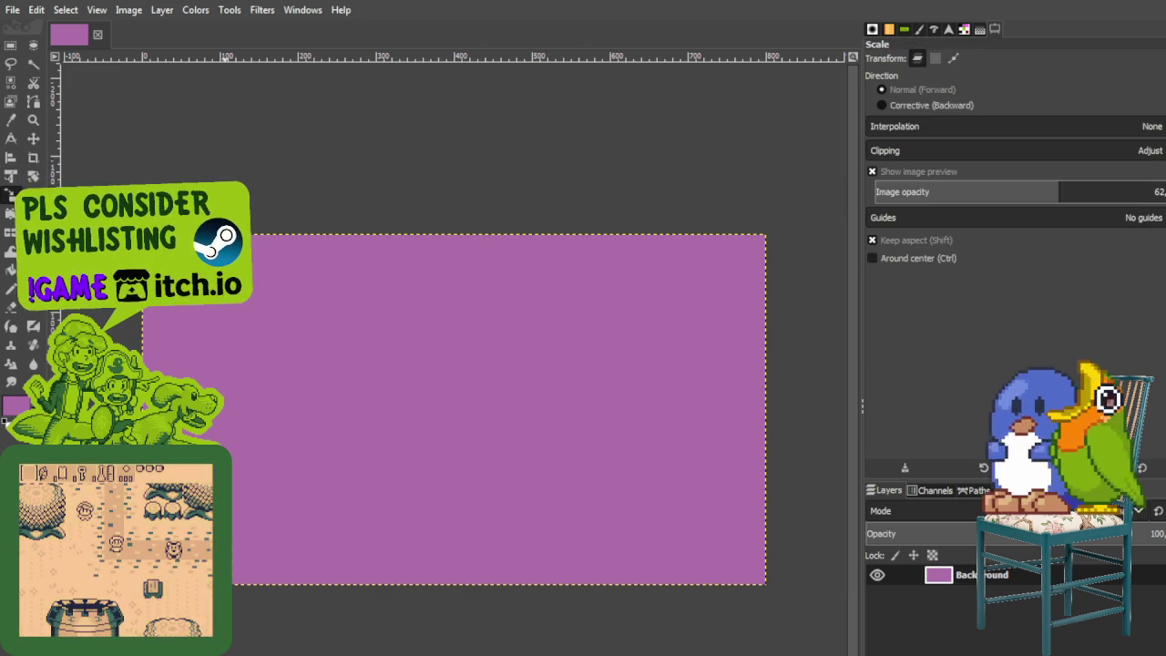
pyautogui.click(546, 365)
pyautogui.click(772, 125)
pyautogui.click(781, 146)
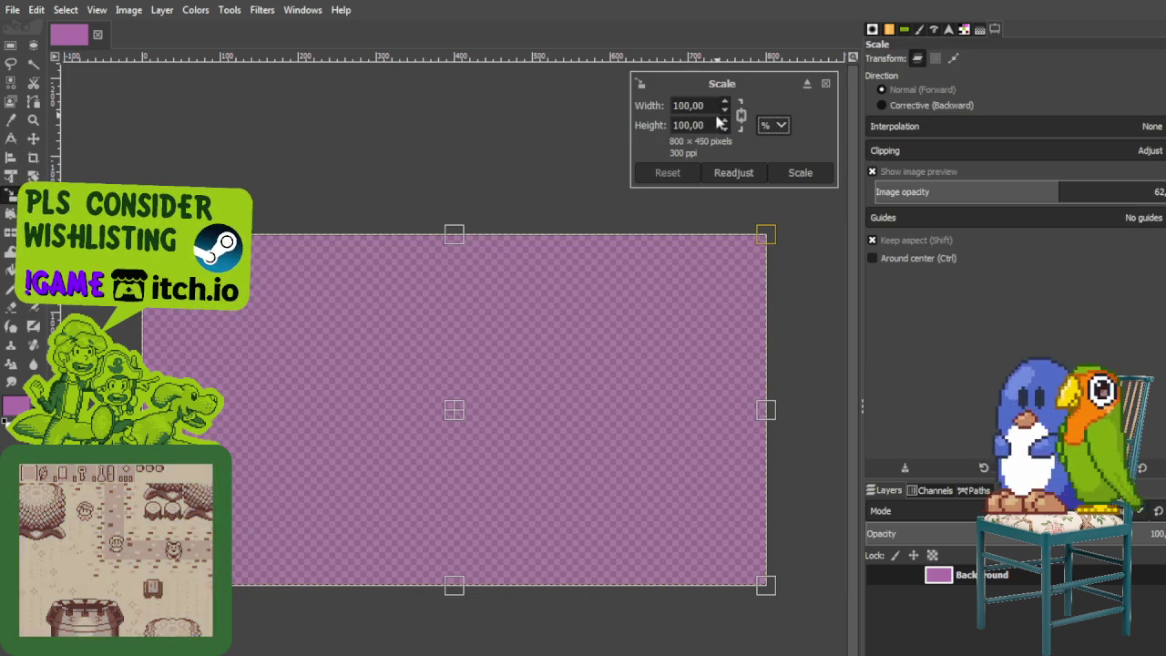
pyautogui.write('30')
pyautogui.press('Tab')
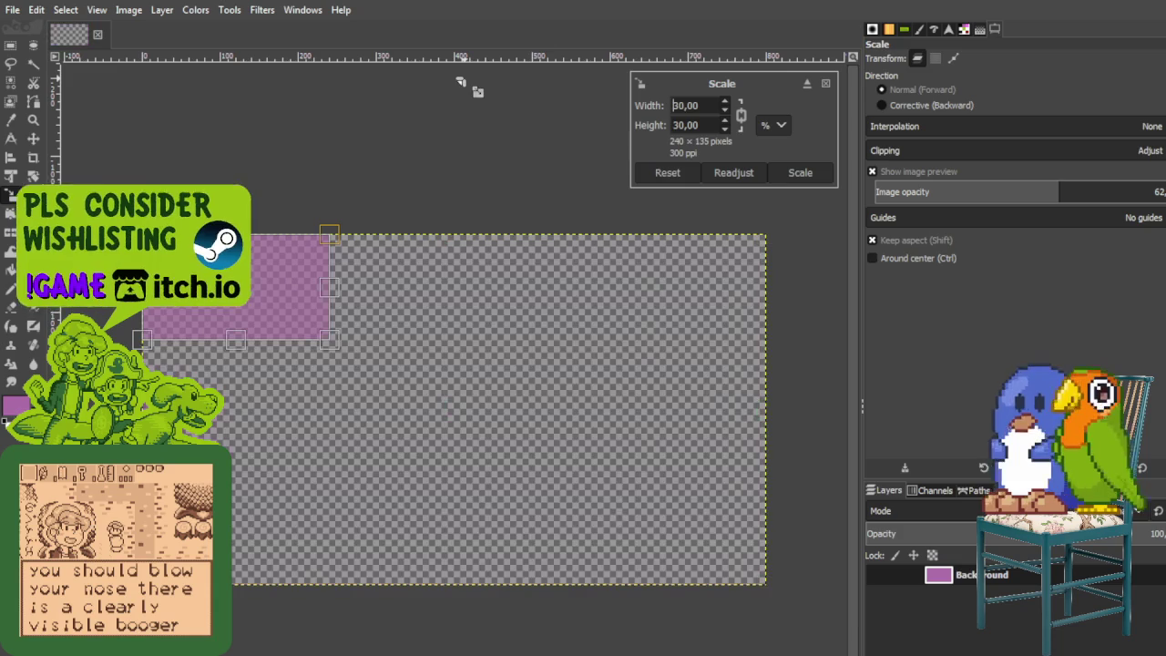
pyautogui.click(799, 172)
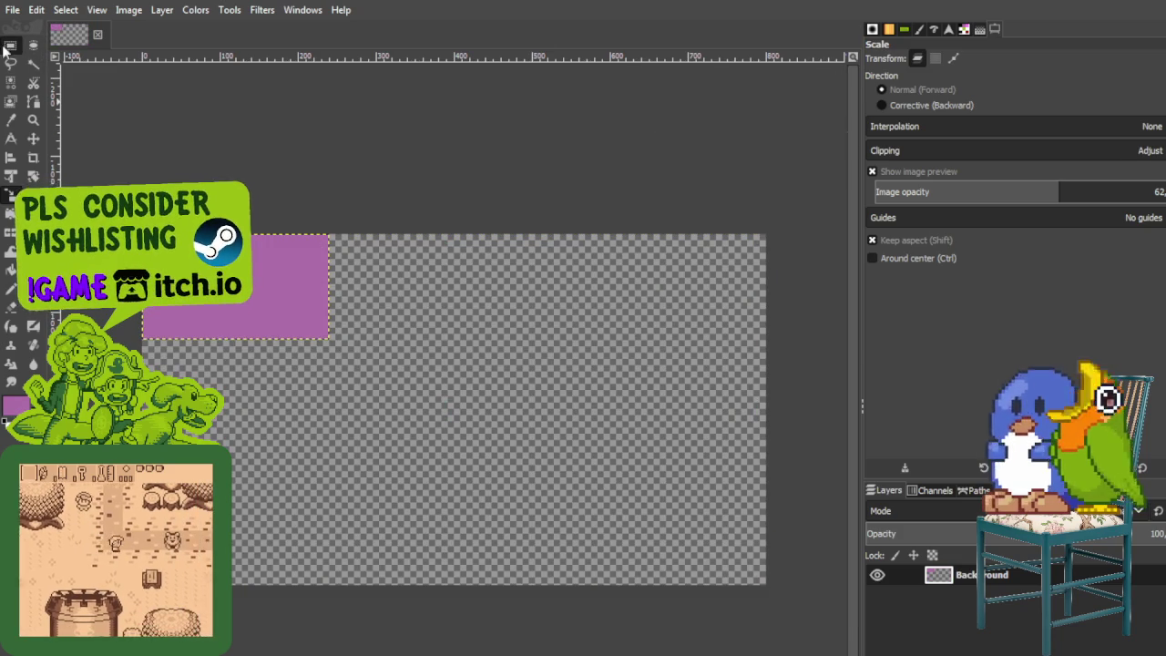
pyautogui.press('r')
pyautogui.moveTo(104, 199); pyautogui.dragTo(415, 396)
# Step: Duplicate the small purple layer and make the Background copy layer active at 100% view
pyautogui.click(599, 138)
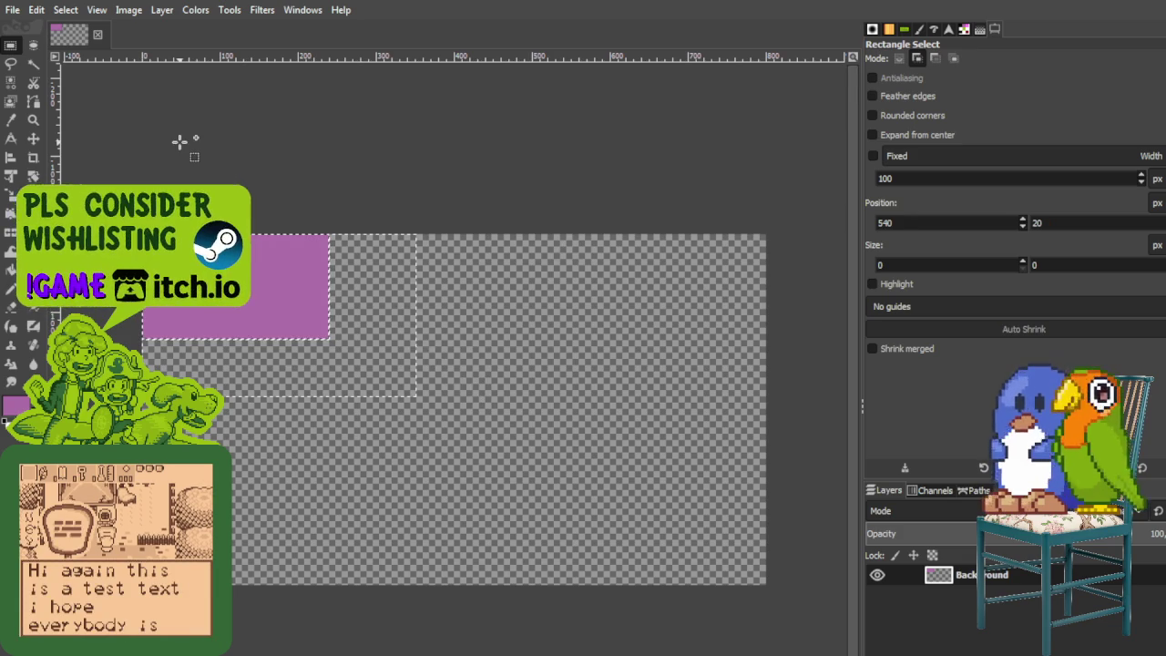
pyautogui.press('m')
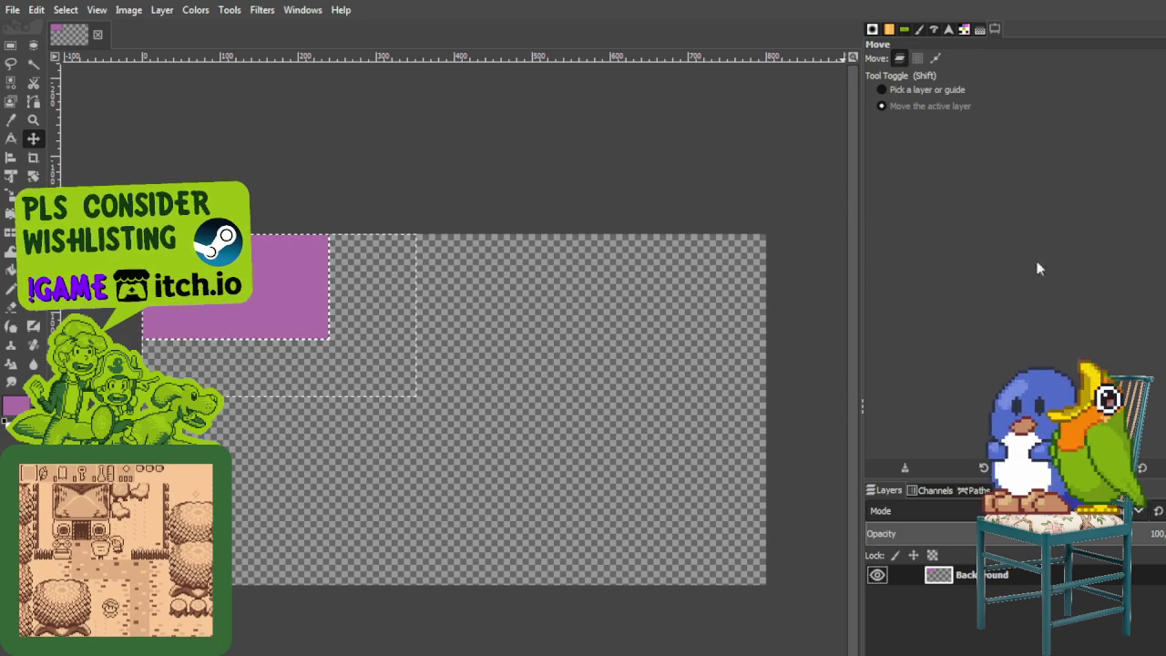
pyautogui.hotkey('shift', 'ctrl', 'd')
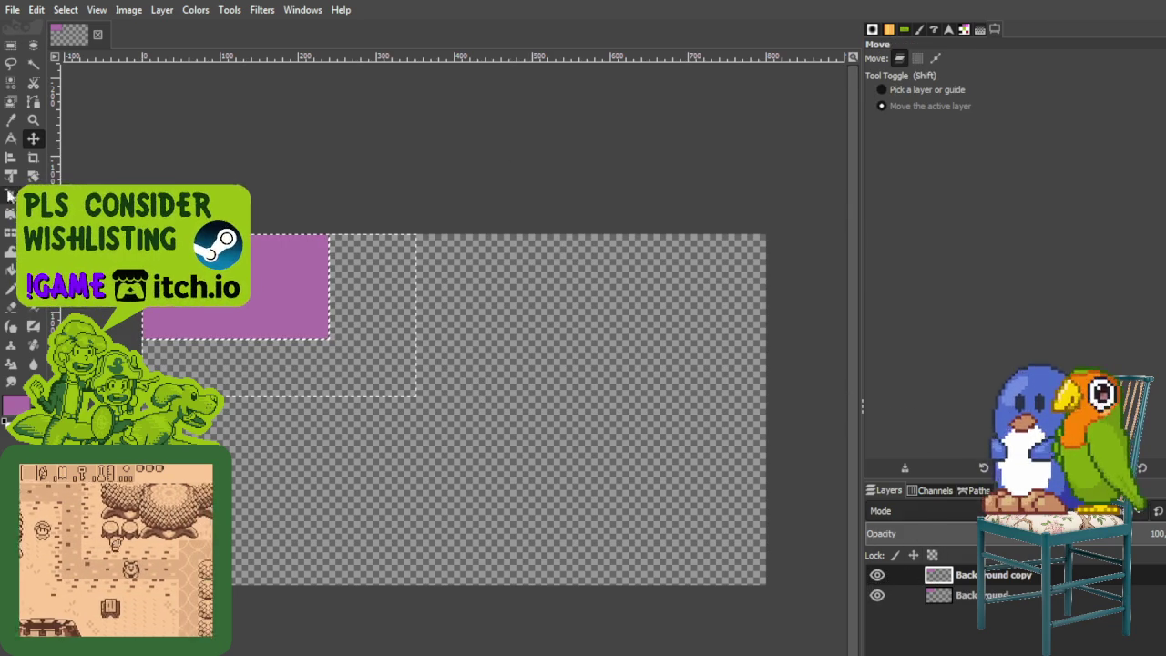
pyautogui.press('r')
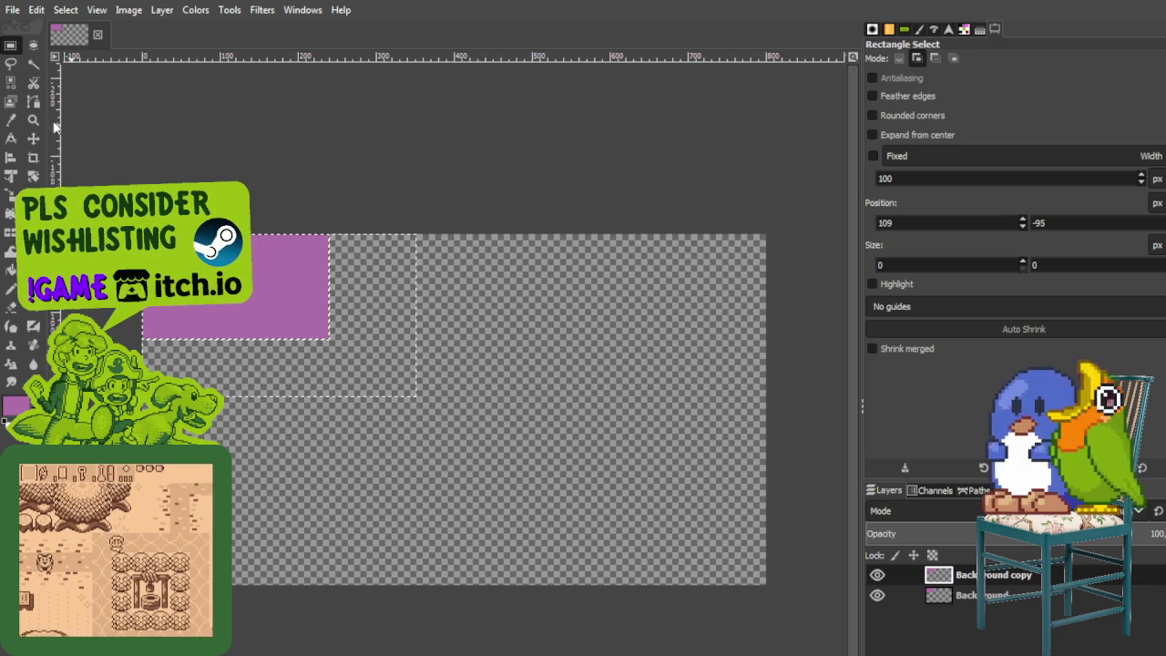
pyautogui.moveTo(252, 197); pyautogui.dragTo(255, 200)
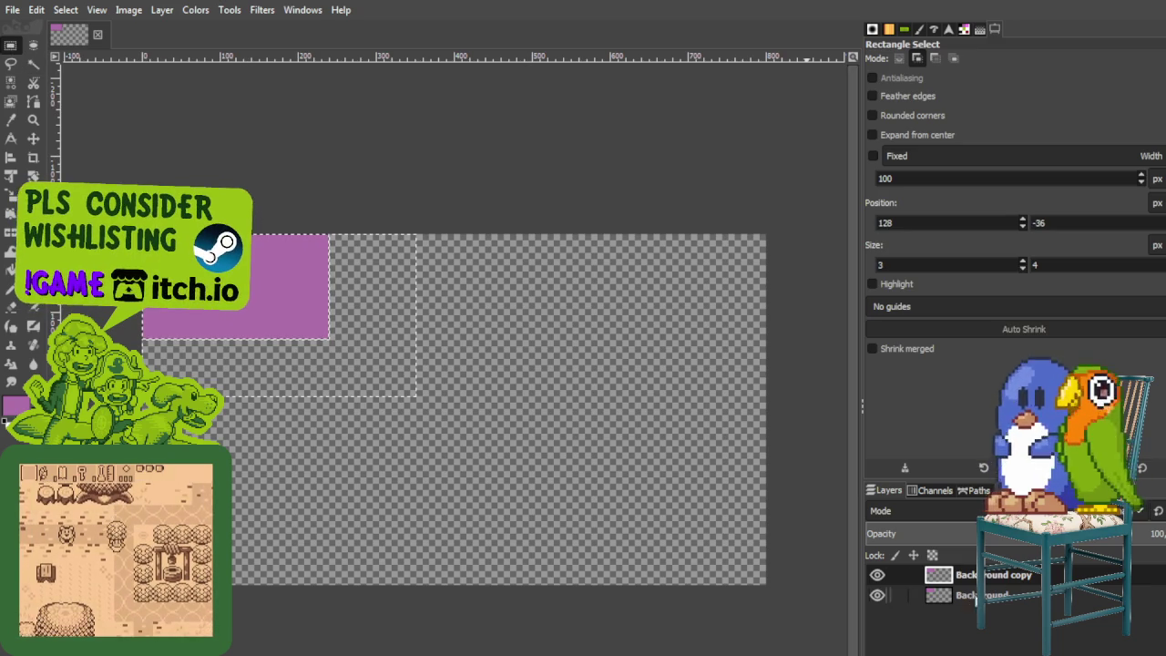
pyautogui.moveTo(734, 285); pyautogui.dragTo(740, 293)
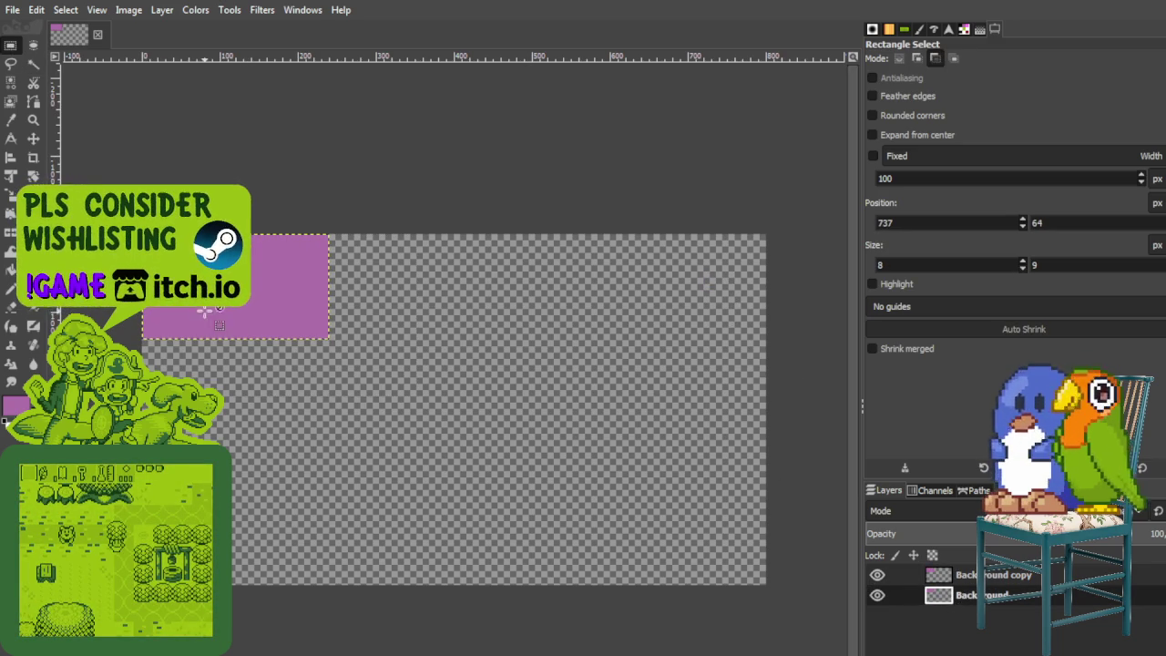
pyautogui.press('1')
pyautogui.click(975, 575)
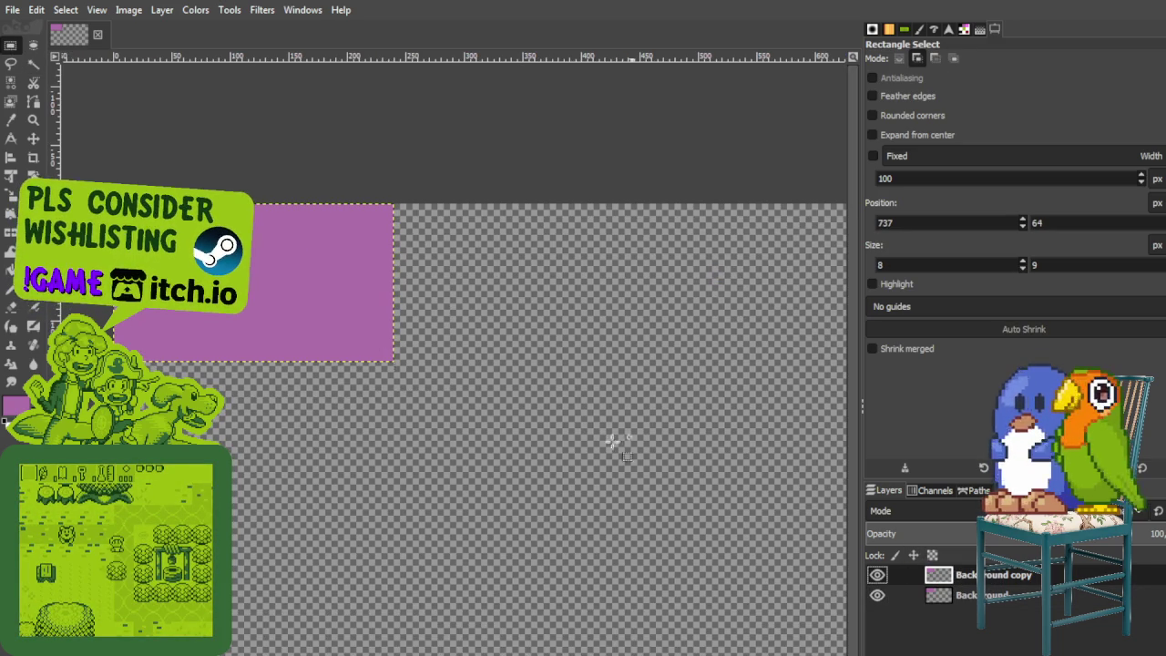
pyautogui.click(186, 295)
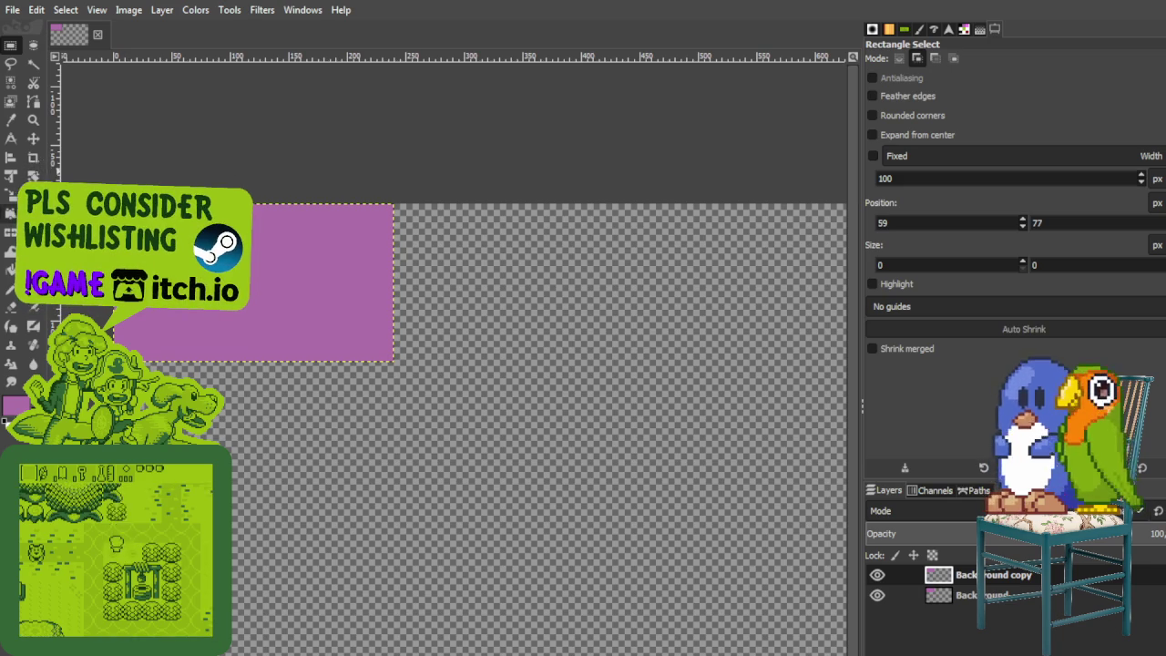
# Step: Scale the Background copy to 800 pixels wide so it fills the 800×450 canvas
pyautogui.click(34, 176)
pyautogui.click(254, 268)
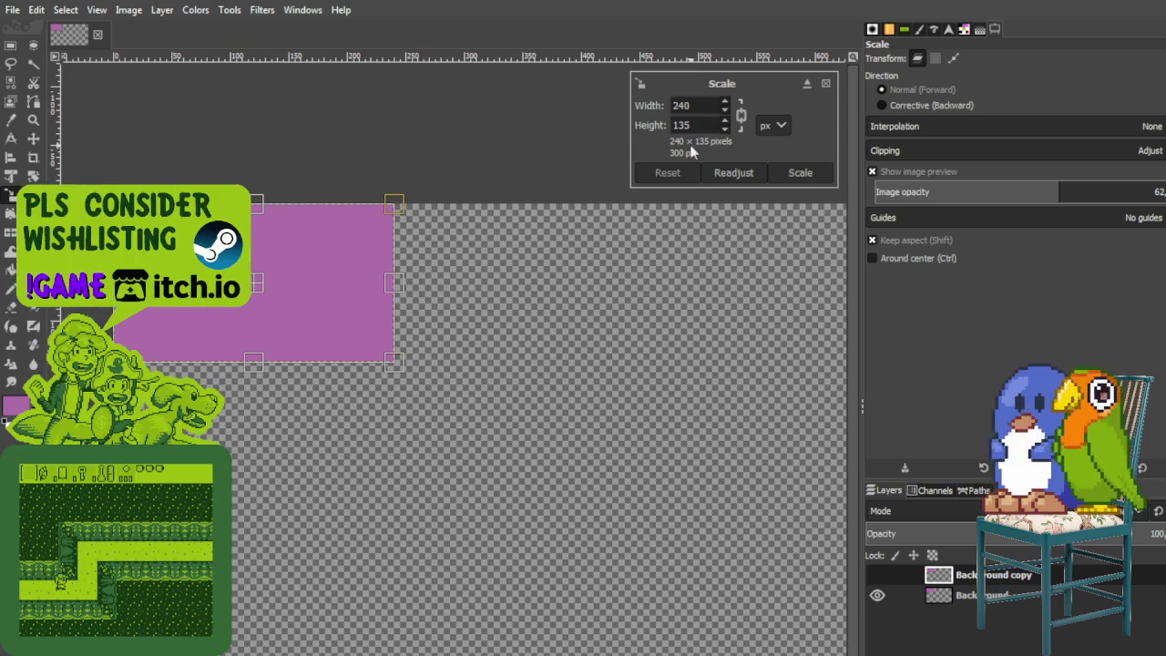
pyautogui.press('Return')
pyautogui.write('0')
pyautogui.press('Return')
pyautogui.click(800, 172)
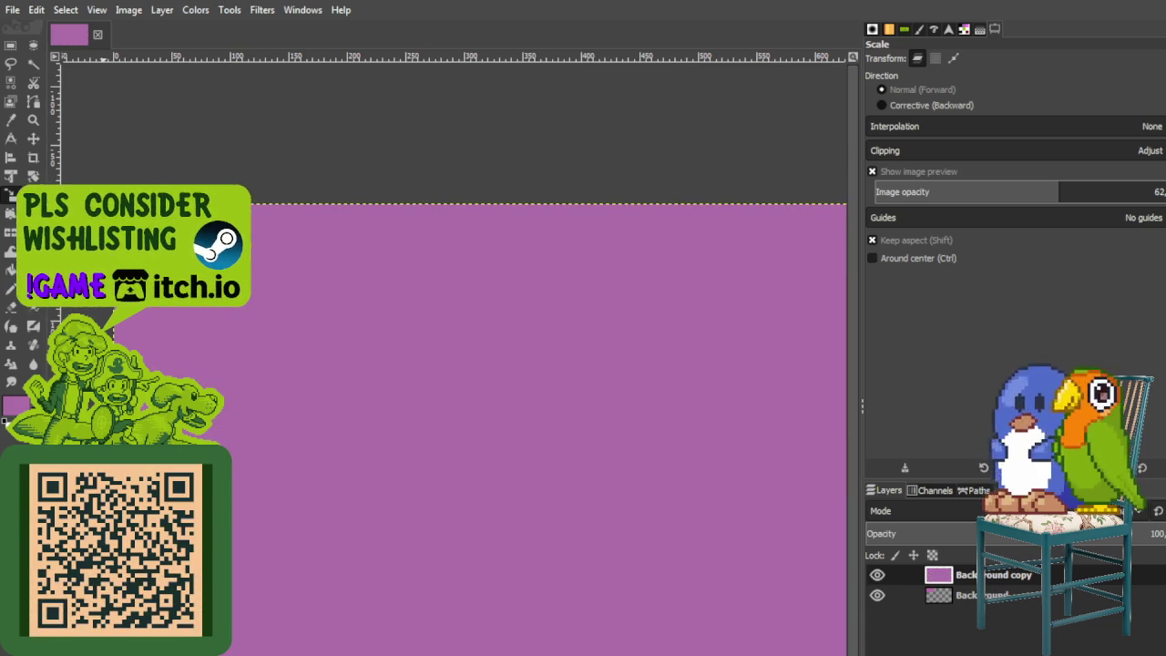
# Step: Cancel a second resize and close the purple image
pyautogui.scroll(-2, 539, 164)
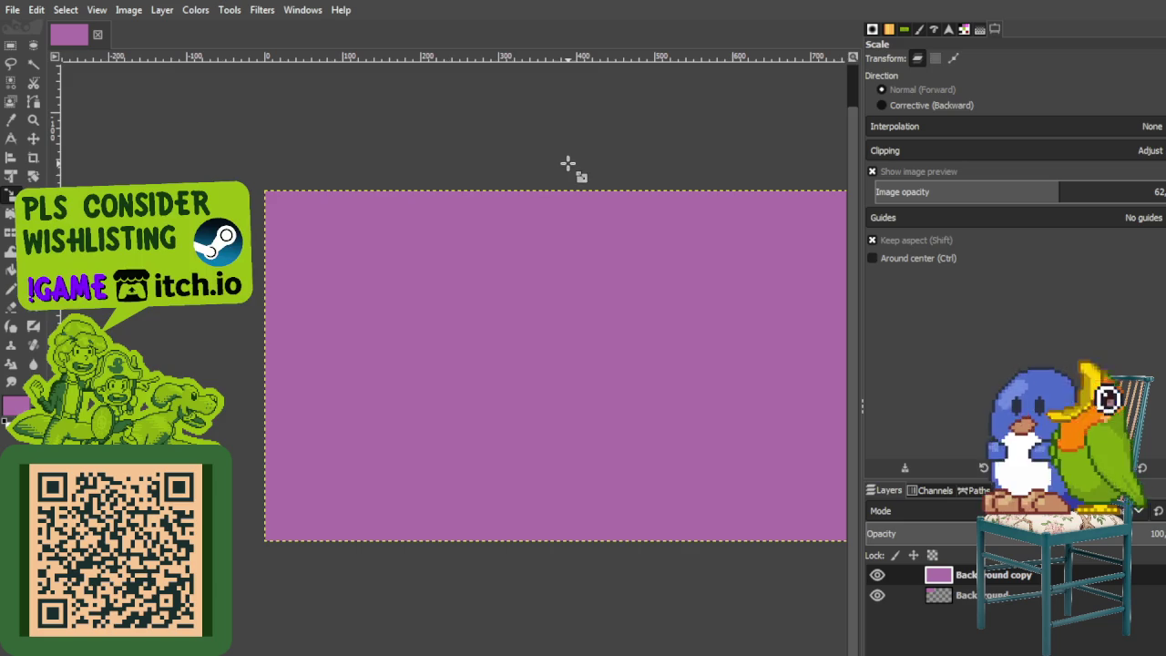
pyautogui.scroll(1, 584, 285)
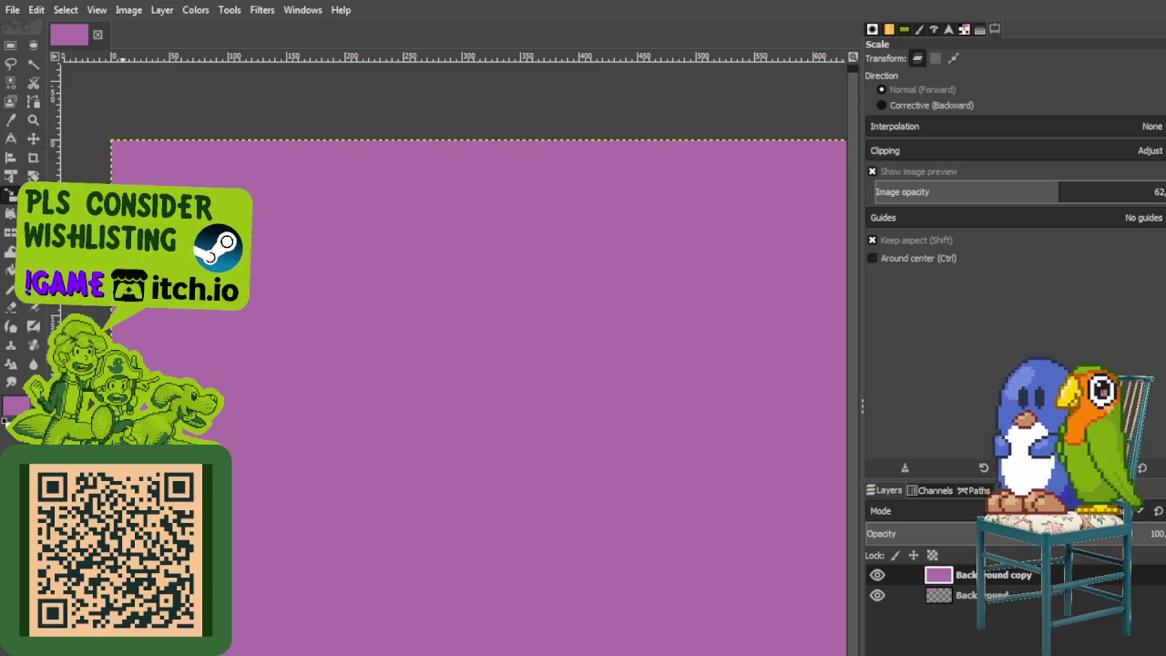
pyautogui.click(376, 212)
pyautogui.click(825, 84)
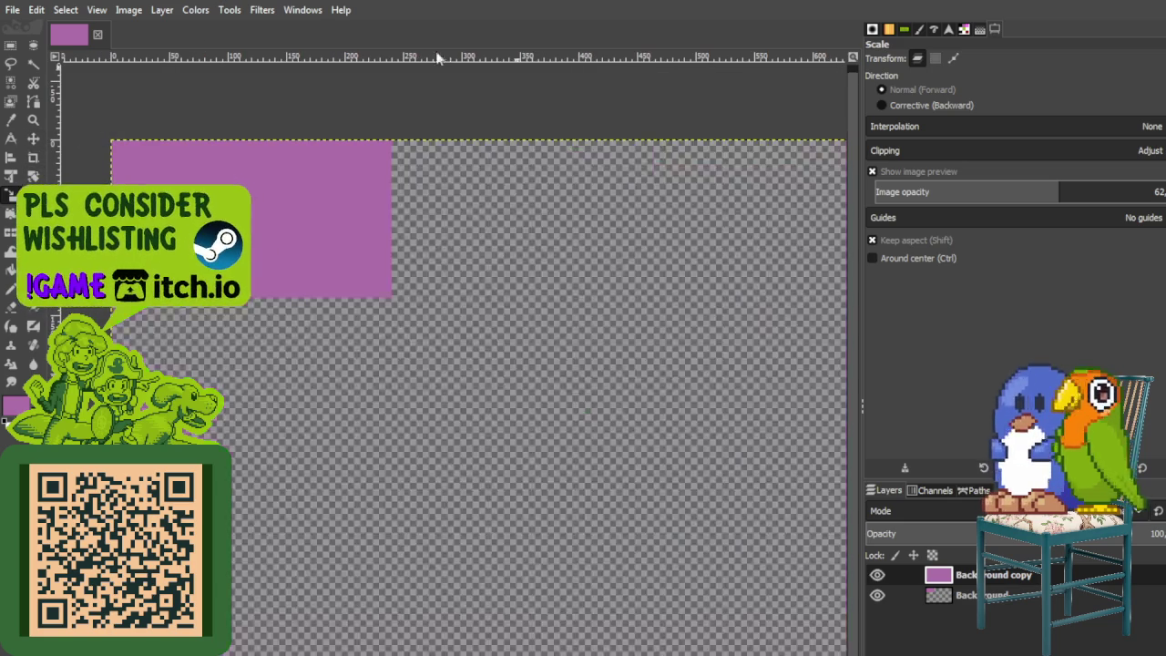
pyautogui.hotkey('ctrl', 'w')
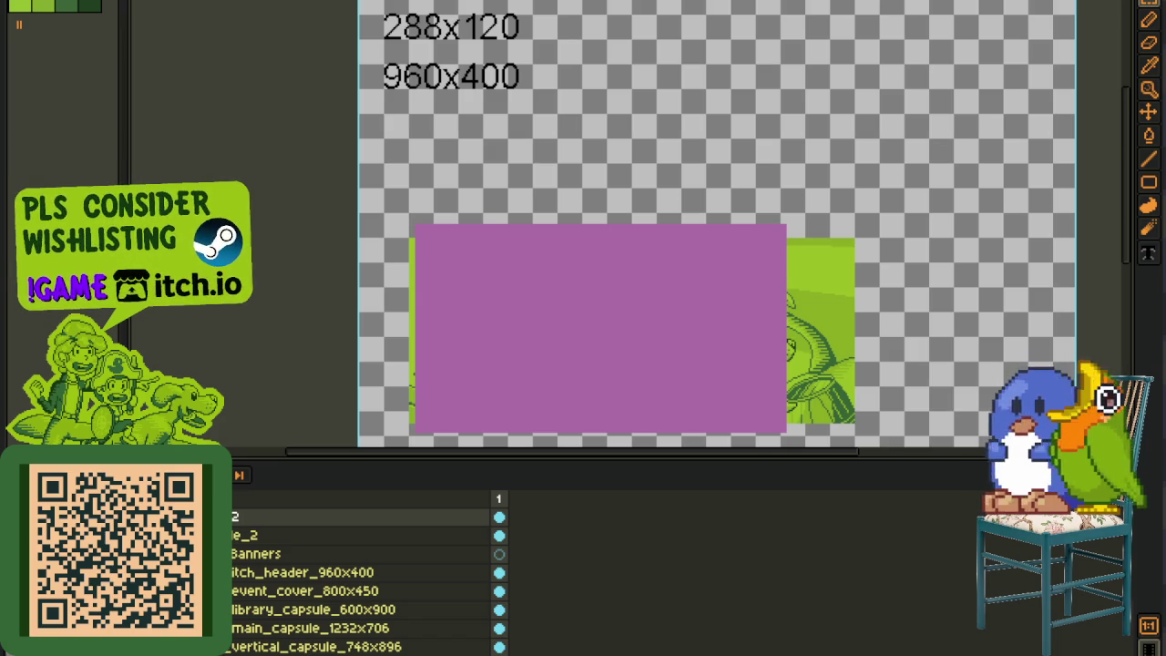
# Step: Collapse the Banners group and expand the Background ideas group in the layer list
pyautogui.scroll(-2, 511, 239)
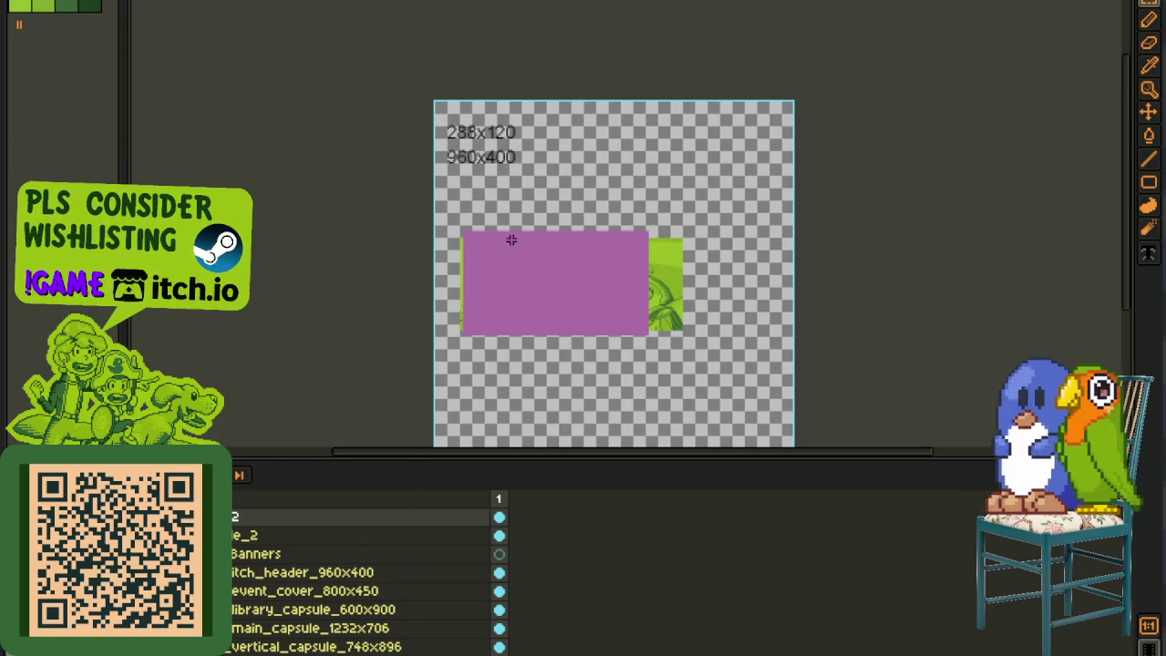
pyautogui.rightClick(270, 530)
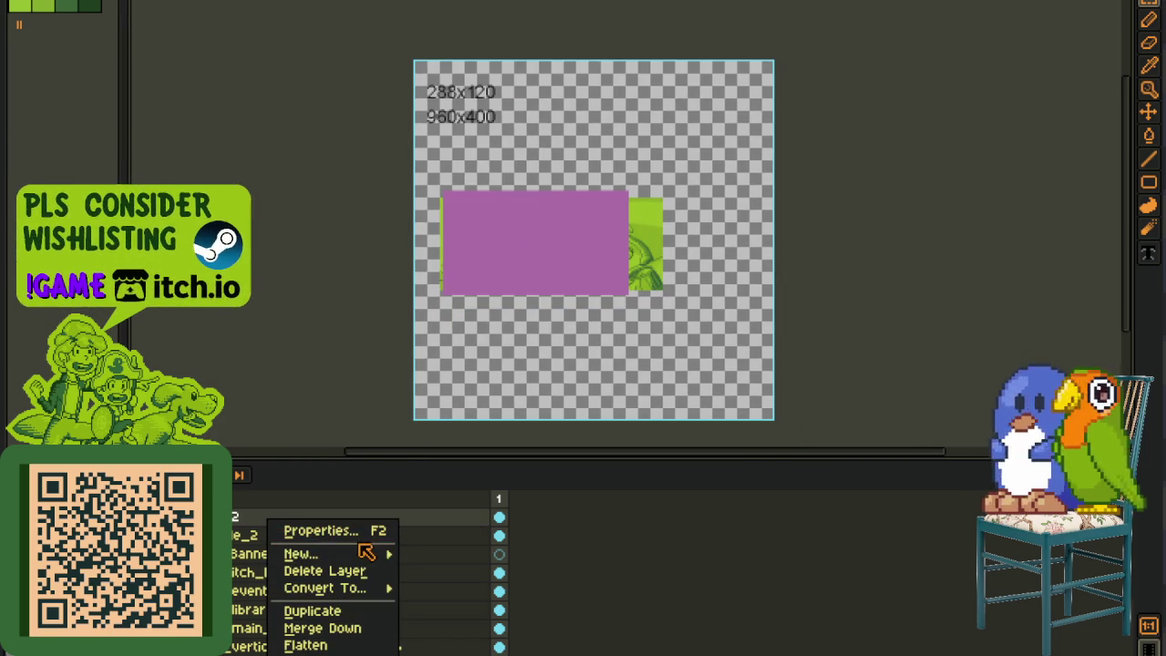
pyautogui.click(424, 554)
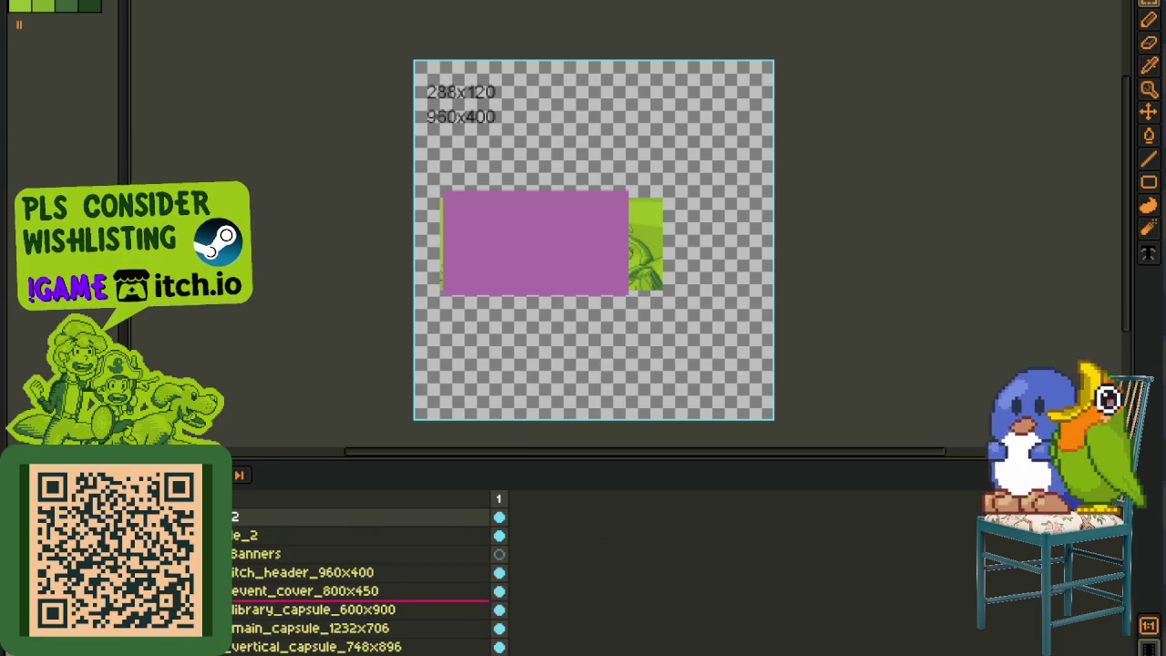
pyautogui.click(222, 554)
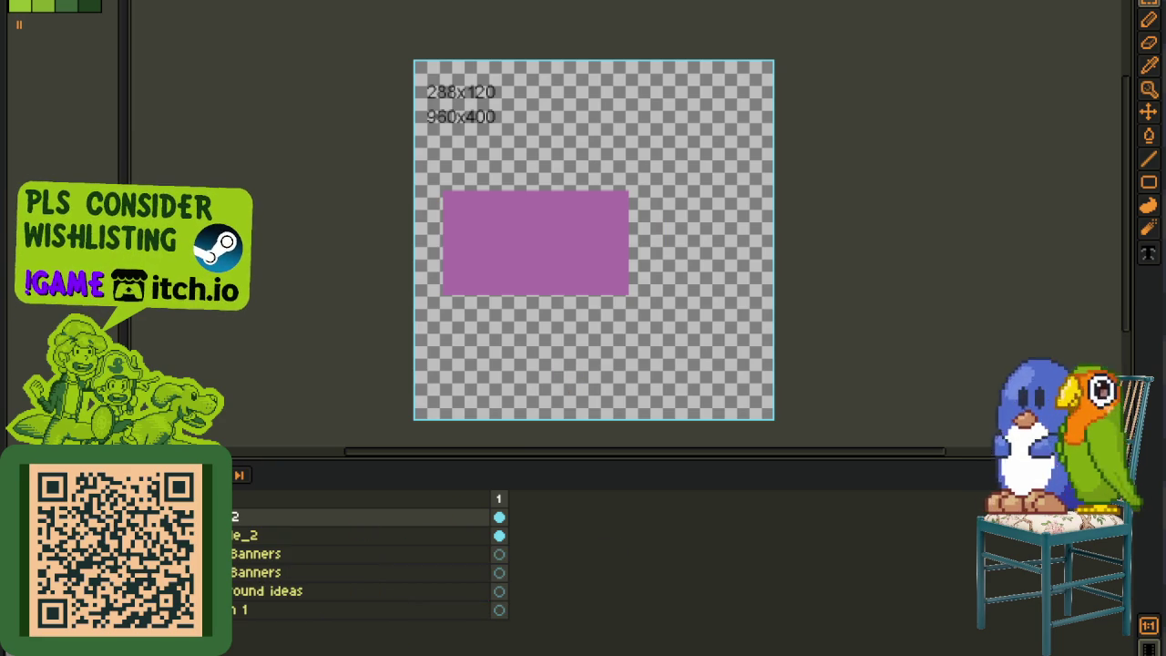
pyautogui.click(222, 590)
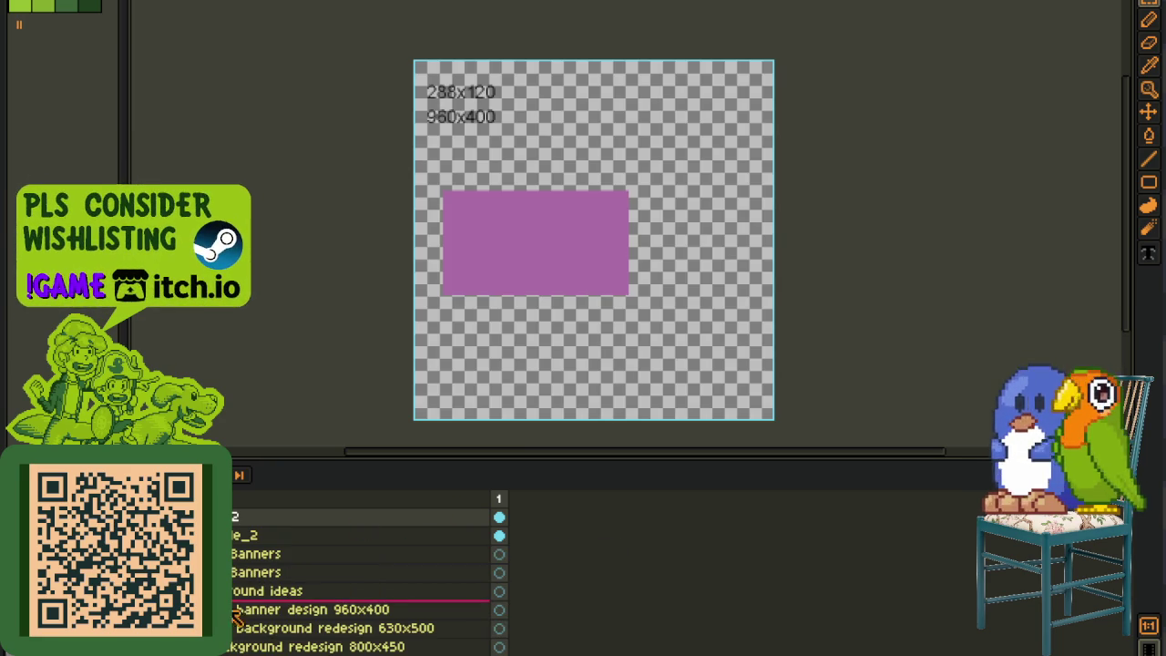
pyautogui.scroll(-2, 248, 609)
pyautogui.scroll(-1, 260, 624)
pyautogui.scroll(-1, 271, 640)
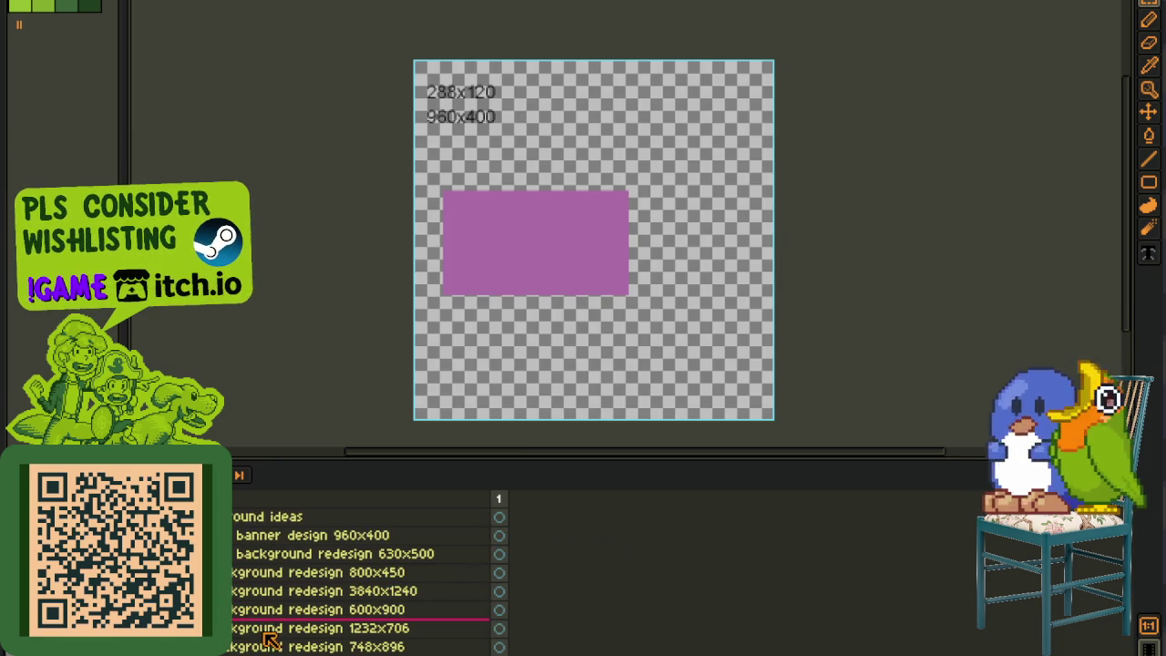
pyautogui.scroll(4, 270, 634)
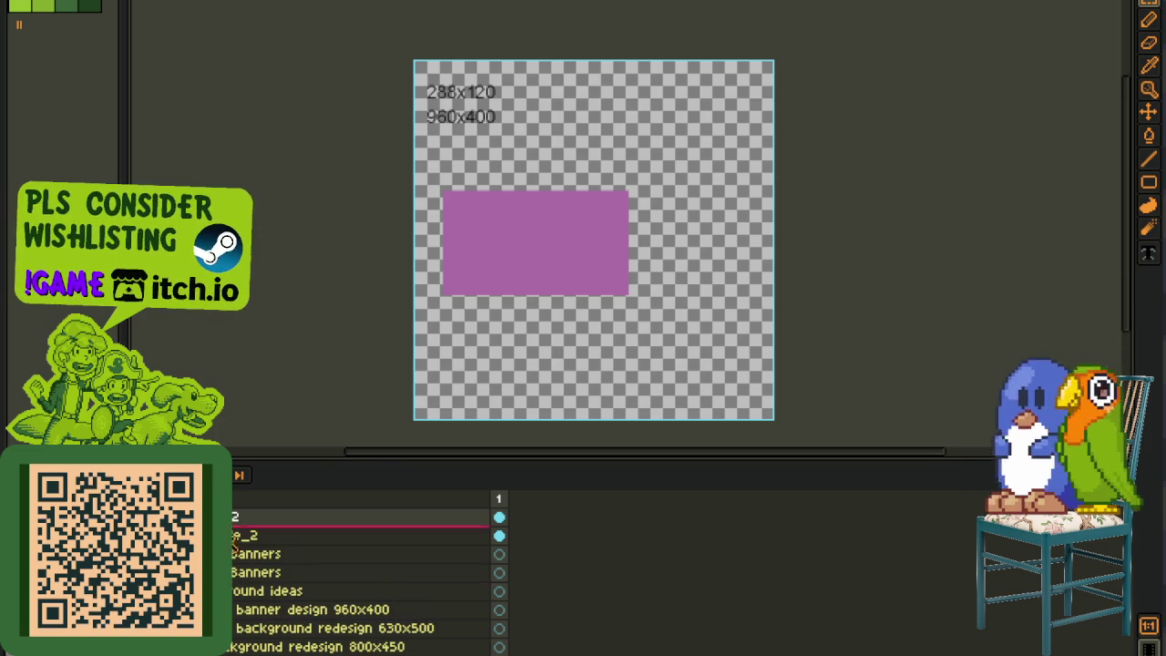
# Step: Create a new layer group named for the 800x450 event cover, then select Layer 2 for renaming
pyautogui.rightClick(235, 610)
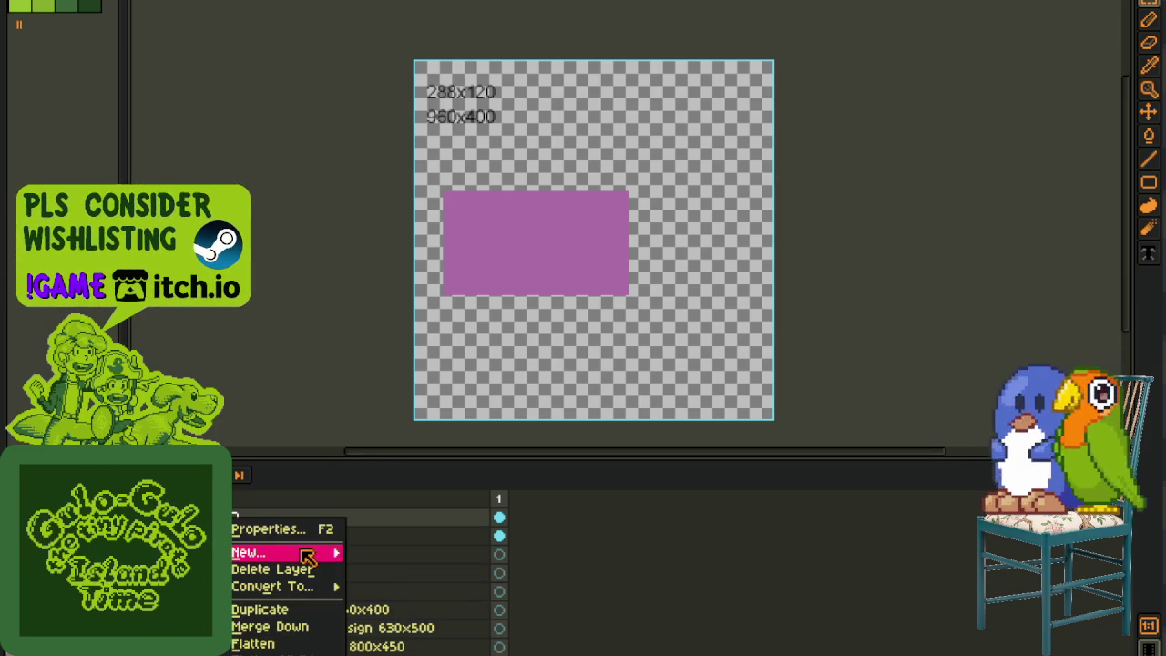
pyautogui.moveTo(265, 552)
pyautogui.click(413, 577)
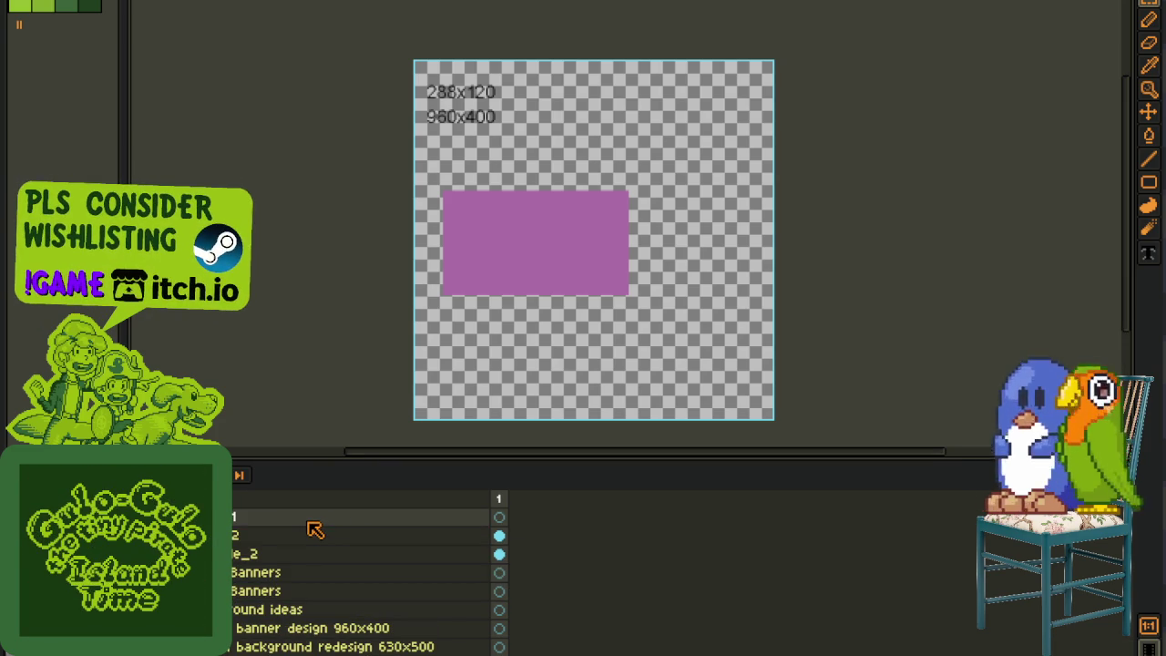
pyautogui.doubleClick(306, 521)
pyautogui.write('event_cover_800x450')
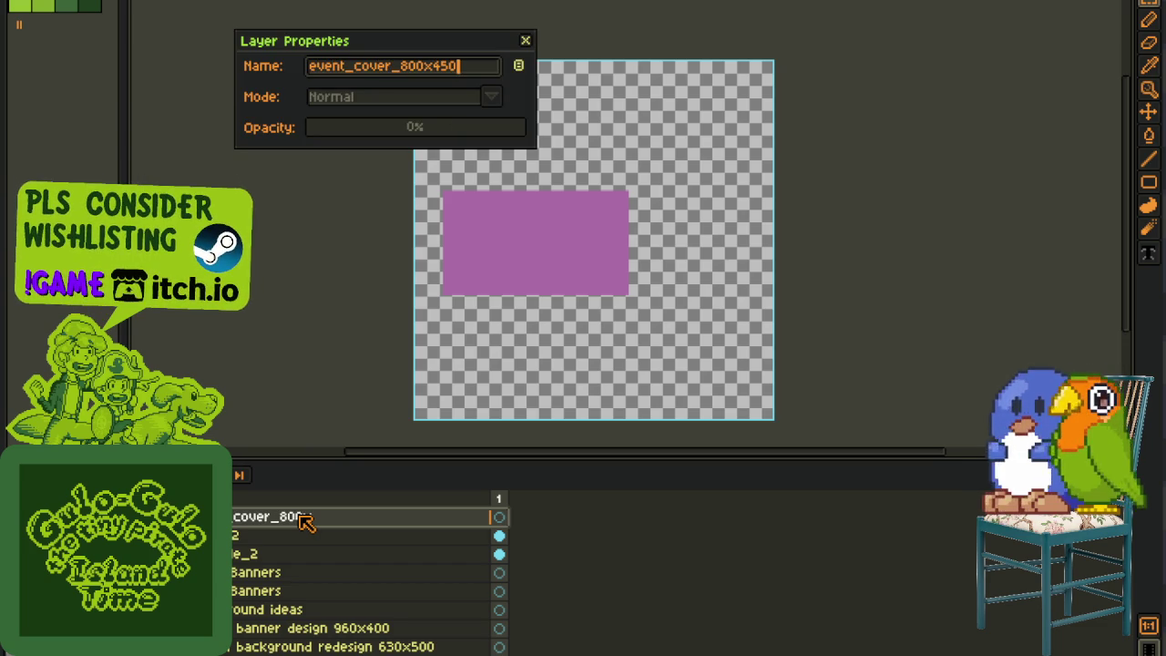
pyautogui.write('450')
pyautogui.press('Return')
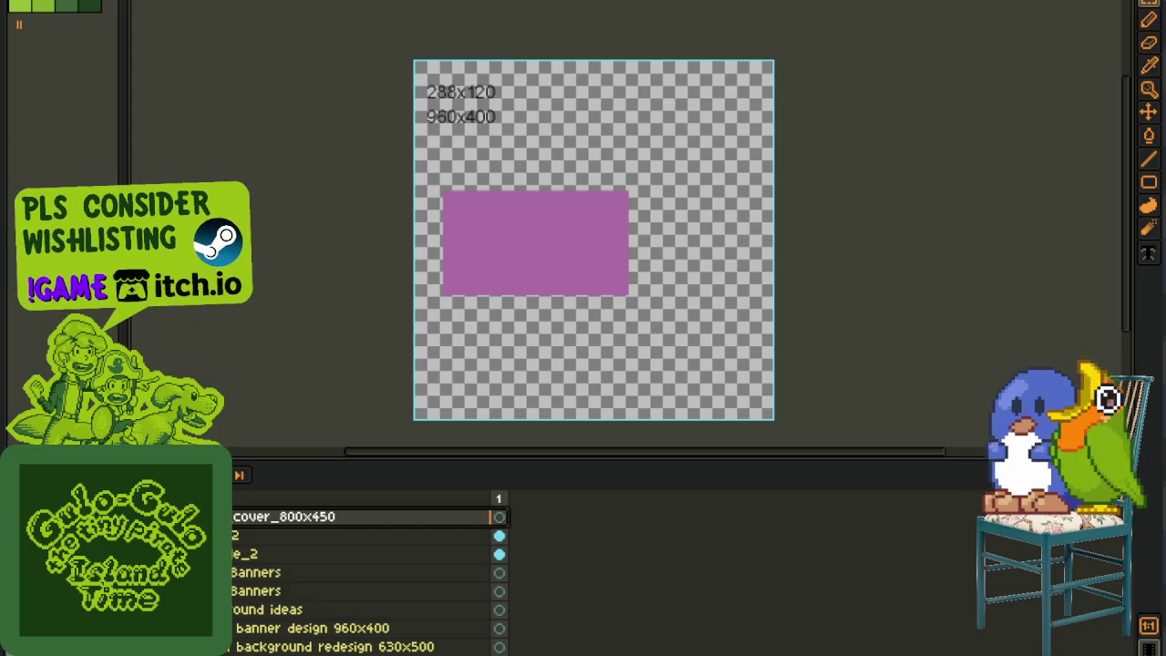
pyautogui.click(273, 535)
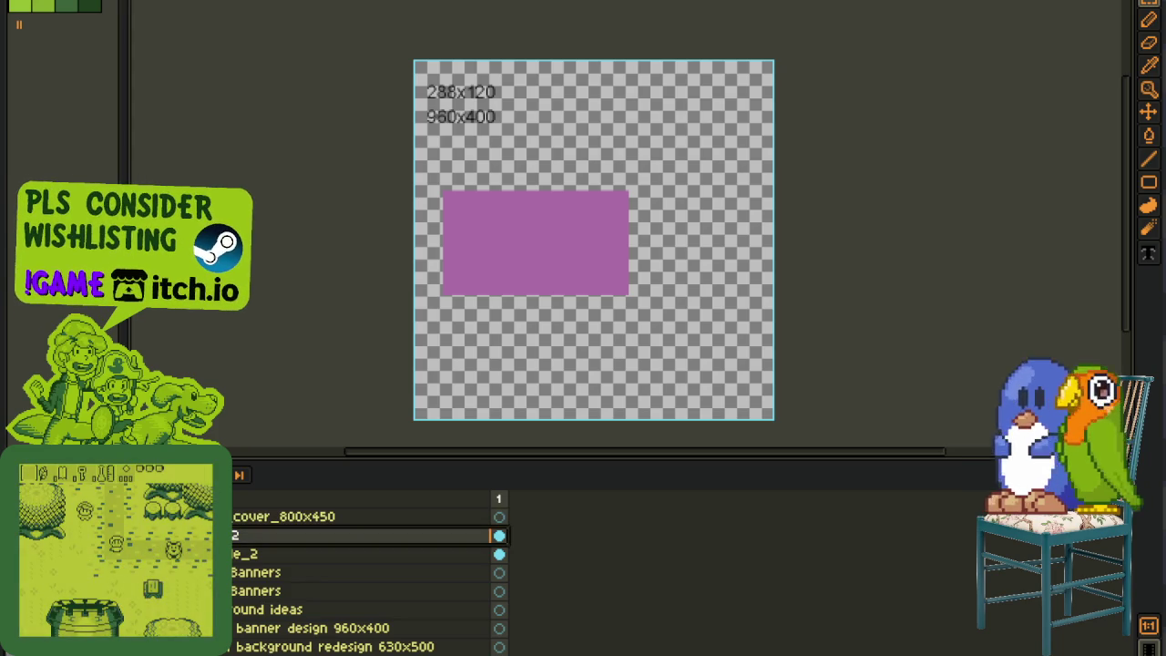
pyautogui.doubleClick(273, 535)
# Step: Rename Layer 2 to 'model' and save the file
pyautogui.write('model')
pyautogui.press('Return')
pyautogui.hotkey('ctrl', 's')
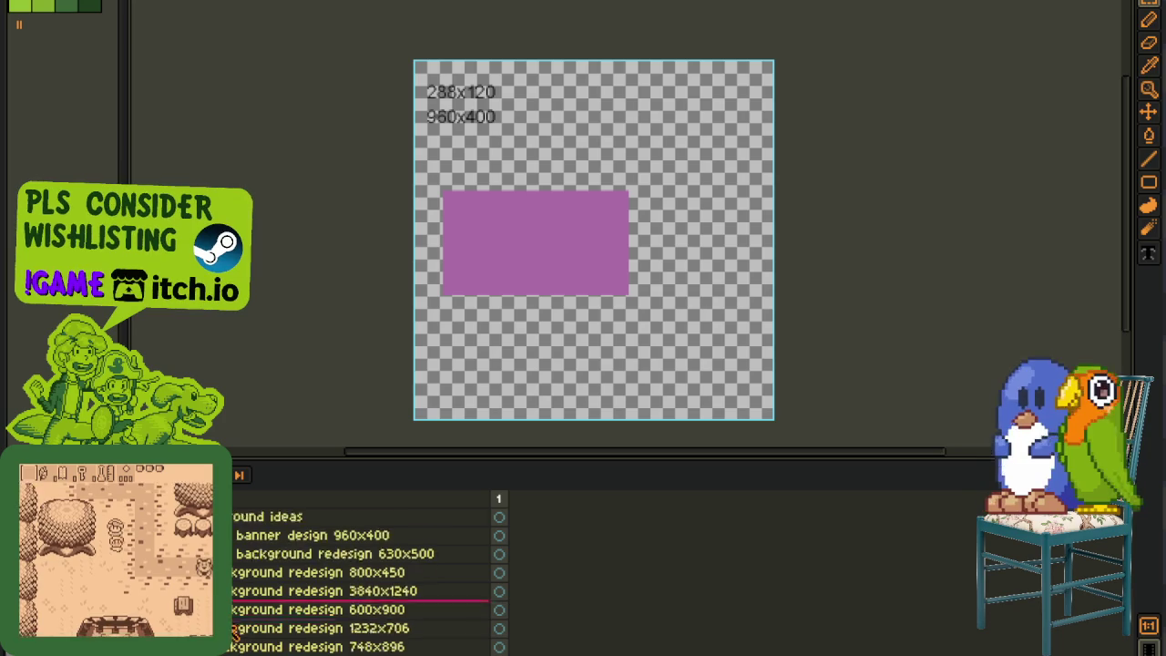
pyautogui.moveTo(282, 640); pyautogui.dragTo(282, 545)
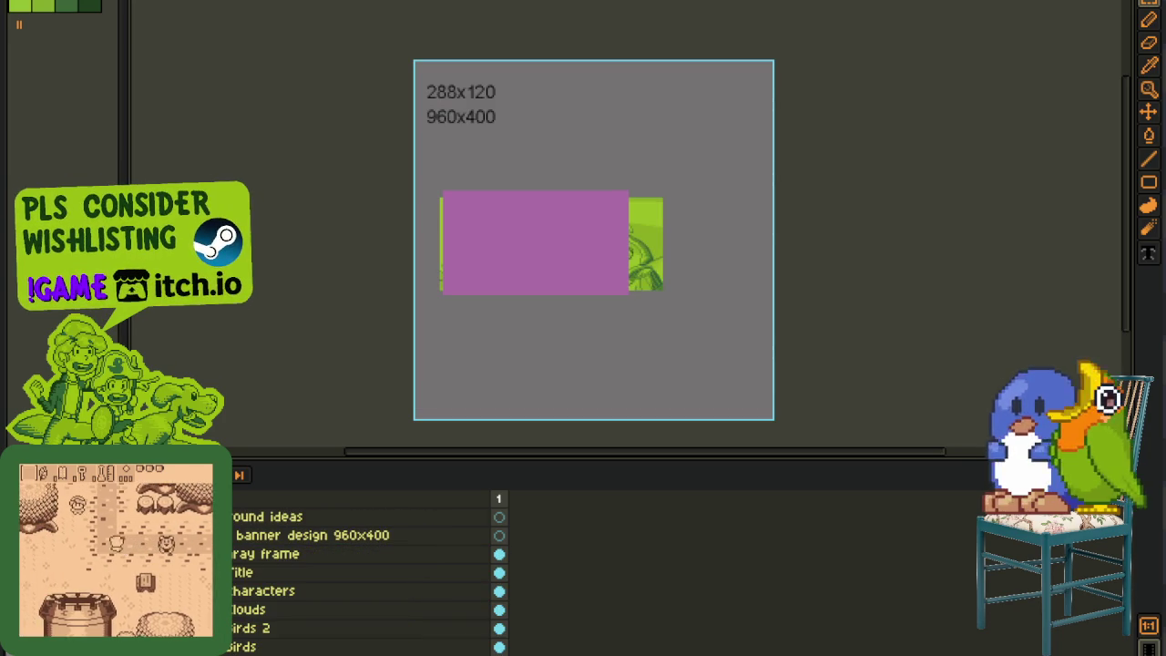
pyautogui.hotkey('ctrl', 'z')
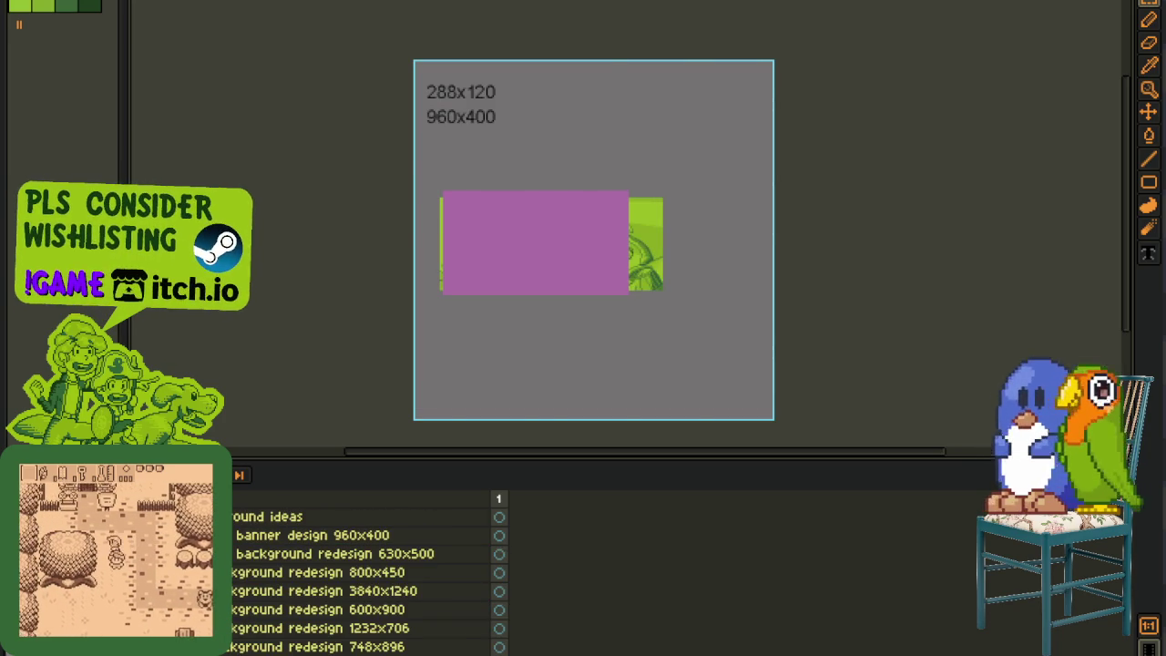
pyautogui.hotkey('ctrl', 'z')
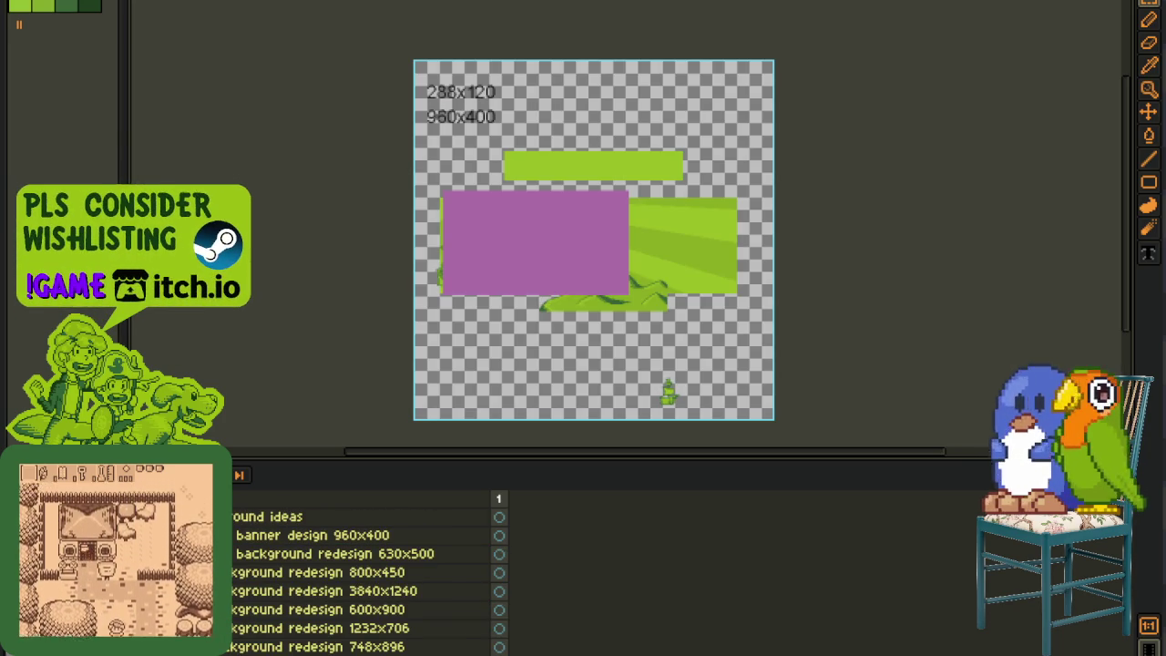
pyautogui.hotkey('ctrl', 'y')
pyautogui.hotkey('ctrl', 'y')
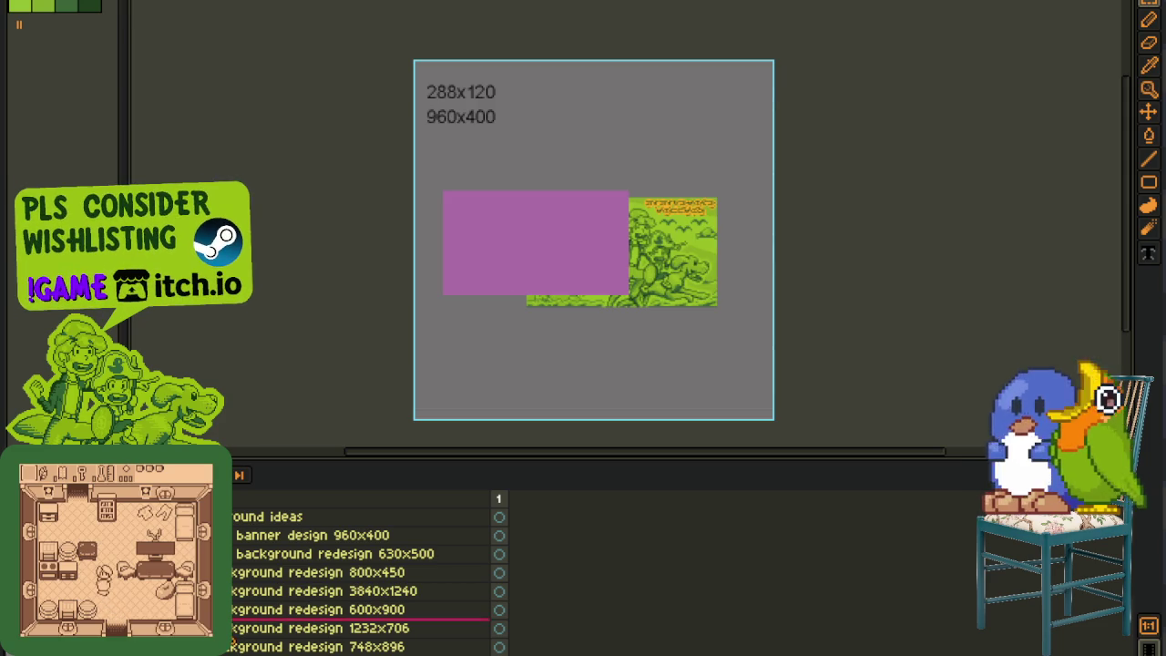
# Step: Duplicate the 'Background redesign 1232x706' layer and move the copy up near the cover group
pyautogui.rightClick(235, 628)
pyautogui.click(273, 628)
pyautogui.moveTo(235, 628); pyautogui.dragTo(246, 535)
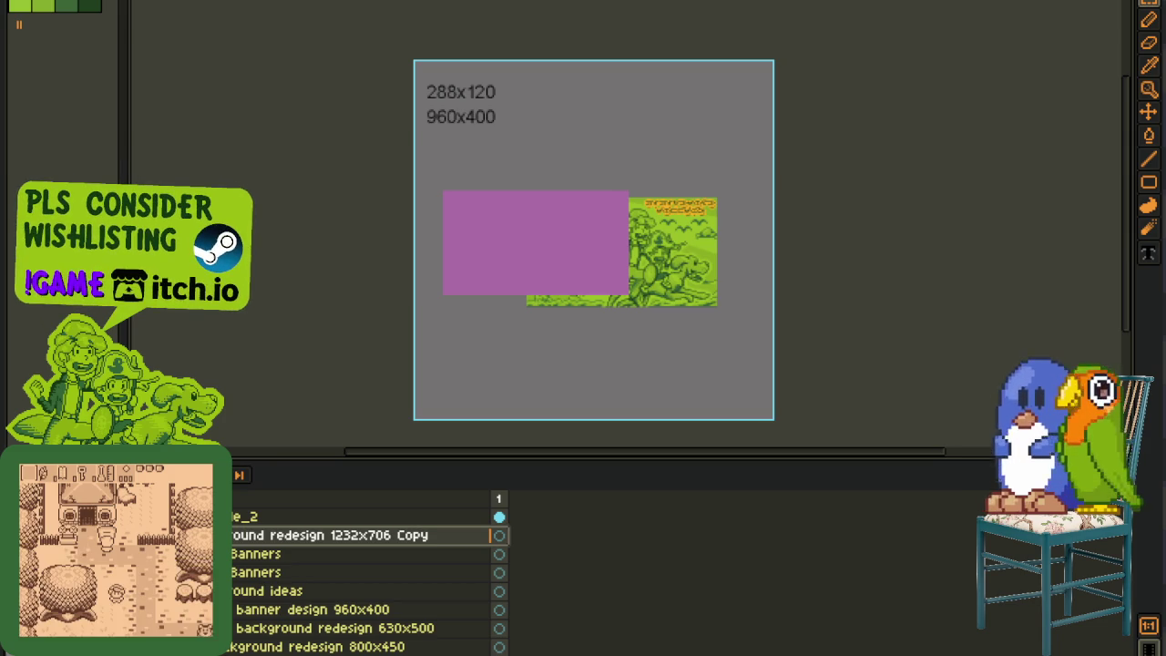
pyautogui.scroll(2, 364, 573)
pyautogui.moveTo(246, 572); pyautogui.dragTo(239, 528)
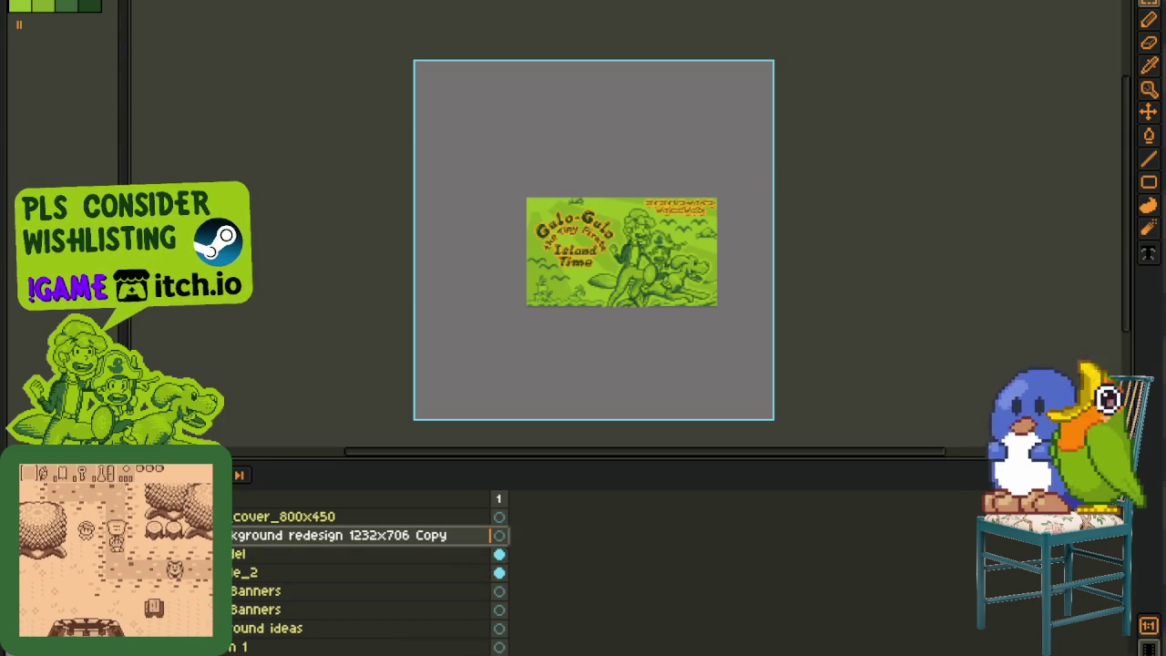
pyautogui.moveTo(241, 553)
pyautogui.mouseDown()
pyautogui.moveTo(244, 590)
pyautogui.moveTo(243, 526)
pyautogui.moveTo(244, 600)
pyautogui.moveTo(231, 545)
pyautogui.moveTo(233, 601)
pyautogui.mouseUp()
pyautogui.scroll(1, 234, 544)
pyautogui.click(274, 554)
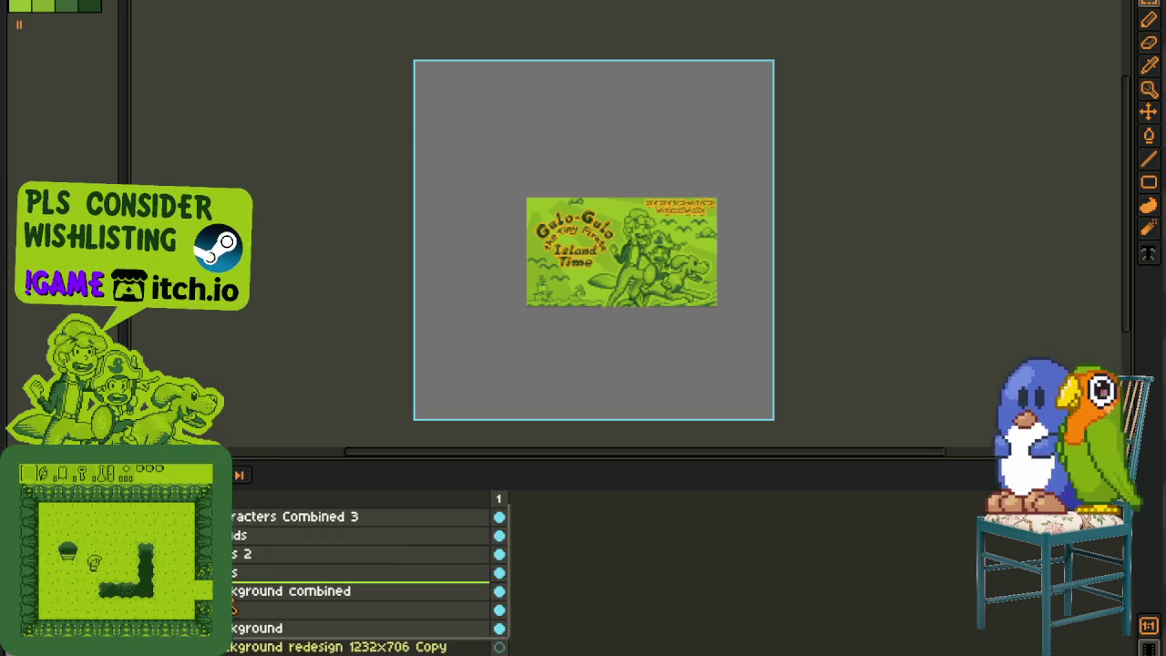
# Step: Delete the copied 1232x706 background layer and hide the 800x450 cover group
pyautogui.rightClick(235, 594)
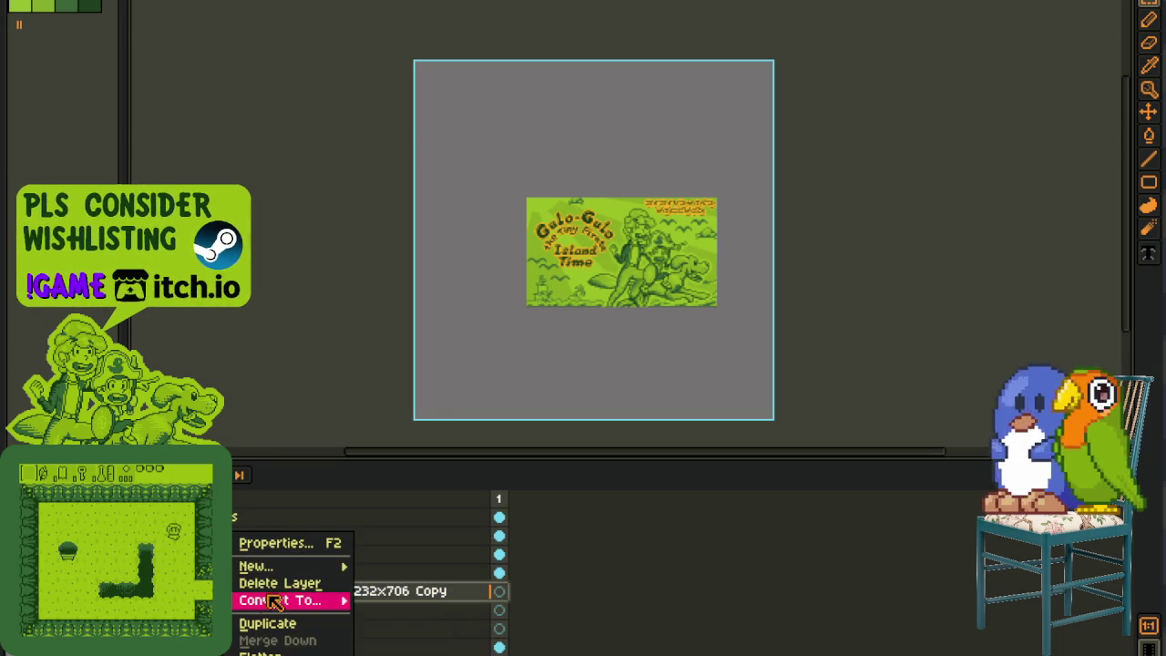
pyautogui.click(266, 584)
pyautogui.scroll(3, 235, 616)
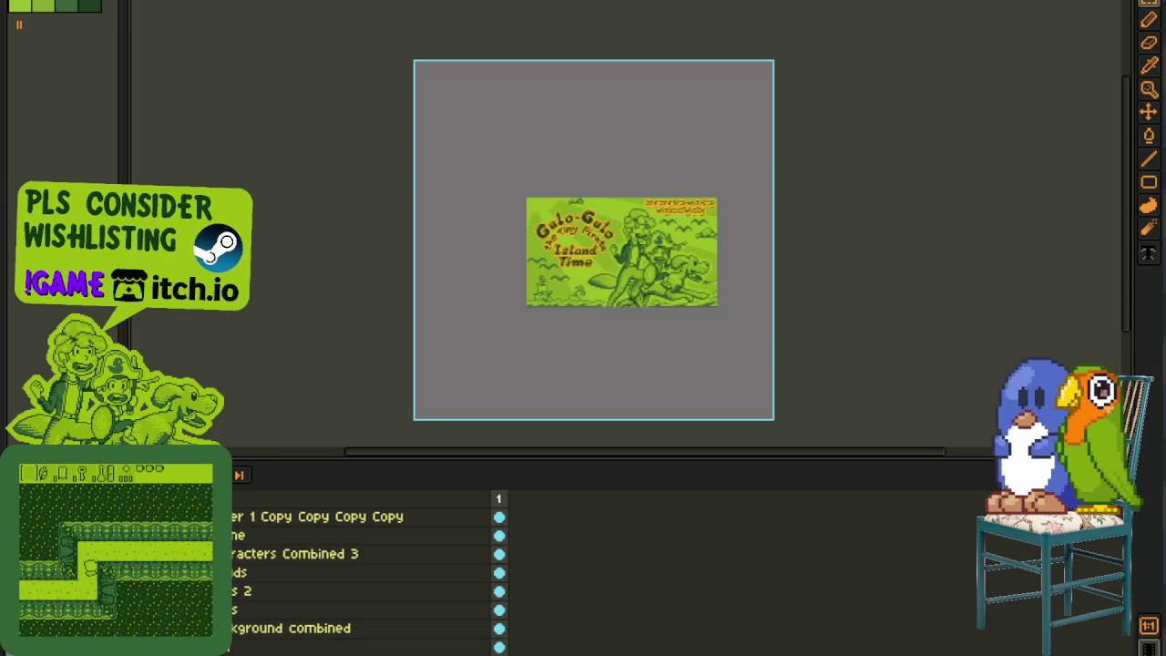
pyautogui.scroll(2, 570, 321)
pyautogui.scroll(1, 364, 565)
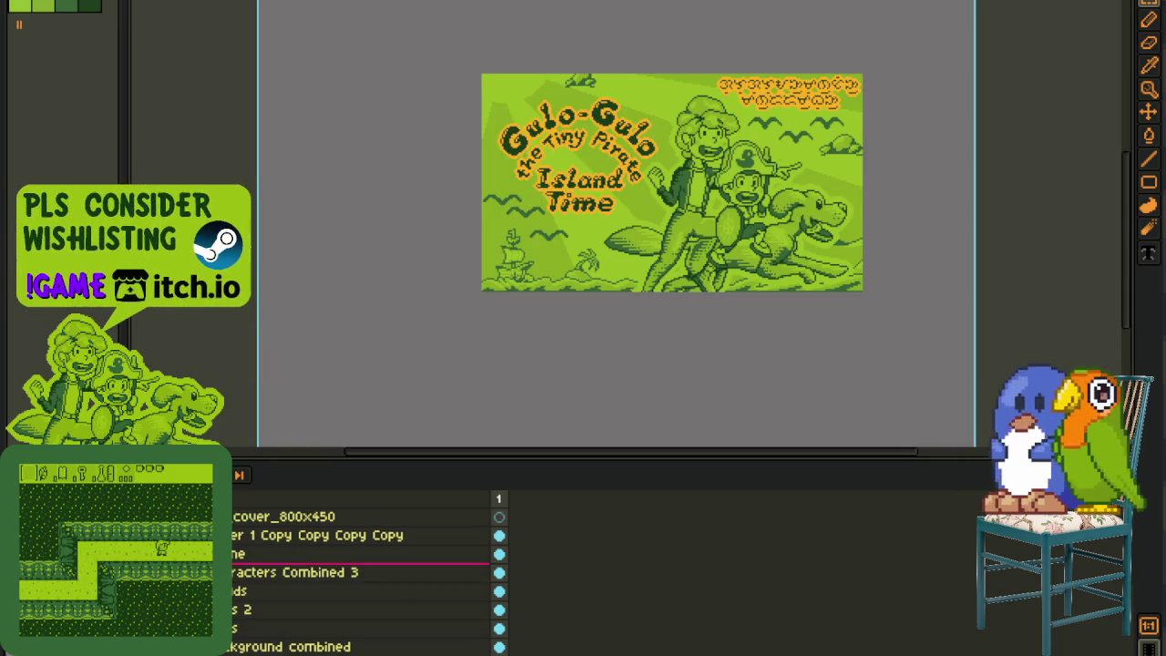
pyautogui.click(500, 517)
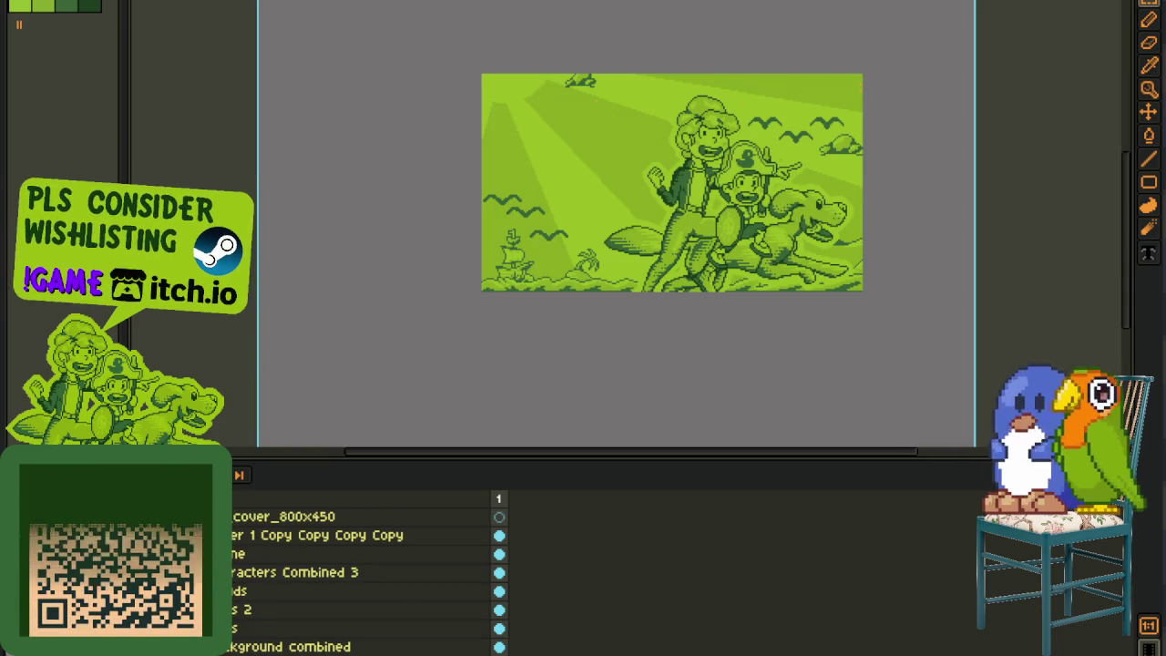
# Step: Rename the title layer to 'title rework thing', save, and hide the orange title text
pyautogui.doubleClick(237, 536)
pyautogui.write('thin')
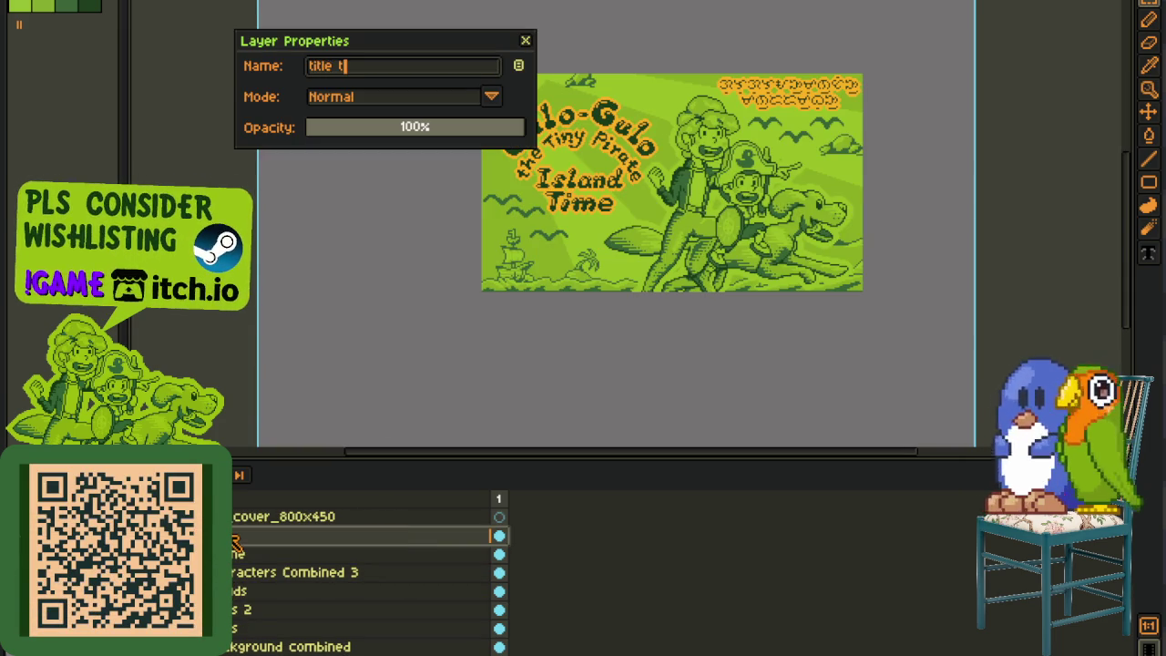
pyautogui.write('g')
pyautogui.press('Return')
pyautogui.hotkey('ctrl', 's')
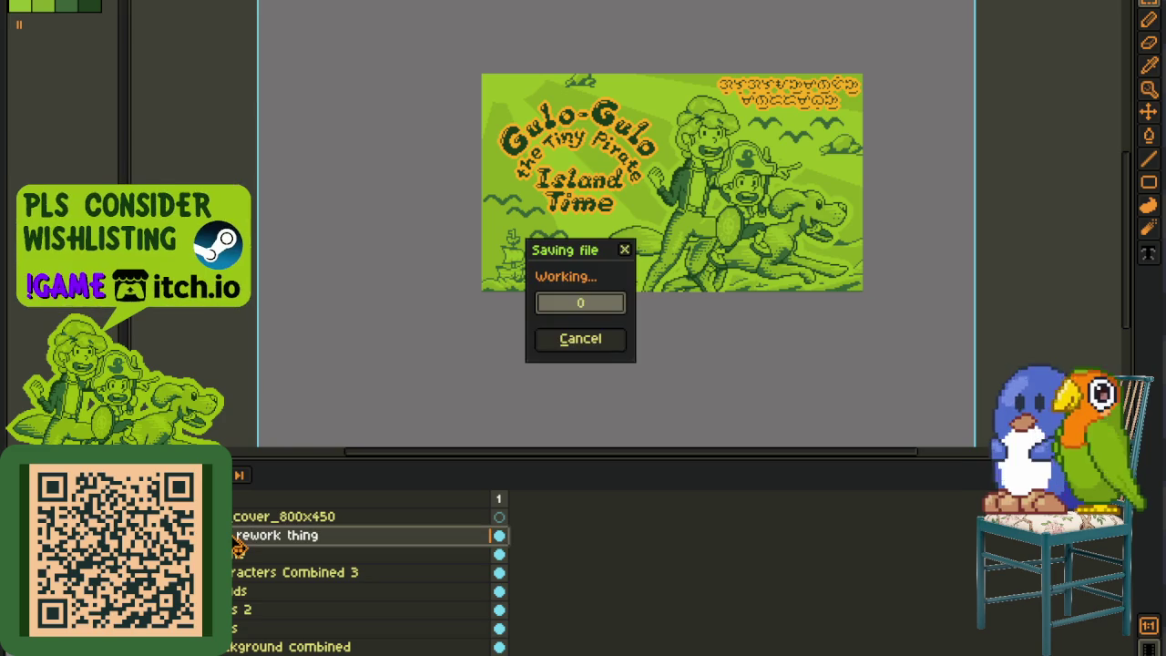
pyautogui.press('Delete')
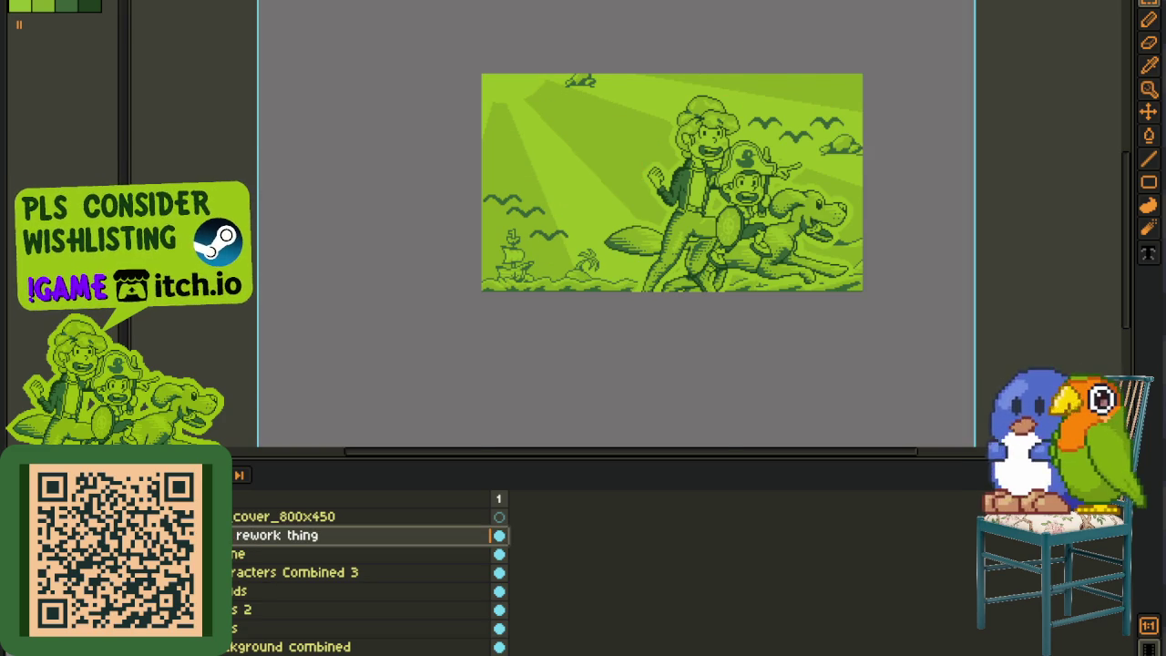
pyautogui.click(583, 343)
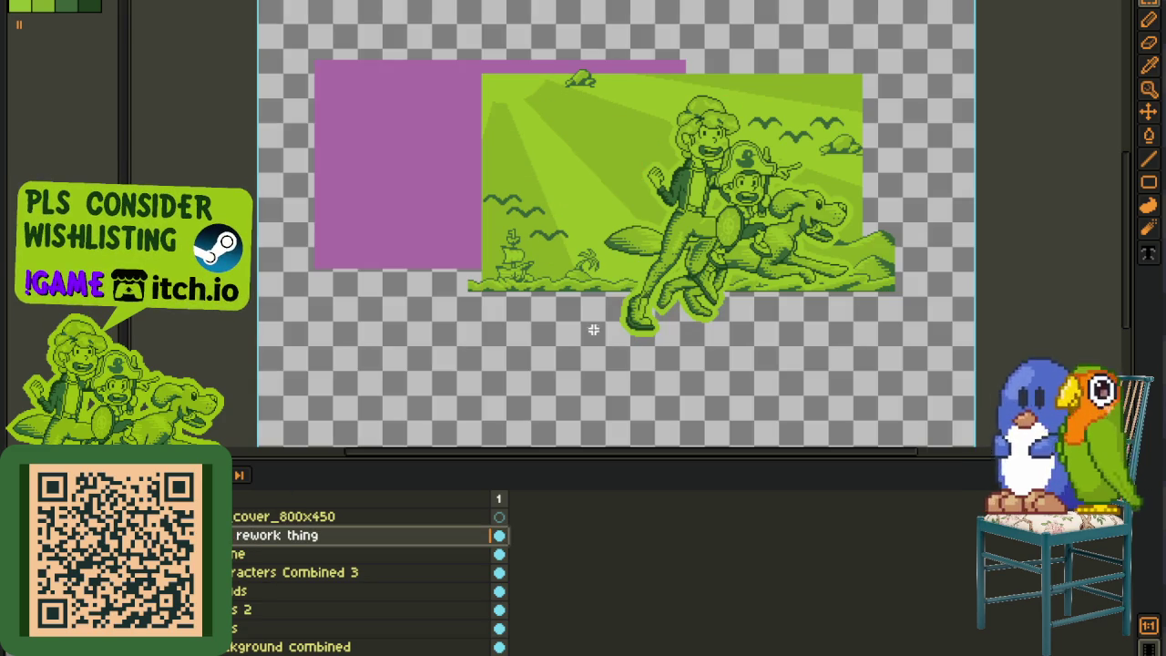
# Step: On the model layer, drag the purple placeholder block around, undoing the last move
pyautogui.moveTo(546, 266); pyautogui.dragTo(585, 337)
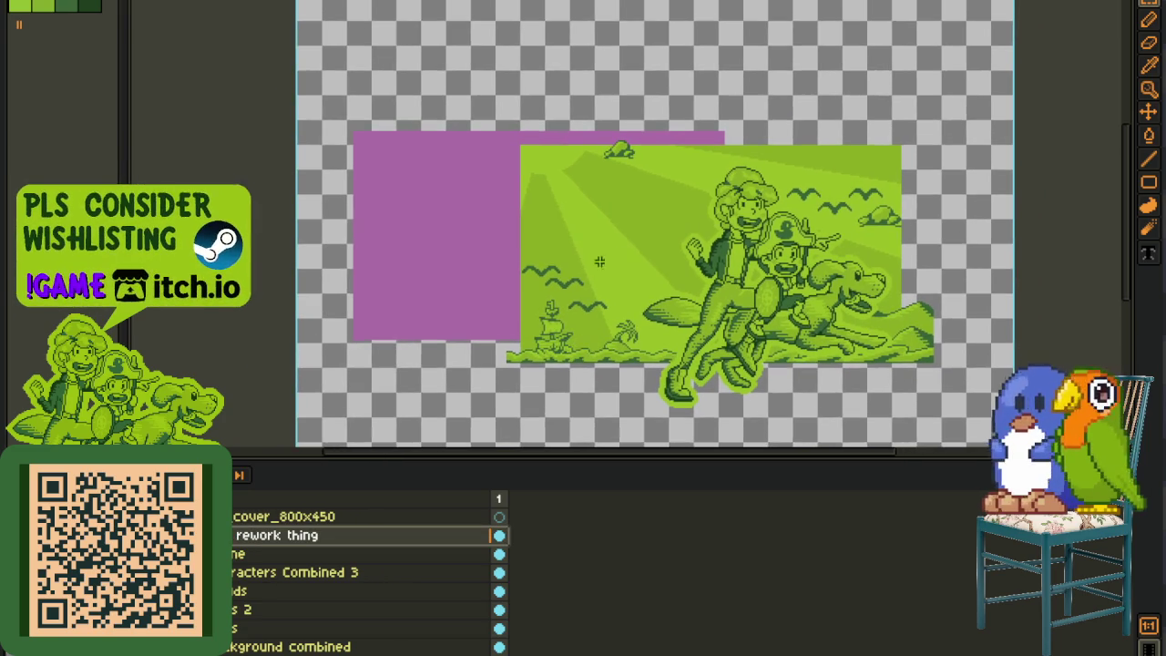
pyautogui.moveTo(562, 225); pyautogui.dragTo(548, 243)
pyautogui.scroll(-5, 364, 583)
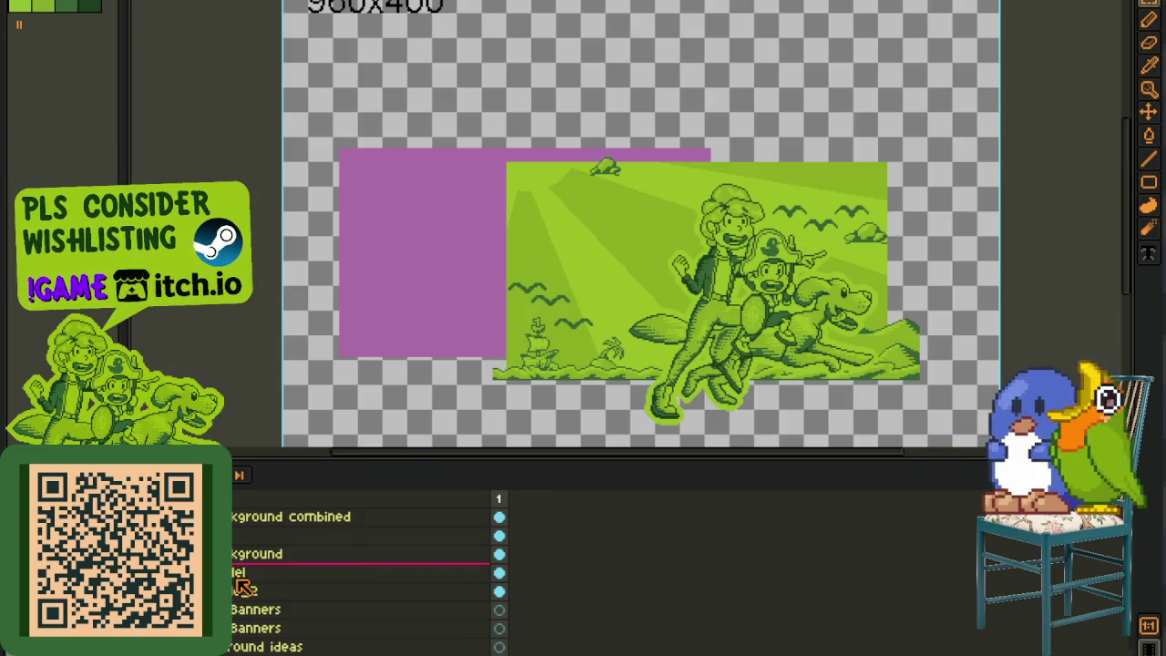
pyautogui.click(274, 572)
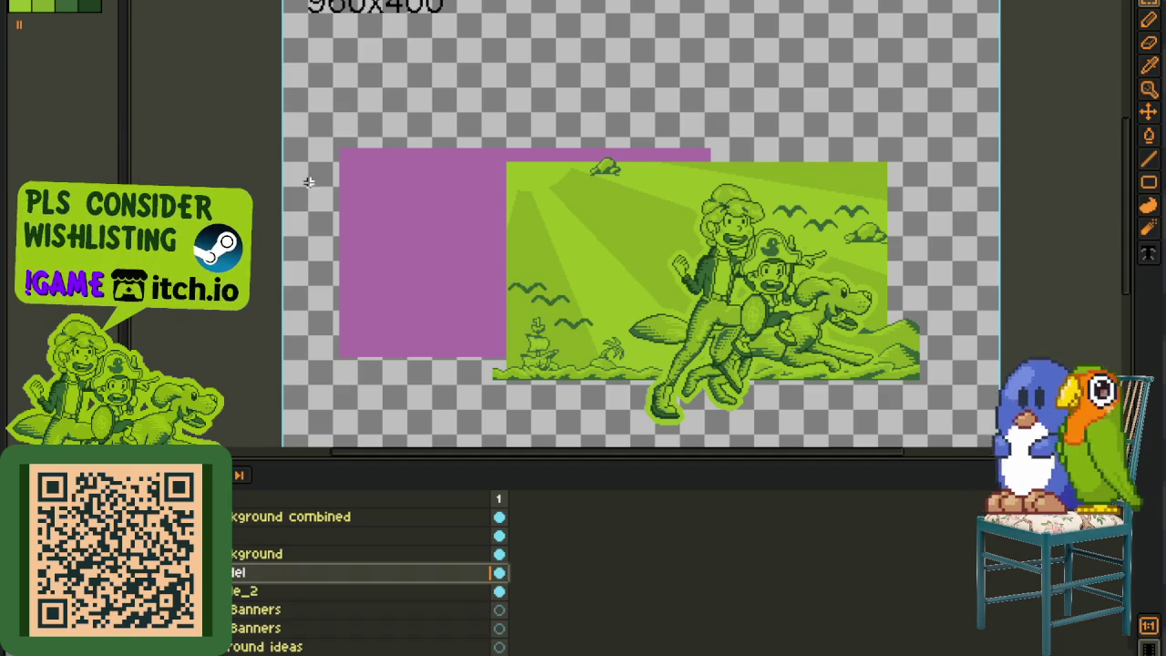
pyautogui.moveTo(317, 106)
pyautogui.mouseDown()
pyautogui.moveTo(601, 208)
pyautogui.moveTo(520, 187)
pyautogui.mouseUp()
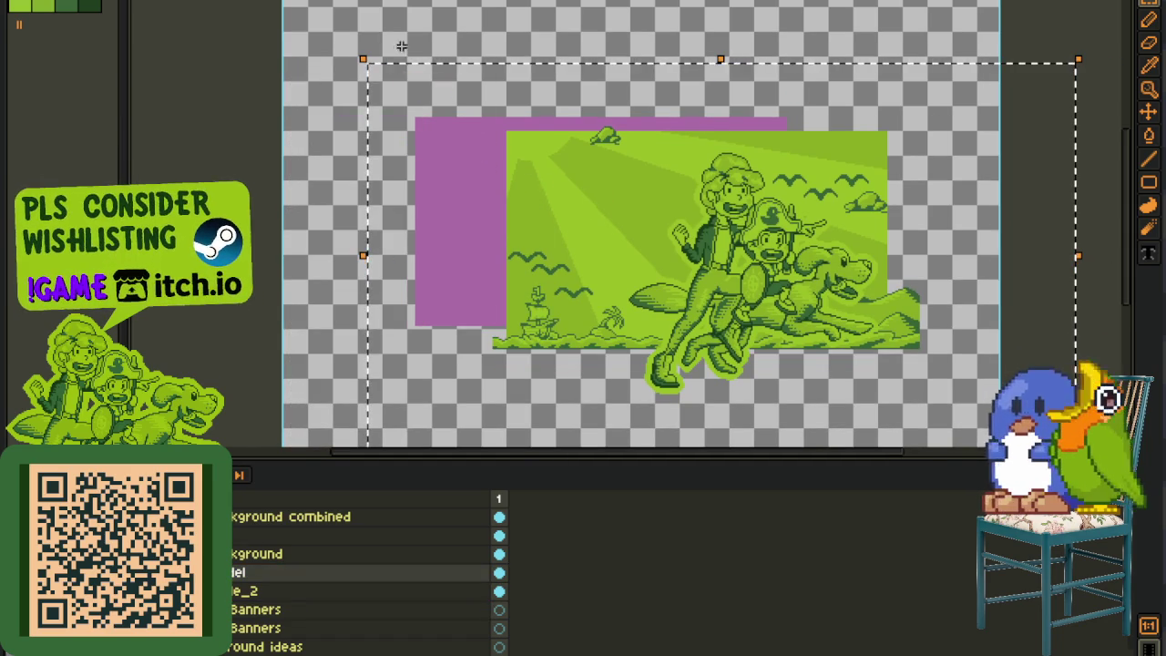
pyautogui.moveTo(449, 61); pyautogui.dragTo(373, 54)
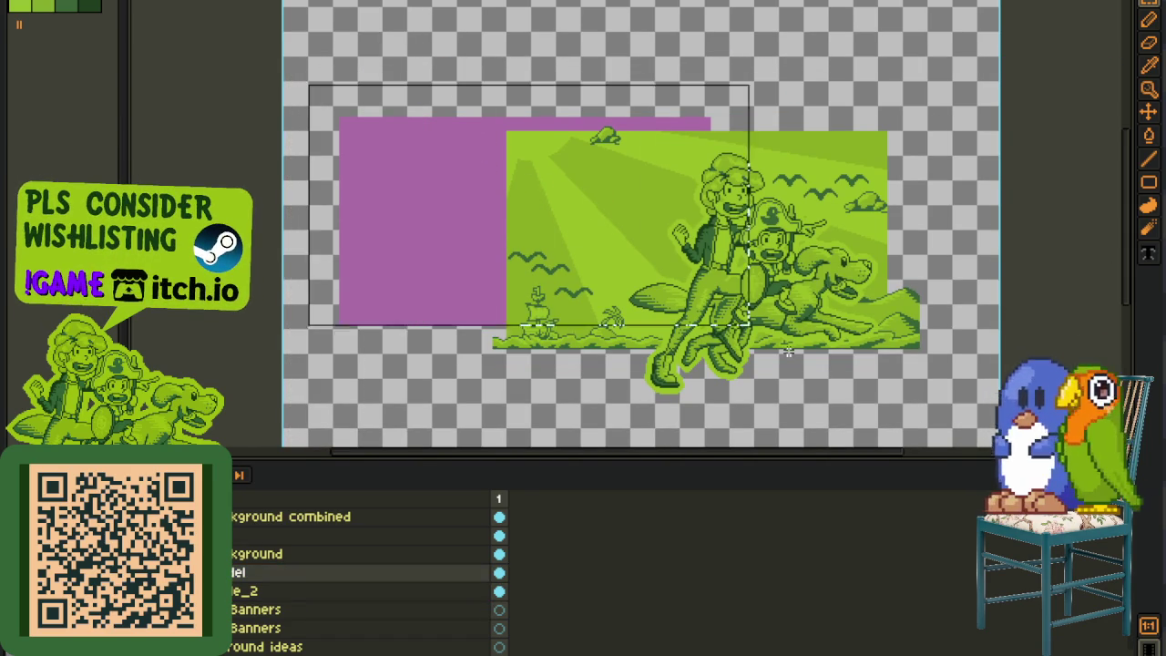
pyautogui.scroll(1, 404, 191)
pyautogui.scroll(1, 447, 268)
pyautogui.scroll(2, 434, 200)
pyautogui.scroll(-2, 445, 156)
pyautogui.scroll(1, 403, 128)
pyautogui.moveTo(404, 128); pyautogui.dragTo(421, 351)
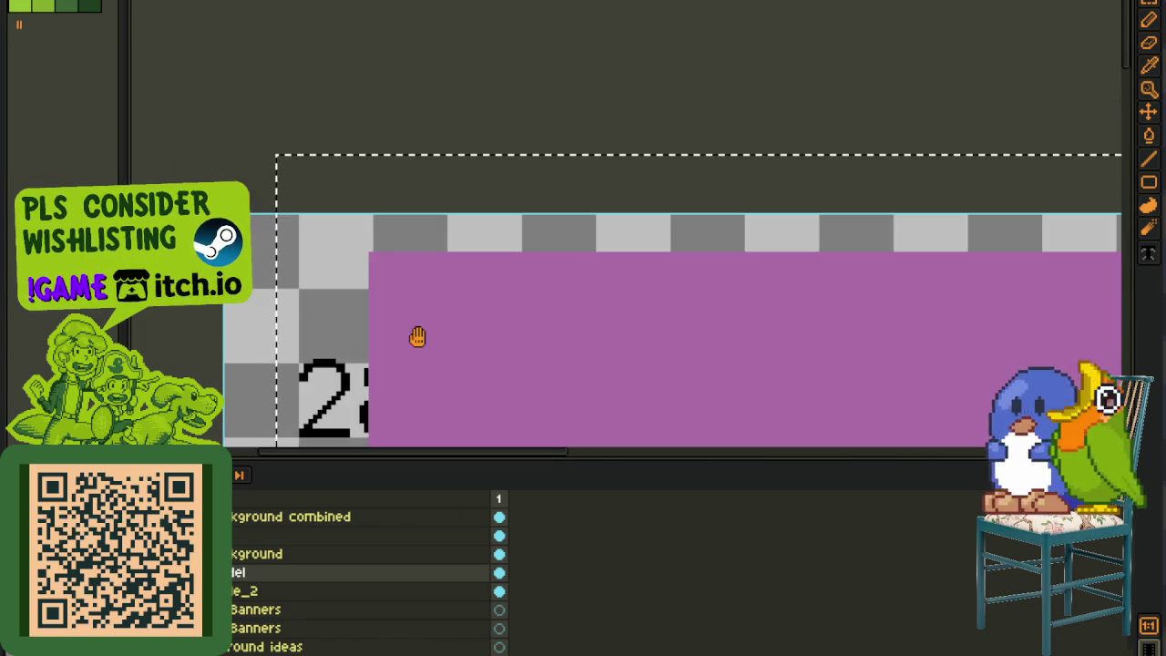
pyautogui.hotkey('ctrl', 'z')
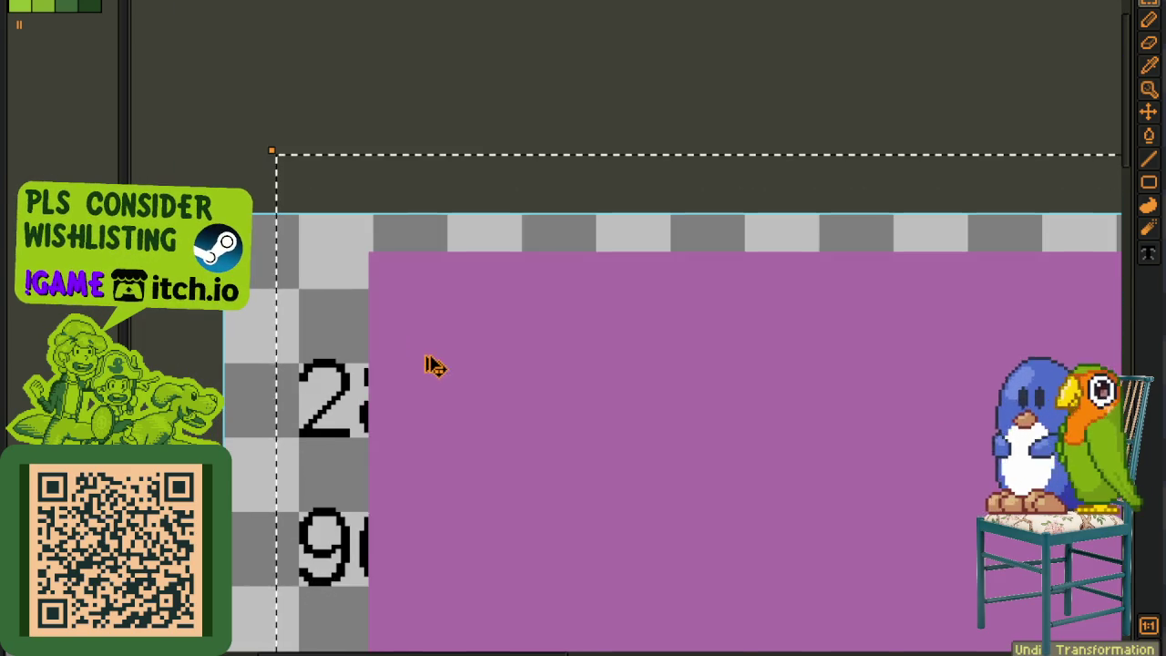
# Step: Move the purple block up to the canvas top, then nudge it slightly down
pyautogui.scroll(-3, 421, 355)
pyautogui.scroll(-1, 417, 362)
pyautogui.scroll(1, 428, 492)
pyautogui.moveTo(431, 498)
pyautogui.mouseDown()
pyautogui.moveTo(419, 227)
pyautogui.moveTo(413, 289)
pyautogui.mouseUp()
pyautogui.scroll(2, 383, 203)
pyautogui.scroll(3, 403, 247)
pyautogui.moveTo(404, 247)
pyautogui.mouseDown()
pyautogui.moveTo(386, 271)
pyautogui.moveTo(395, 282)
pyautogui.mouseUp()
pyautogui.scroll(-3, 390, 264)
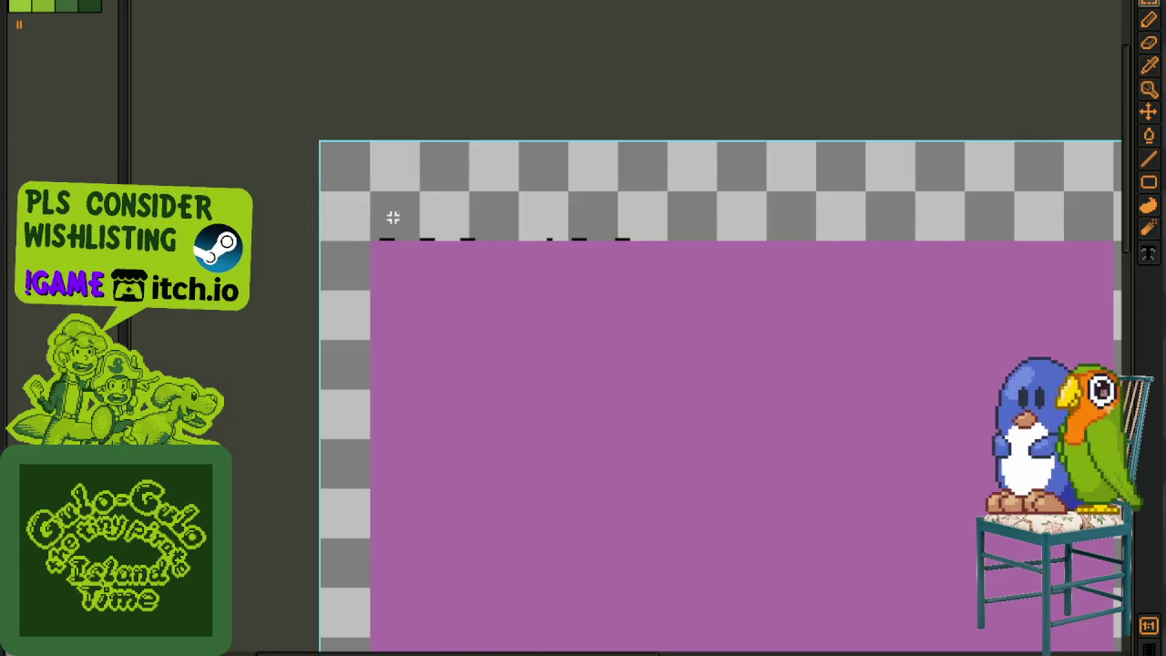
pyautogui.scroll(3, 376, 245)
# Step: Marquee the whole purple rectangle and tuck it behind the green beach illustration
pyautogui.moveTo(414, 238); pyautogui.dragTo(874, 198)
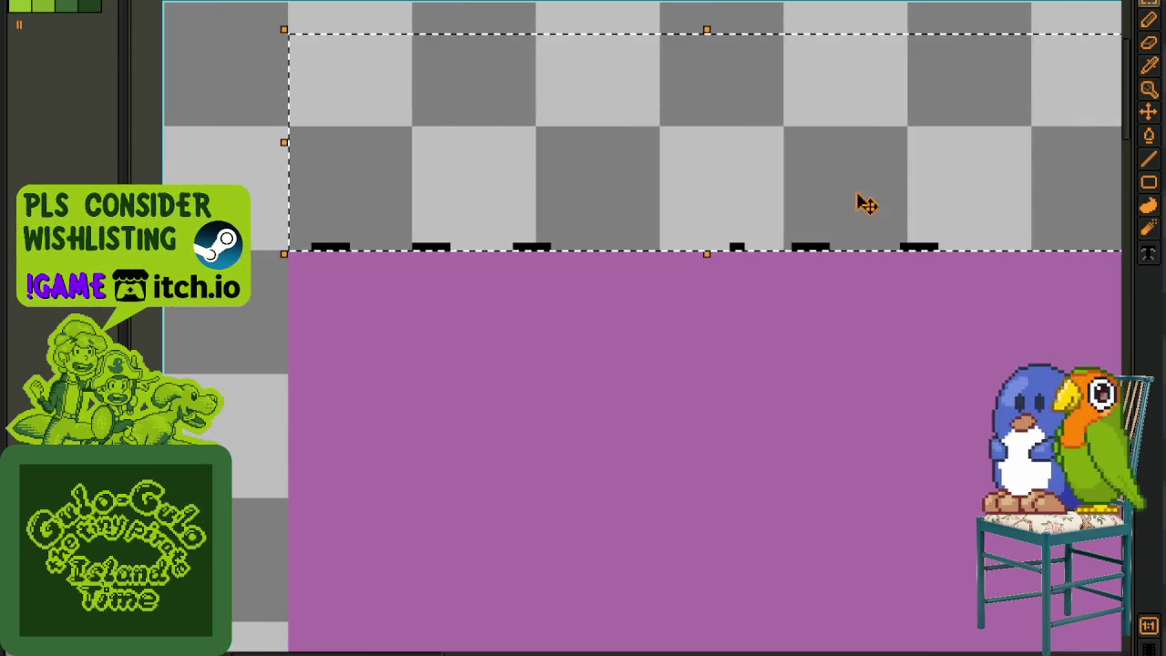
pyautogui.scroll(-3, 628, 270)
pyautogui.scroll(1, 590, 239)
pyautogui.moveTo(589, 239); pyautogui.dragTo(803, 379)
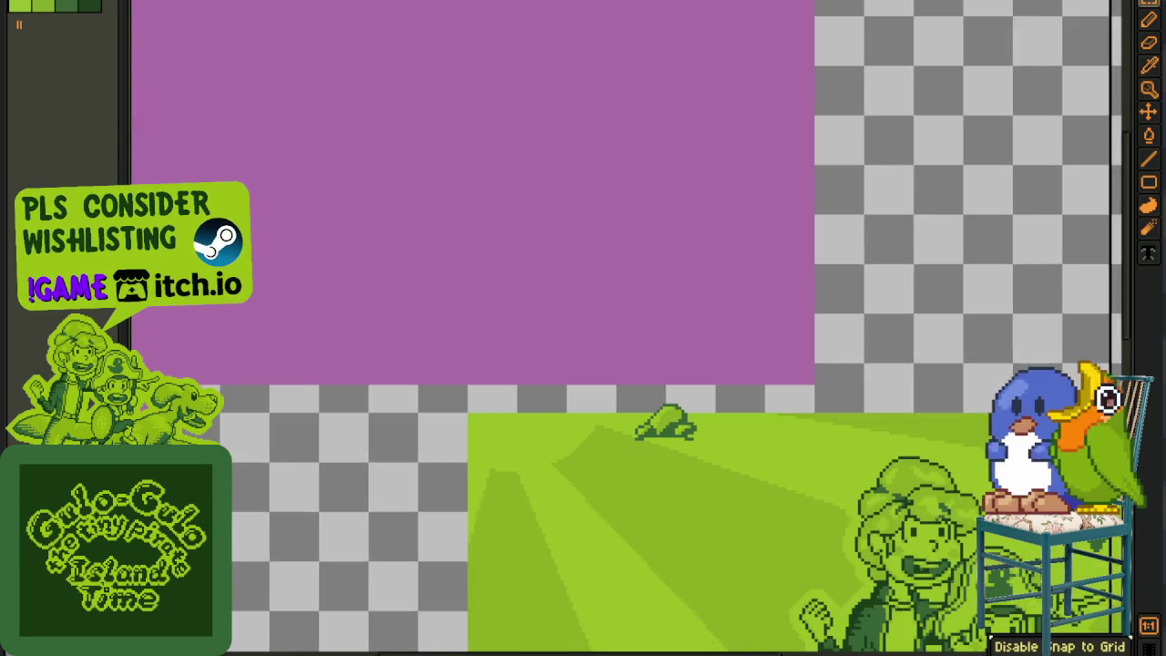
pyautogui.scroll(-4, 815, 416)
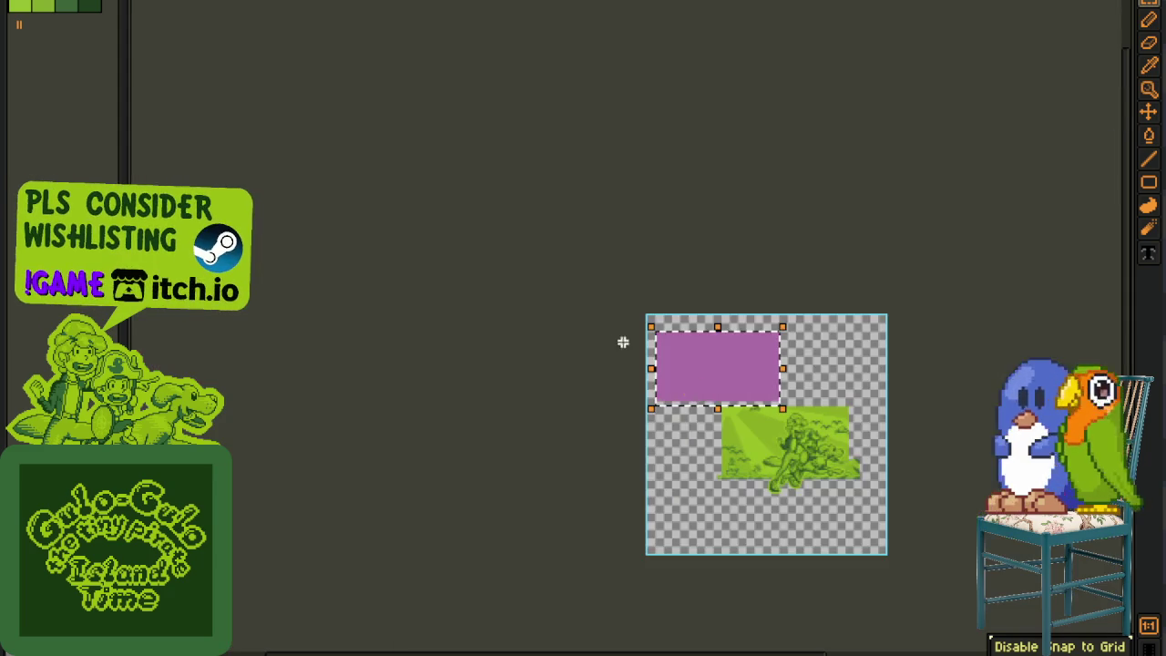
pyautogui.scroll(1, 772, 394)
pyautogui.moveTo(656, 312); pyautogui.dragTo(709, 363)
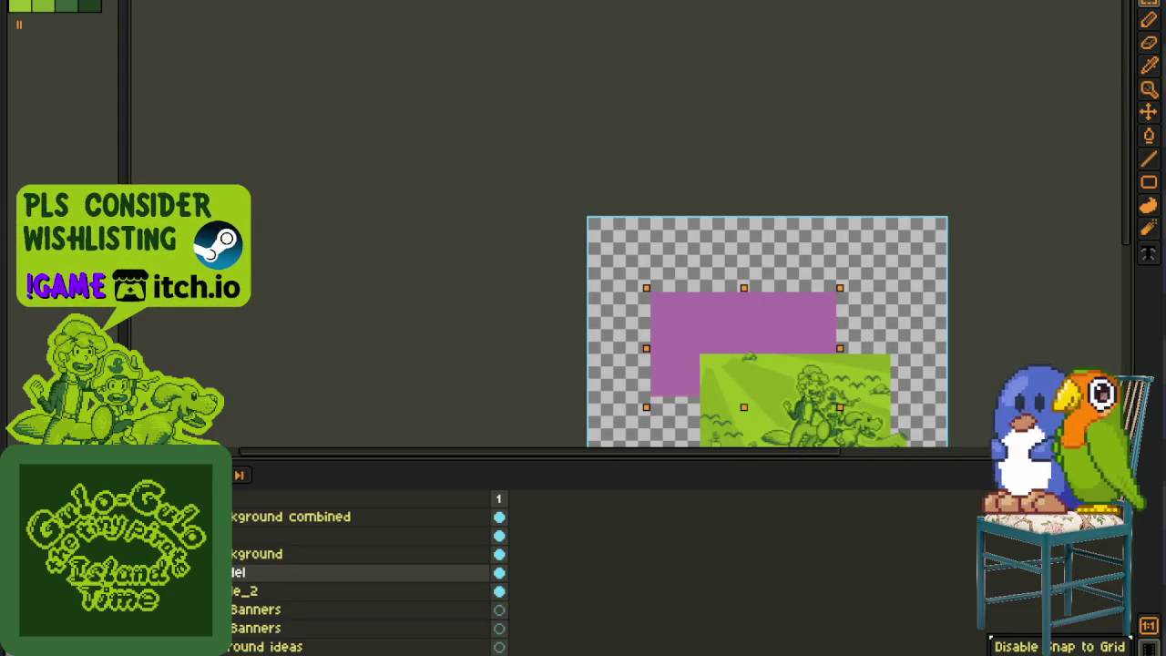
pyautogui.click(763, 391)
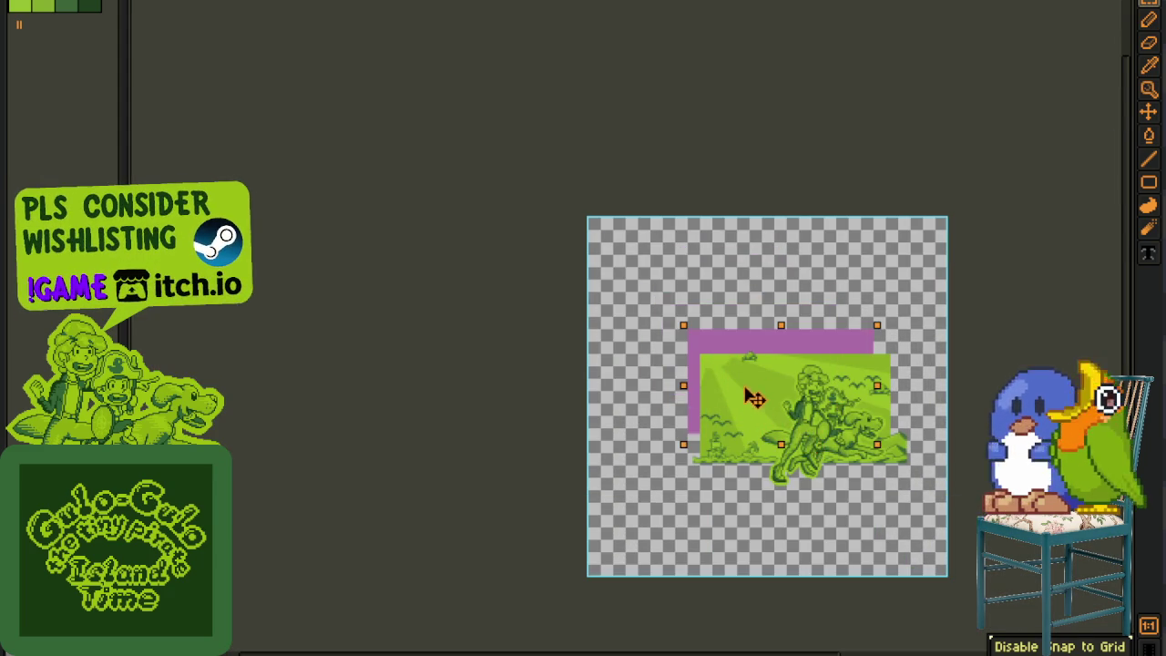
pyautogui.scroll(3, 754, 400)
pyautogui.scroll(-1, 817, 424)
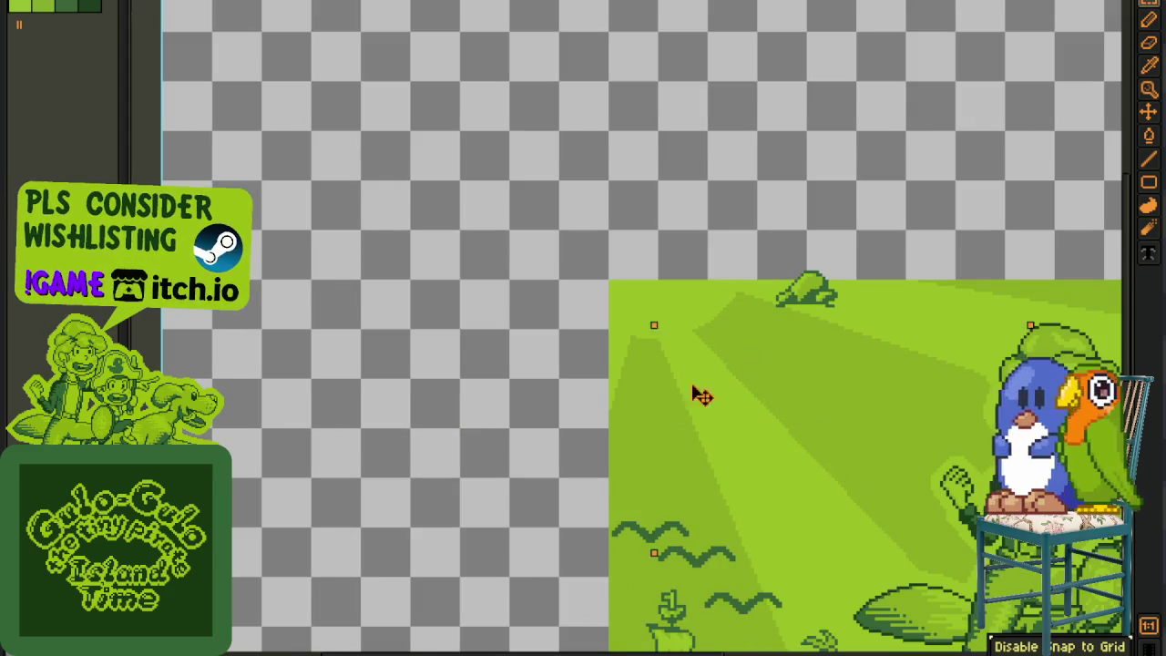
pyautogui.scroll(-2, 683, 355)
pyautogui.moveTo(683, 346); pyautogui.dragTo(612, 328)
pyautogui.scroll(2, 822, 338)
pyautogui.scroll(-1, 886, 323)
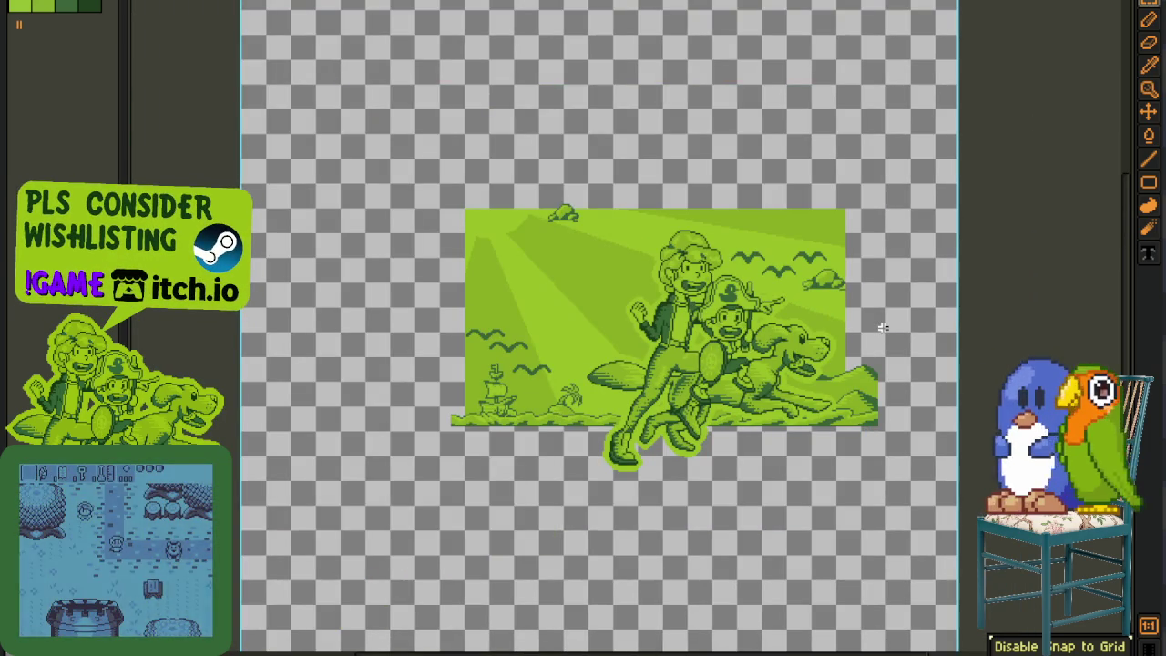
pyautogui.press('Tab')
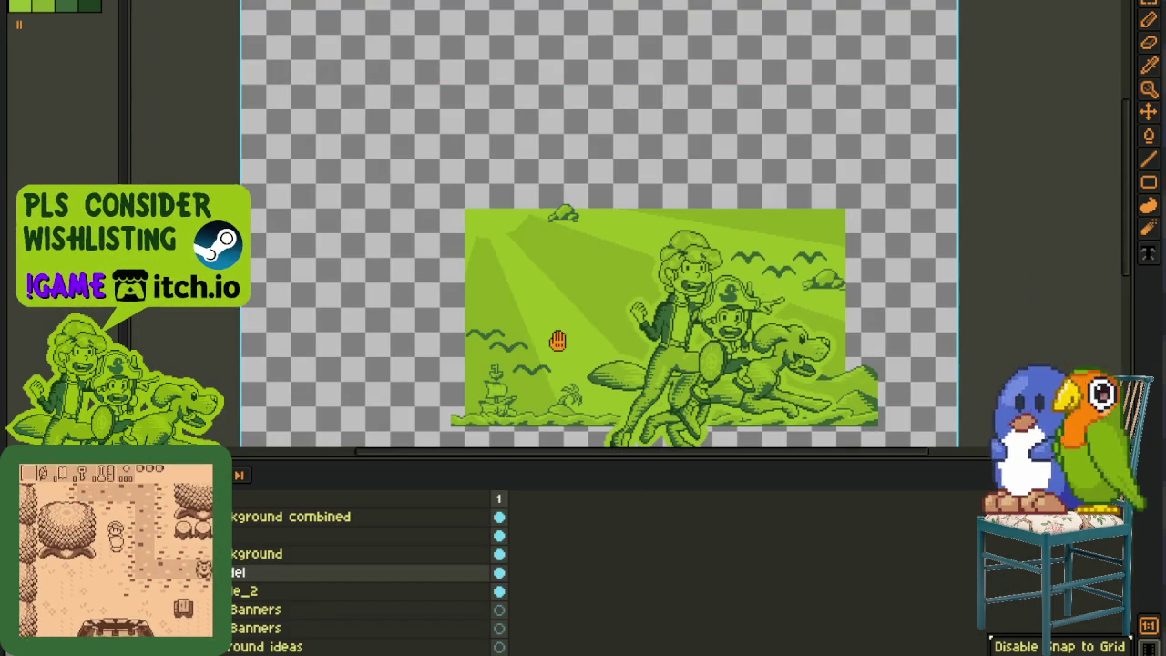
# Step: Hide the characters layer and recolour the background layer with the khaki replacement colour
pyautogui.moveTo(558, 340); pyautogui.dragTo(485, 272)
pyautogui.scroll(3, 264, 532)
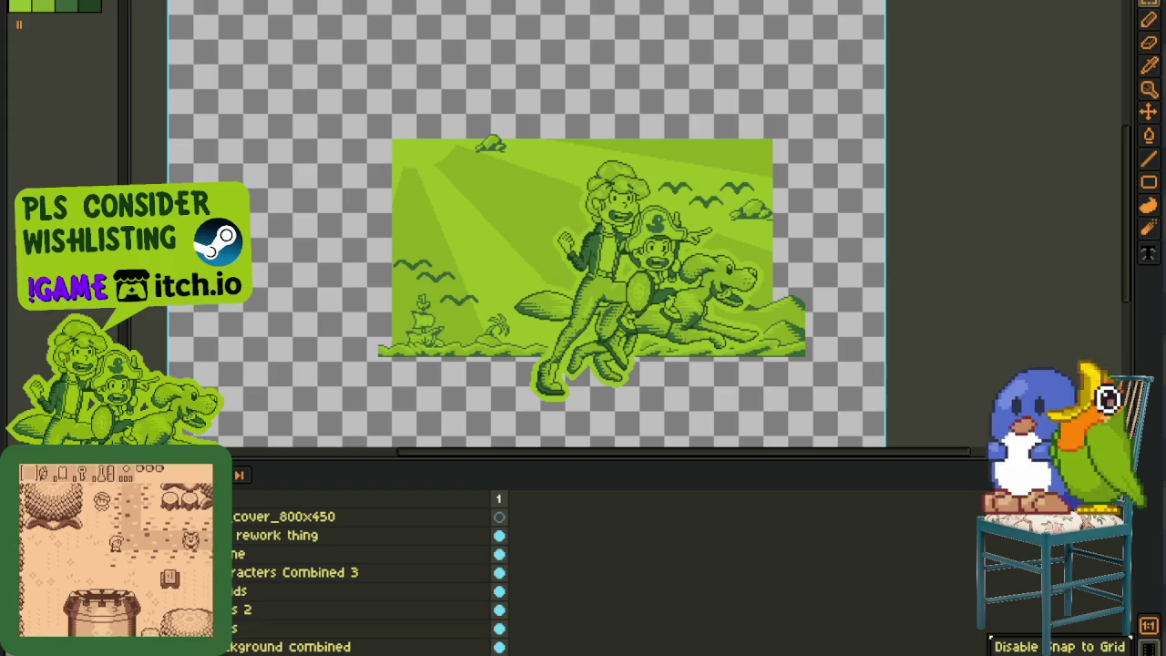
pyautogui.click(499, 516)
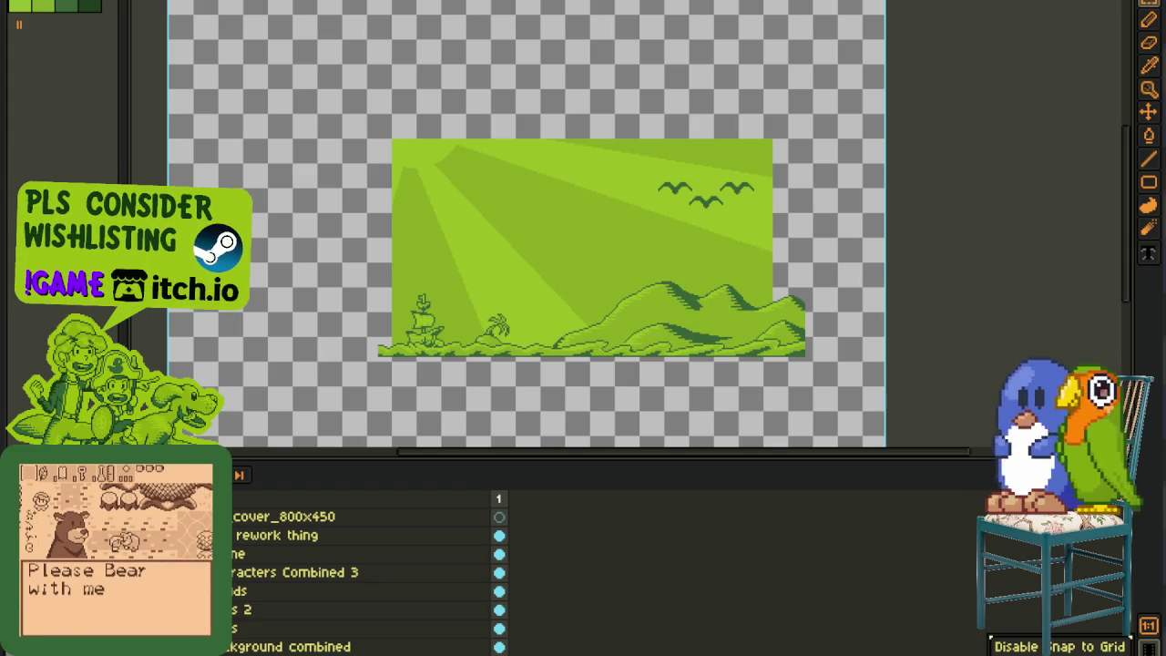
pyautogui.scroll(-3, 364, 574)
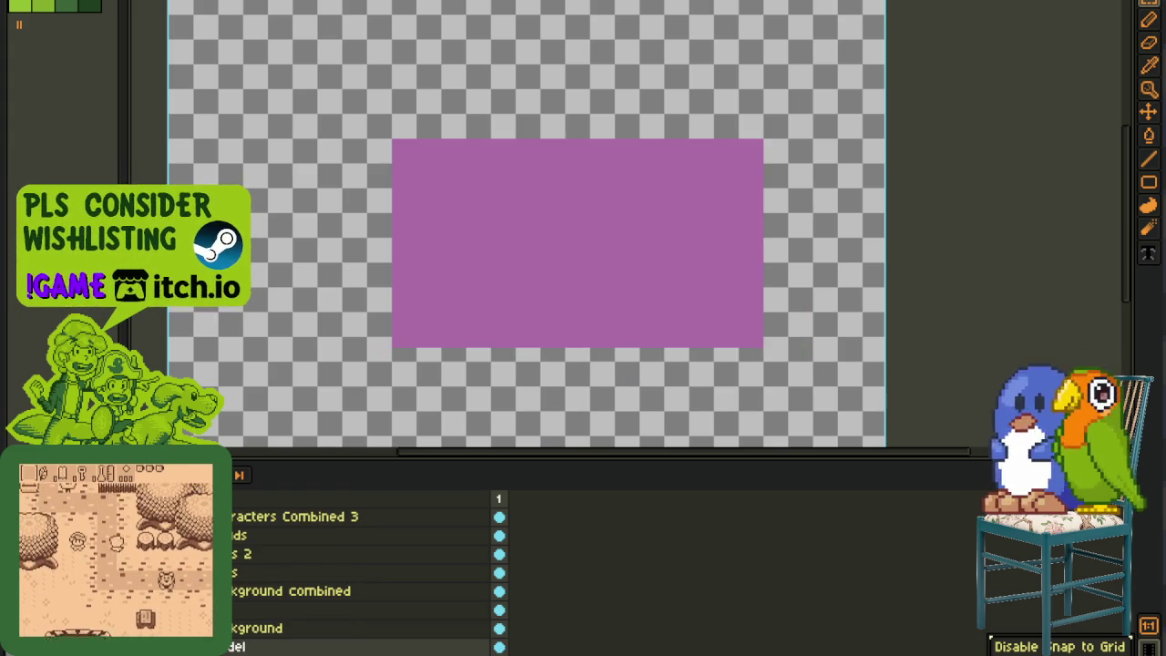
pyautogui.click(259, 629)
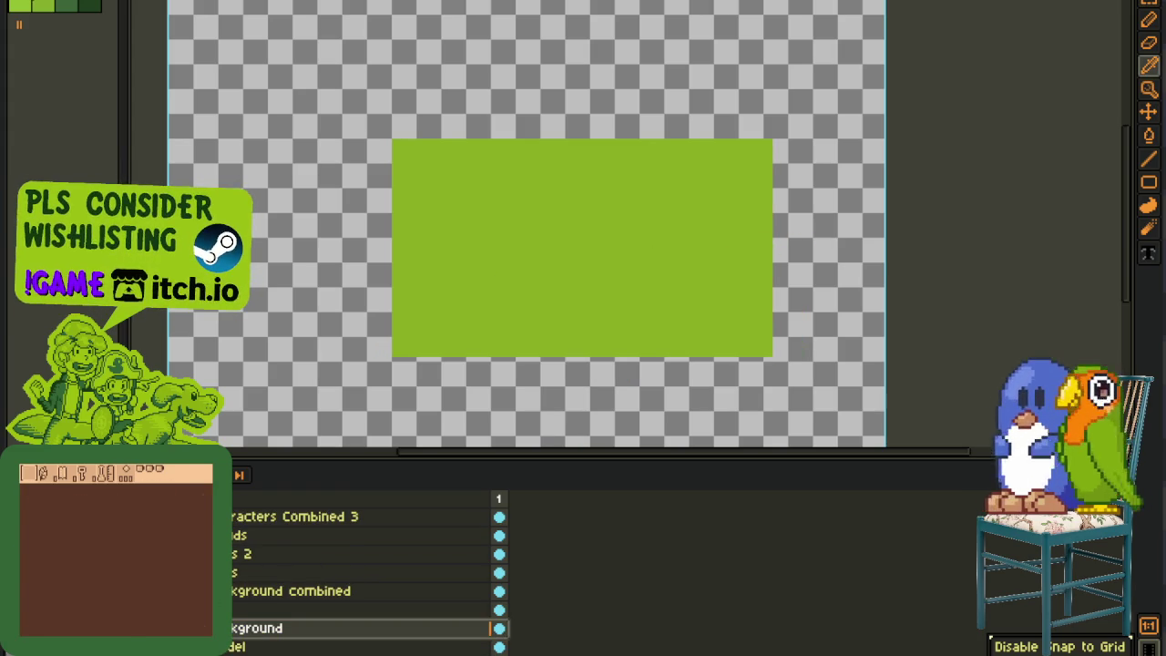
pyautogui.hotkey('shift', 'r')
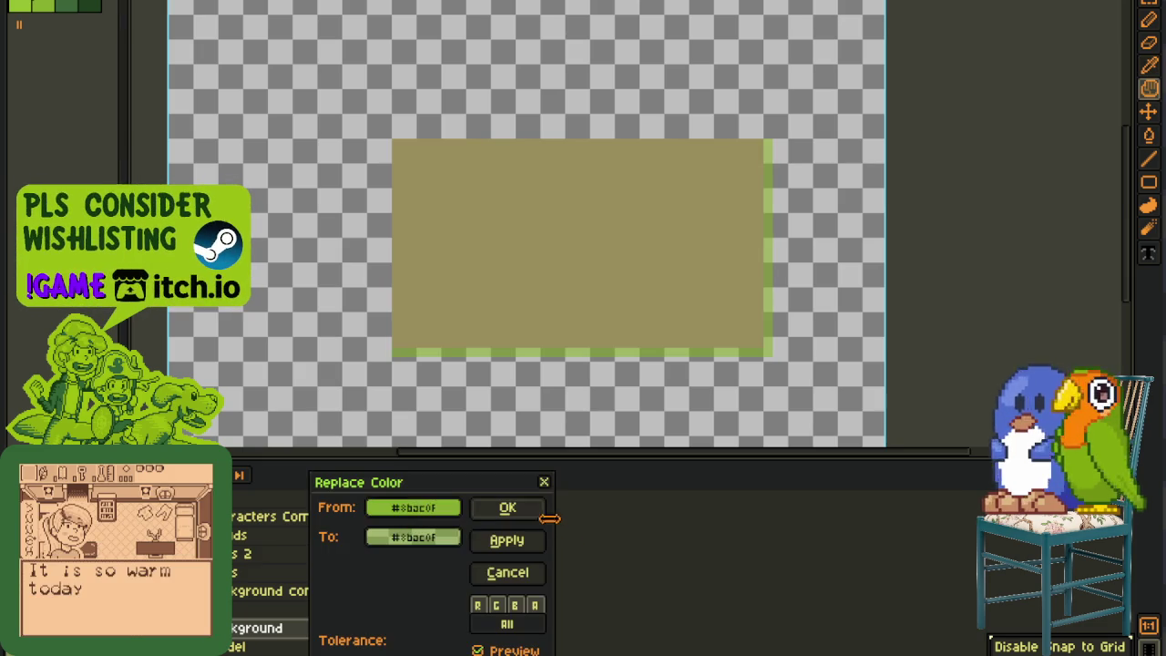
pyautogui.click(524, 506)
pyautogui.press('Tab')
# Step: Delete the green strip along the background's right edge
pyautogui.scroll(5, 483, 372)
pyautogui.scroll(3, 299, 318)
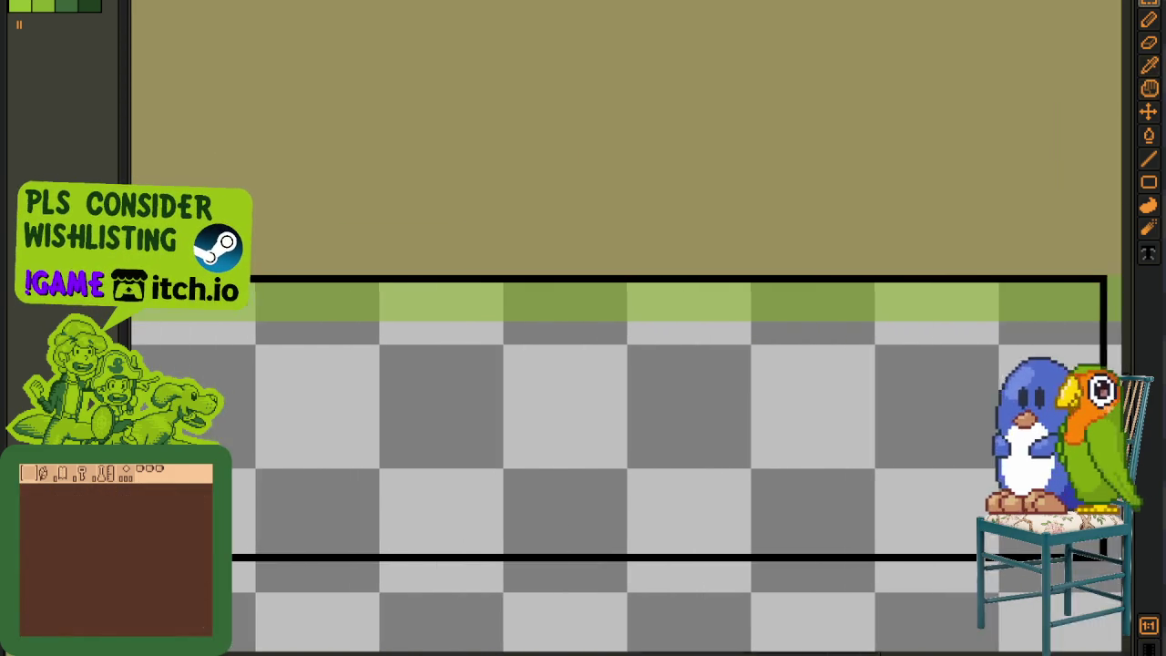
pyautogui.hscroll(5, 620, 333)
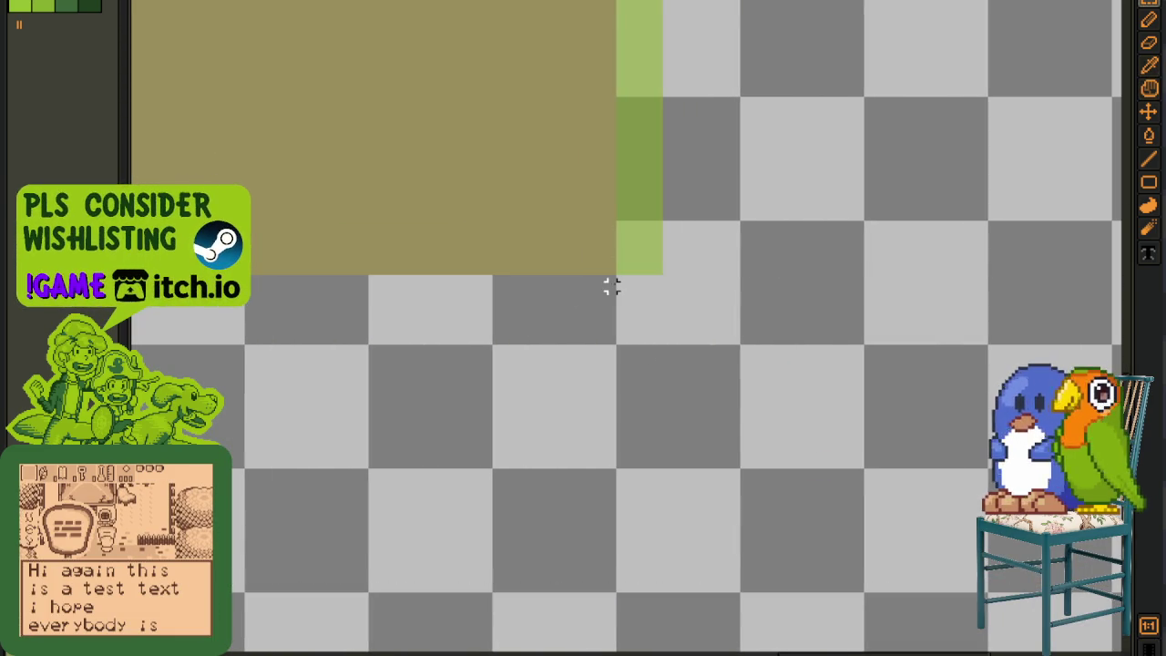
pyautogui.moveTo(619, 286); pyautogui.dragTo(893, 18)
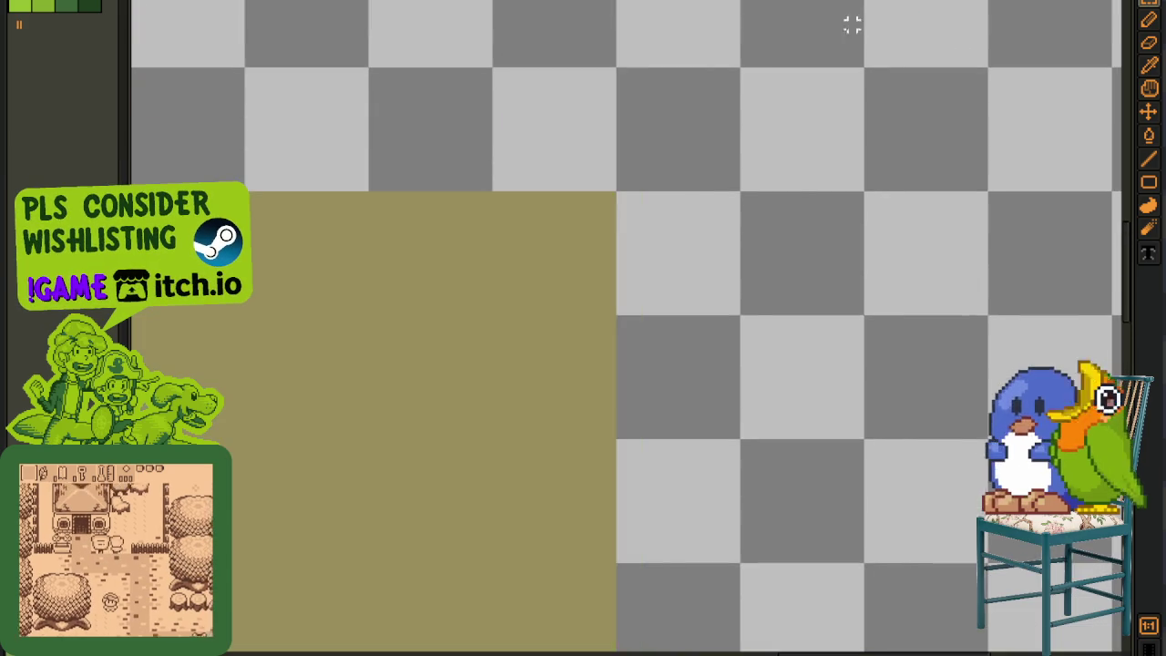
pyautogui.press('Delete')
pyautogui.scroll(-2, 135, 35)
pyautogui.press('Tab')
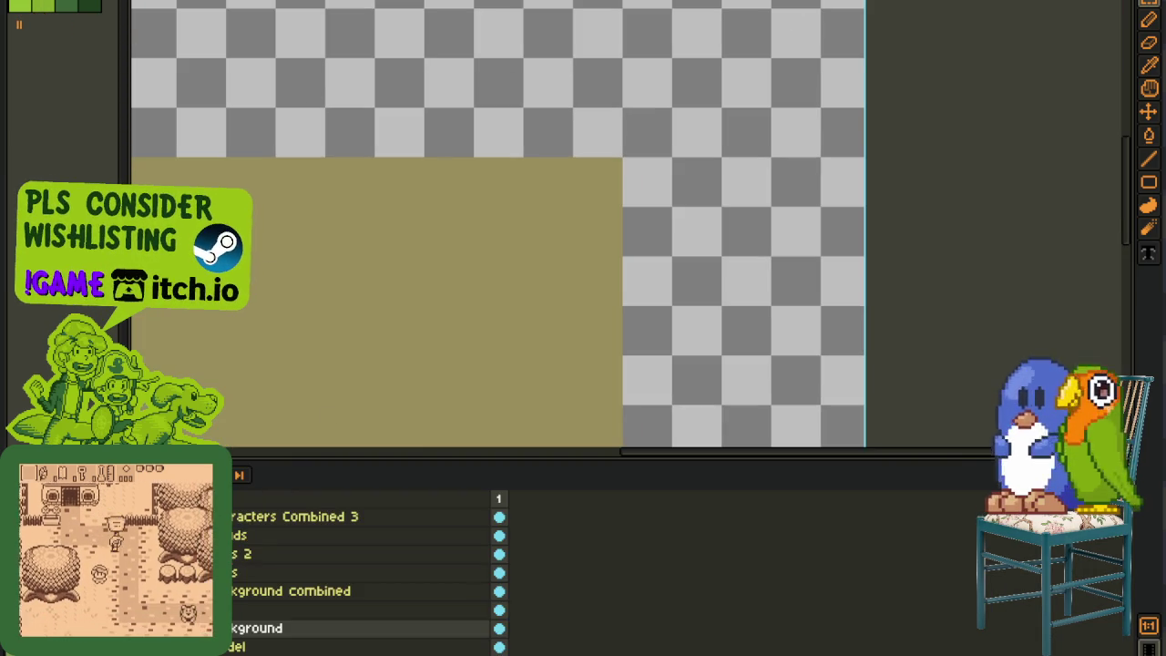
pyautogui.press('Tab')
pyautogui.press('Tab')
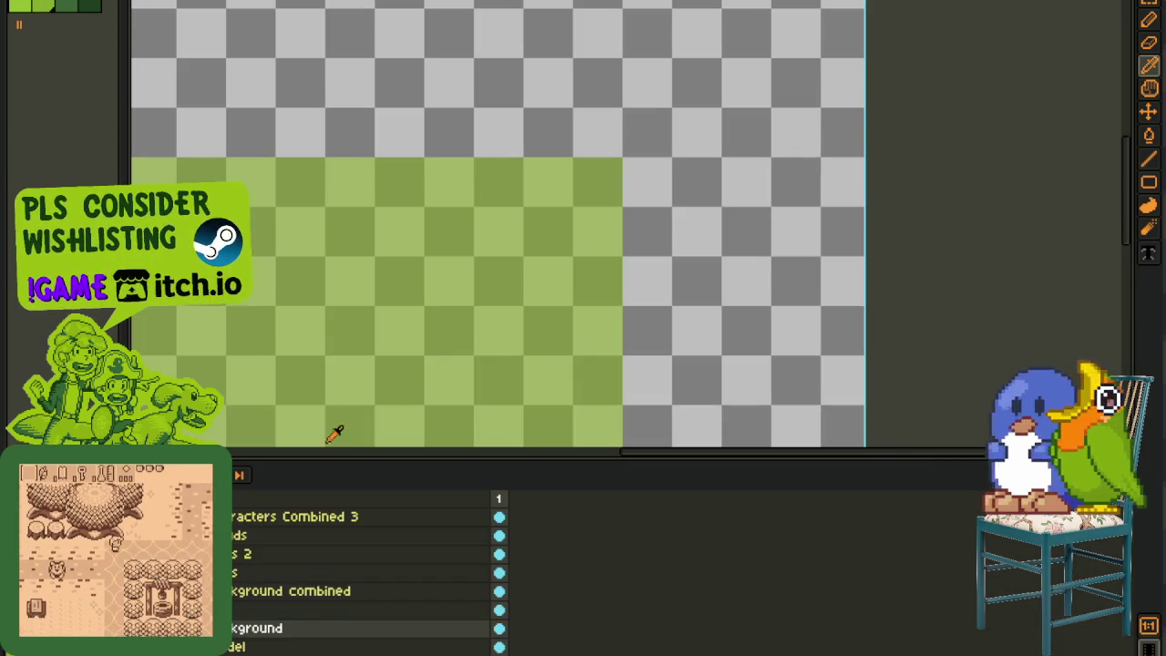
# Step: Replace the background with solid green, then undo to keep the ray pattern
pyautogui.hotkey('shift', 'r')
pyautogui.click(524, 508)
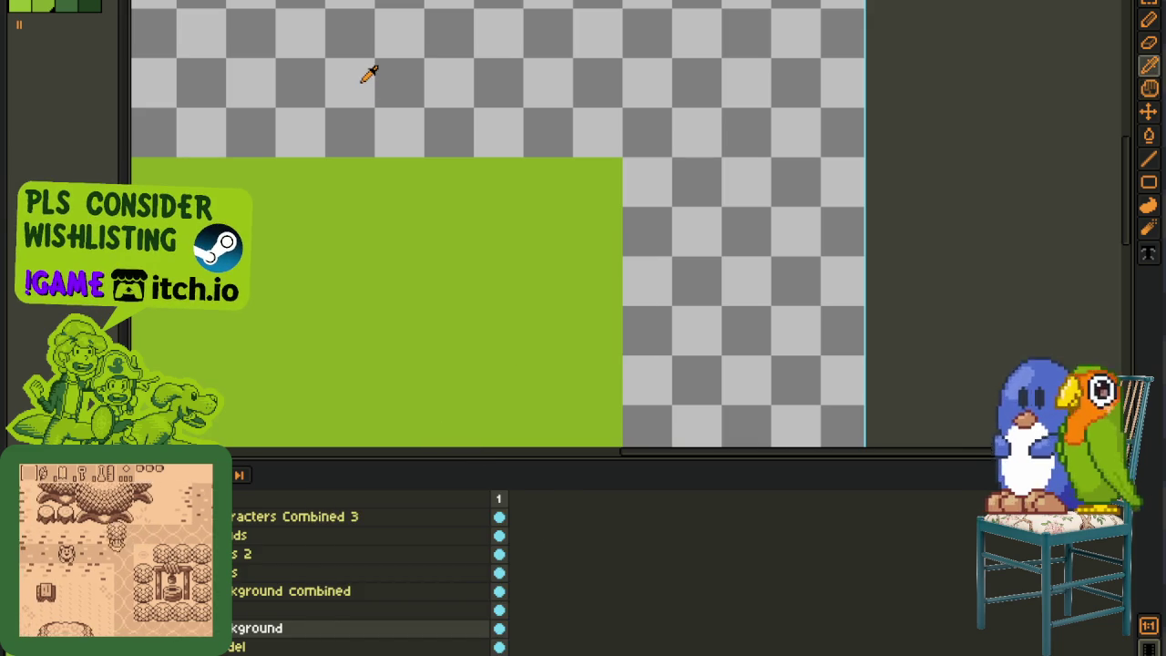
pyautogui.scroll(-2, 351, 237)
pyautogui.scroll(-2, 479, 106)
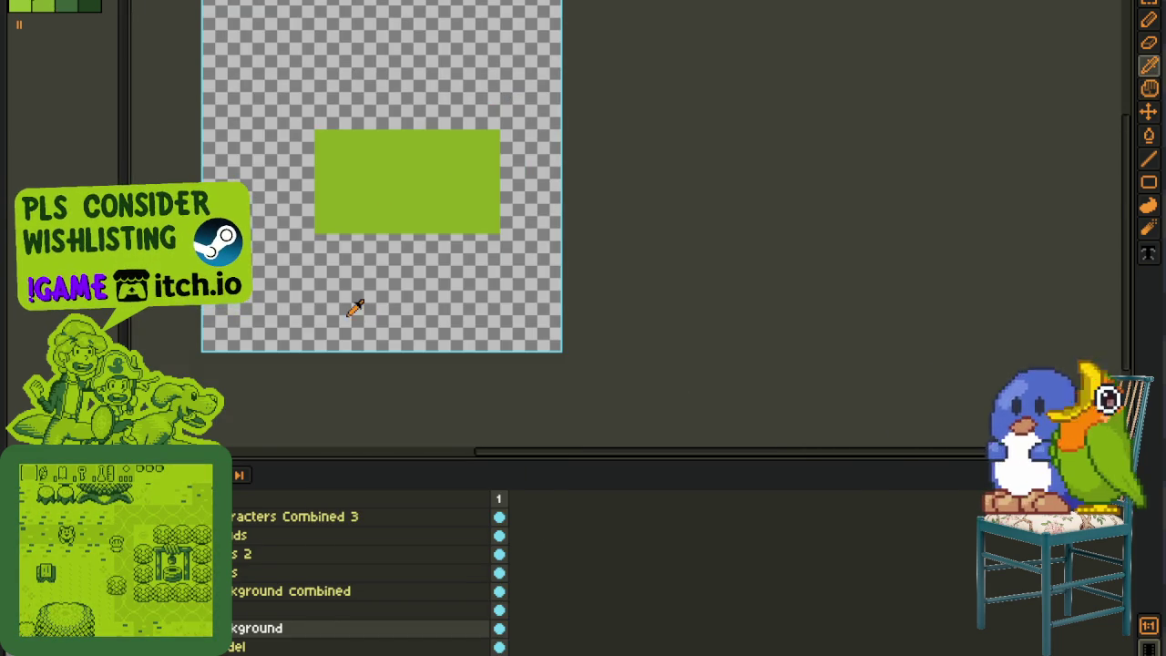
pyautogui.scroll(2, 355, 291)
pyautogui.scroll(1, 343, 252)
pyautogui.hotkey('ctrl', 'z')
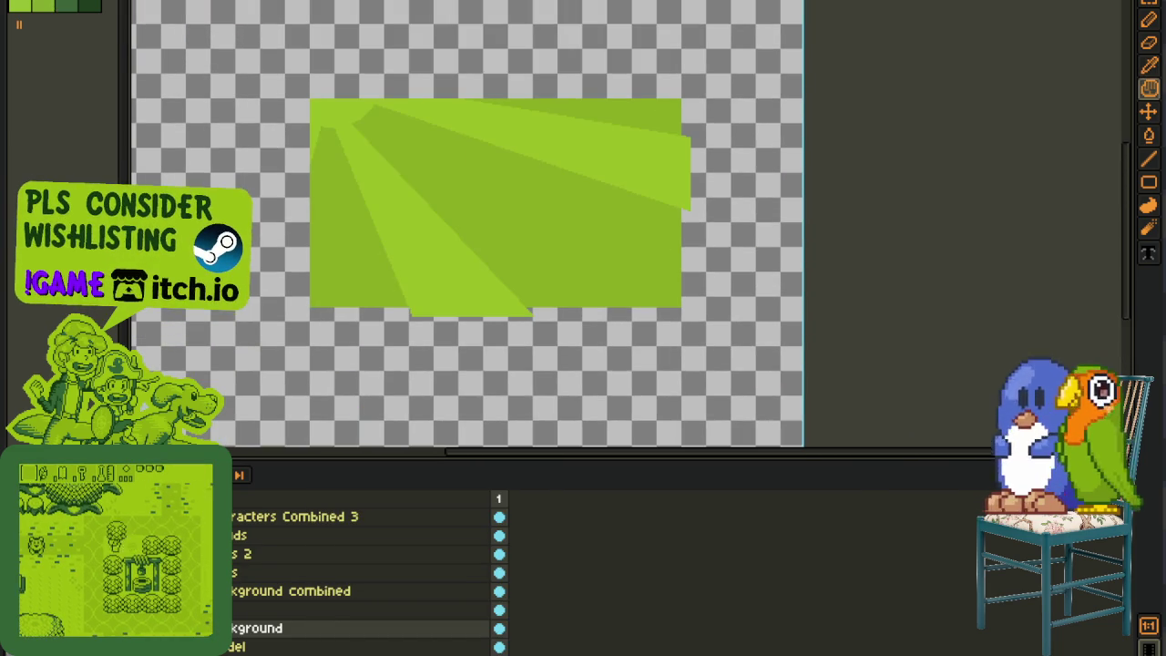
# Step: Check the restored ray-patterned background up to its right edge and save the file
pyautogui.moveTo(421, 234); pyautogui.dragTo(392, 286)
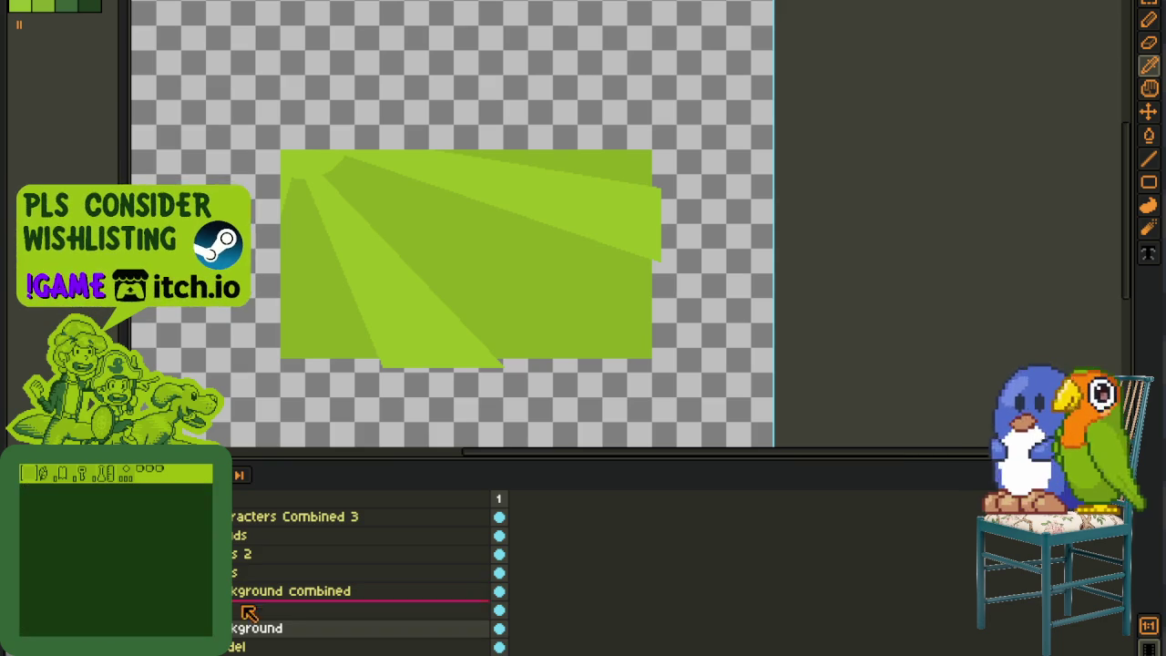
pyautogui.scroll(4, 404, 330)
pyautogui.press('Tab')
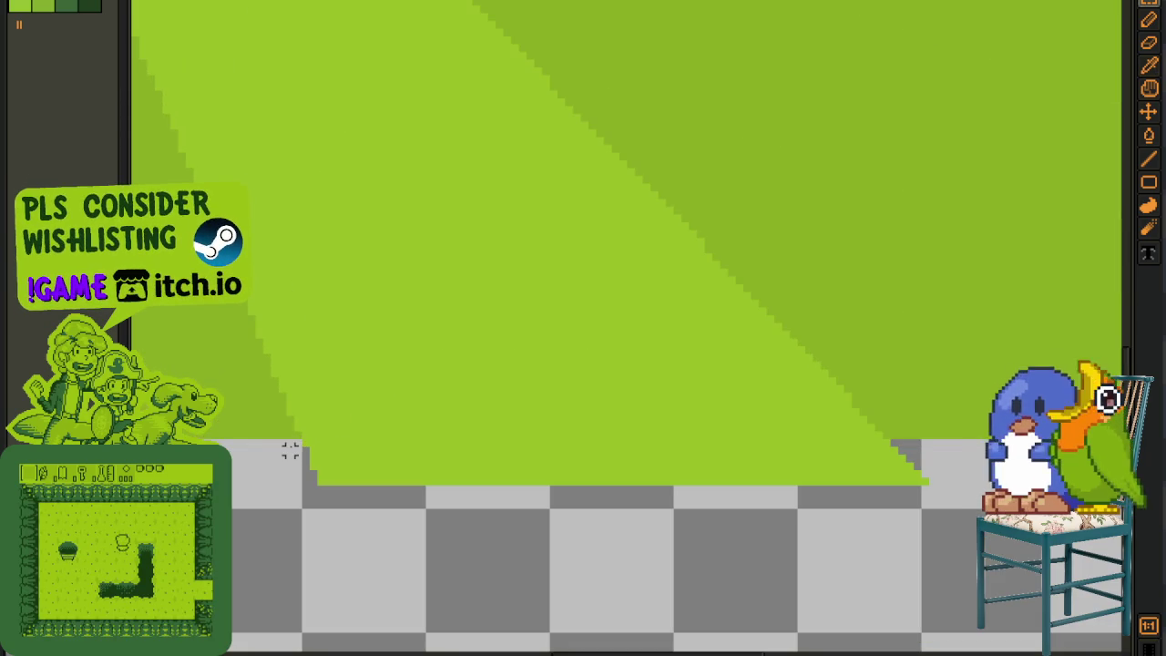
pyautogui.moveTo(913, 391); pyautogui.dragTo(319, 471)
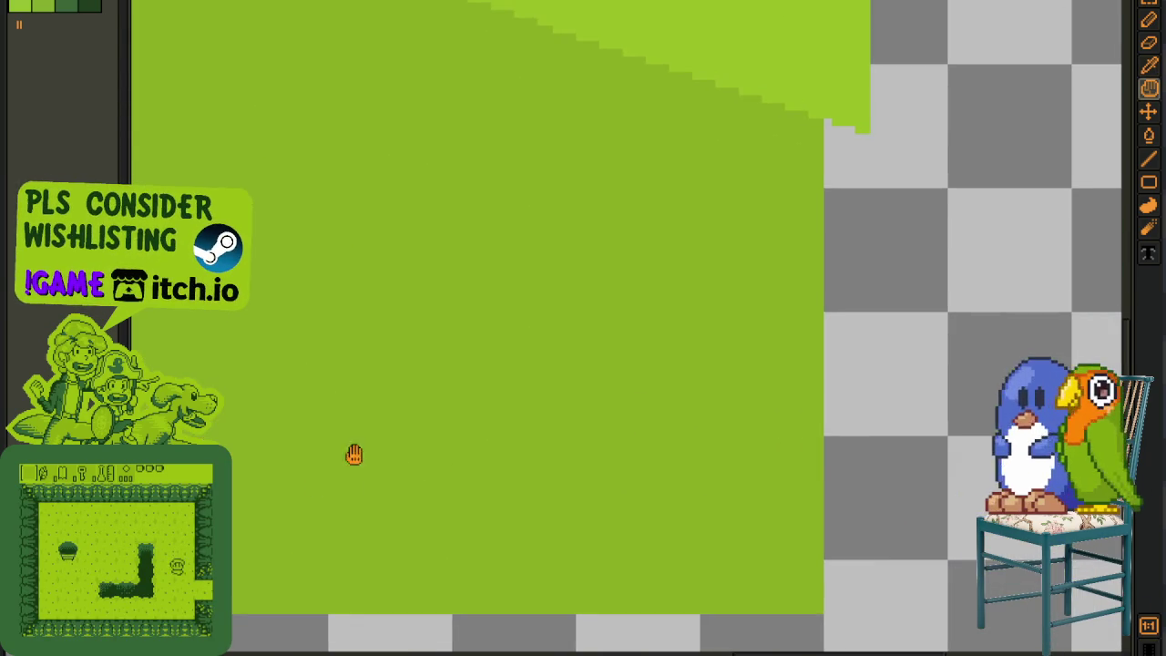
pyautogui.scroll(-2, 652, 383)
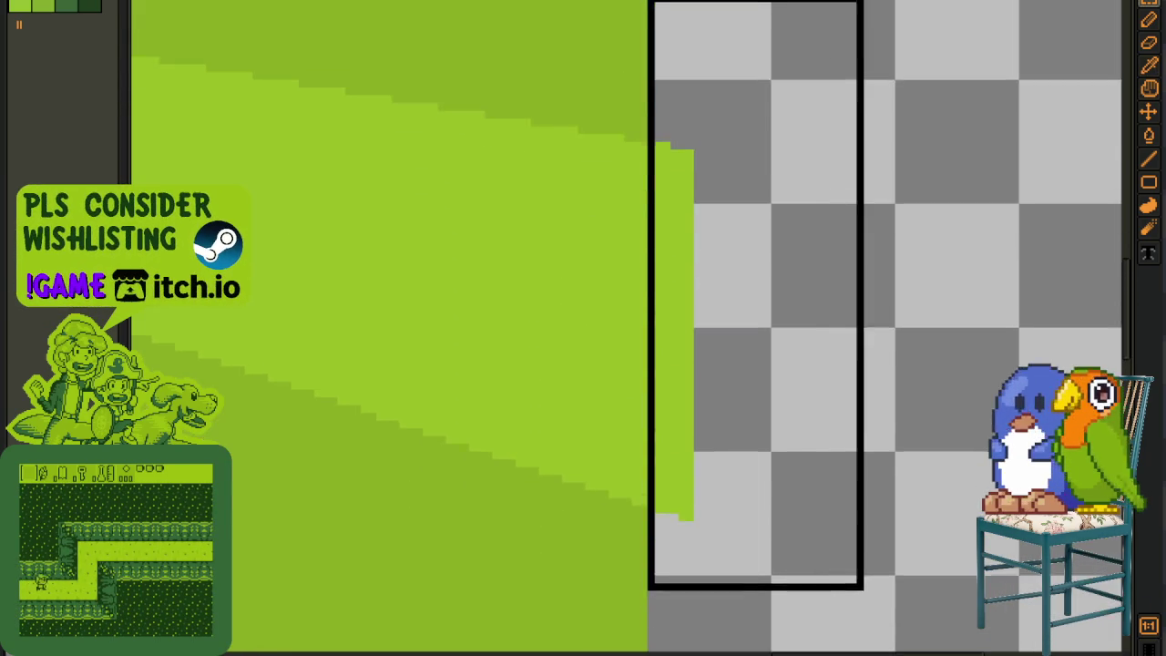
pyautogui.scroll(-1, 652, 384)
pyautogui.scroll(-2, 562, 237)
pyautogui.scroll(1, 708, 247)
pyautogui.hotkey('ctrl', 's')
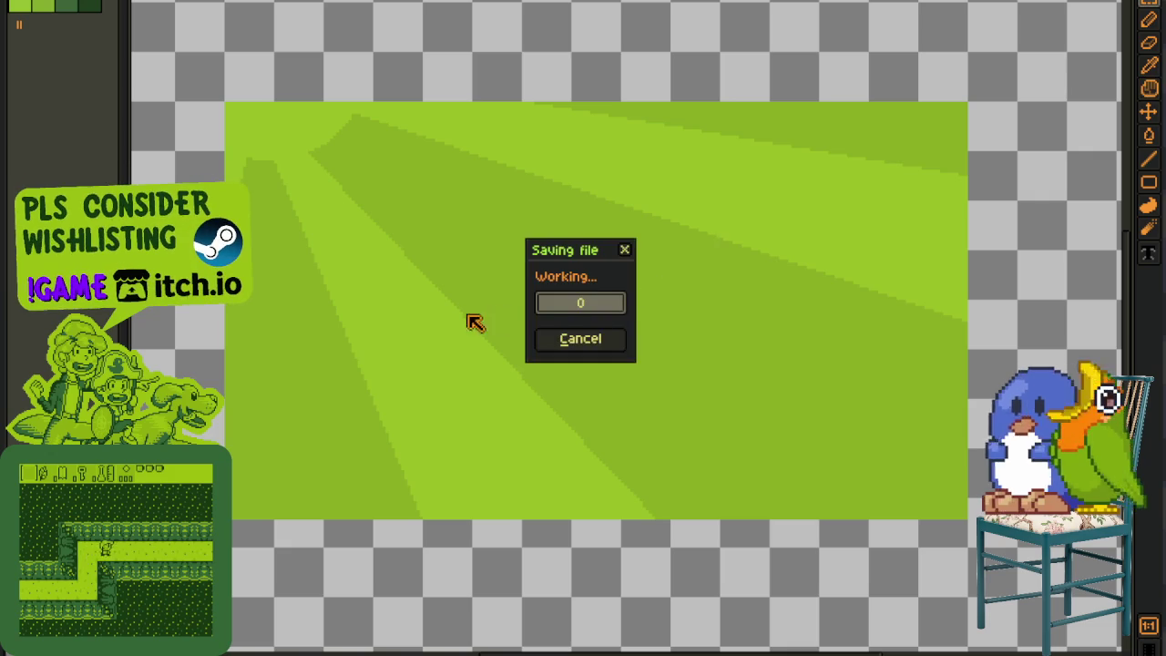
pyautogui.press('Tab')
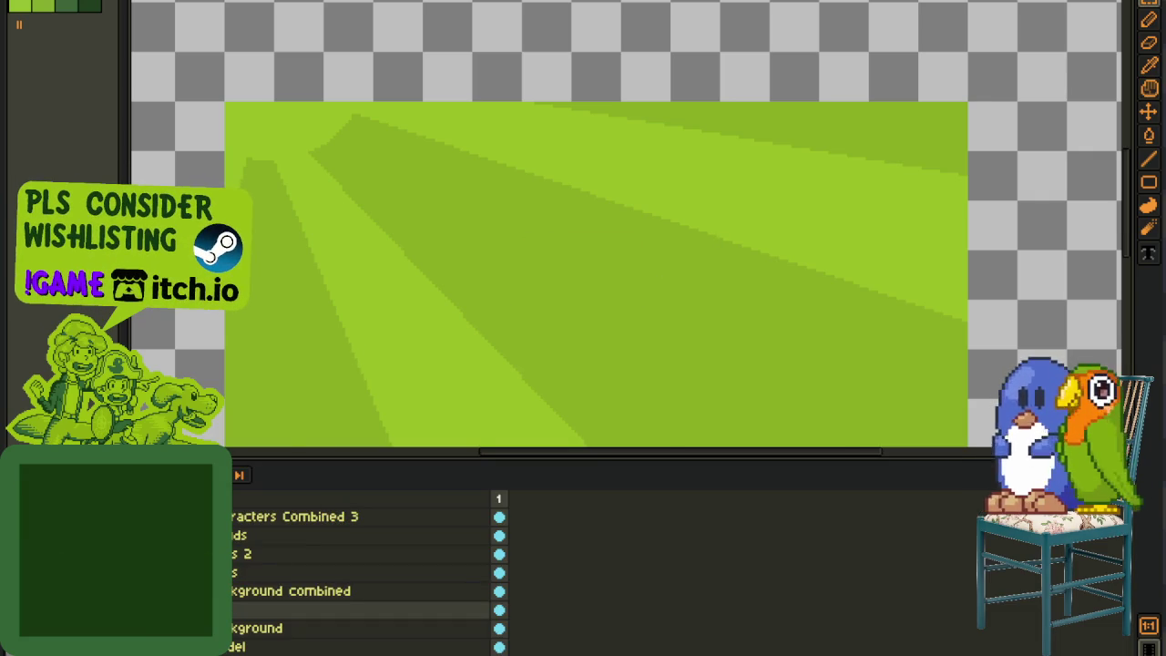
pyautogui.scroll(-2, 416, 338)
pyautogui.scroll(2, 424, 357)
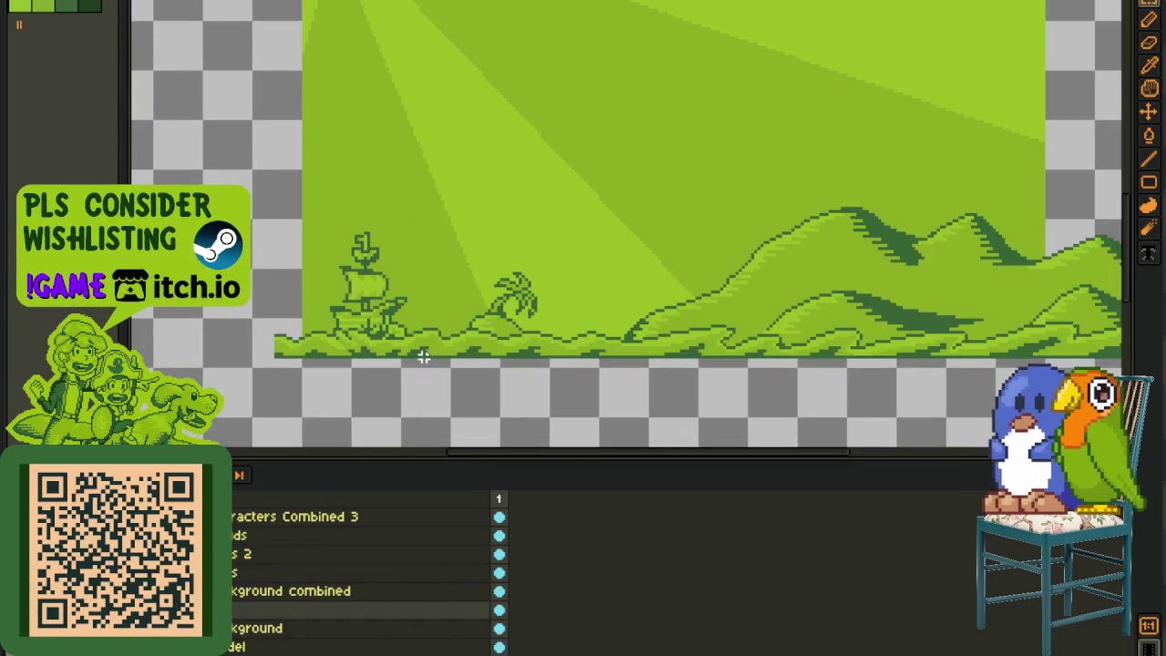
# Step: Reorder a layer, then nudge the whole landscape up and slightly back down
pyautogui.moveTo(182, 609); pyautogui.dragTo(182, 582)
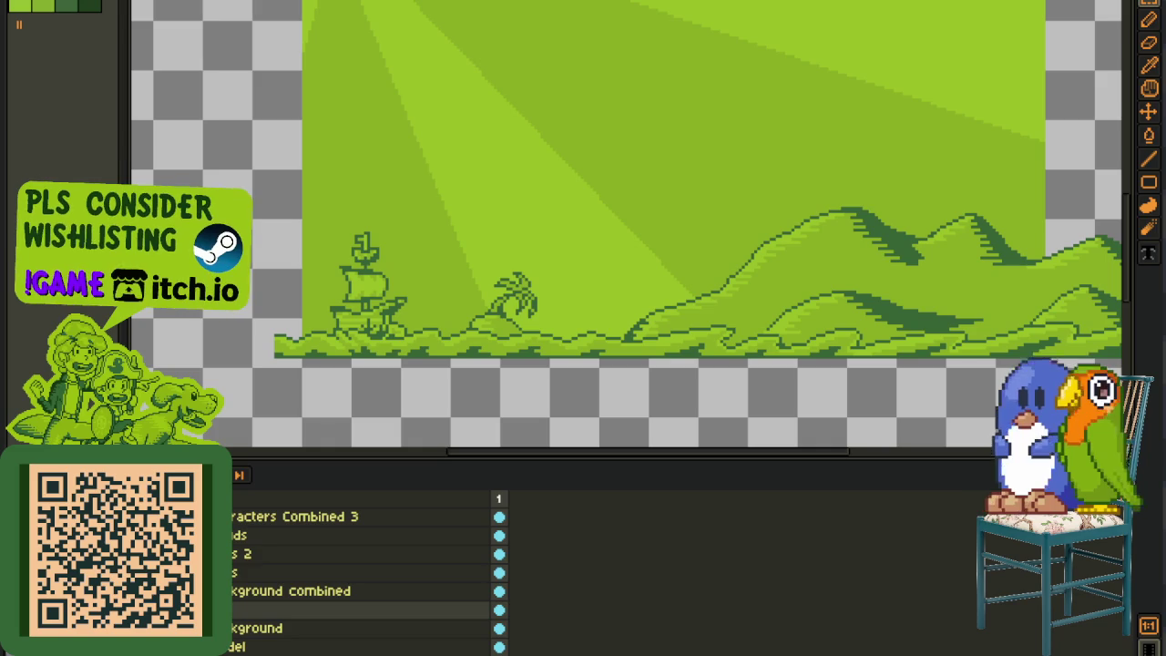
pyautogui.press('Tab')
pyautogui.scroll(-2, 583, 273)
pyautogui.hotkey('ctrl', 'a')
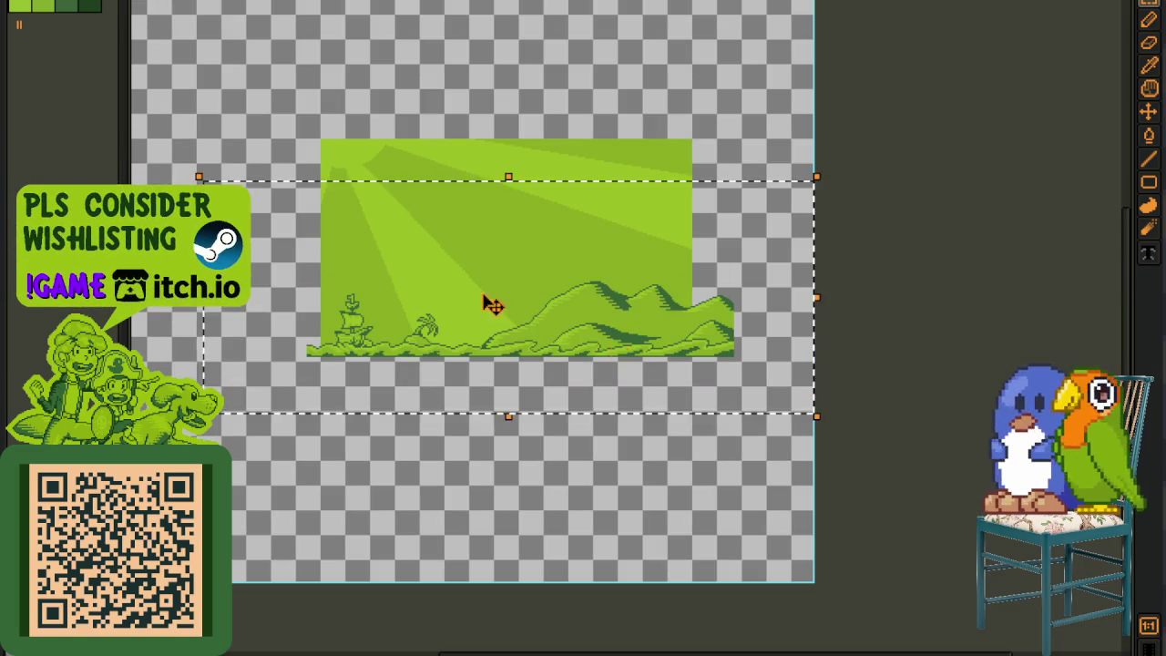
pyautogui.scroll(2, 619, 352)
pyautogui.press('Up')
pyautogui.press('Up')
pyautogui.press('Up')
pyautogui.press('Up')
pyautogui.press('Up')
pyautogui.press('Up')
pyautogui.press('Down')
pyautogui.press('Down')
pyautogui.hotkey('ctrl', 'd')
pyautogui.scroll(-2, 499, 510)
pyautogui.scroll(2, 495, 486)
# Step: Save the file and select the layer just above the combined background
pyautogui.hotkey('ctrl', 's')
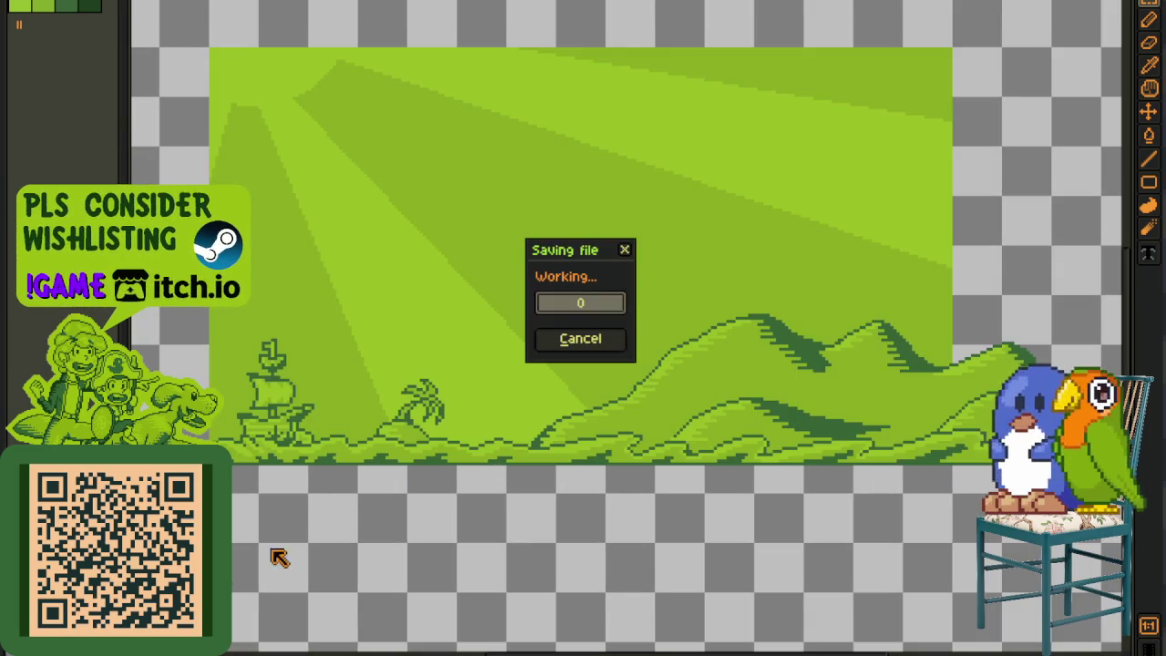
pyautogui.scroll(1, 315, 455)
pyautogui.scroll(1, 315, 455)
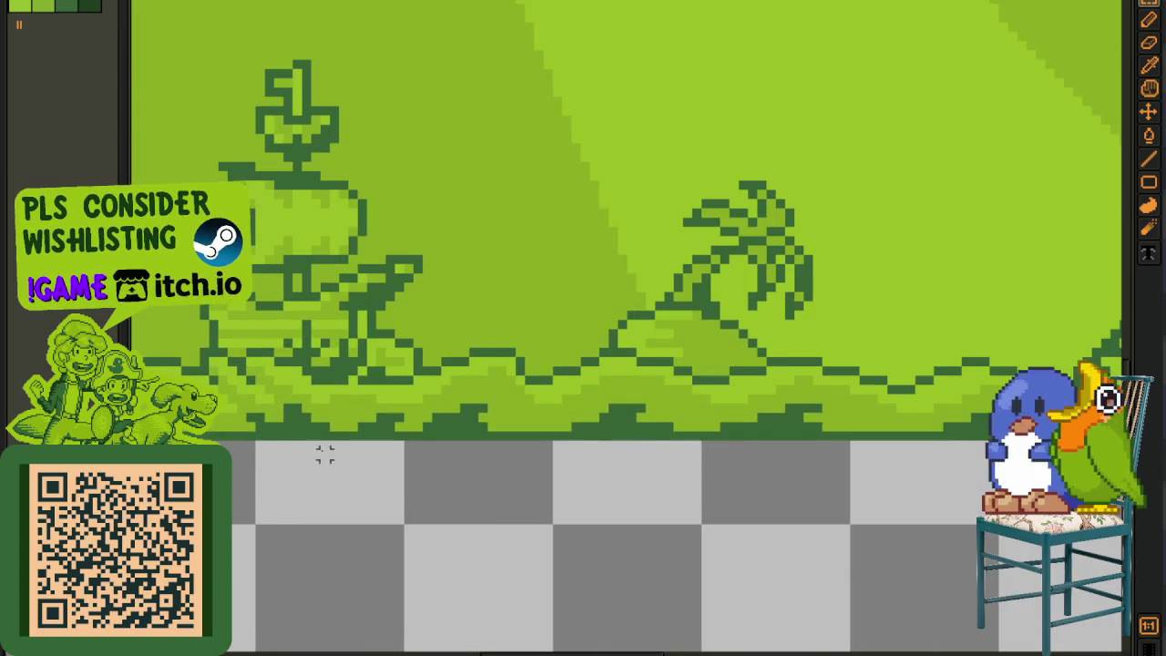
pyautogui.press('Tab')
pyautogui.moveTo(267, 482); pyautogui.dragTo(286, 357)
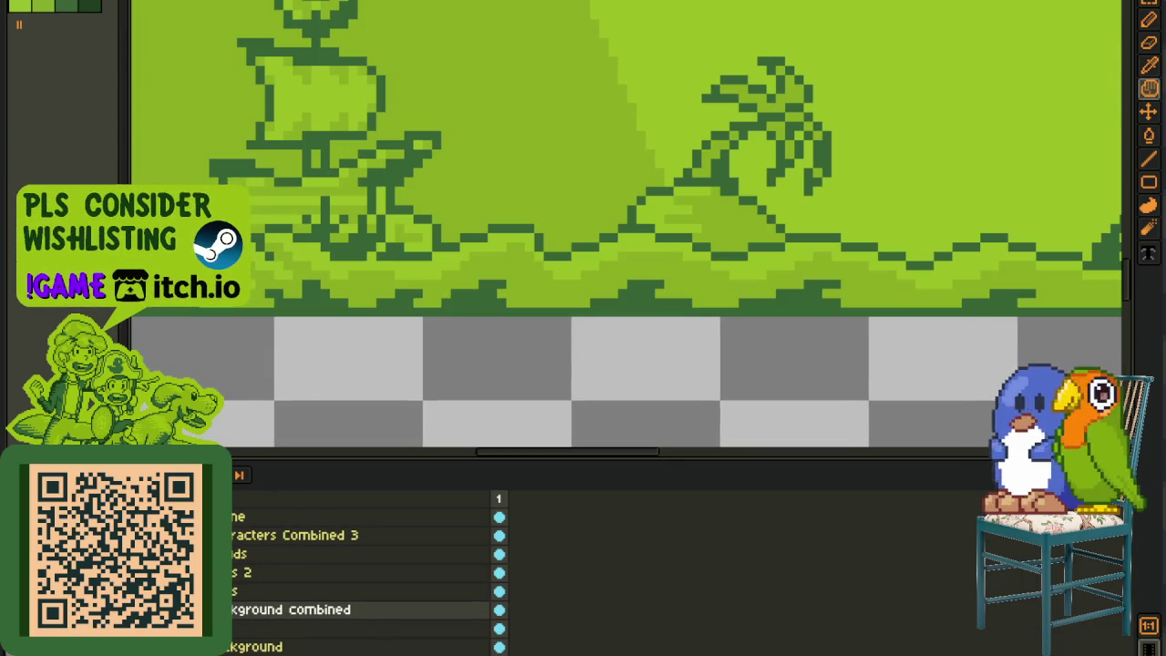
pyautogui.click(364, 591)
pyautogui.scroll(-2, 470, 294)
pyautogui.scroll(1, 470, 294)
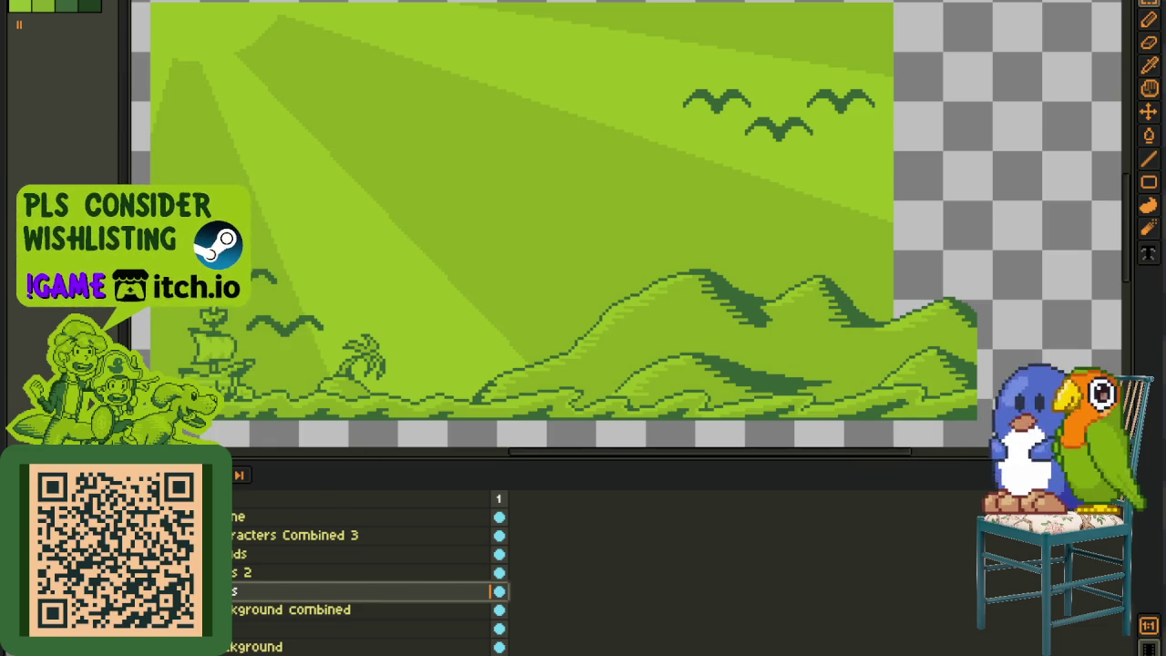
# Step: On the clouds layer, select the top cloud and nudge it slightly downward
pyautogui.scroll(-2, 447, 252)
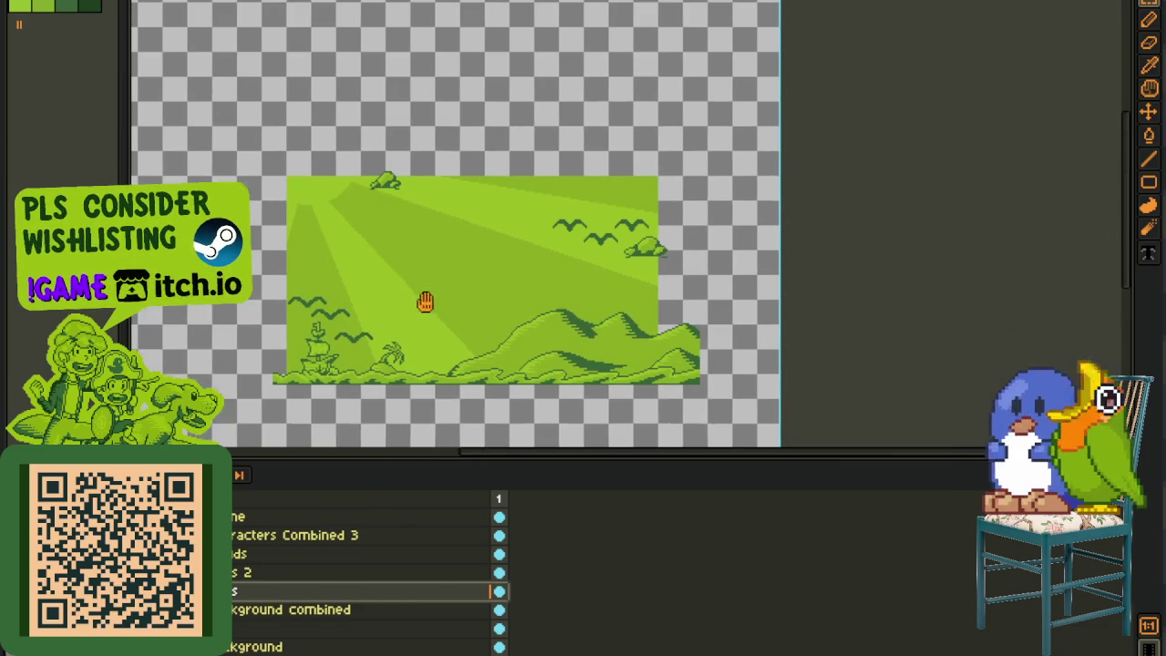
pyautogui.click(300, 554)
pyautogui.scroll(2, 361, 177)
pyautogui.moveTo(337, 158); pyautogui.dragTo(617, 321)
pyautogui.press('Down')
pyautogui.press('Down')
pyautogui.press('Down')
pyautogui.press('Down')
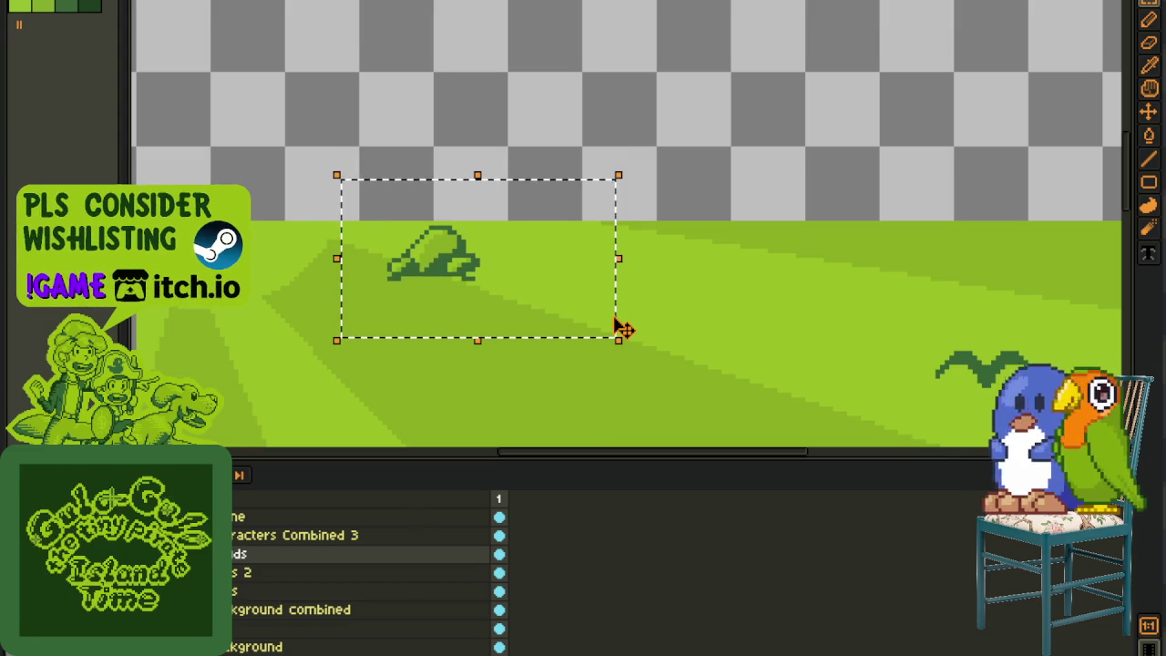
pyautogui.click(802, 236)
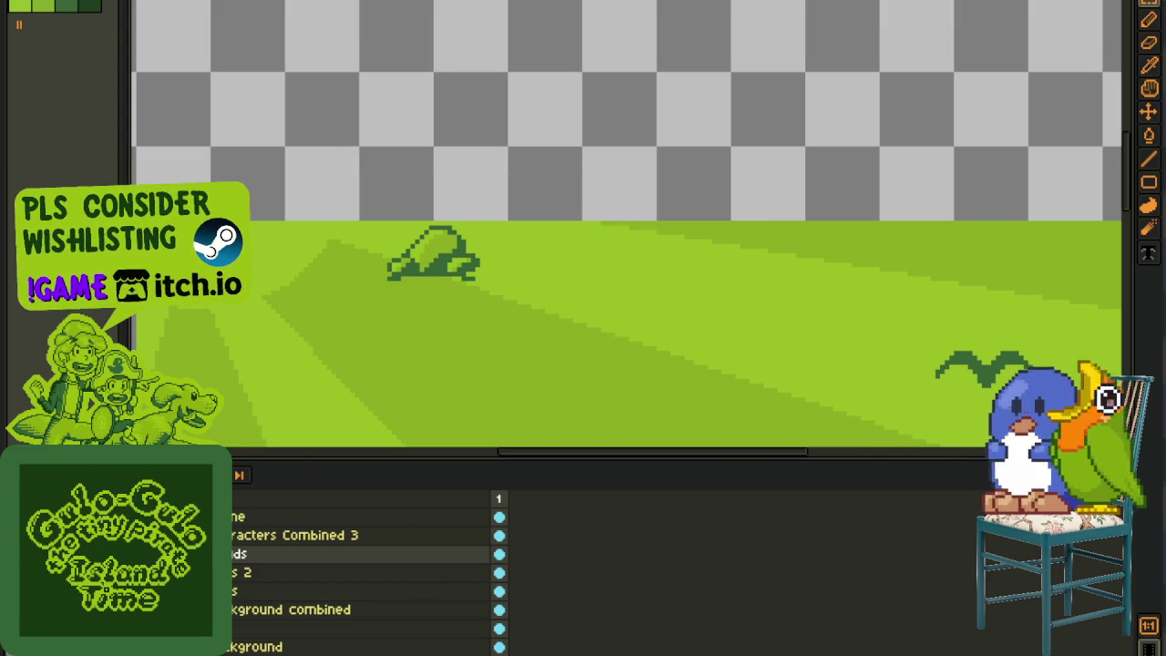
pyautogui.scroll(-3, 407, 413)
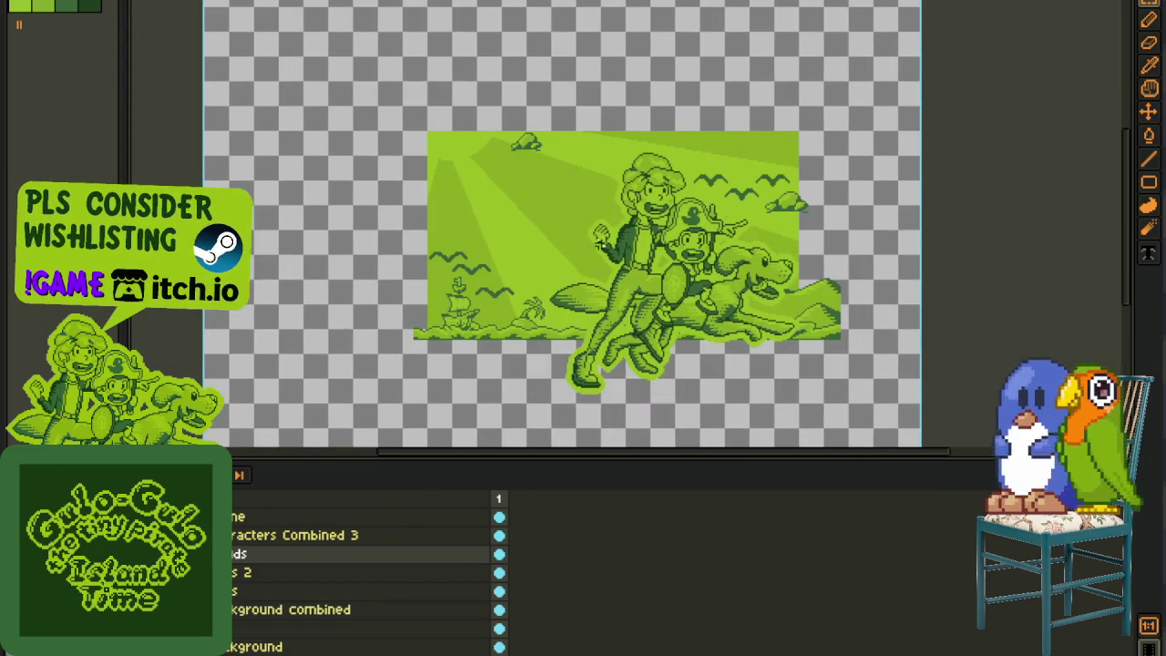
pyautogui.keyDown('ctrl'); pyautogui.click(604, 248); pyautogui.keyUp('ctrl')
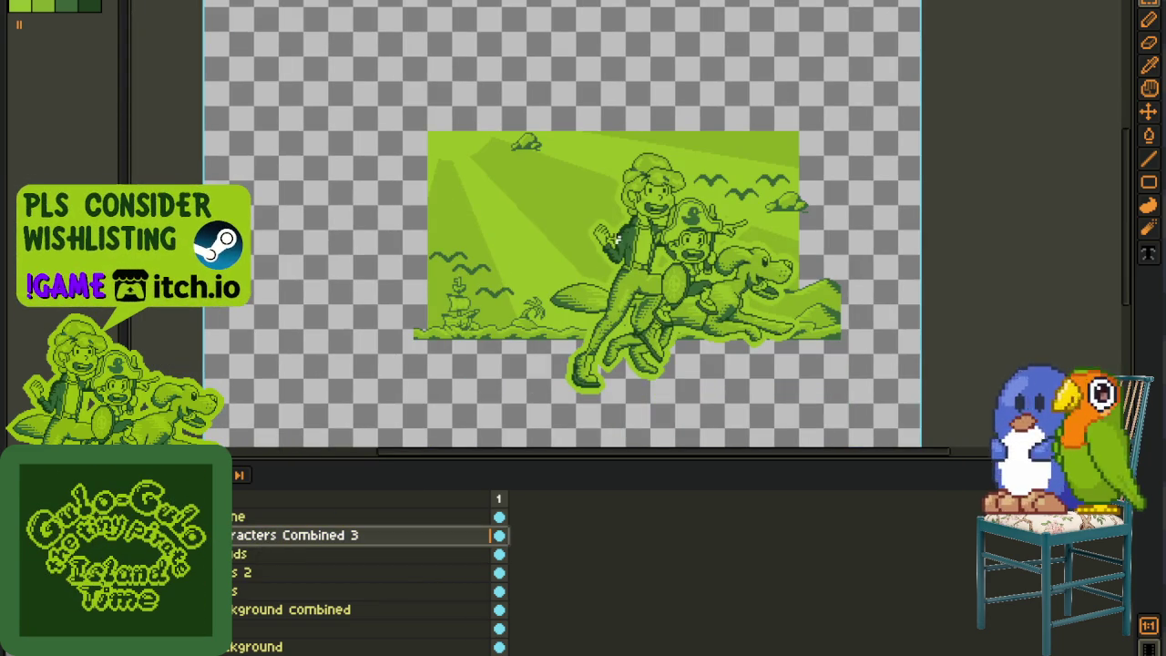
# Step: On the top frame layer, extend the grey frame up over the transparent bottom strip
pyautogui.scroll(2, 733, 273)
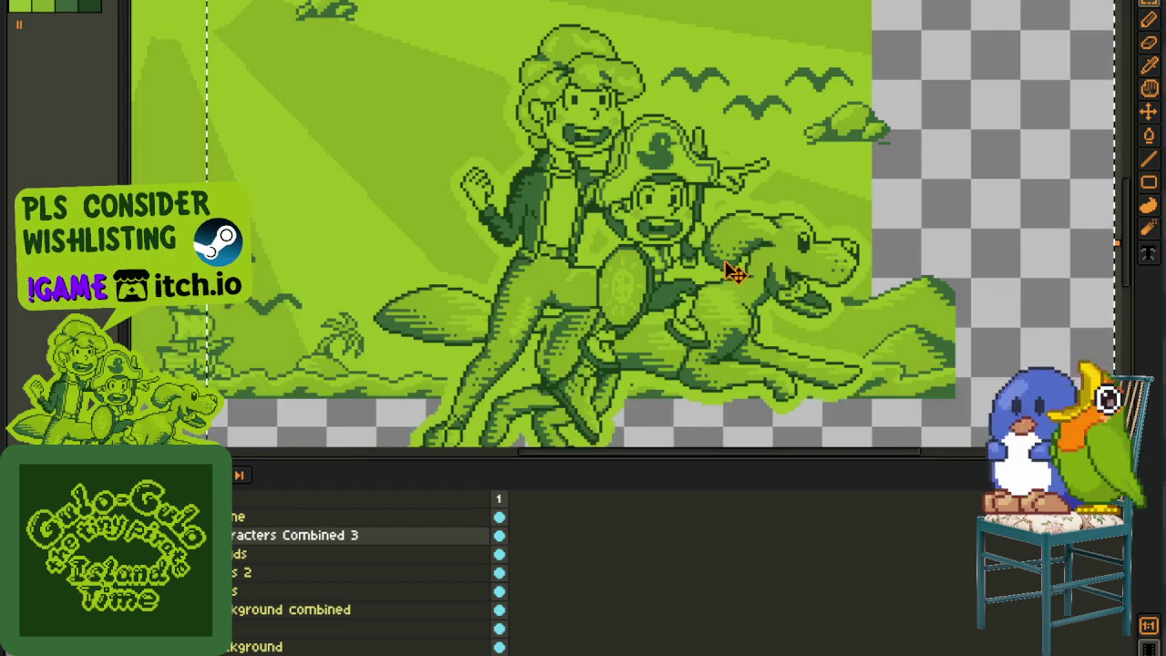
pyautogui.scroll(-2, 911, 304)
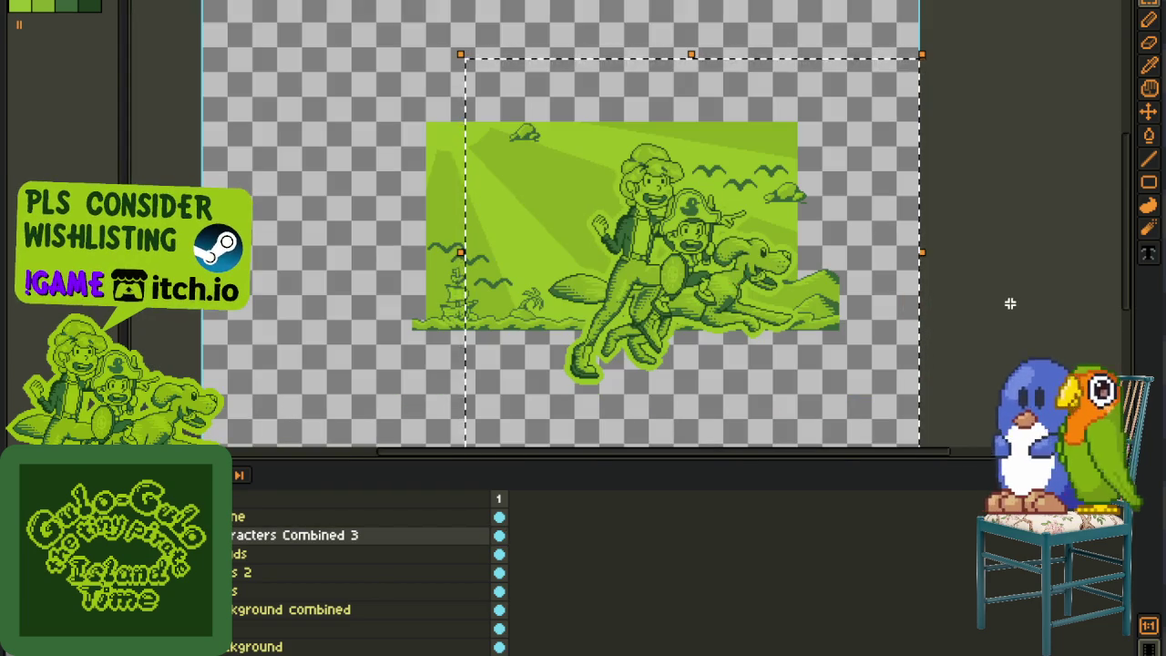
pyautogui.scroll(3, 808, 260)
pyautogui.scroll(-3, 801, 263)
pyautogui.scroll(3, 759, 81)
pyautogui.scroll(2, 871, 322)
pyautogui.scroll(1, 911, 301)
pyautogui.scroll(-1, 898, 291)
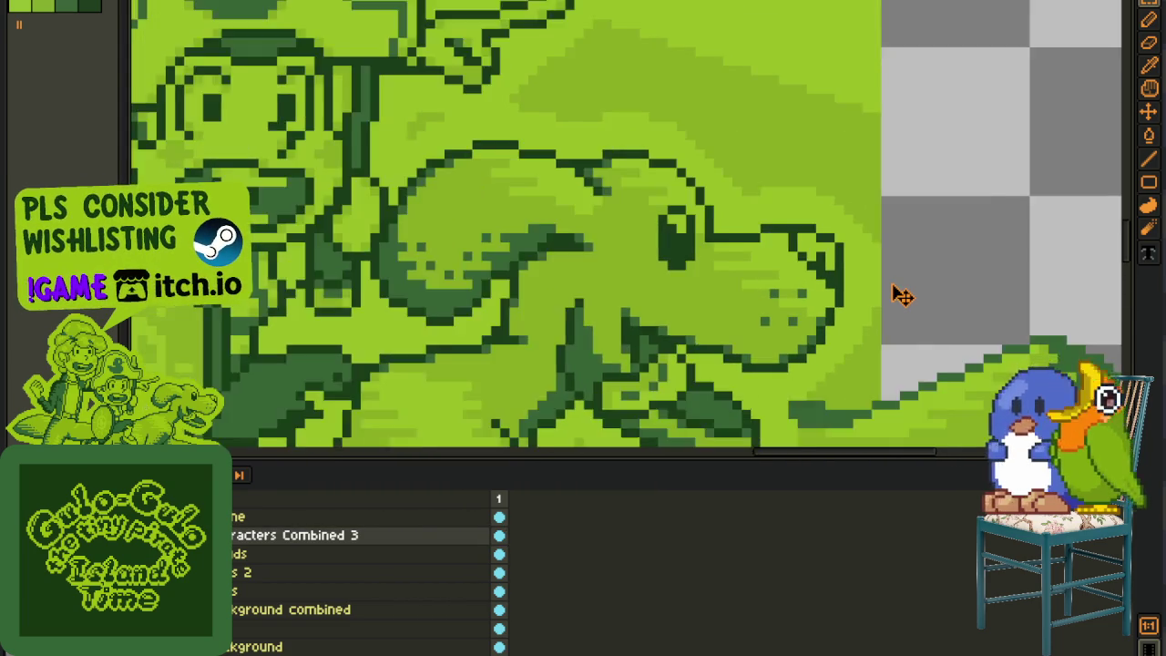
pyautogui.scroll(-1, 902, 295)
pyautogui.scroll(-1, 901, 294)
pyautogui.scroll(1, 851, 164)
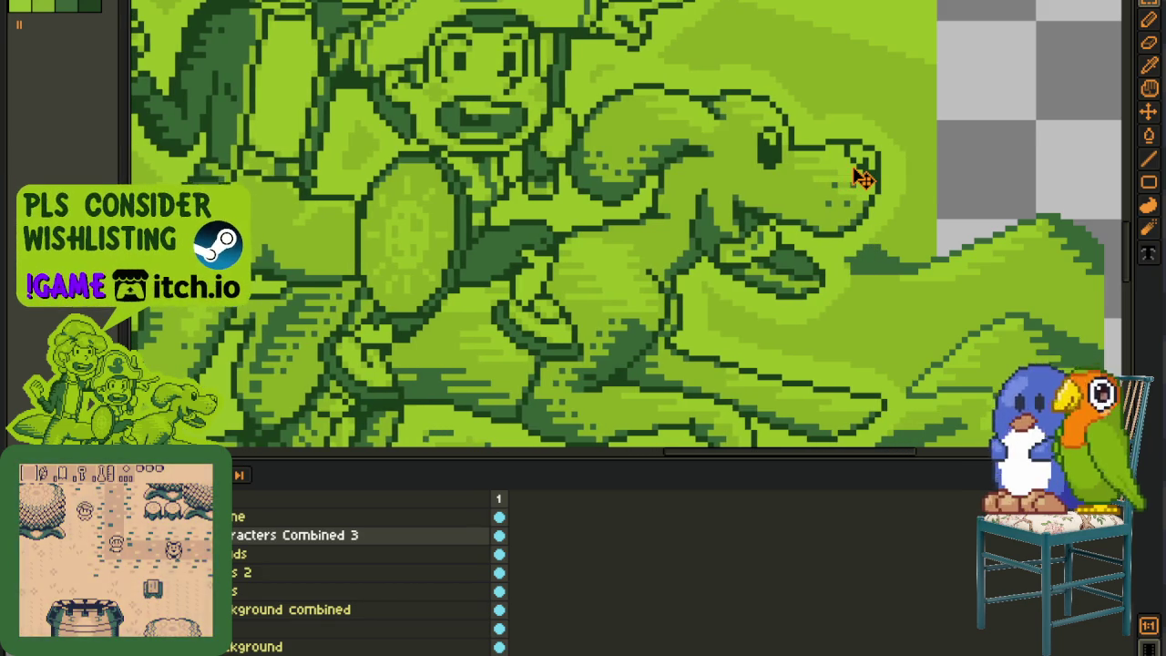
pyautogui.scroll(-2, 863, 178)
pyautogui.scroll(1, 877, 189)
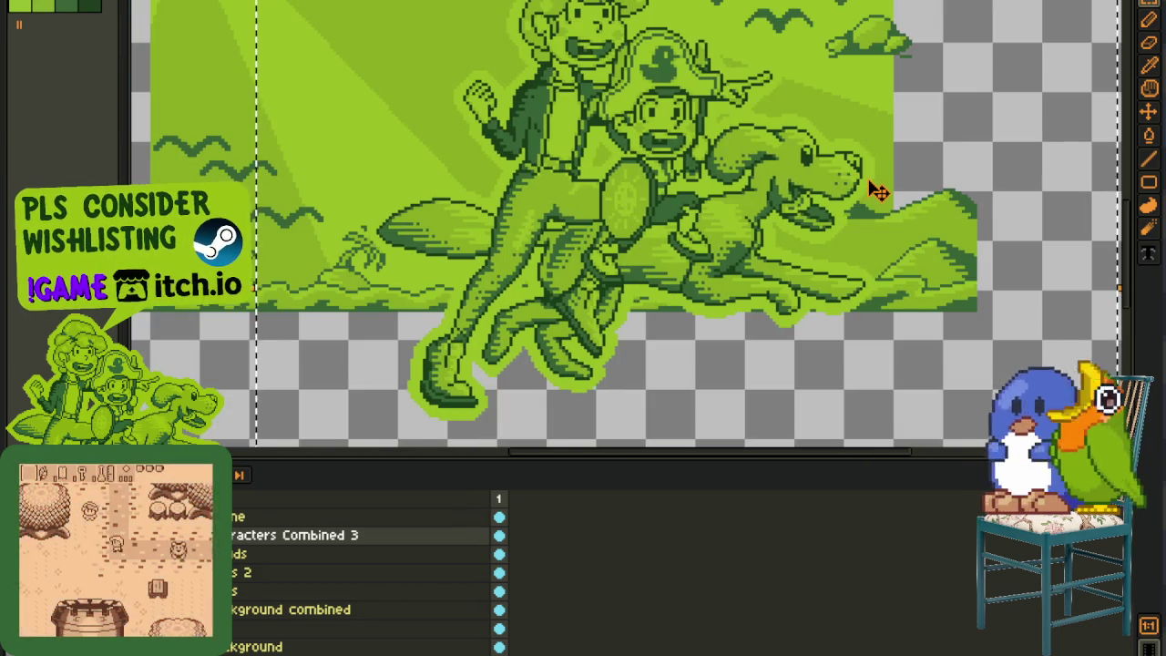
pyautogui.scroll(-2, 876, 190)
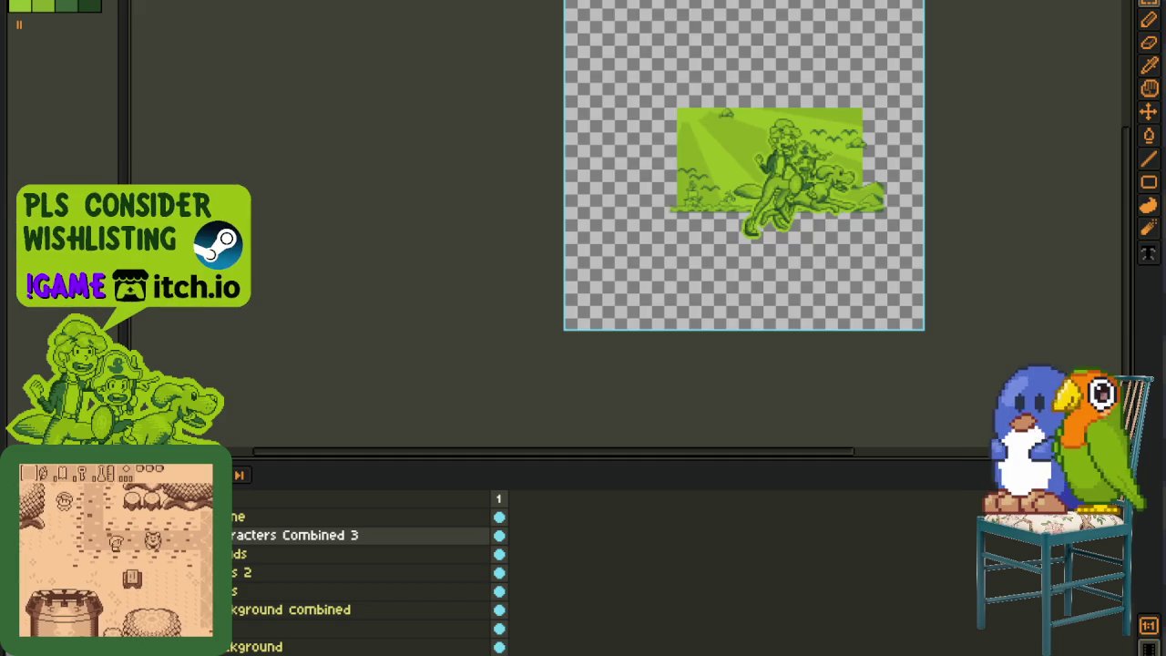
pyautogui.click(319, 517)
pyautogui.scroll(3, 758, 180)
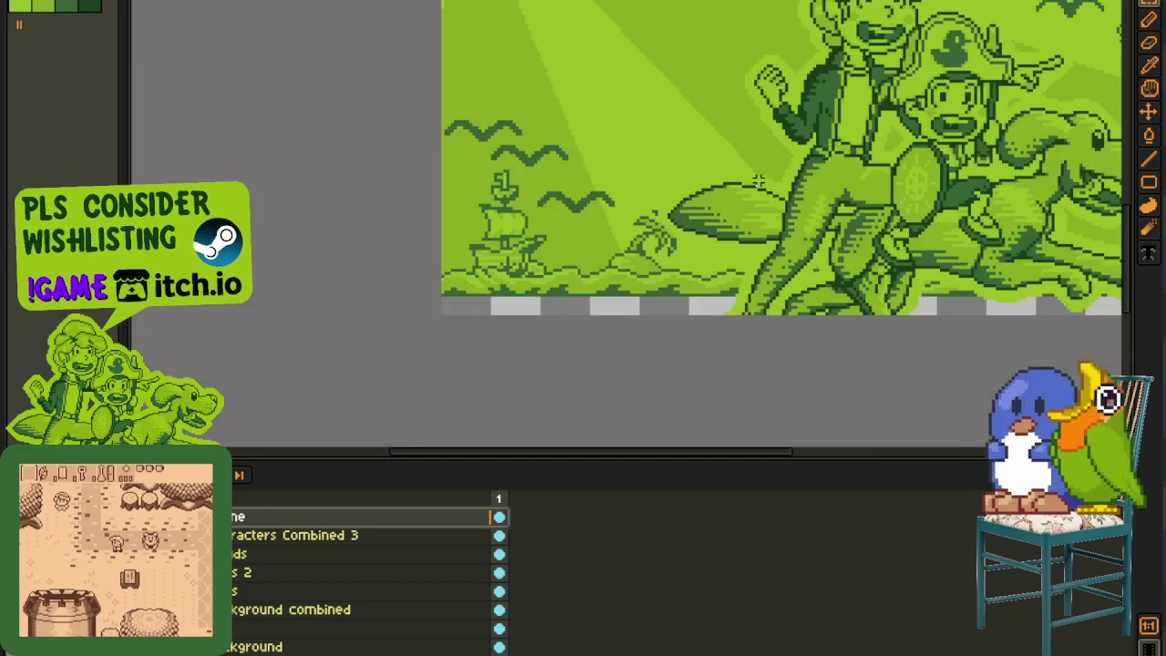
pyautogui.scroll(-1, 757, 180)
pyautogui.scroll(1, 758, 179)
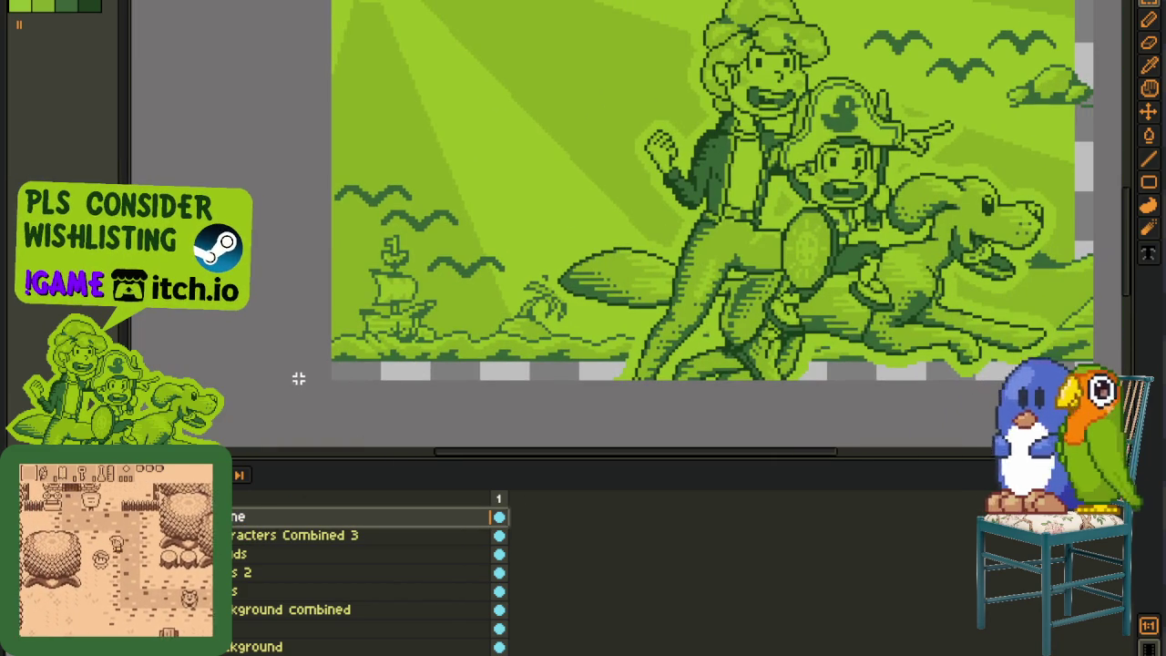
pyautogui.moveTo(299, 381); pyautogui.dragTo(481, 429)
pyautogui.scroll(3, 566, 198)
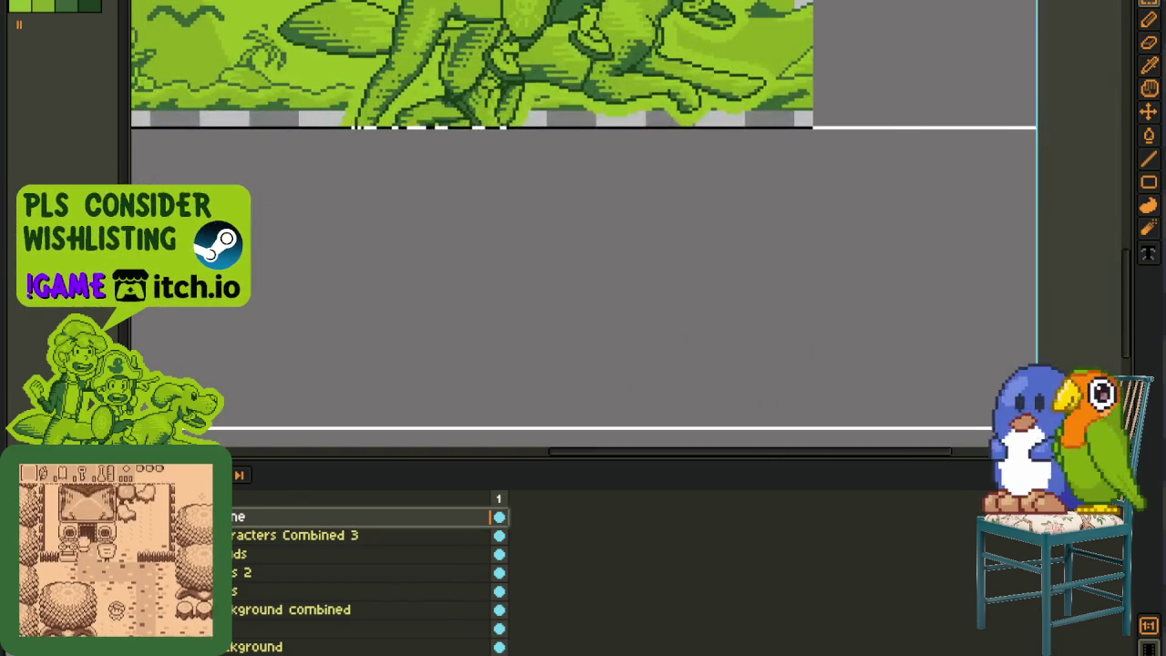
pyautogui.scroll(2, 566, 197)
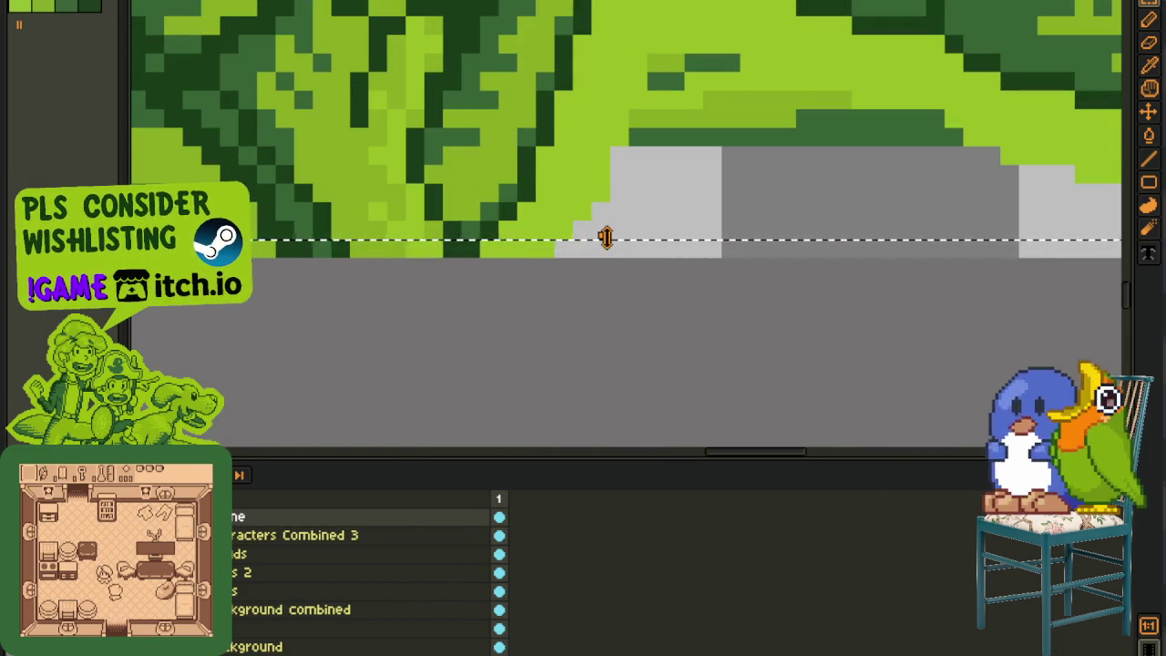
pyautogui.moveTo(607, 225); pyautogui.dragTo(625, 115)
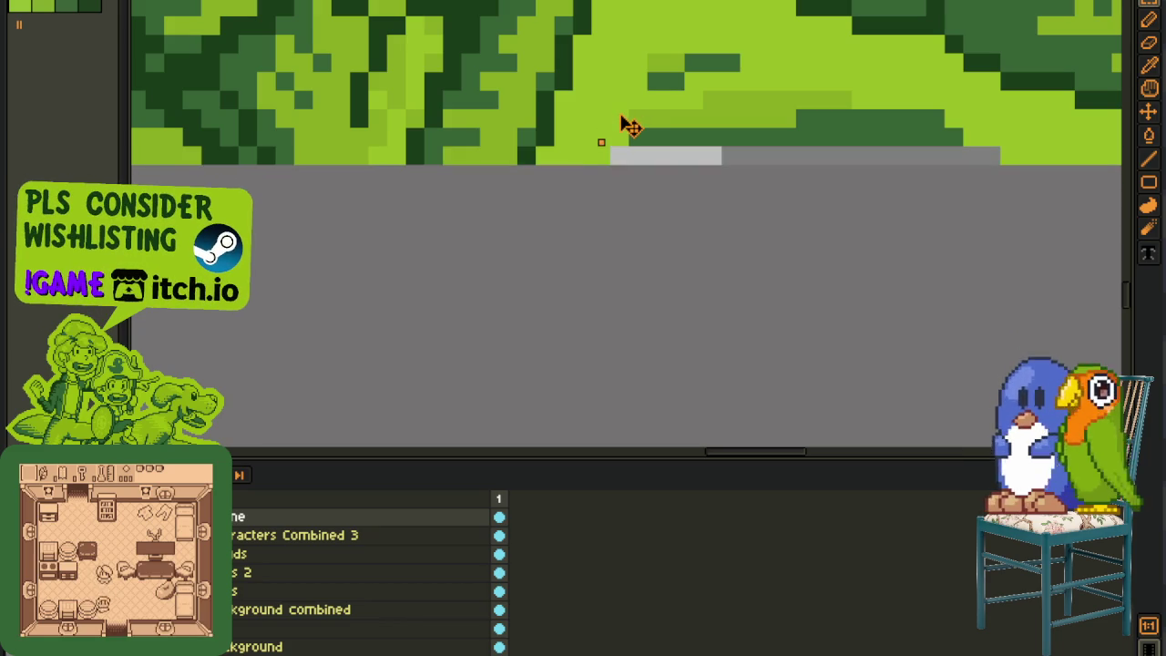
# Step: Pull the grey frame's right edge left until it meets the image
pyautogui.scroll(-2, 619, 109)
pyautogui.scroll(-3, 615, 107)
pyautogui.scroll(2, 577, 242)
pyautogui.scroll(-1, 649, 92)
pyautogui.scroll(-1, 628, 73)
pyautogui.scroll(-1, 668, 109)
pyautogui.scroll(2, 568, 246)
pyautogui.scroll(1, 562, 263)
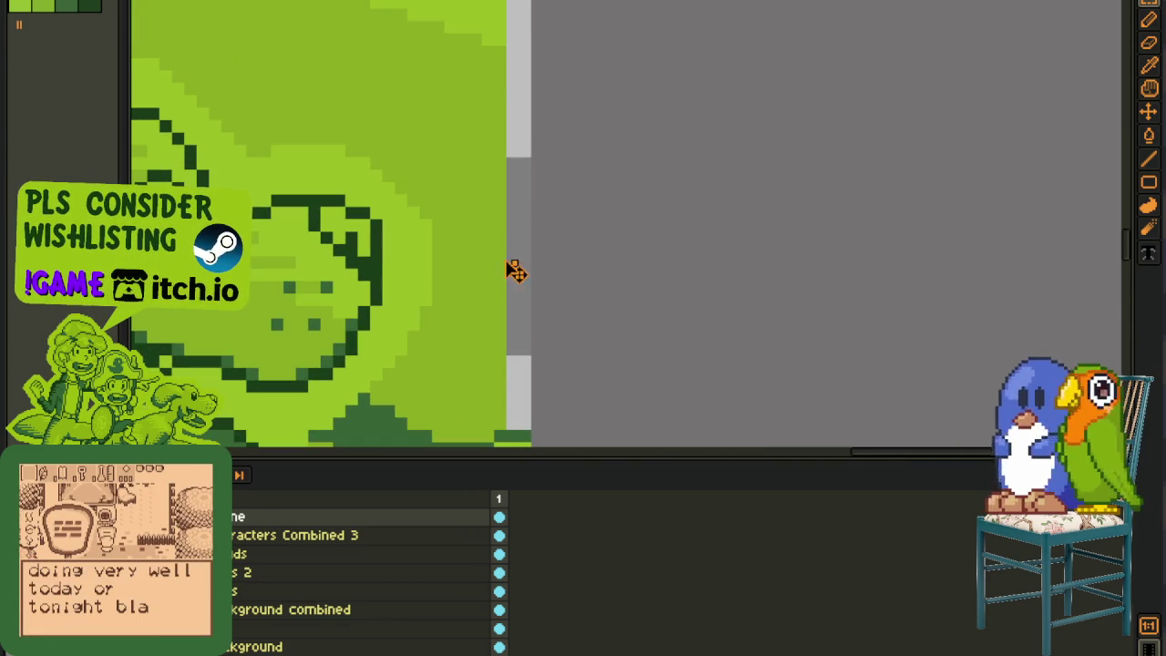
pyautogui.moveTo(562, 262); pyautogui.dragTo(489, 261)
pyautogui.scroll(-2, 359, 182)
pyautogui.scroll(-2, 360, 182)
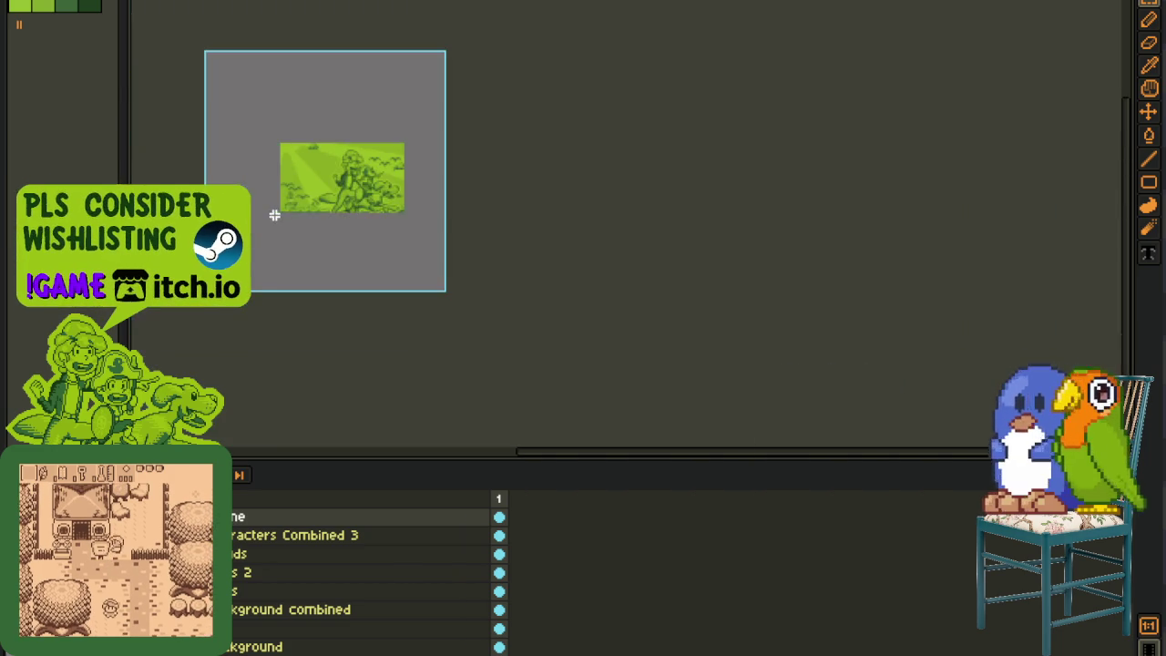
pyautogui.scroll(3, 312, 213)
pyautogui.click(355, 312)
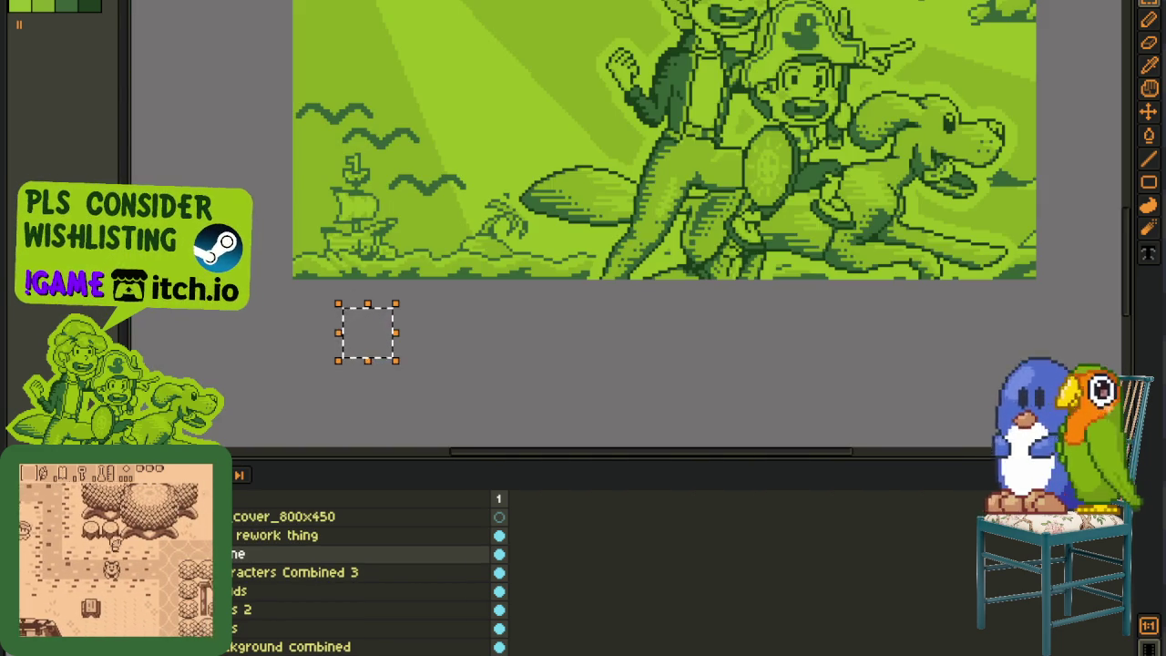
# Step: Raise the selected layer in the stack and nudge the title artwork left, up and right
pyautogui.scroll(-2, 460, 186)
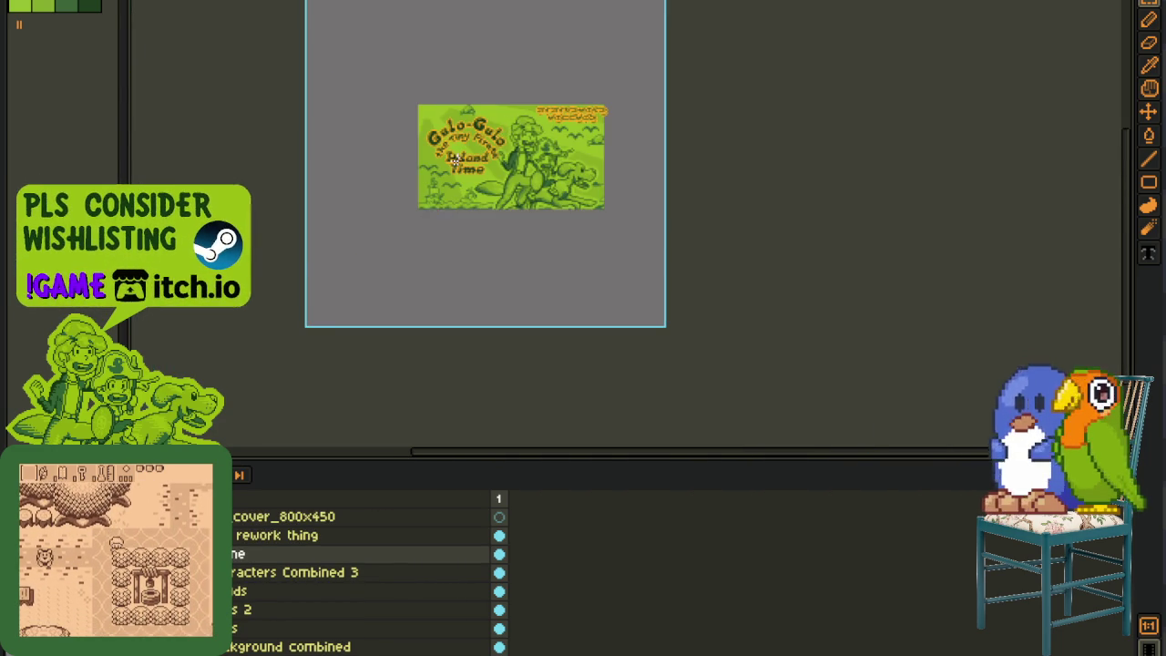
pyautogui.scroll(2, 465, 173)
pyautogui.scroll(1, 473, 153)
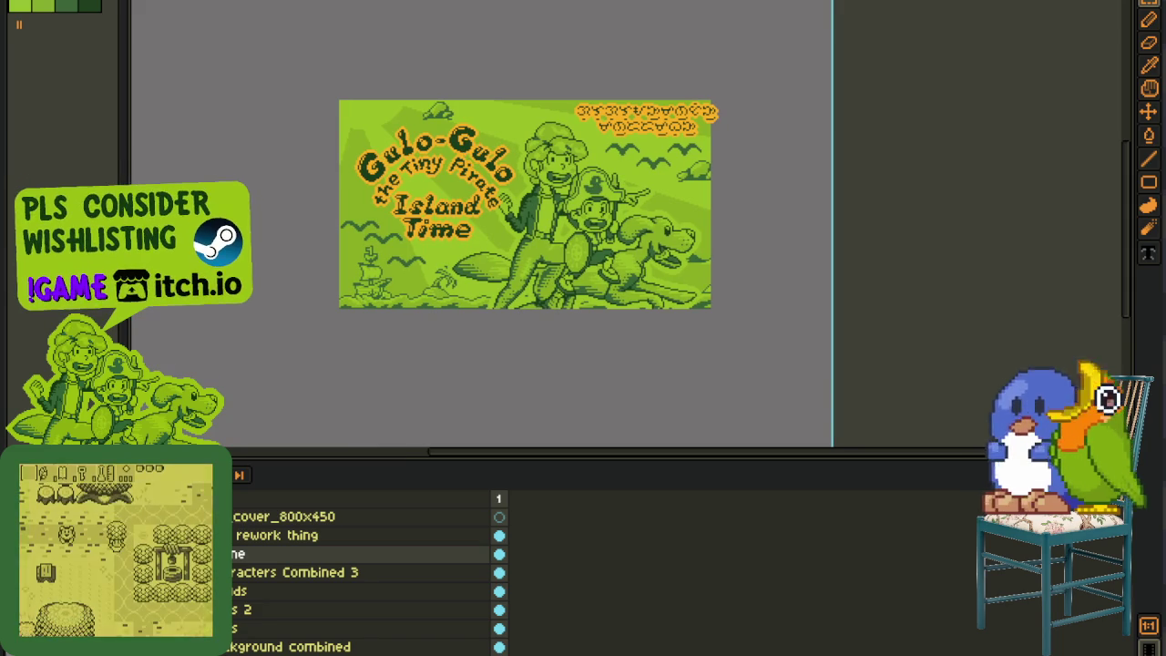
pyautogui.moveTo(238, 553); pyautogui.dragTo(239, 538)
pyautogui.scroll(1, 411, 147)
pyautogui.moveTo(240, 55); pyautogui.dragTo(663, 415)
pyautogui.press('Left')
pyautogui.press('Left')
pyautogui.press('Left')
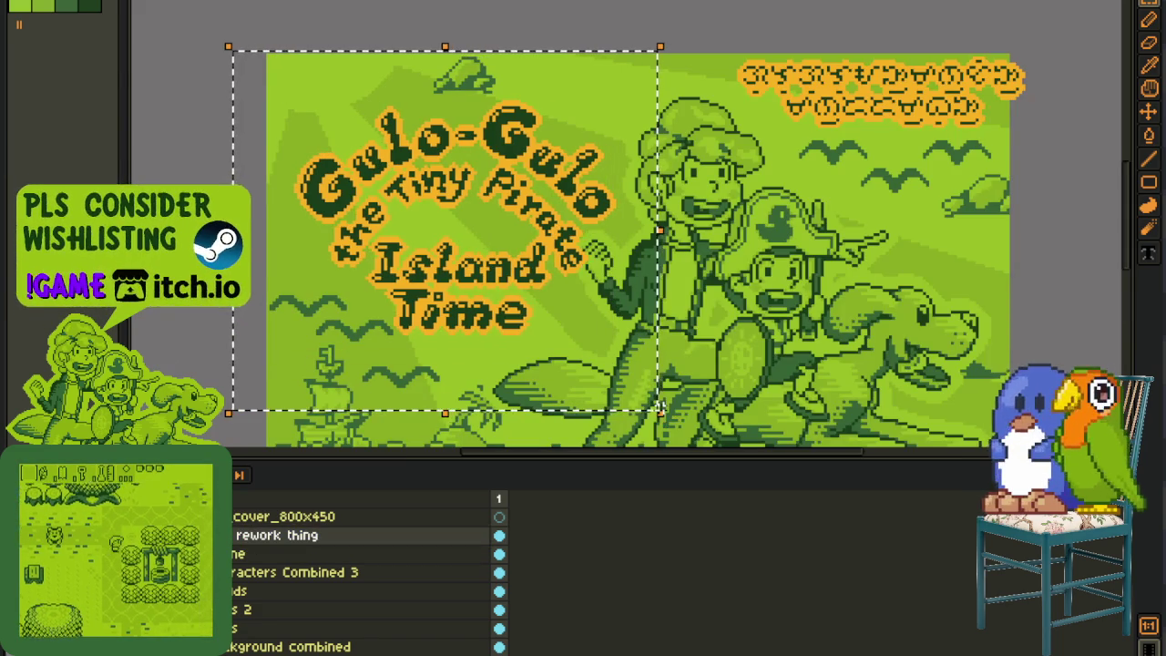
pyautogui.press('Left')
pyautogui.press('Left')
pyautogui.press('Left')
pyautogui.press('Left')
pyautogui.press('Left')
pyautogui.press('Left')
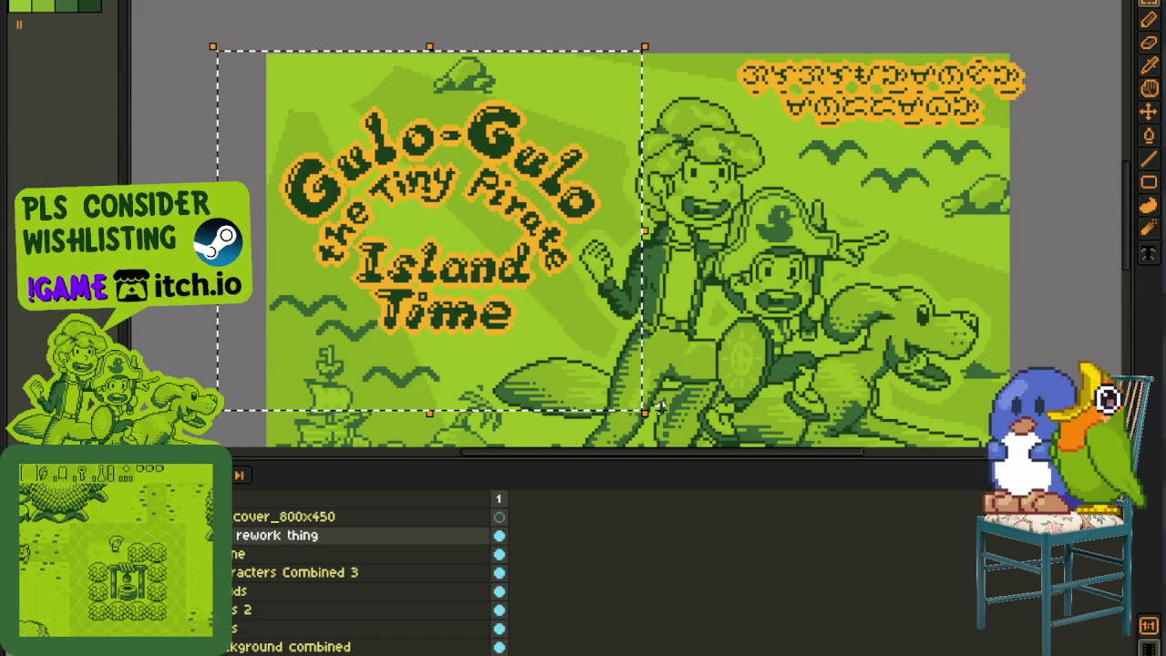
pyautogui.press('Up')
pyautogui.press('Up')
pyautogui.press('Right')
pyautogui.press('Right')
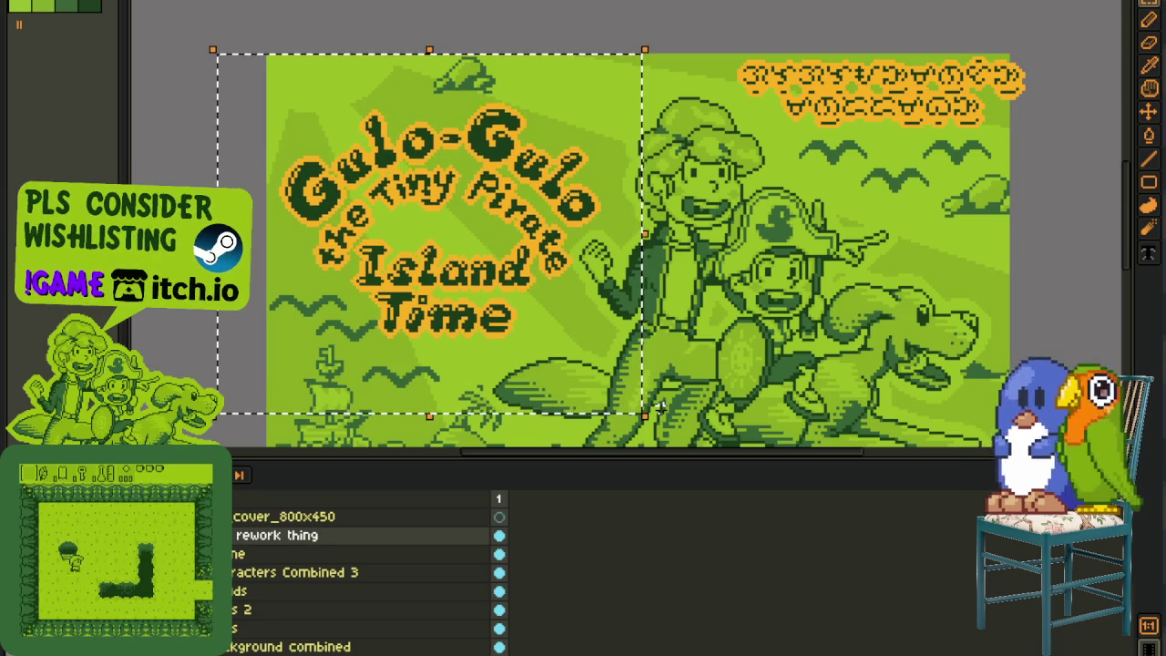
# Step: Nudge the orange script text at the cover's top right into a better position
pyautogui.hotkey('ctrl', 'd')
pyautogui.moveTo(936, 290); pyautogui.dragTo(578, 323)
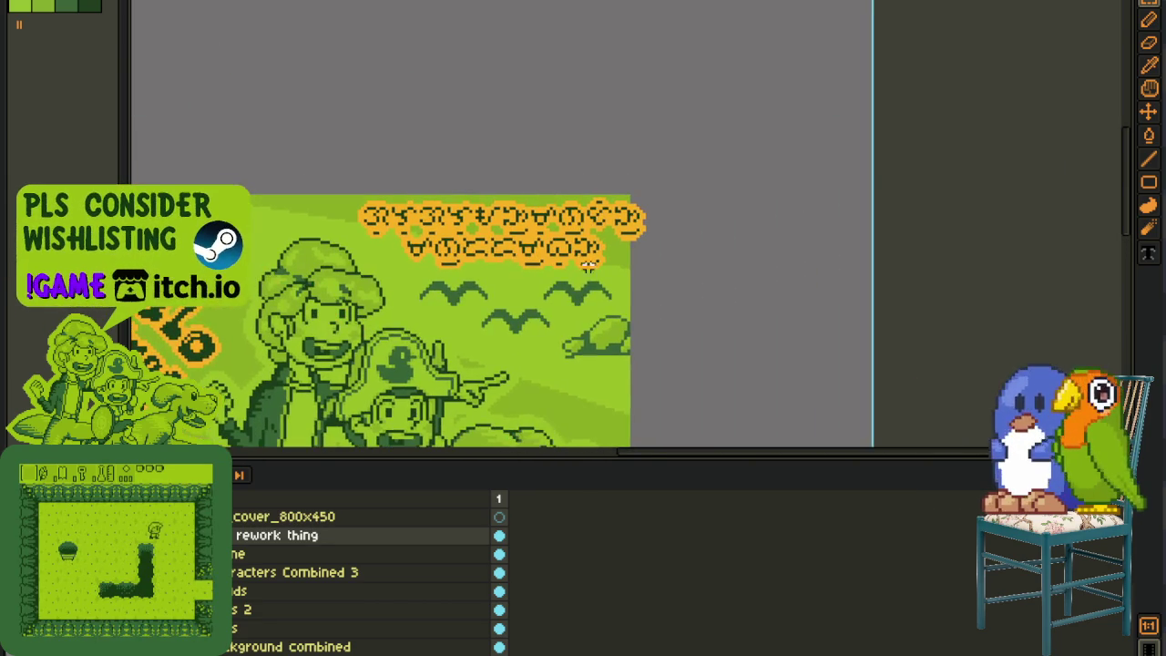
pyautogui.scroll(1, 355, 165)
pyautogui.moveTo(319, 153); pyautogui.dragTo(947, 410)
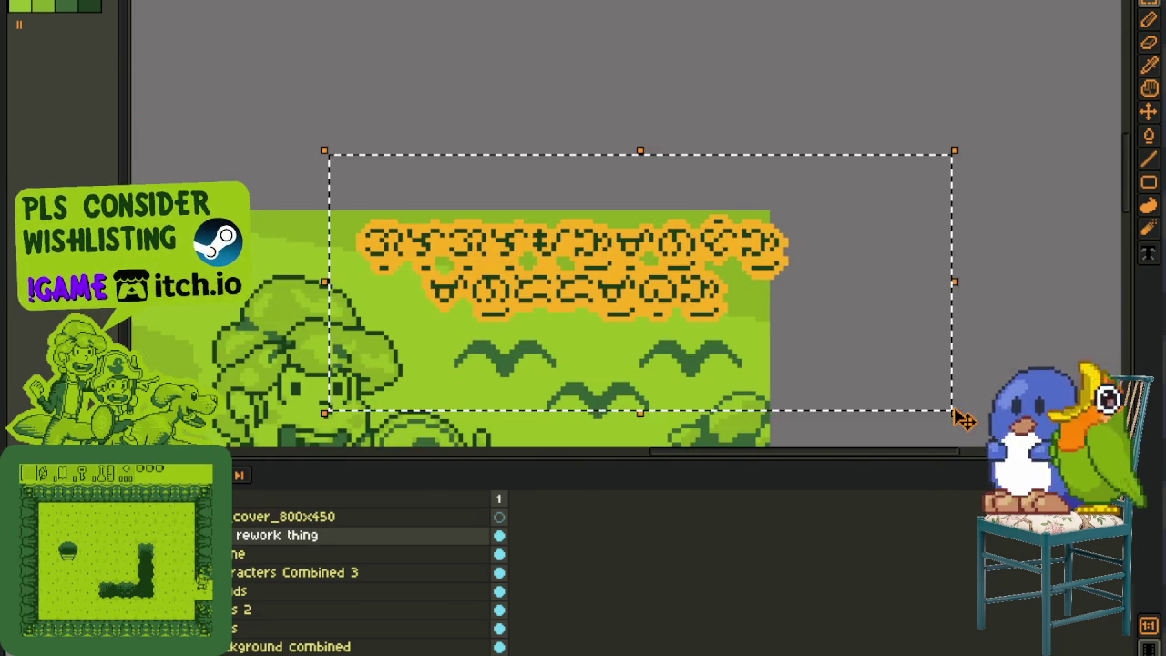
pyautogui.press('Left')
pyautogui.press('Left')
pyautogui.press('Left')
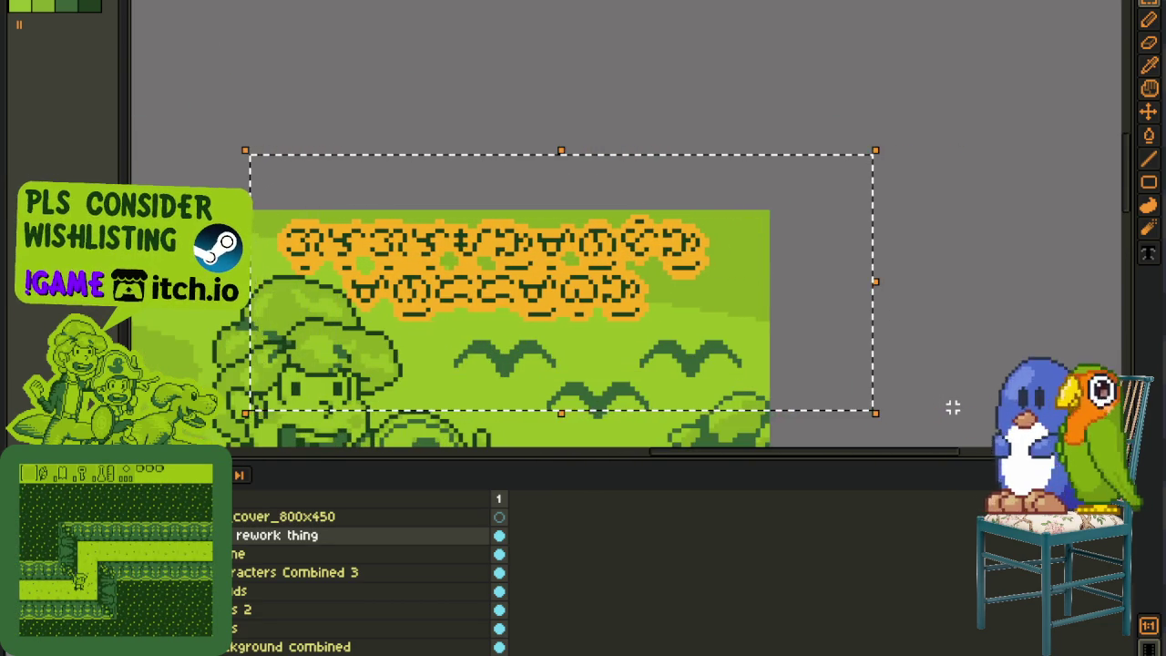
pyautogui.press('Right')
pyautogui.press('Right')
pyautogui.press('Right')
pyautogui.press('Right')
pyautogui.press('Right')
pyautogui.press('Right')
pyautogui.press('Right')
pyautogui.press('Right')
pyautogui.press('Right')
pyautogui.press('Right')
pyautogui.press('Right')
pyautogui.press('Down')
pyautogui.press('Down')
pyautogui.press('Right')
pyautogui.press('Right')
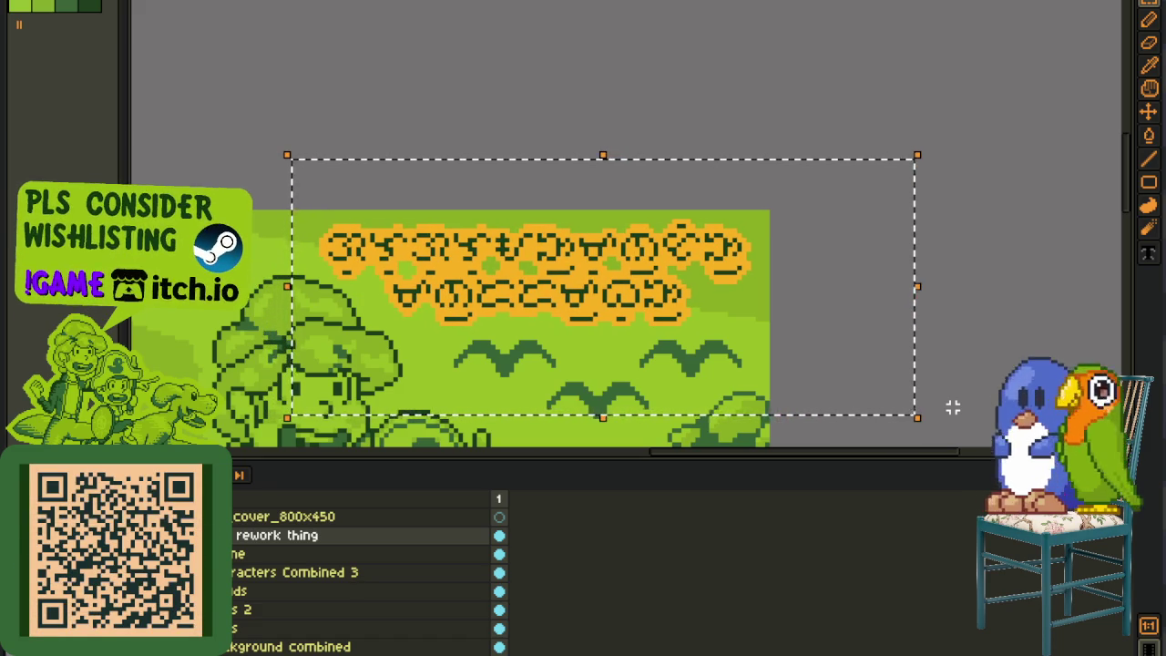
pyautogui.press('Up')
pyautogui.press('Up')
pyautogui.press('Right')
pyautogui.press('Right')
pyautogui.click(617, 91)
# Step: Shift the Gulo-Gulo main title one pixel to the left
pyautogui.scroll(-5, 551, 201)
pyautogui.scroll(2, 559, 199)
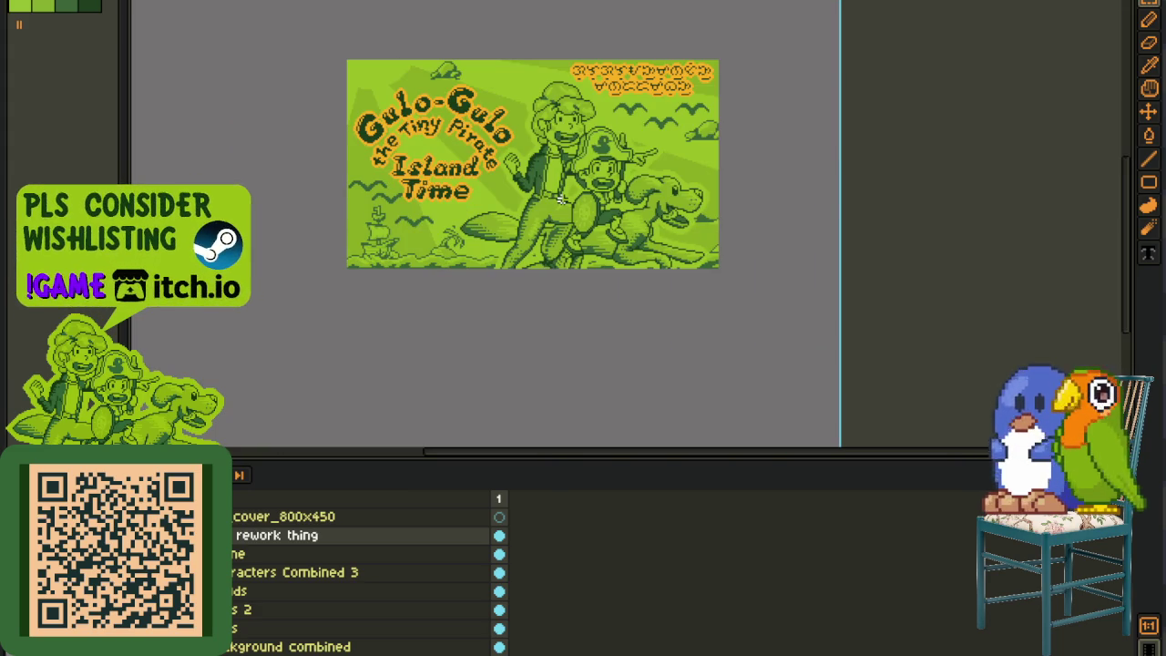
pyautogui.scroll(2, 562, 199)
pyautogui.scroll(2, 438, 264)
pyautogui.scroll(2, 310, 326)
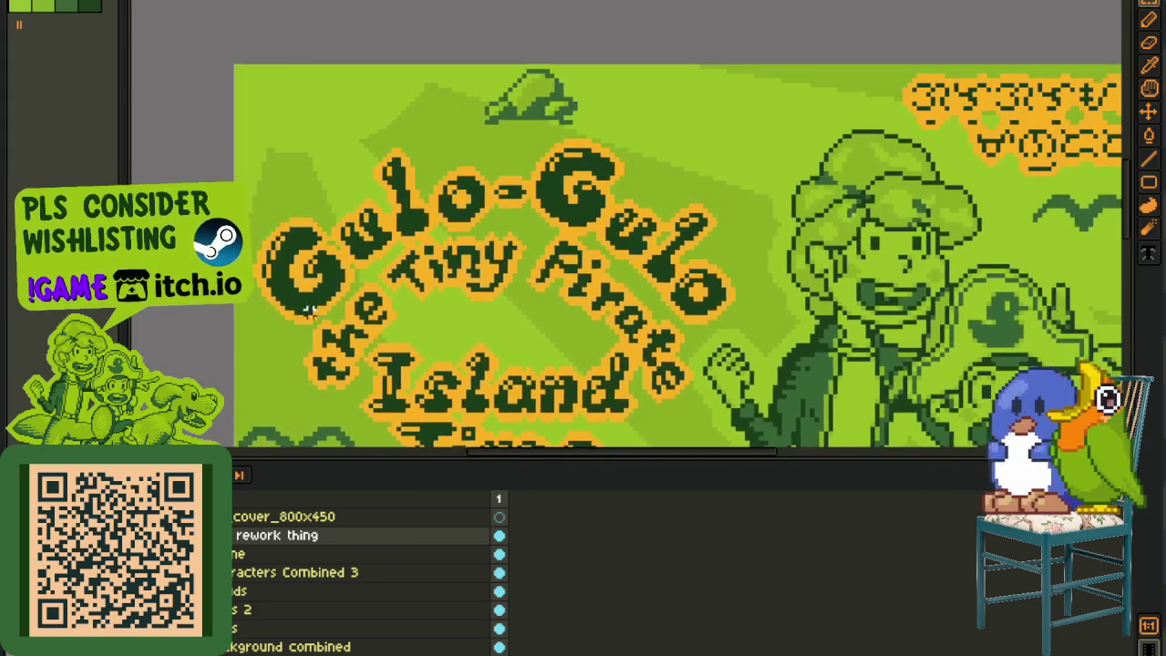
pyautogui.scroll(-3, 223, 132)
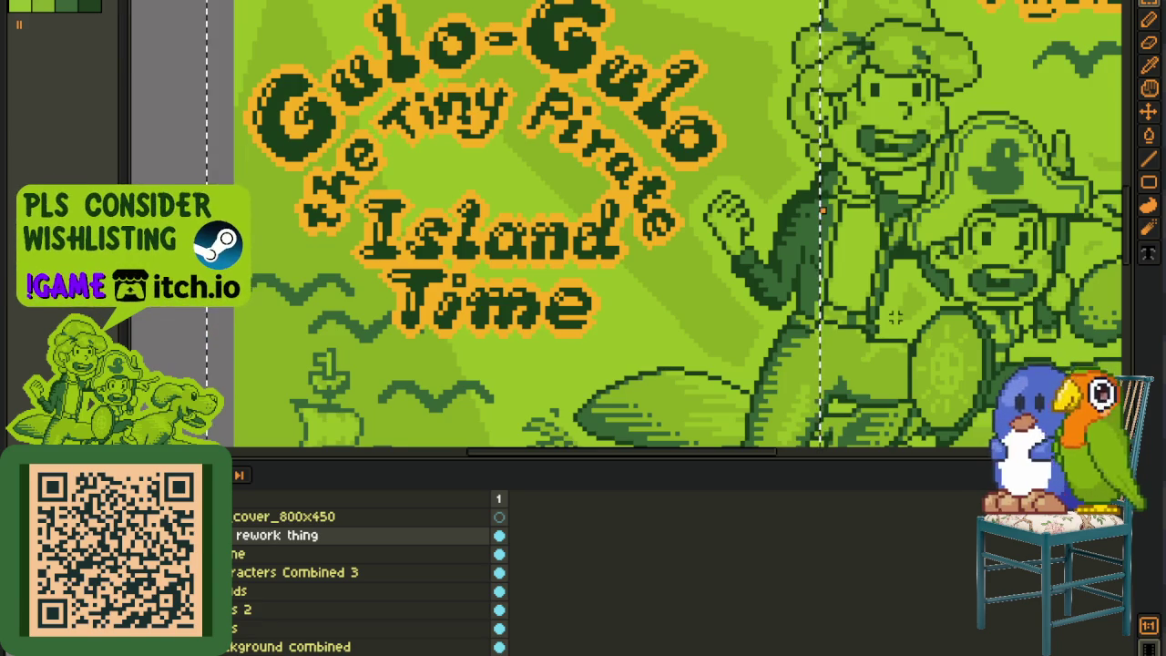
pyautogui.press('Left')
# Step: Save the English Island Time cover file
pyautogui.scroll(-3, 895, 316)
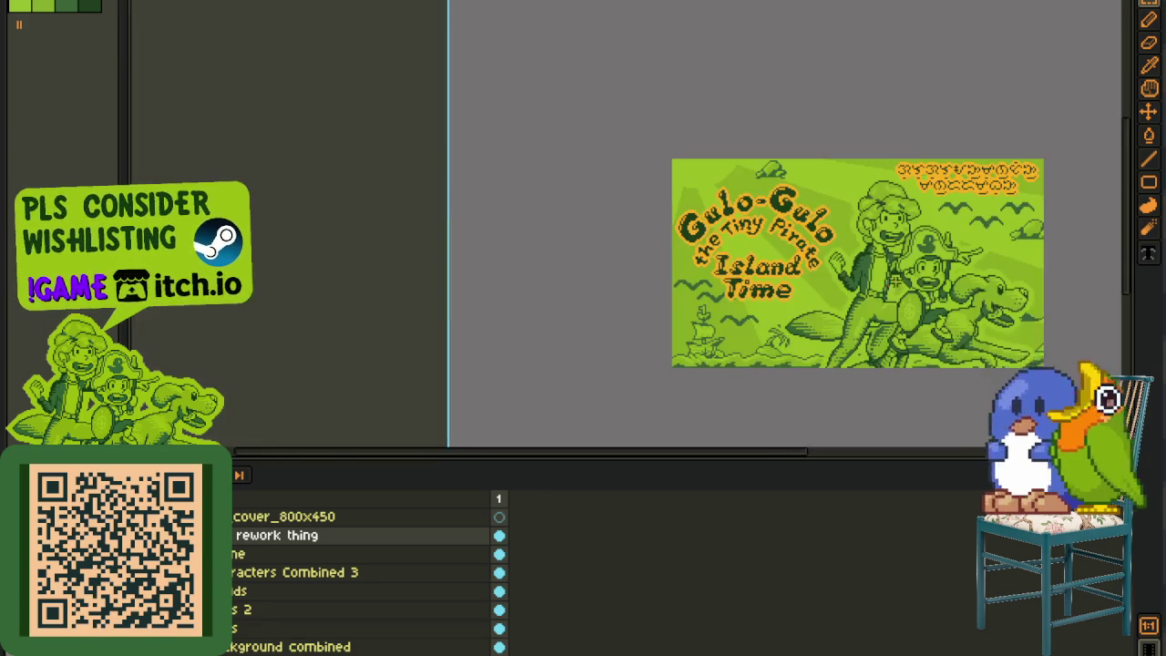
pyautogui.moveTo(891, 280); pyautogui.dragTo(742, 280)
pyautogui.hotkey('ctrl', 's')
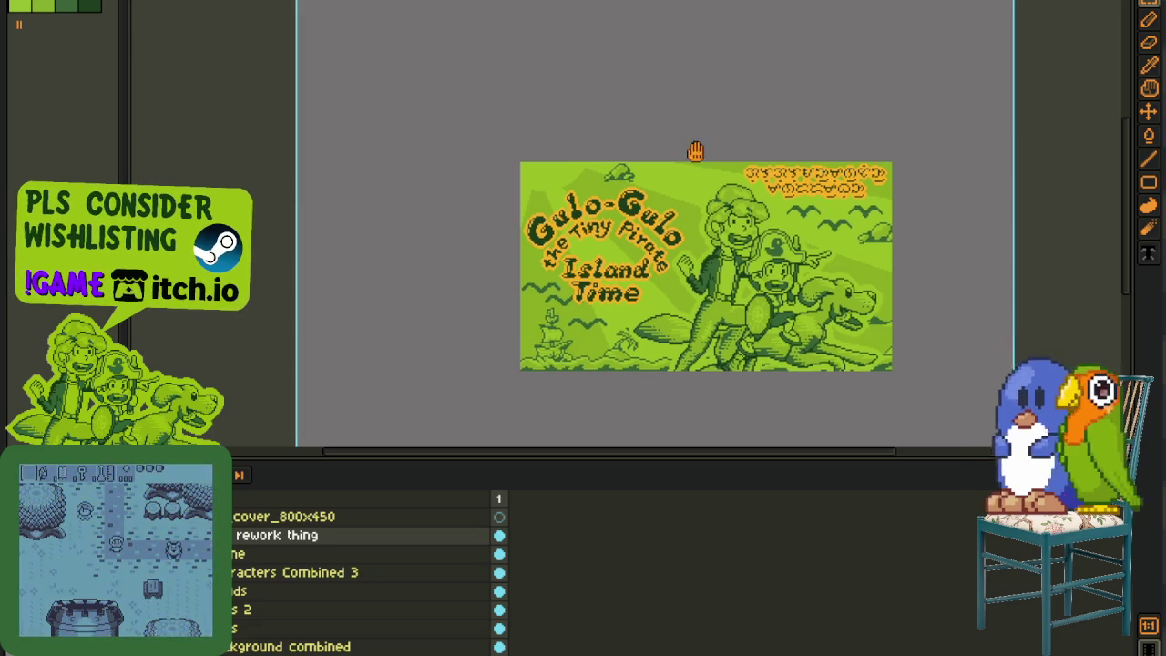
pyautogui.moveTo(698, 149); pyautogui.dragTo(522, 123)
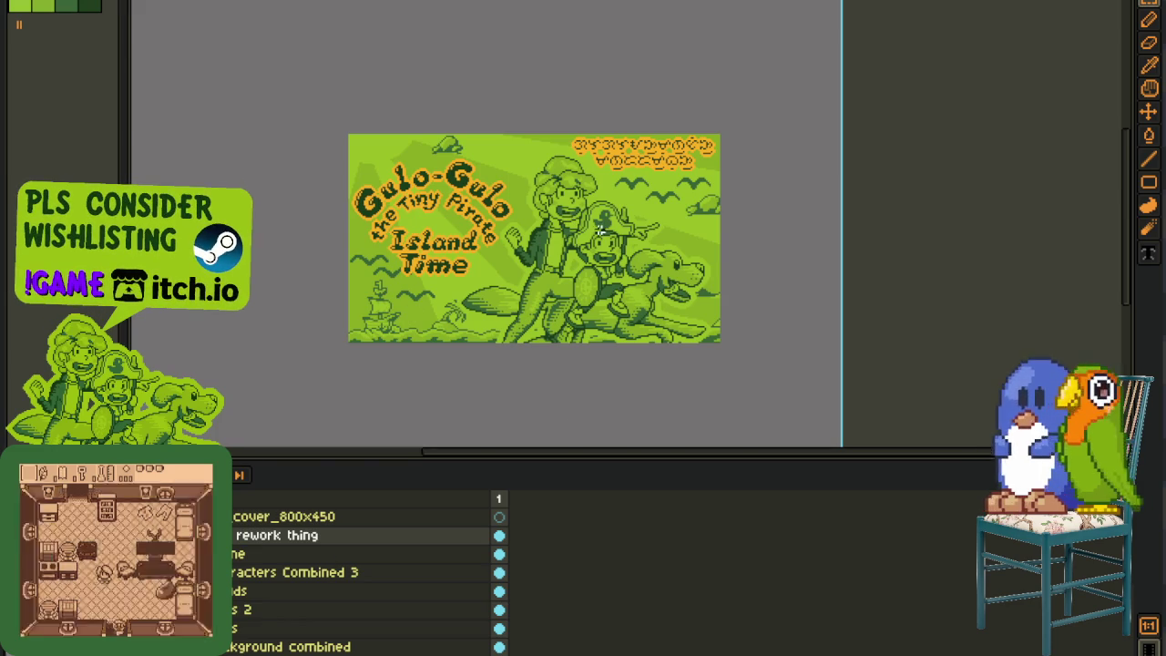
# Step: Check the orange script text area, deselect it, and save the English cover
pyautogui.scroll(1, 533, 272)
pyautogui.scroll(1, 463, 182)
pyautogui.moveTo(446, 137); pyautogui.dragTo(839, 323)
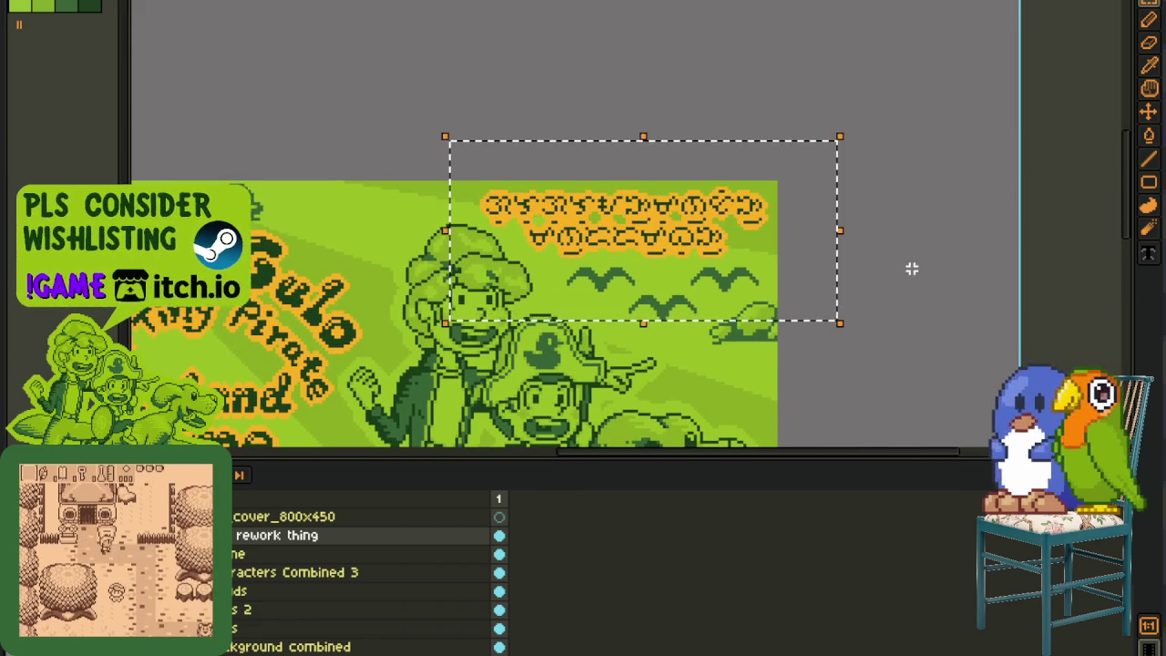
pyautogui.hotkey('ctrl', 'd')
pyautogui.scroll(-1, 910, 268)
pyautogui.hotkey('ctrl', 's')
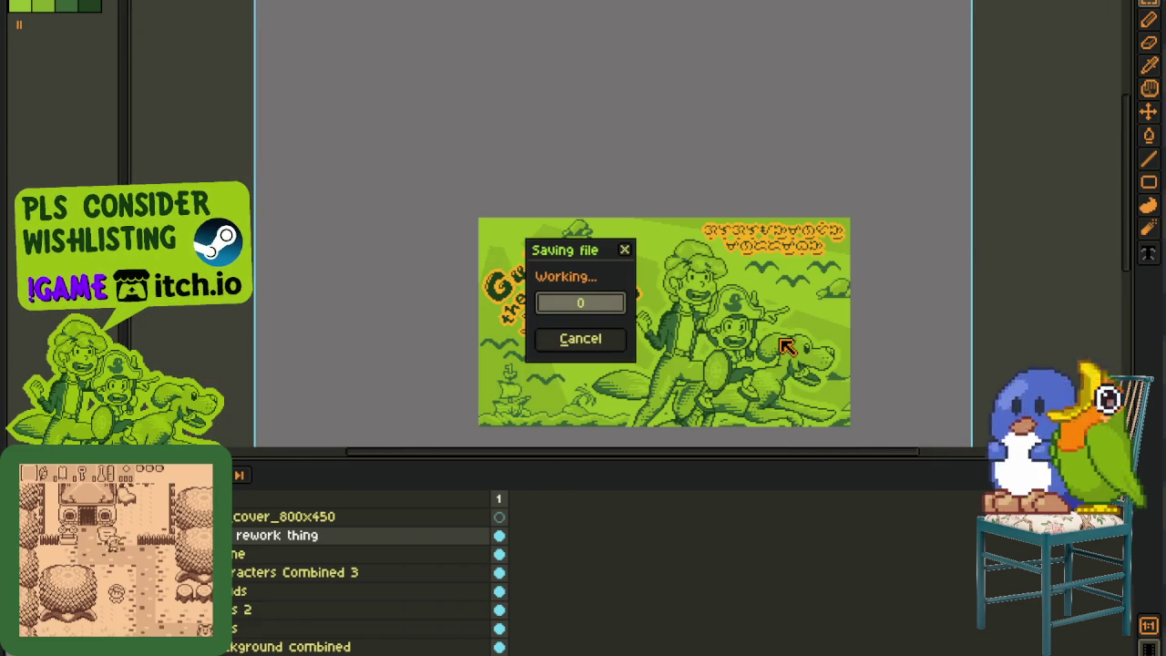
# Step: Collapse the 'rework thing' layer group and save the cover again
pyautogui.moveTo(670, 409); pyautogui.dragTo(614, 361)
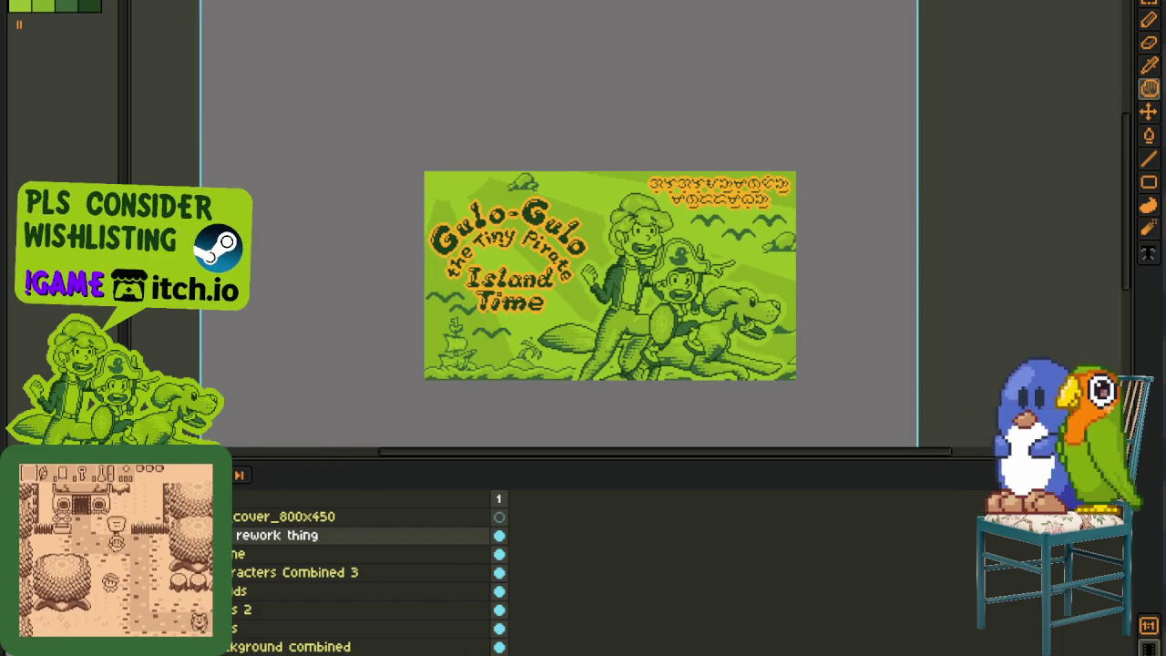
pyautogui.click(224, 534)
pyautogui.hotkey('ctrl', 's')
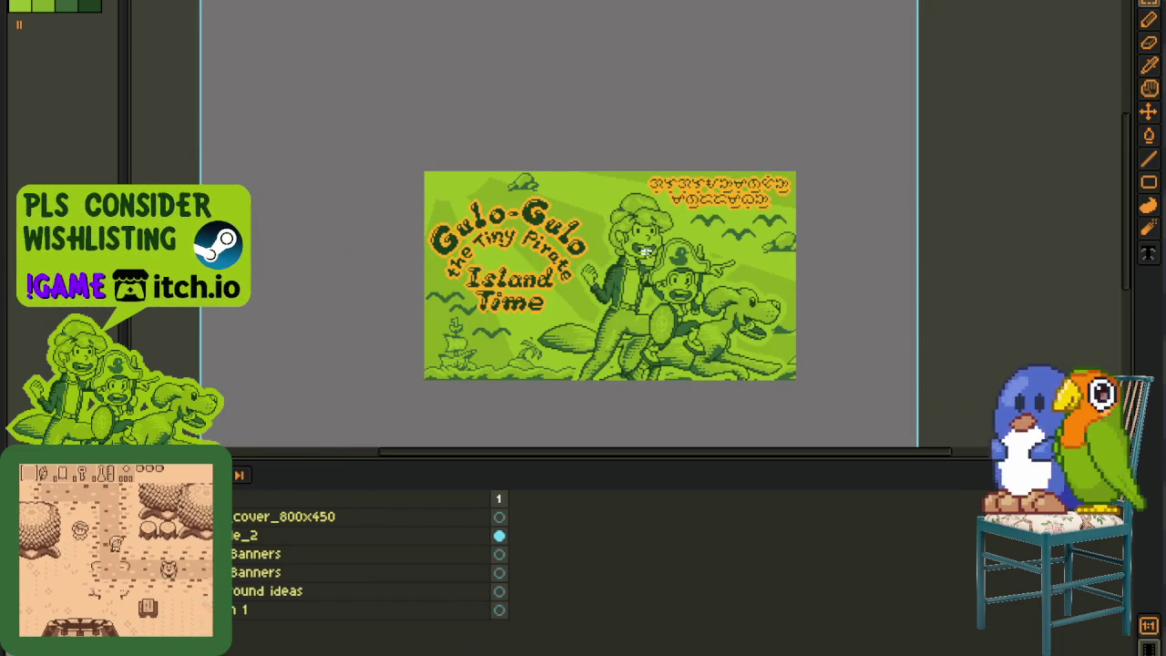
pyautogui.hscroll(2, 565, 314)
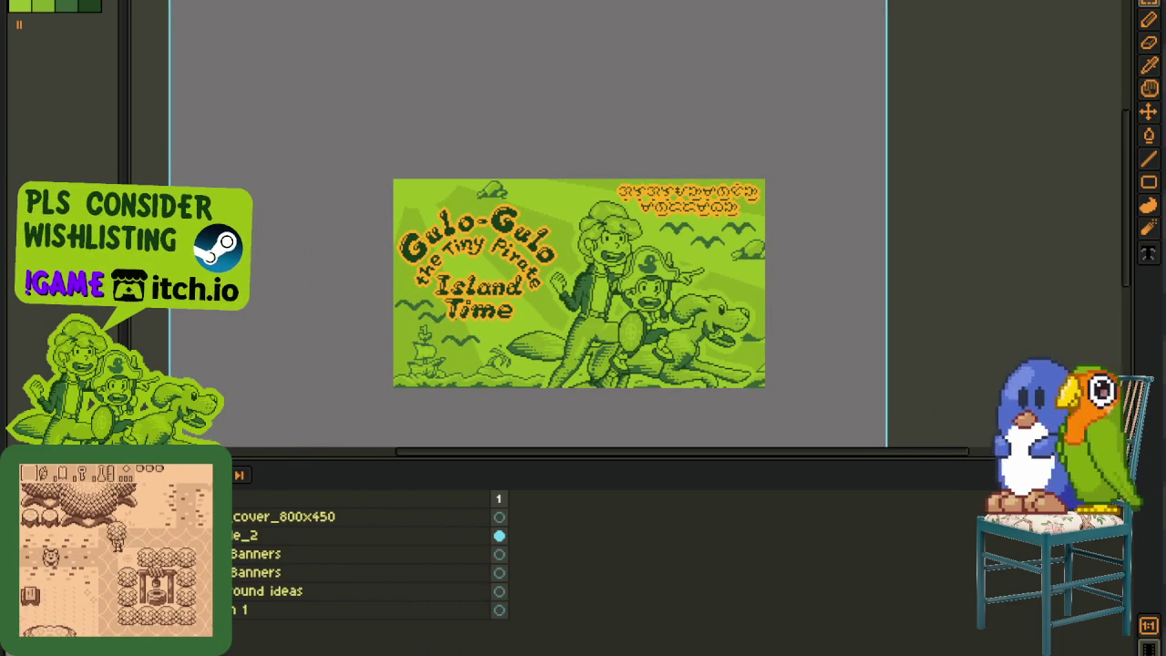
pyautogui.press('space')
# Step: In the German banner, collapse the banners layer group and select the top layer
pyautogui.moveTo(443, 169); pyautogui.dragTo(415, 173)
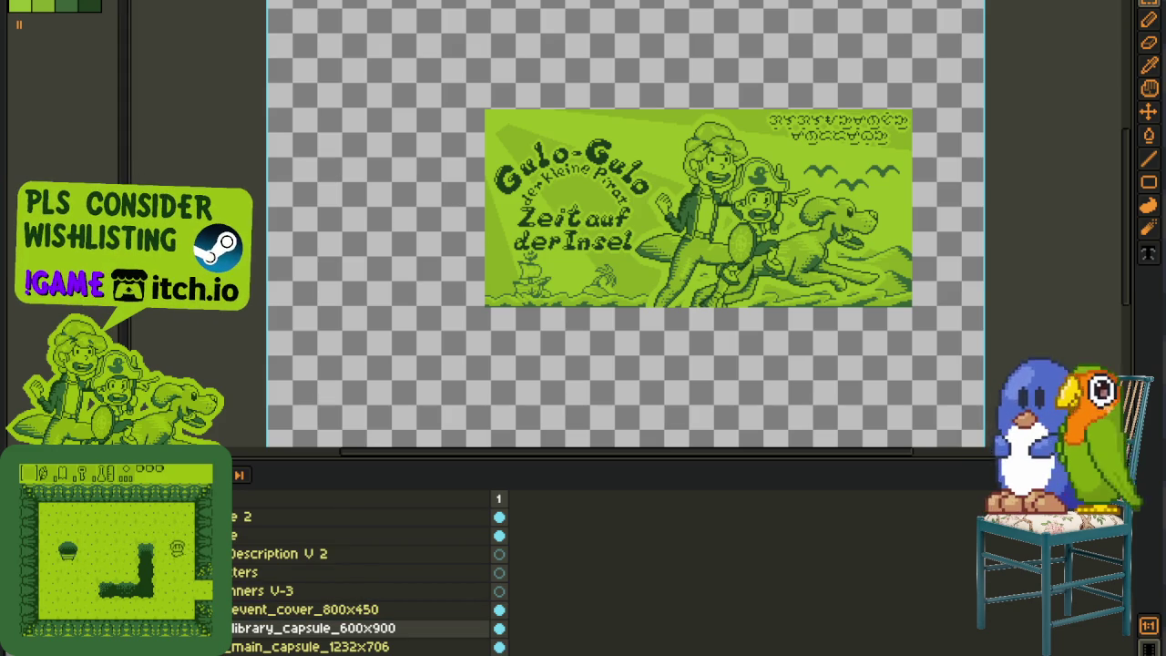
pyautogui.click(273, 18)
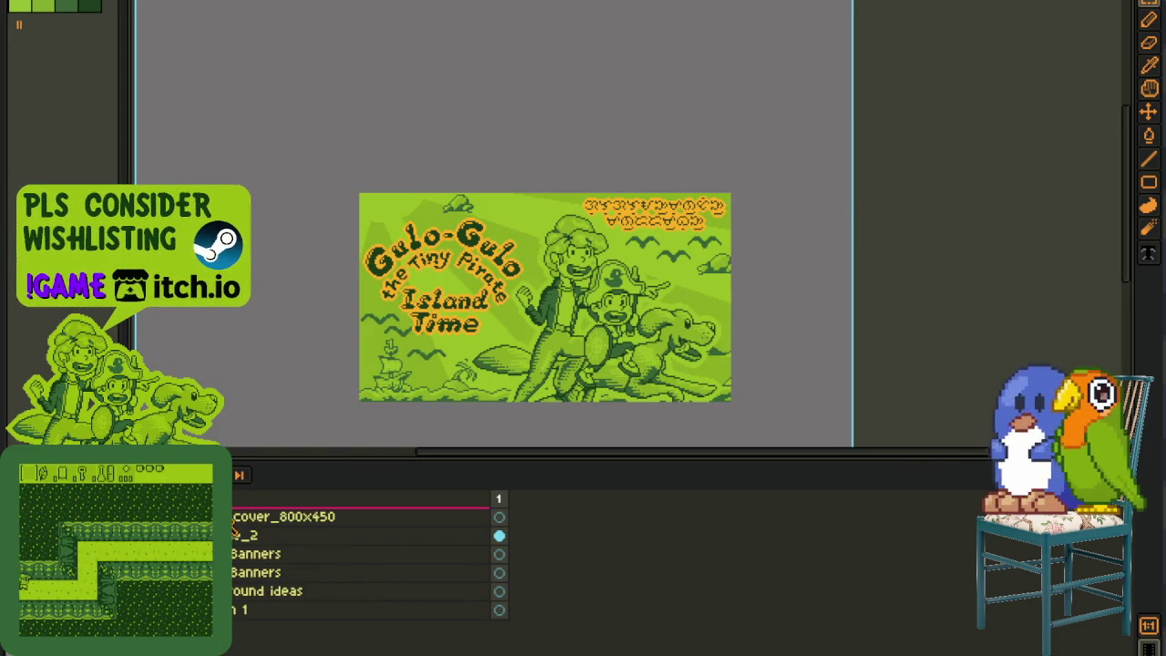
pyautogui.click(365, 517)
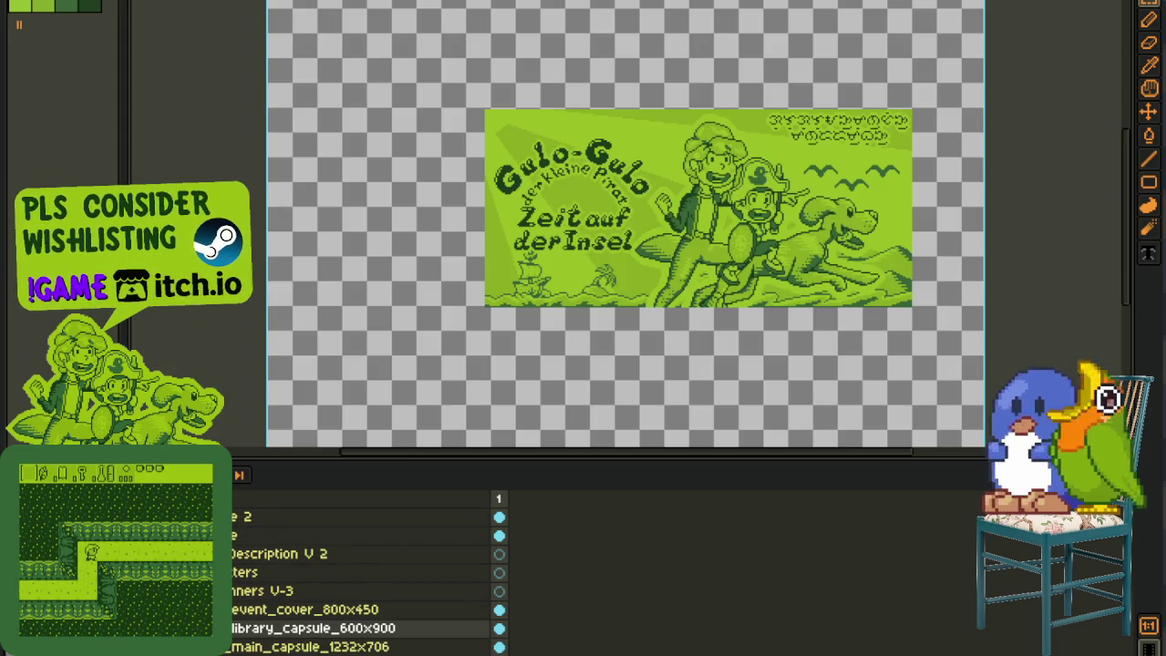
pyautogui.click(223, 591)
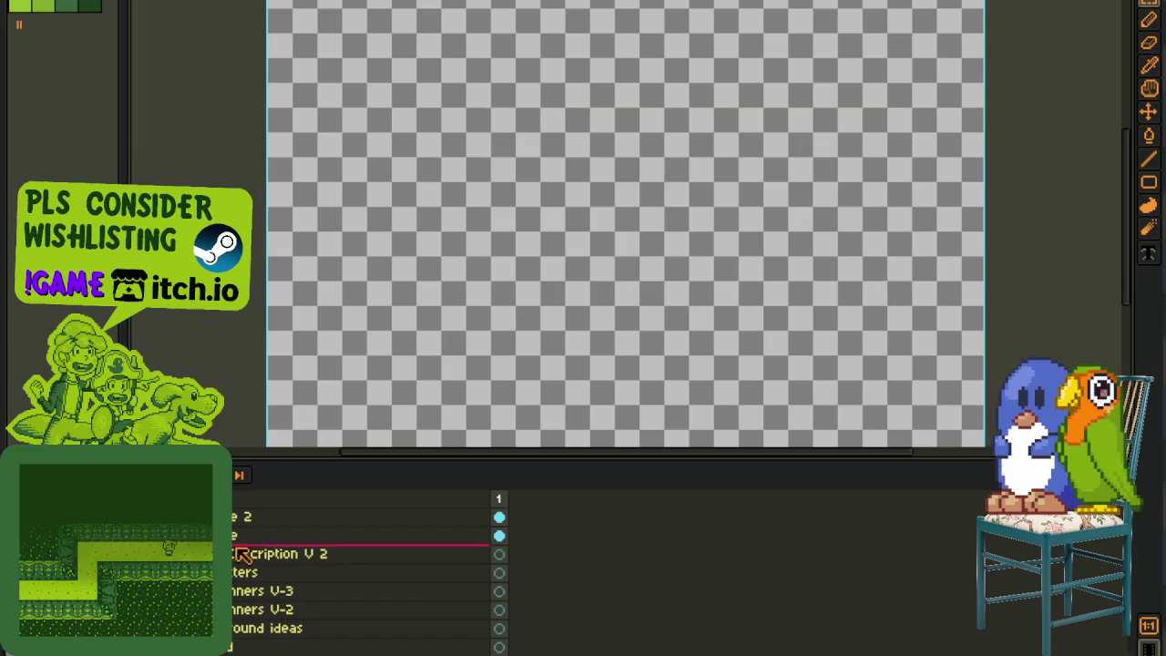
pyautogui.click(241, 517)
# Step: Copy the English cover_800x450 layer and paste it into the German banner
pyautogui.hotkey('ctrl', 'Tab')
pyautogui.scroll(-3, 606, 118)
pyautogui.hotkey('ctrl', 'c')
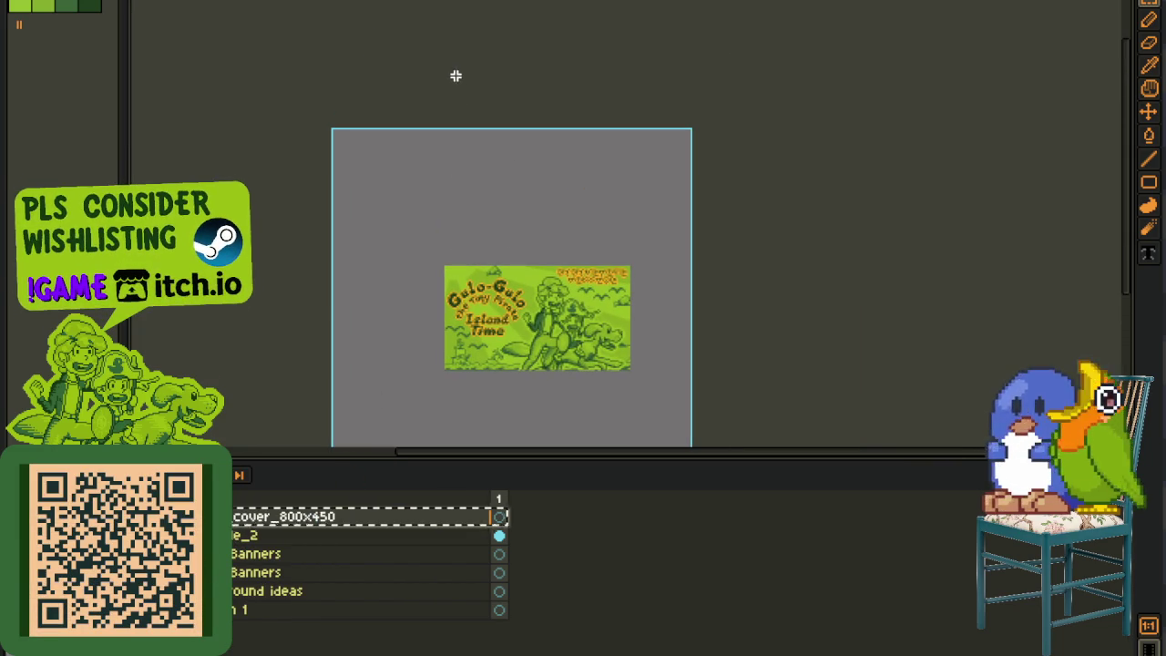
pyautogui.hotkey('ctrl', 'Tab')
pyautogui.hotkey('ctrl', 'v')
pyautogui.scroll(-2, 772, 187)
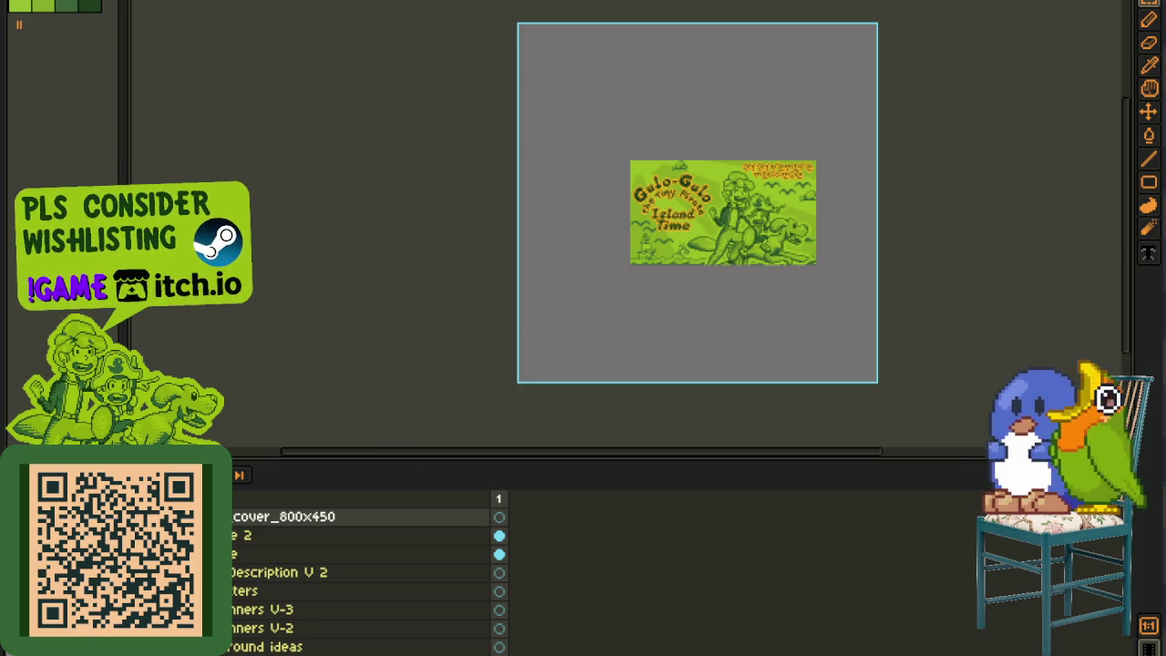
# Step: Move the German 'e 2' title layer above cover_800x450, then select 'rework thing' below
pyautogui.moveTo(617, 292); pyautogui.dragTo(420, 332)
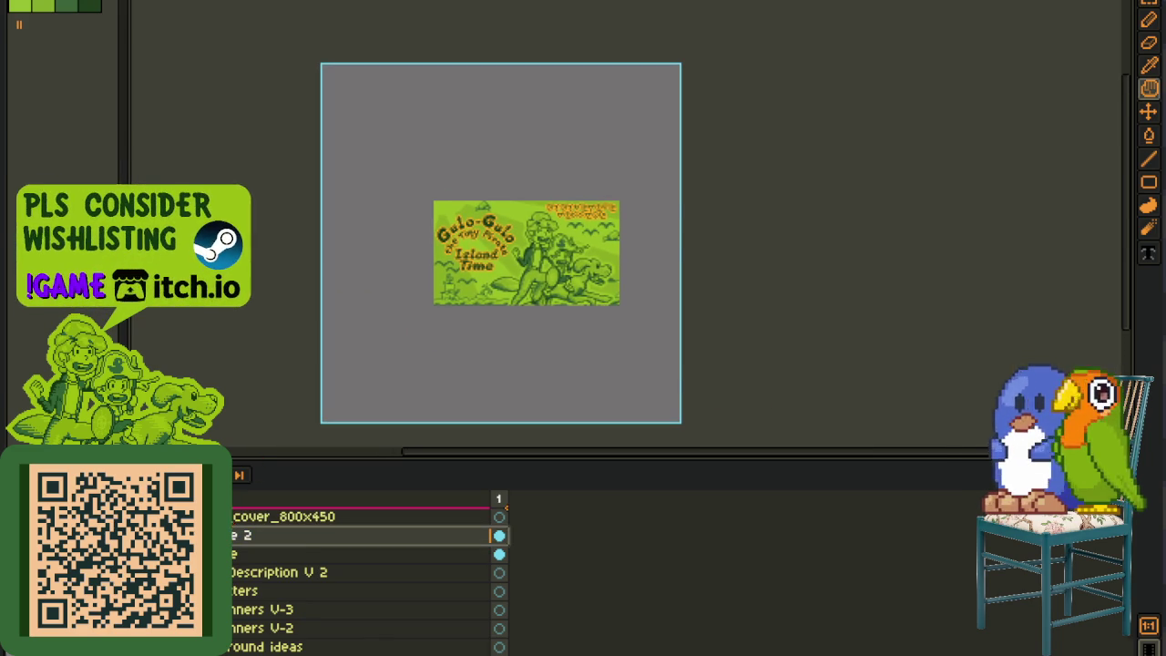
pyautogui.moveTo(273, 535); pyautogui.dragTo(273, 509)
pyautogui.scroll(4, 483, 245)
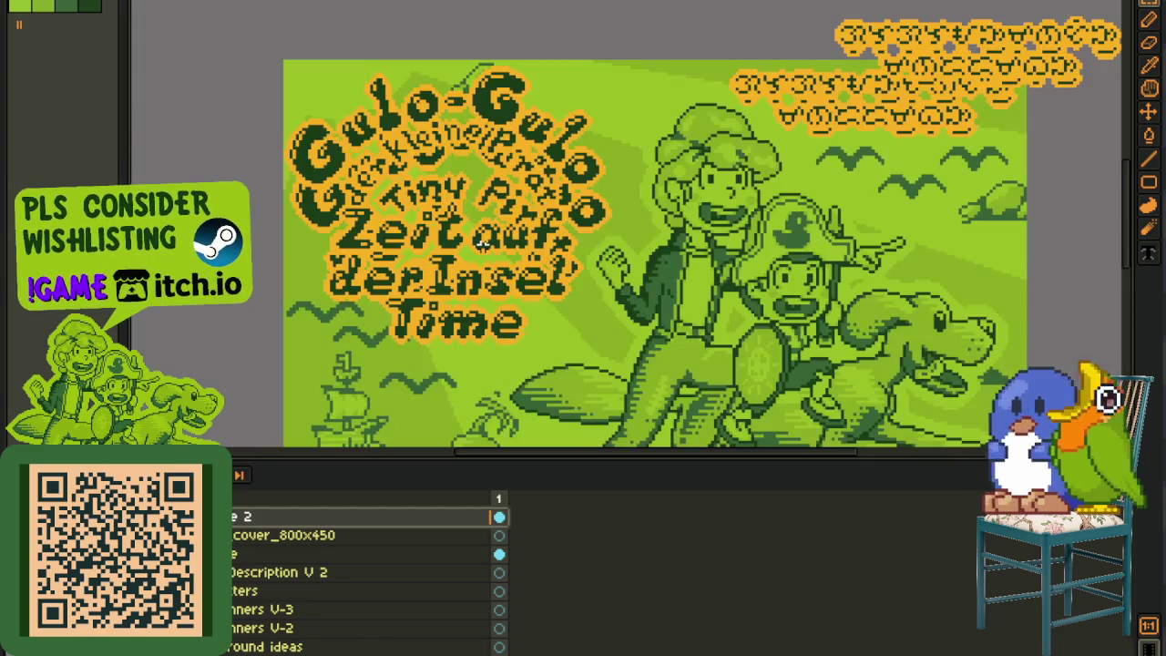
pyautogui.moveTo(484, 244); pyautogui.dragTo(474, 300)
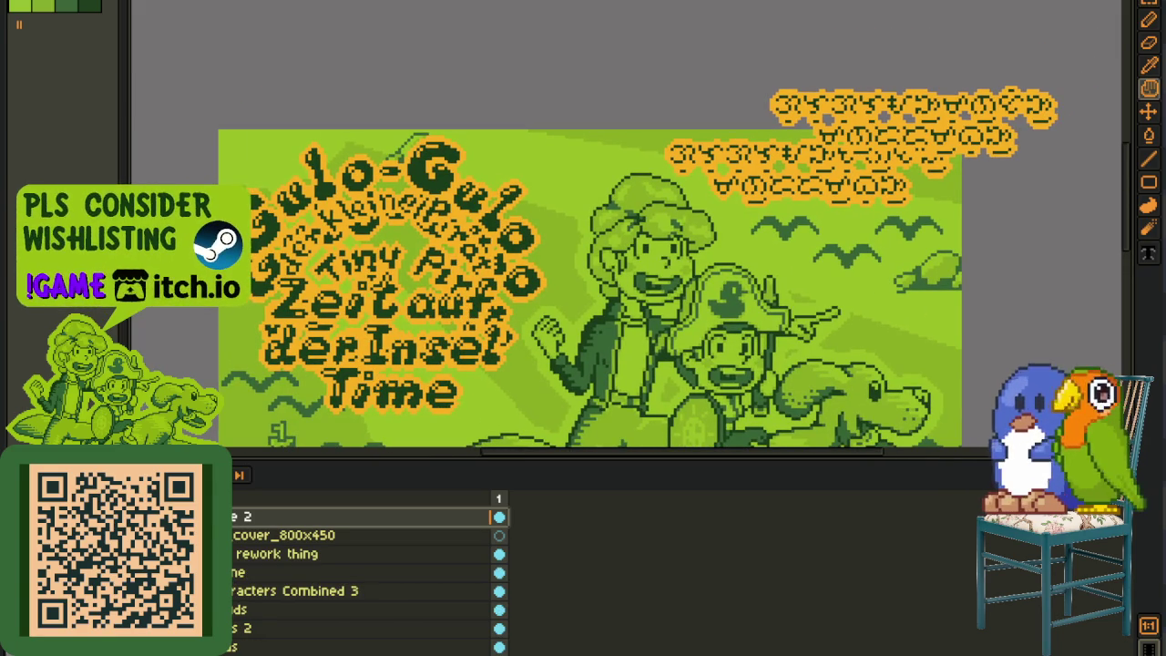
pyautogui.hotkey('alt', 'Down')
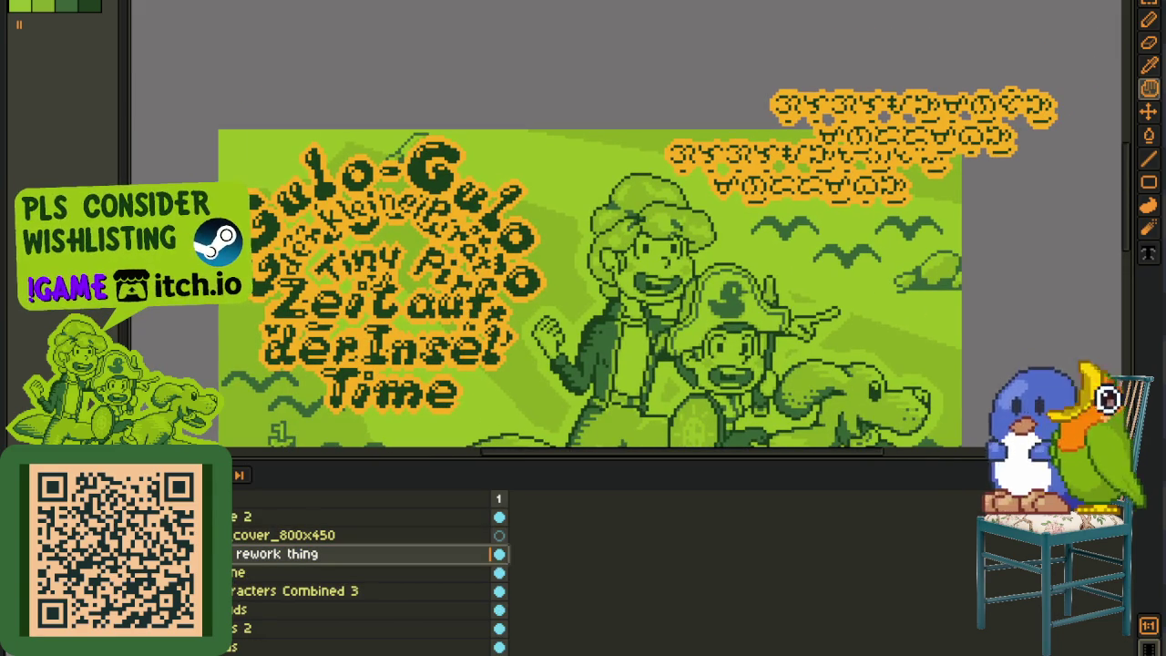
pyautogui.scroll(3, 398, 311)
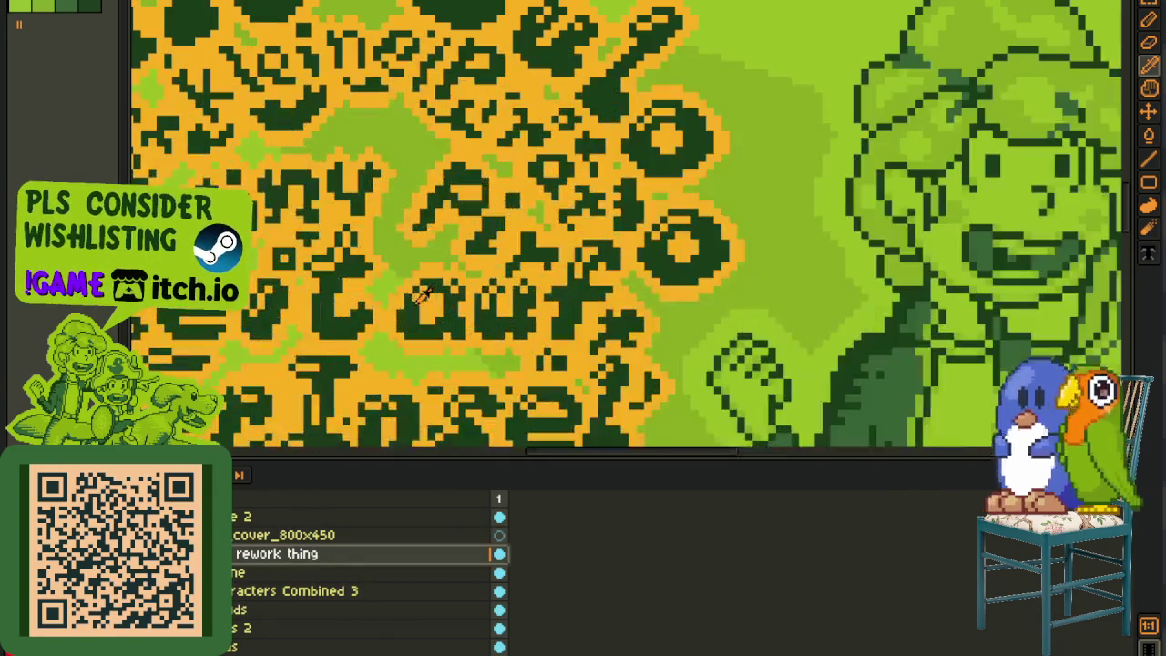
# Step: Replace the orange outline colour with red and collapse the pasted cover layer
pyautogui.hotkey('shift', 'r')
pyautogui.click(507, 507)
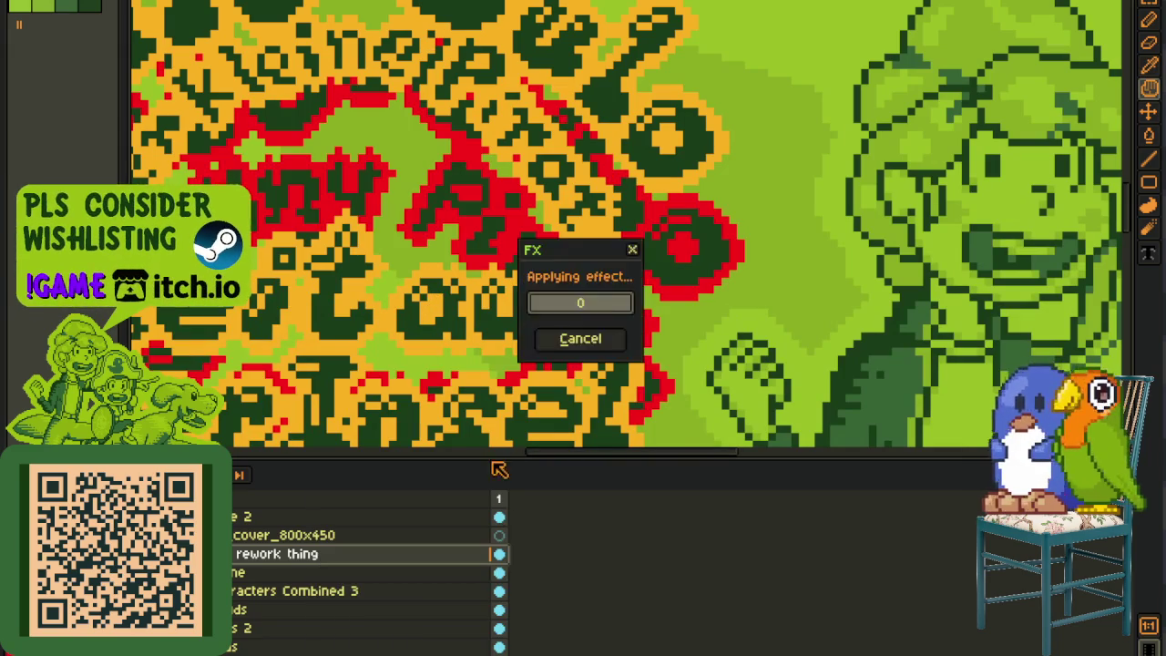
pyautogui.scroll(-5, 518, 314)
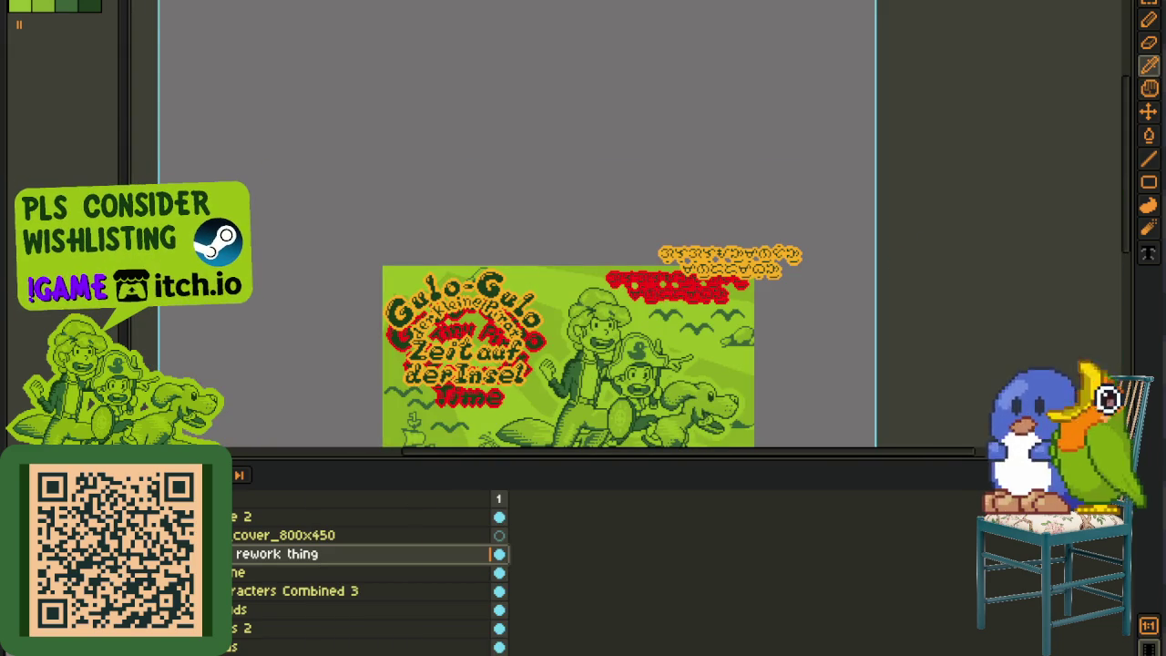
pyautogui.hotkey('ctrl', 'e')
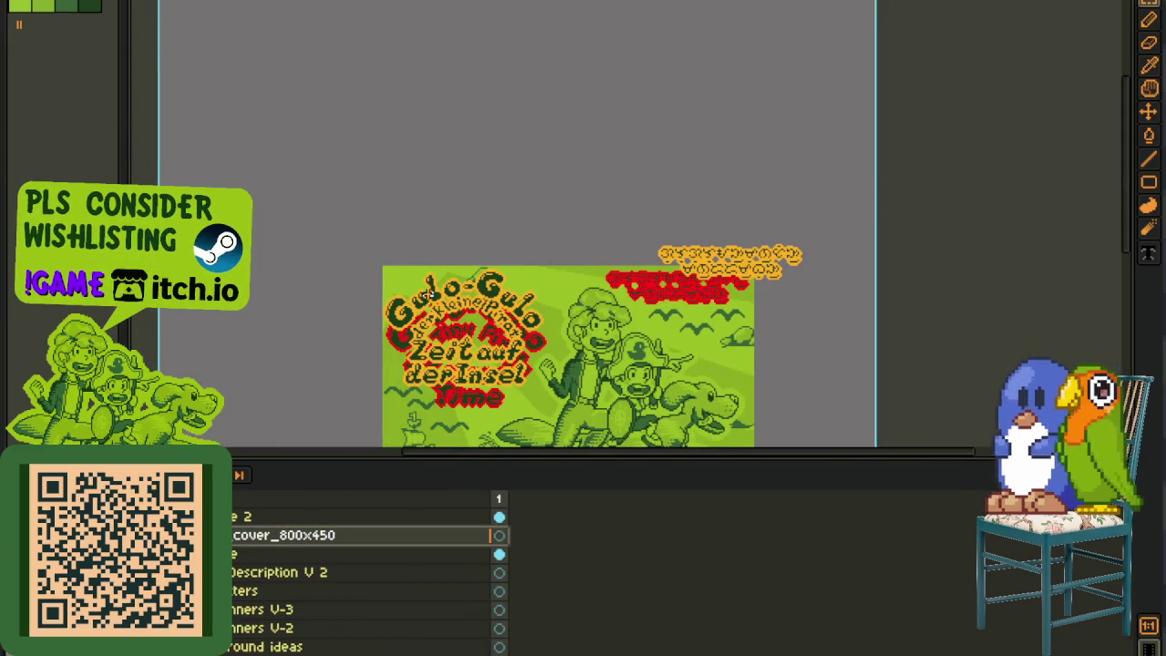
pyautogui.scroll(2, 432, 293)
pyautogui.press('Tab')
# Step: Select the lettering layer above and move the German lettering down onto its red outline
pyautogui.moveTo(320, 182)
pyautogui.mouseDown()
pyautogui.moveTo(628, 377)
pyautogui.moveTo(718, 637)
pyautogui.moveTo(698, 397)
pyautogui.mouseUp()
pyautogui.scroll(2, 547, 303)
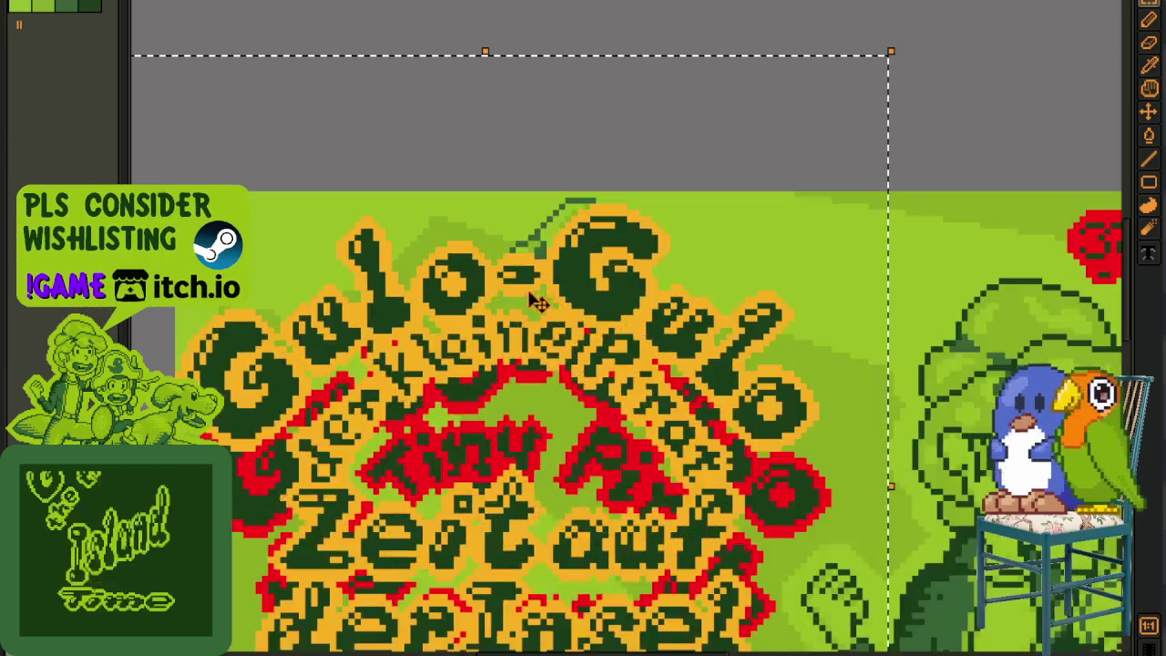
pyautogui.scroll(1, 456, 304)
pyautogui.press('Tab')
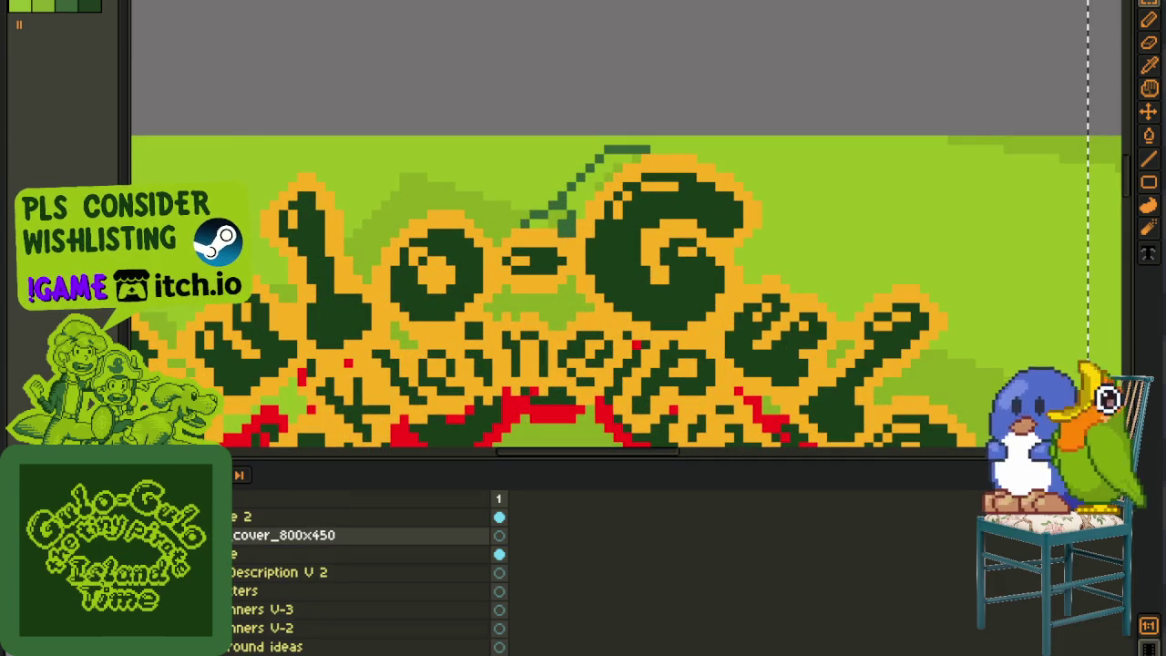
pyautogui.hotkey('alt', 'Up')
pyautogui.press('Tab')
pyautogui.moveTo(364, 319)
pyautogui.mouseDown()
pyautogui.moveTo(419, 403)
pyautogui.moveTo(417, 434)
pyautogui.moveTo(409, 398)
pyautogui.mouseUp()
pyautogui.scroll(-2, 409, 398)
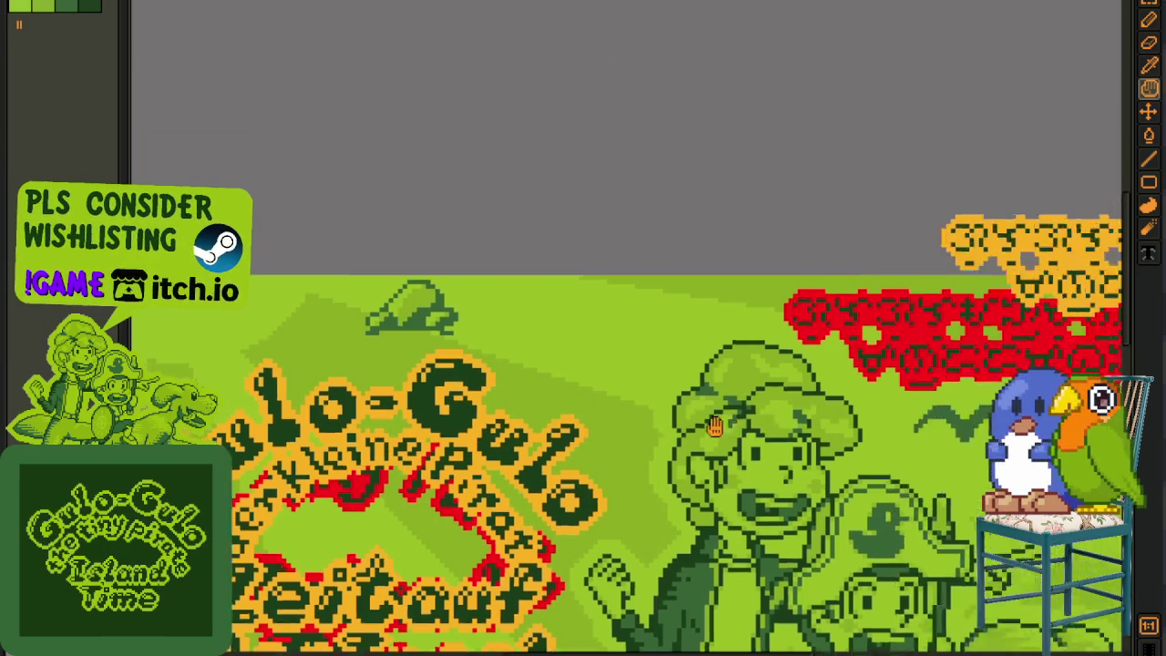
# Step: Fine-tune the lettering position so it fully covers the red guide outline
pyautogui.moveTo(831, 408); pyautogui.dragTo(342, 431)
pyautogui.moveTo(438, 130)
pyautogui.mouseDown()
pyautogui.moveTo(794, 239)
pyautogui.moveTo(936, 346)
pyautogui.moveTo(833, 398)
pyautogui.mouseUp()
pyautogui.scroll(2, 481, 307)
pyautogui.moveTo(369, 412)
pyautogui.mouseDown()
pyautogui.moveTo(333, 409)
pyautogui.moveTo(333, 398)
pyautogui.mouseUp()
pyautogui.scroll(-2, 333, 398)
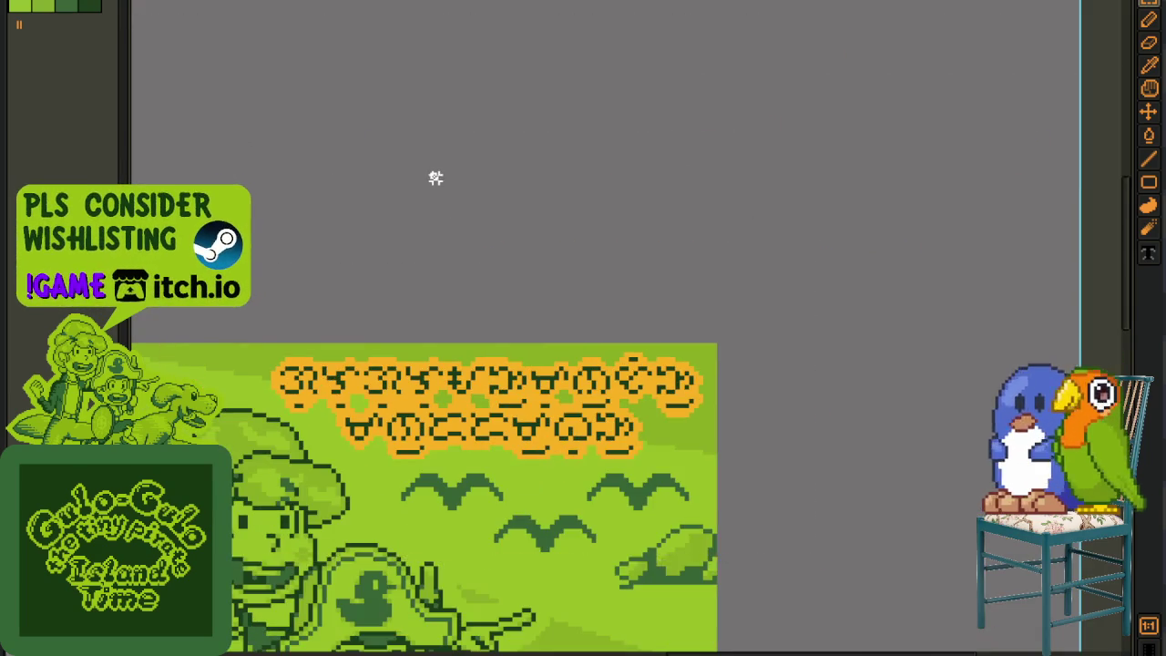
pyautogui.scroll(-3, 419, 199)
pyautogui.scroll(3, 391, 306)
pyautogui.press('Tab')
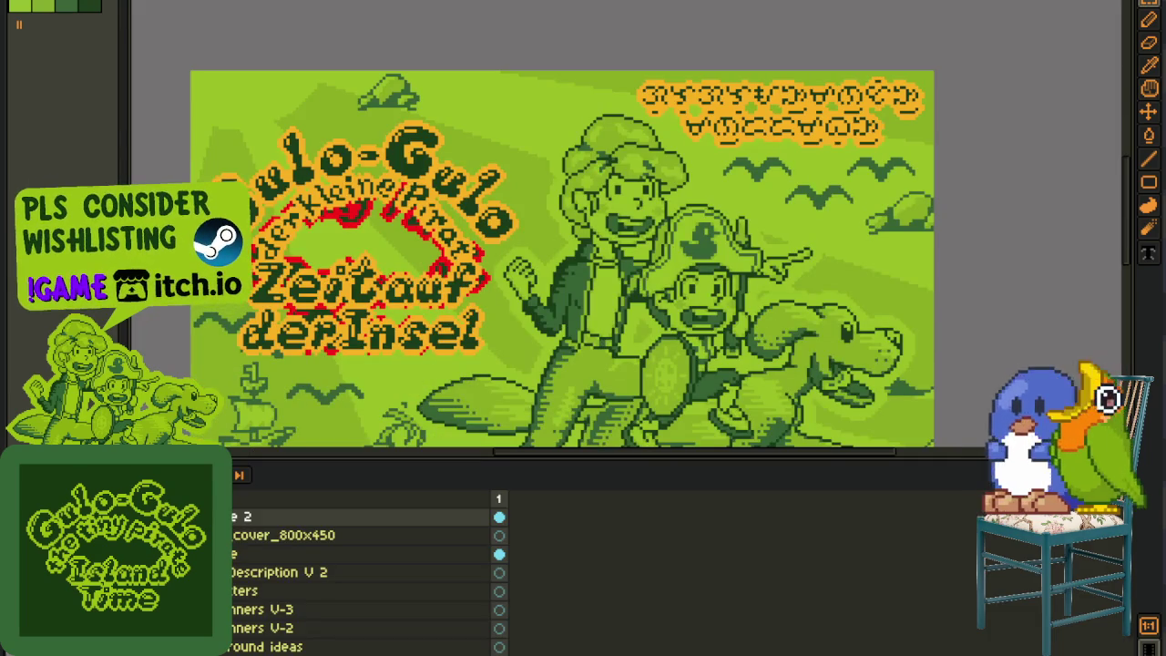
# Step: Duplicate the title layer, place the copy below cover_800x450, and hide the rework red overlay
pyautogui.rightClick(245, 517)
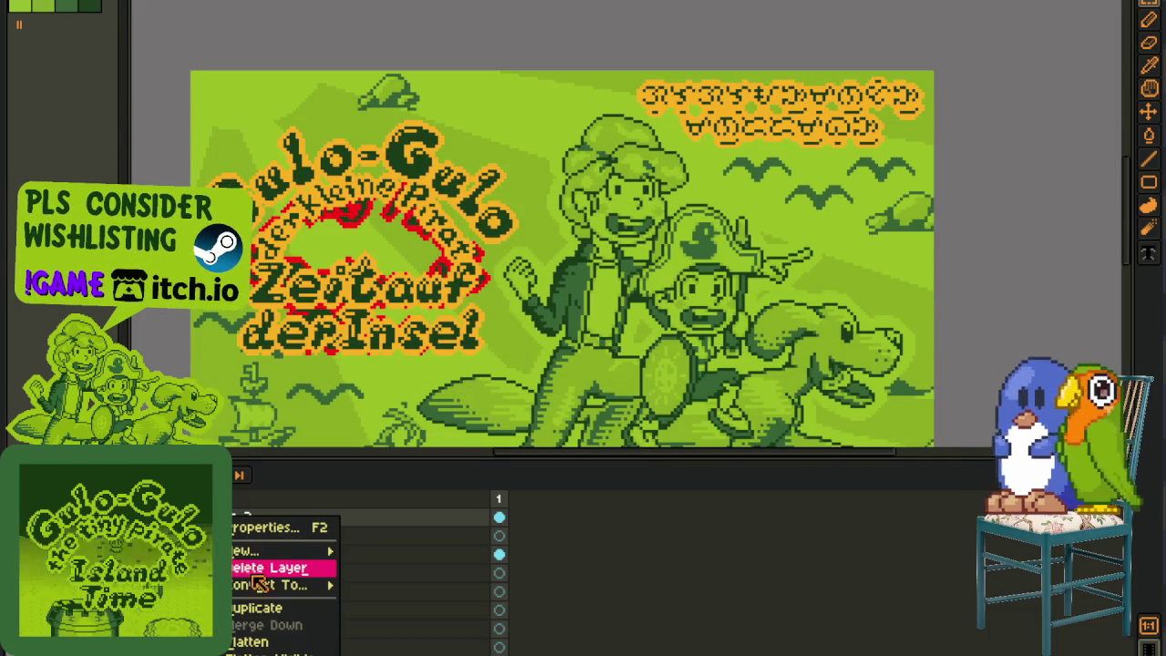
pyautogui.click(259, 608)
pyautogui.click(244, 519)
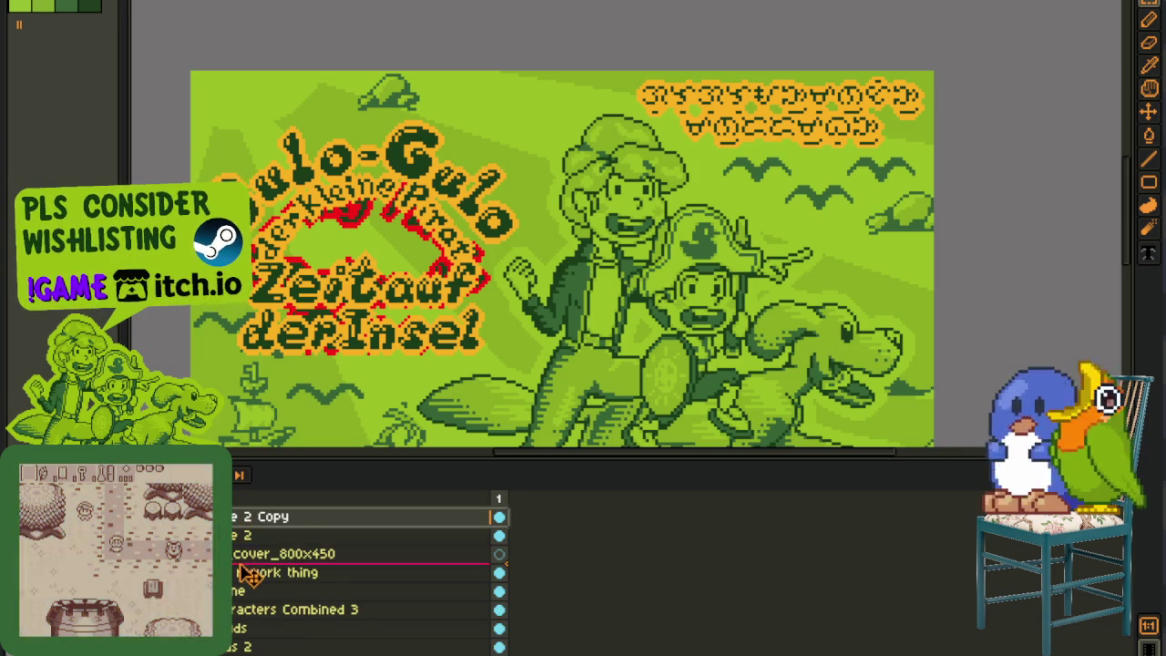
pyautogui.moveTo(244, 538); pyautogui.dragTo(246, 546)
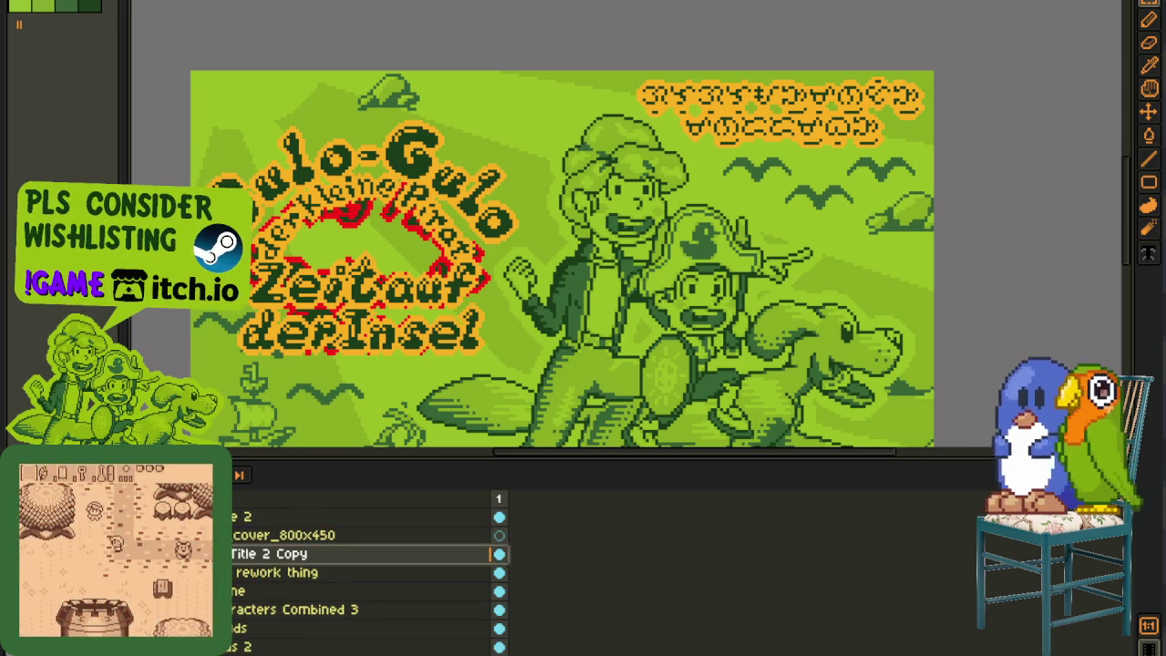
pyautogui.click(500, 573)
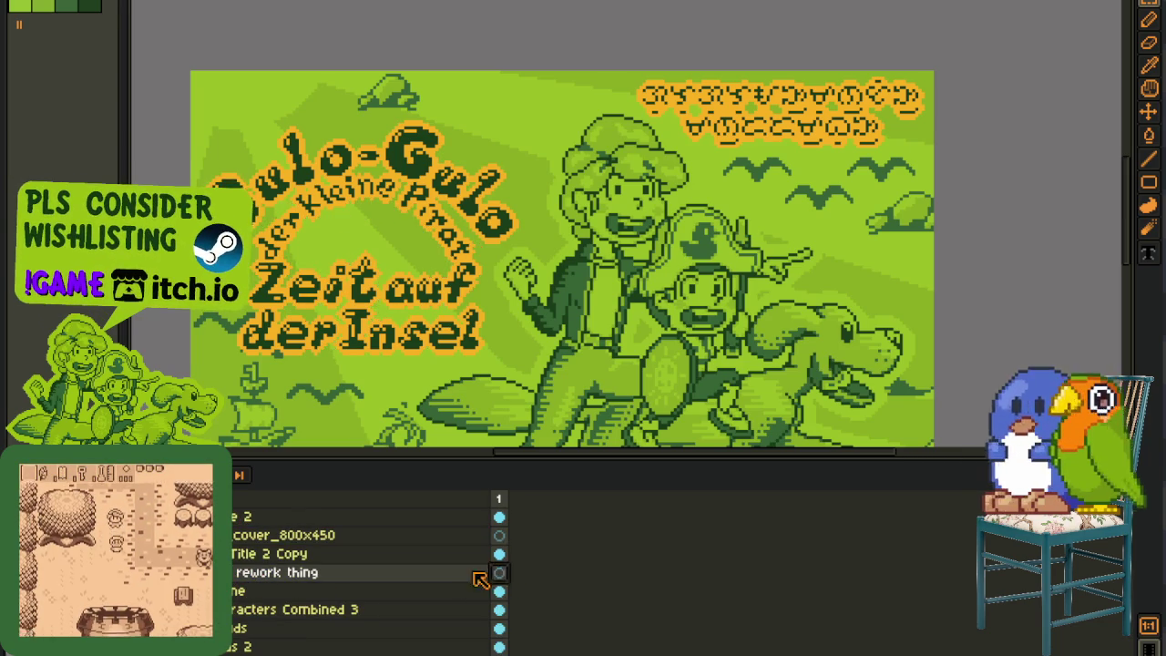
# Step: Merge the title copy down into 'rework thing' and save the document
pyautogui.rightClick(357, 560)
pyautogui.click(428, 640)
pyautogui.hotkey('ctrl', 's')
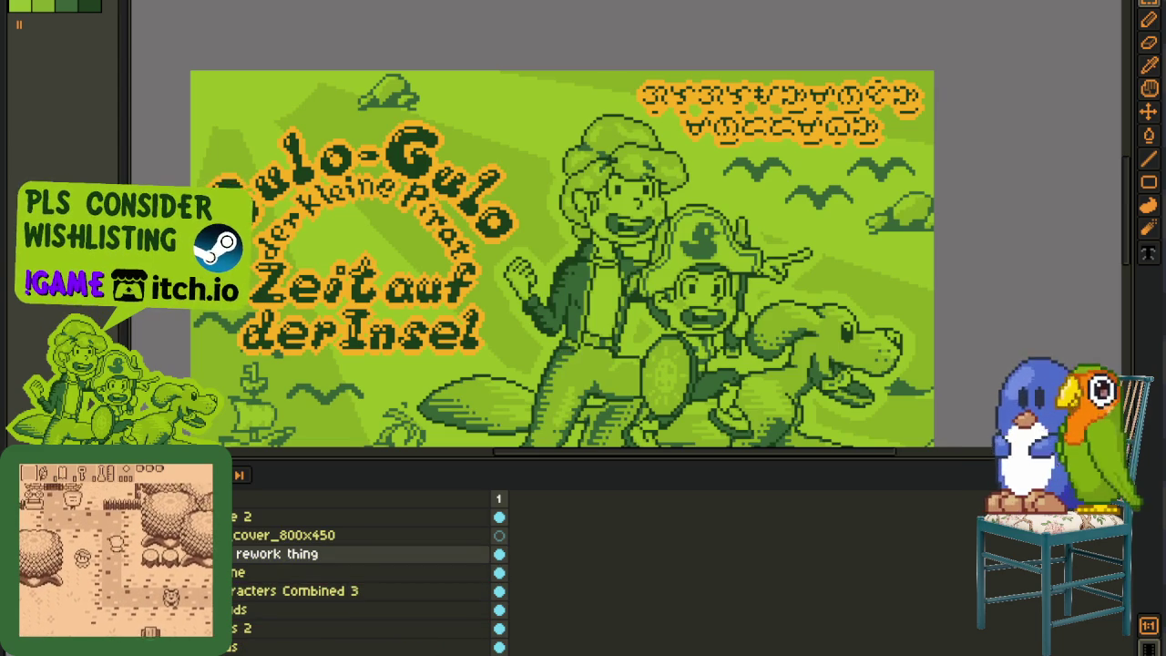
pyautogui.hotkey('ctrl', 's')
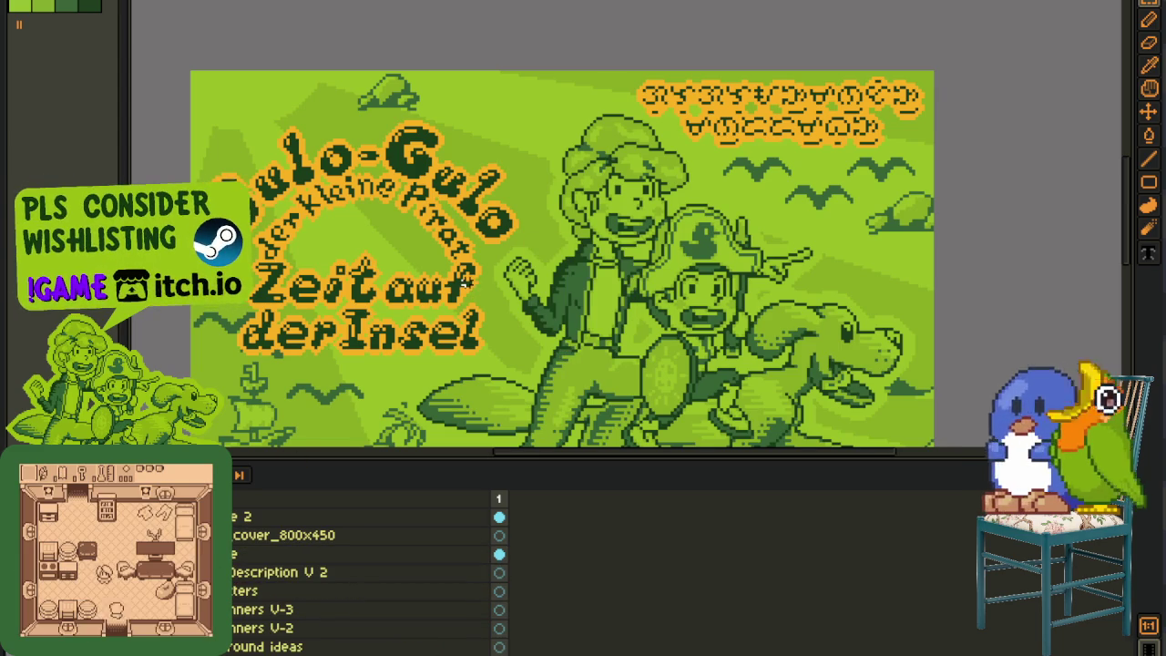
pyautogui.scroll(-3, 524, 167)
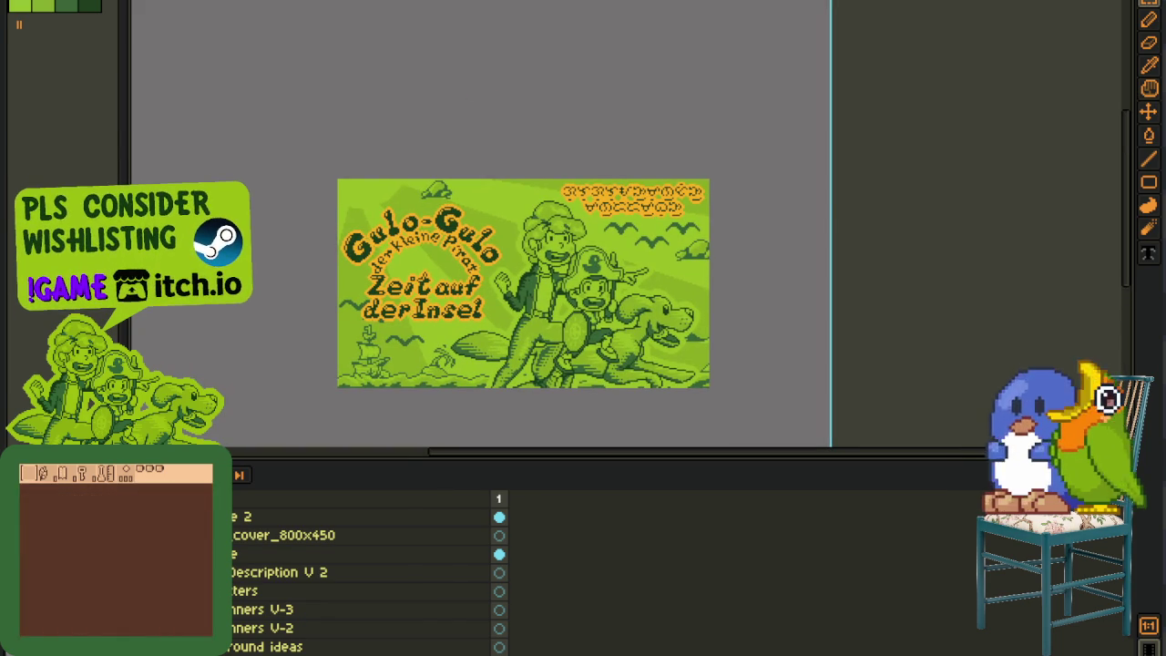
# Step: Check the cover_800x450 layer's name in its properties without changing it
pyautogui.click(258, 541)
pyautogui.doubleClick(258, 541)
pyautogui.click(535, 39)
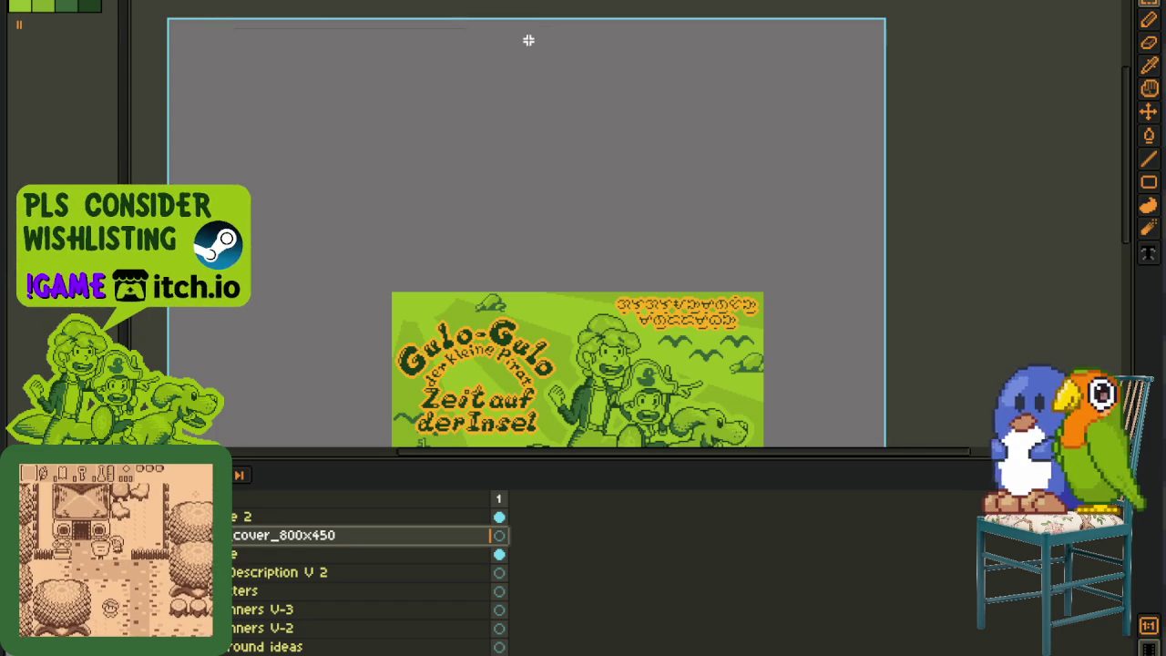
# Step: Export the German cover as flattened PNG event_cover_800x450, save, and return to the English cover
pyautogui.hotkey('alt', 'f')
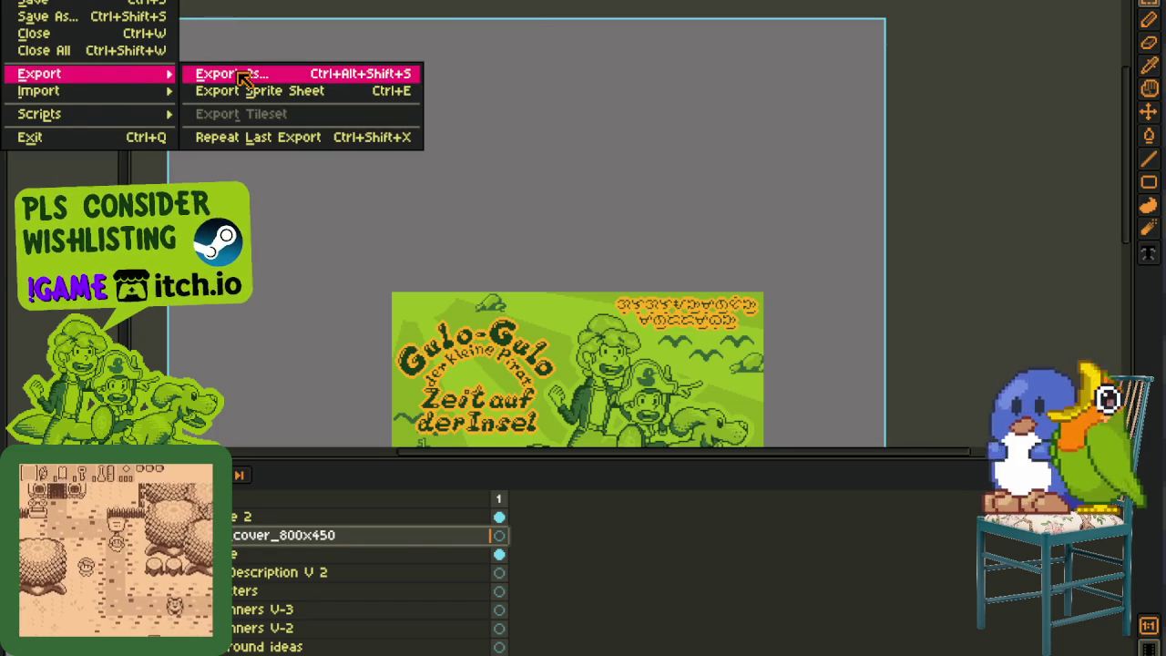
pyautogui.click(228, 73)
pyautogui.moveTo(40, 73)
pyautogui.click(729, 377)
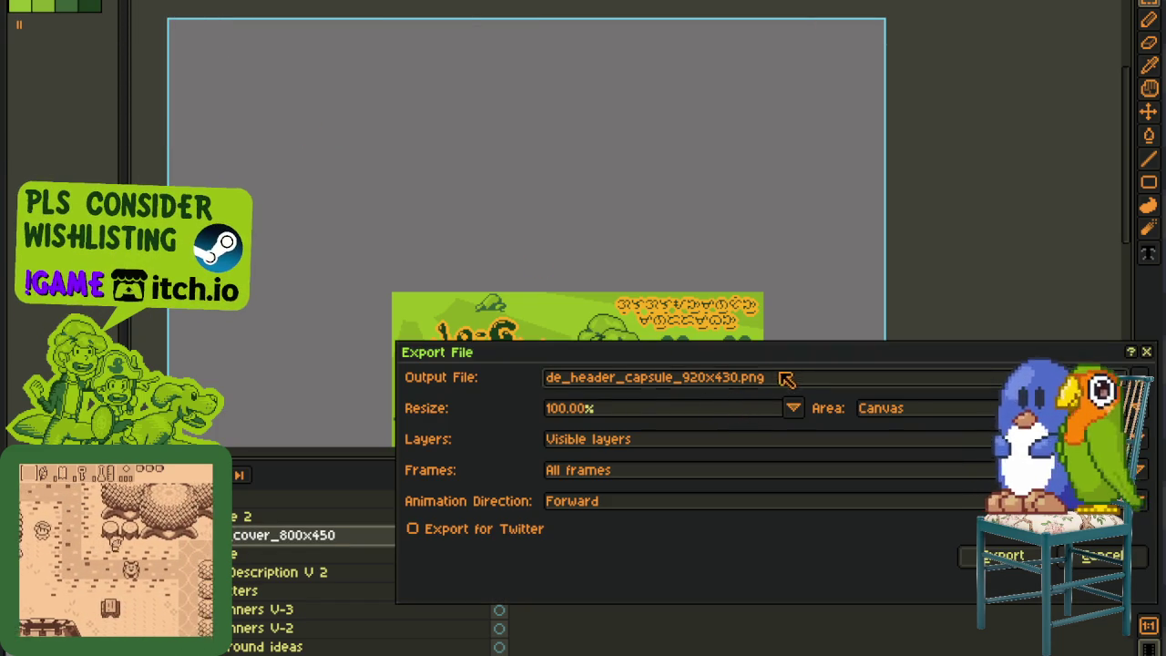
pyautogui.write('event_cover_800x450')
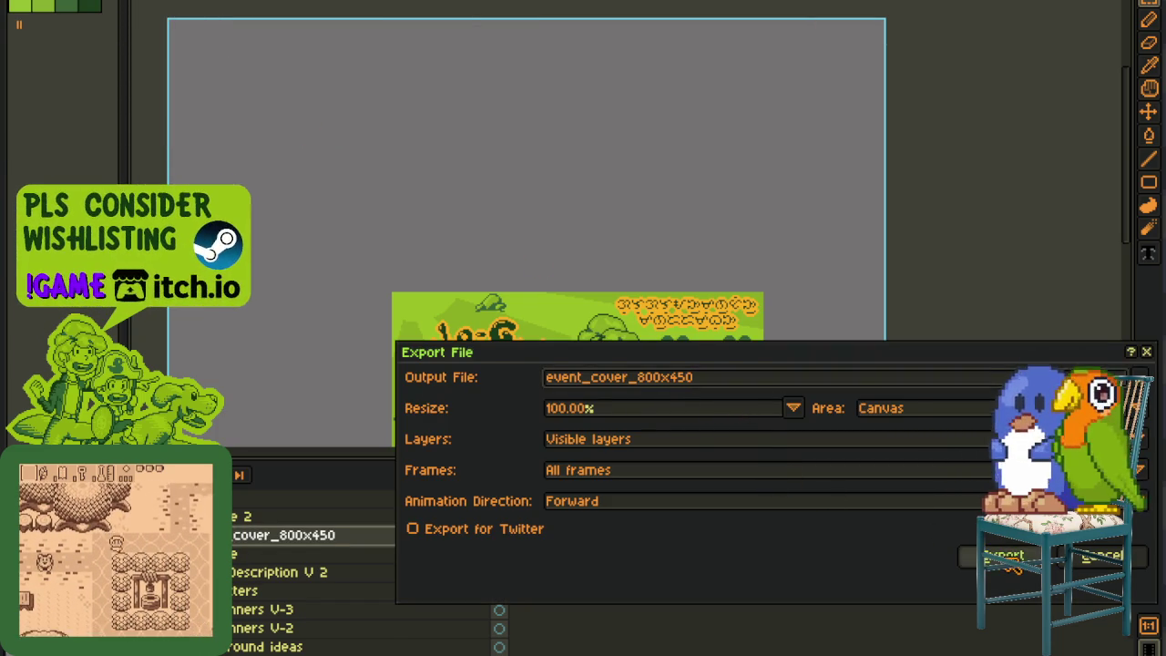
pyautogui.click(997, 556)
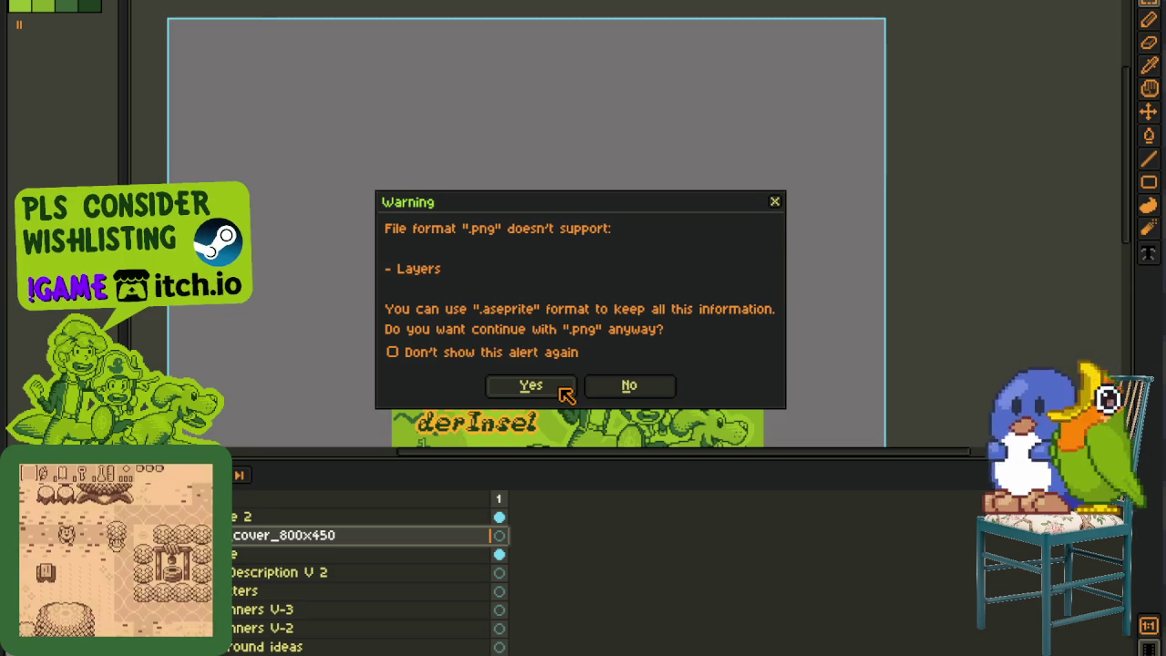
pyautogui.click(566, 390)
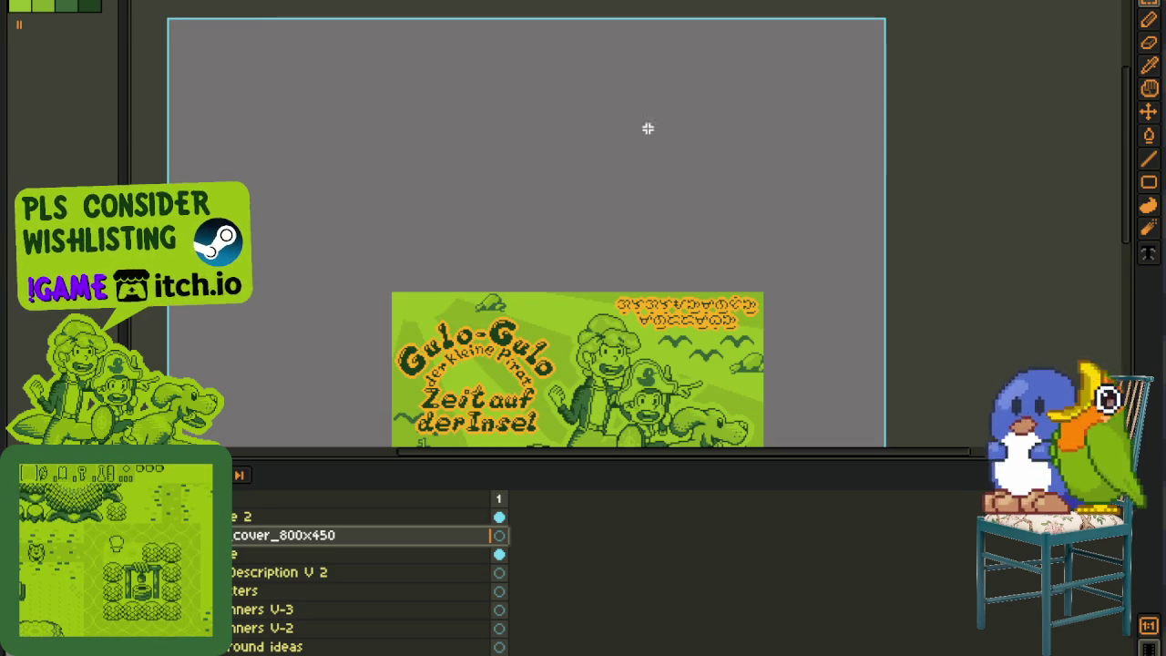
pyautogui.hotkey('ctrl', 's')
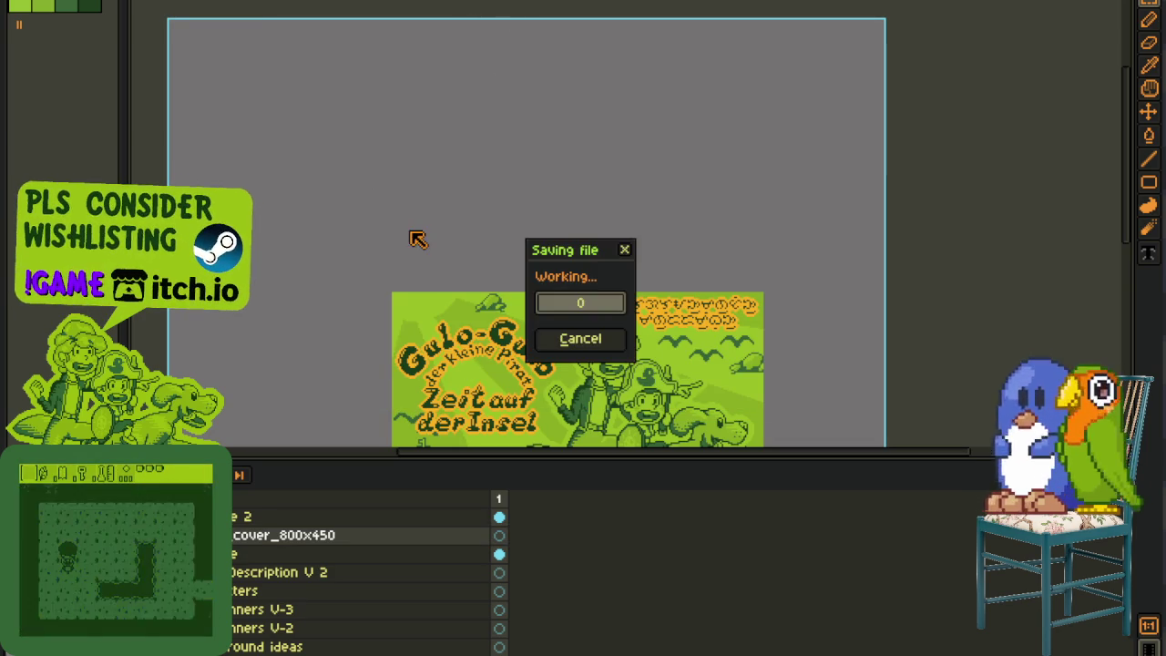
pyautogui.hotkey('ctrl', 'w')
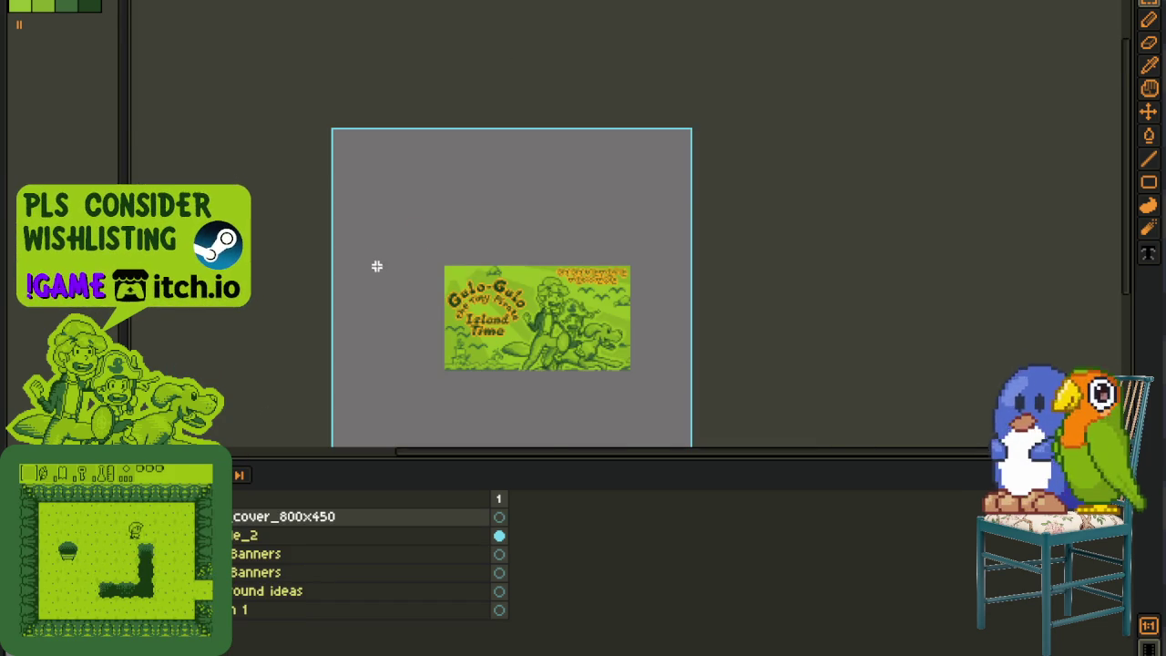
# Step: Start an export, cancel it, and check the cover layer's name in Layer Properties
pyautogui.scroll(1, 464, 261)
pyautogui.hotkey('alt', 'f')
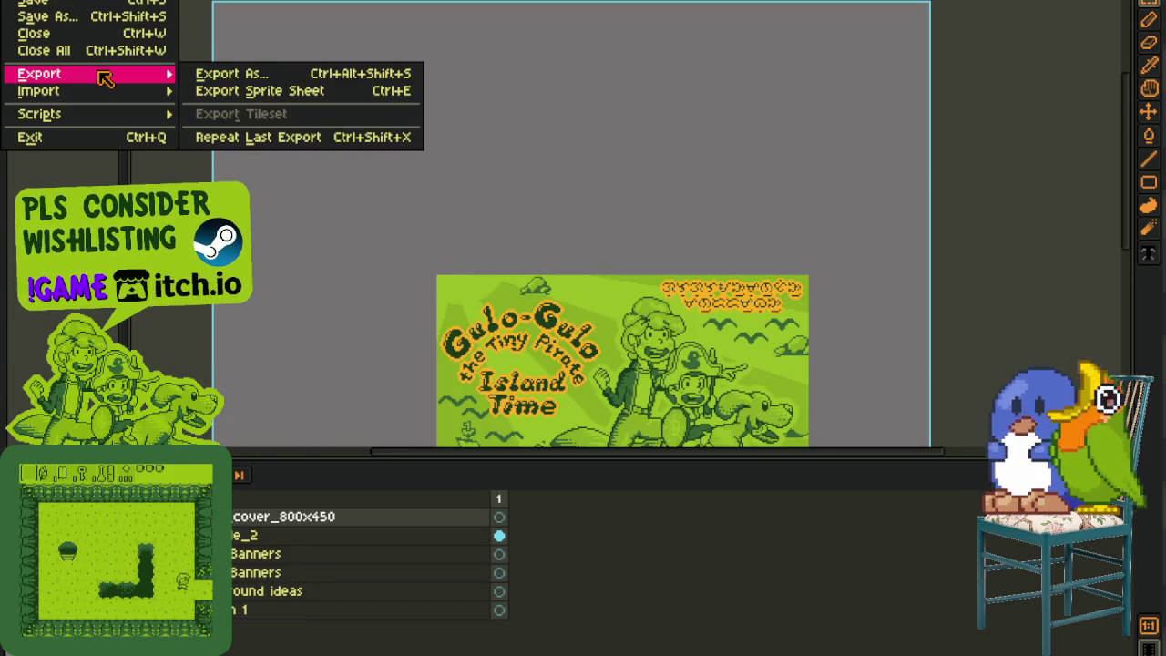
pyautogui.click(266, 77)
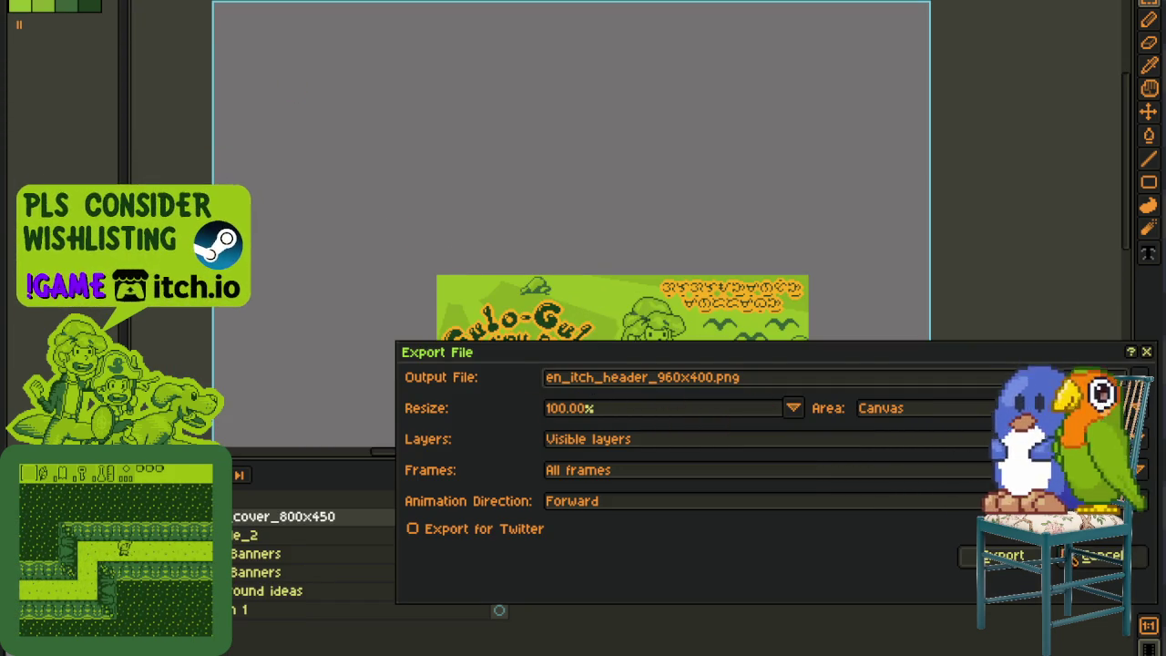
pyautogui.press('Escape')
pyautogui.doubleClick(304, 517)
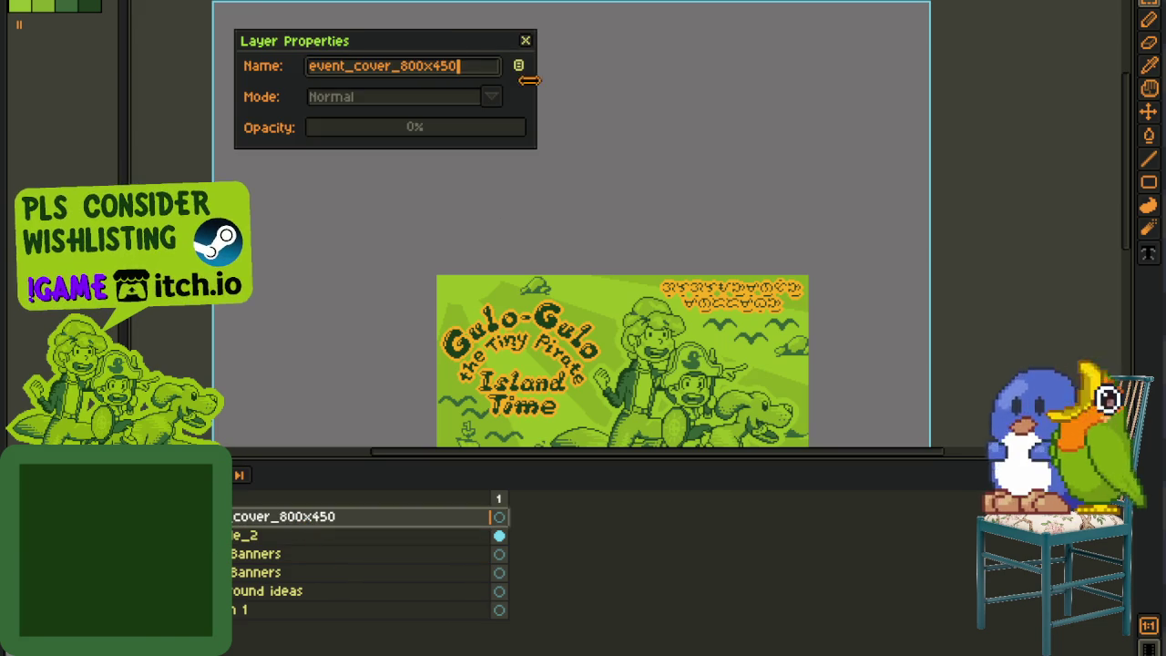
pyautogui.click(525, 41)
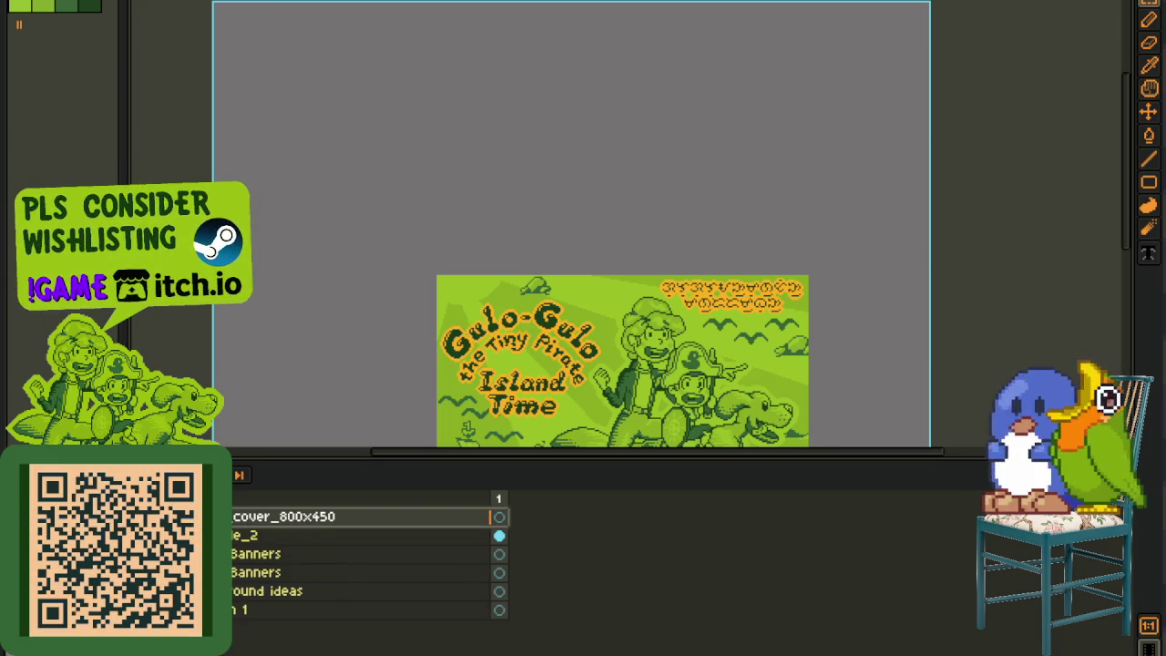
# Step: Export the cover as a flattened PNG with its file name ending in cover_800x450
pyautogui.click(18, 7)
pyautogui.moveTo(39, 73)
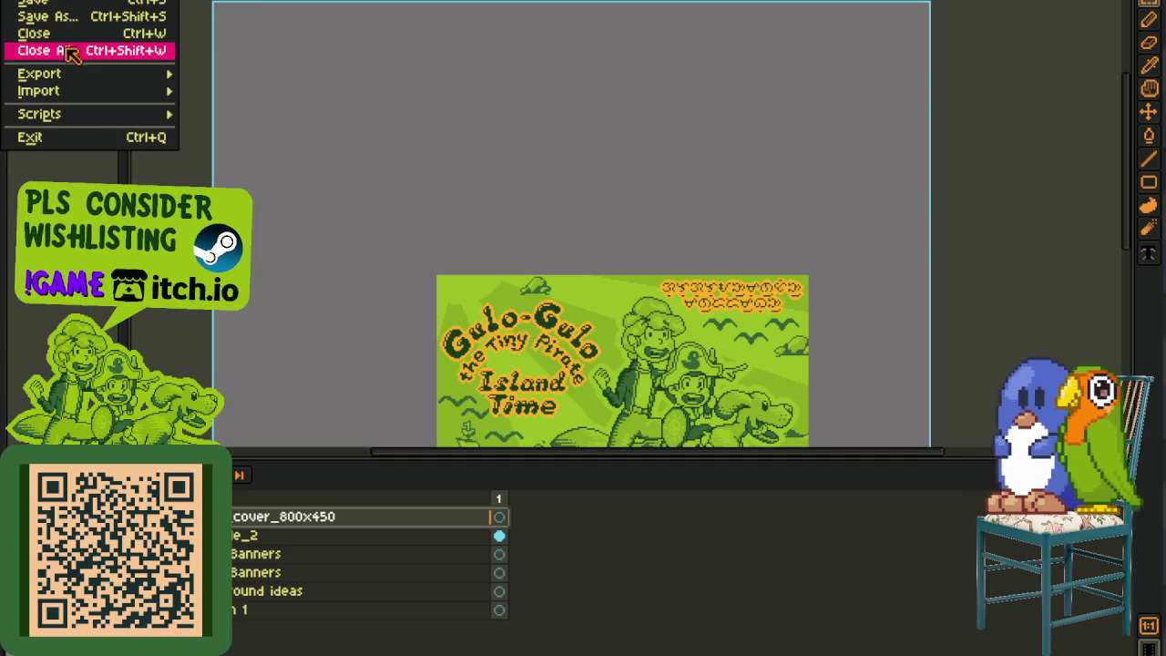
pyautogui.click(264, 75)
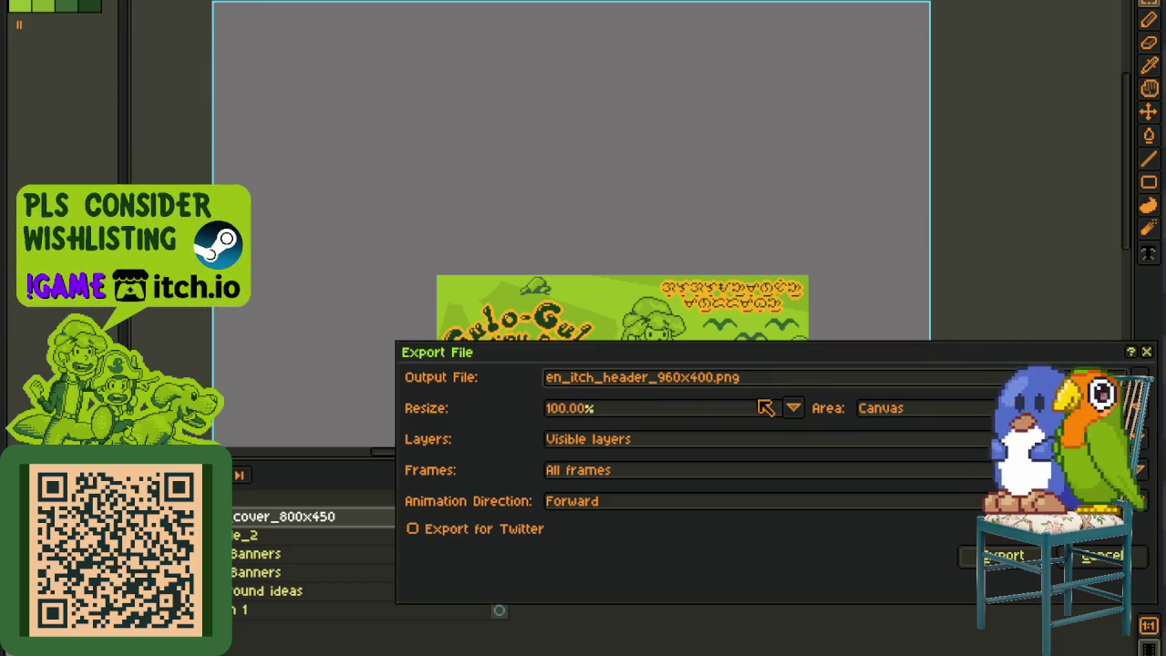
pyautogui.moveTo(786, 377); pyautogui.dragTo(567, 377)
pyautogui.write('cover_800x450')
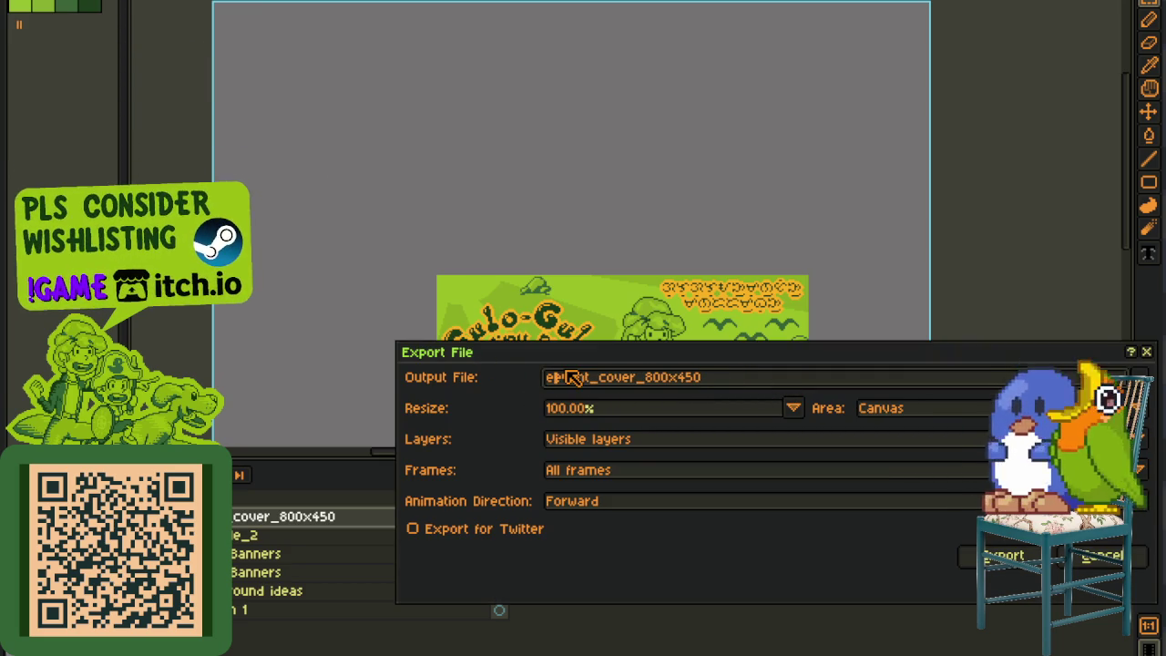
pyautogui.press('Return')
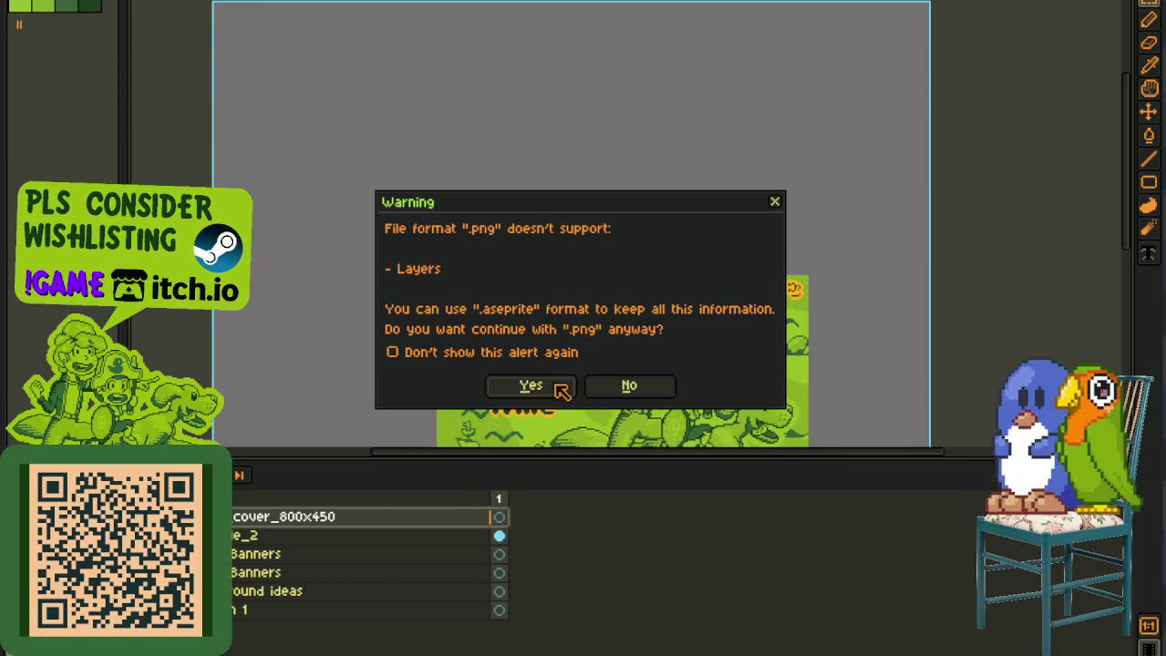
pyautogui.click(556, 385)
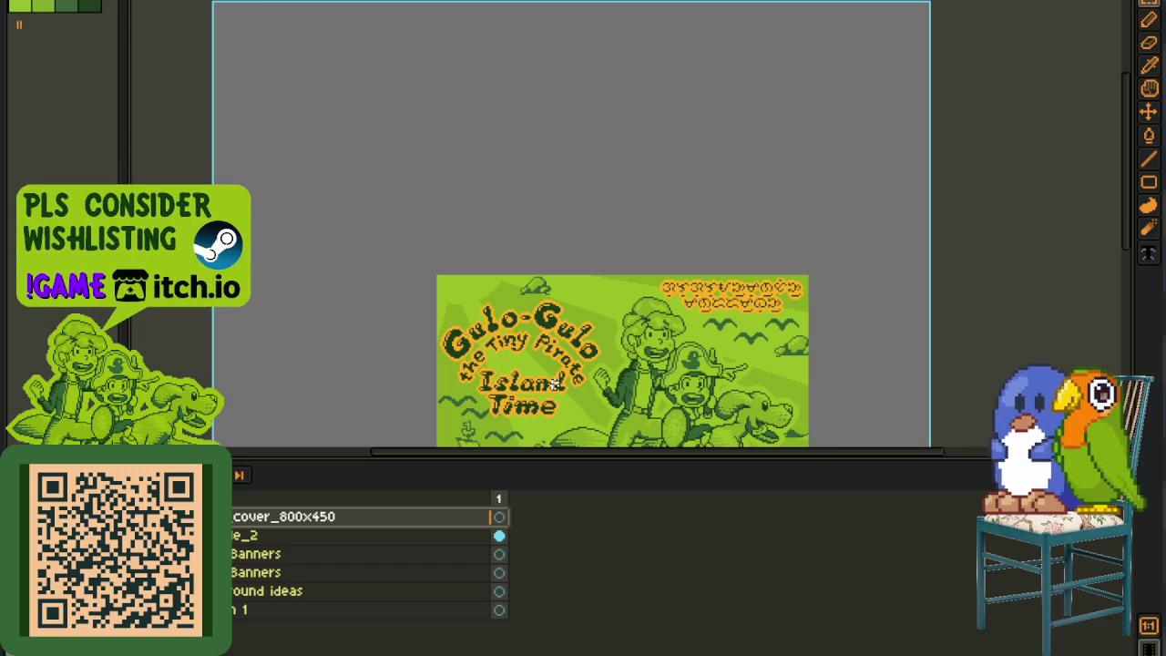
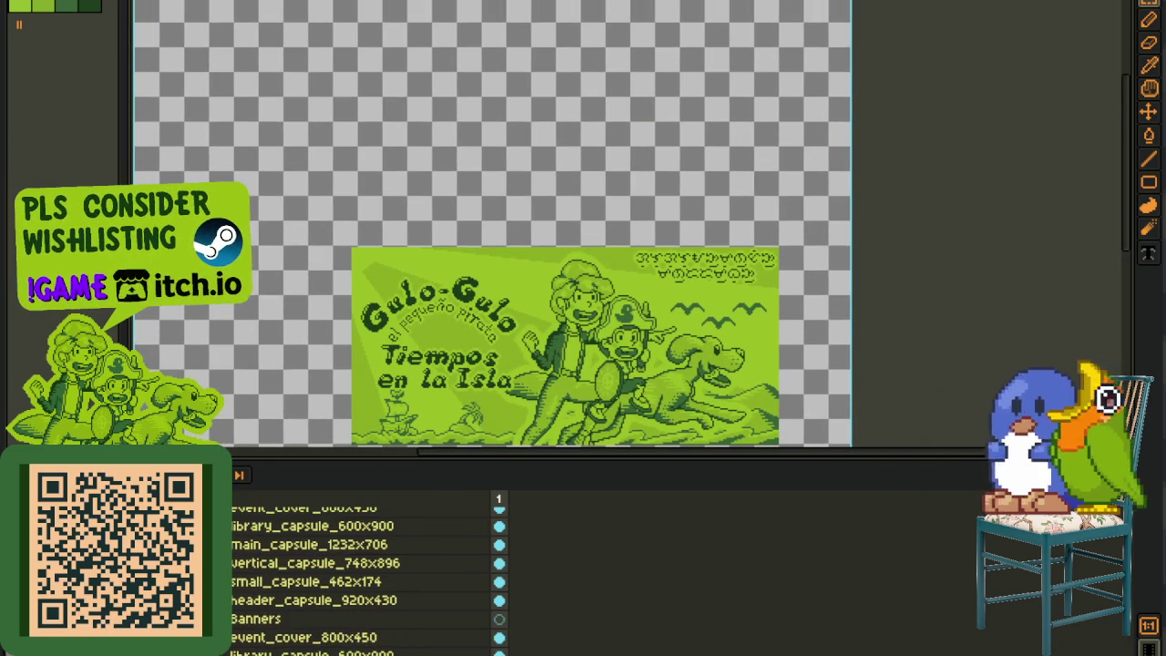
# Step: Collapse the Banners group and select the e_2 title layer
pyautogui.scroll(2, 364, 574)
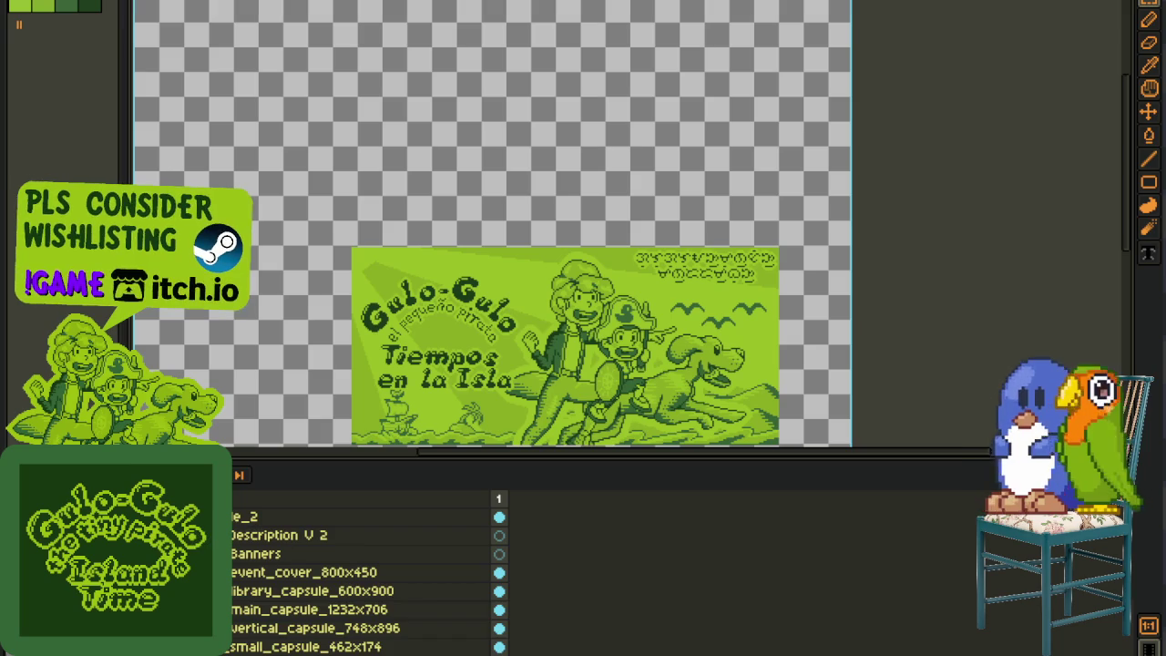
pyautogui.click(173, 554)
pyautogui.click(182, 517)
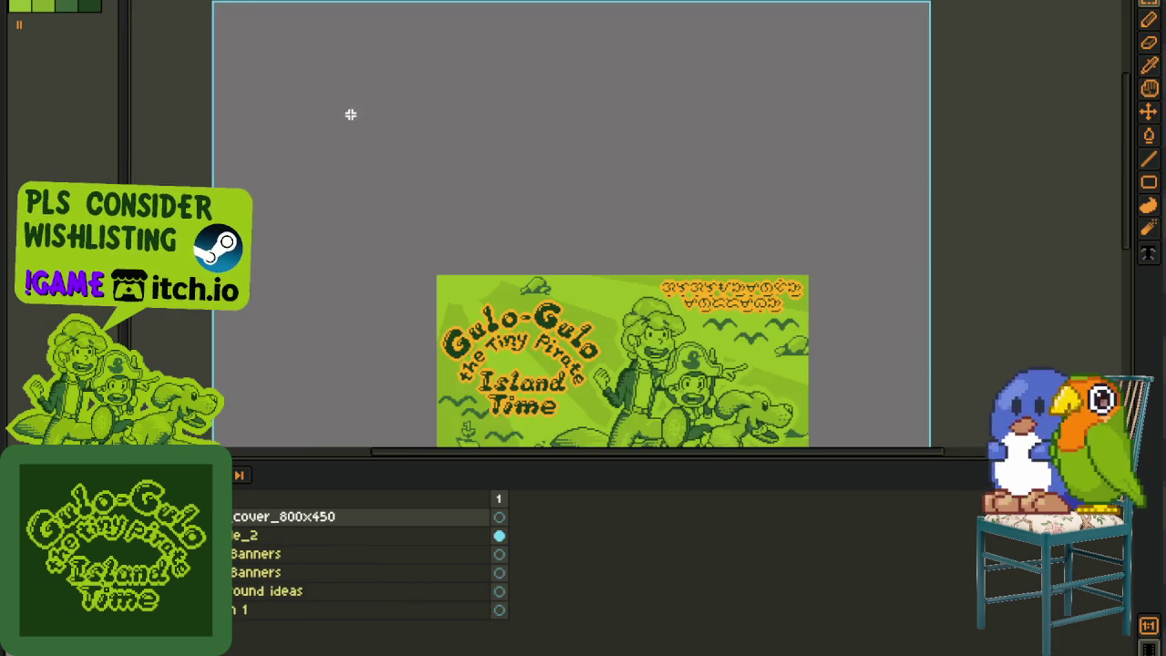
pyautogui.scroll(-2, 365, 136)
pyautogui.moveTo(510, 335); pyautogui.dragTo(494, 386)
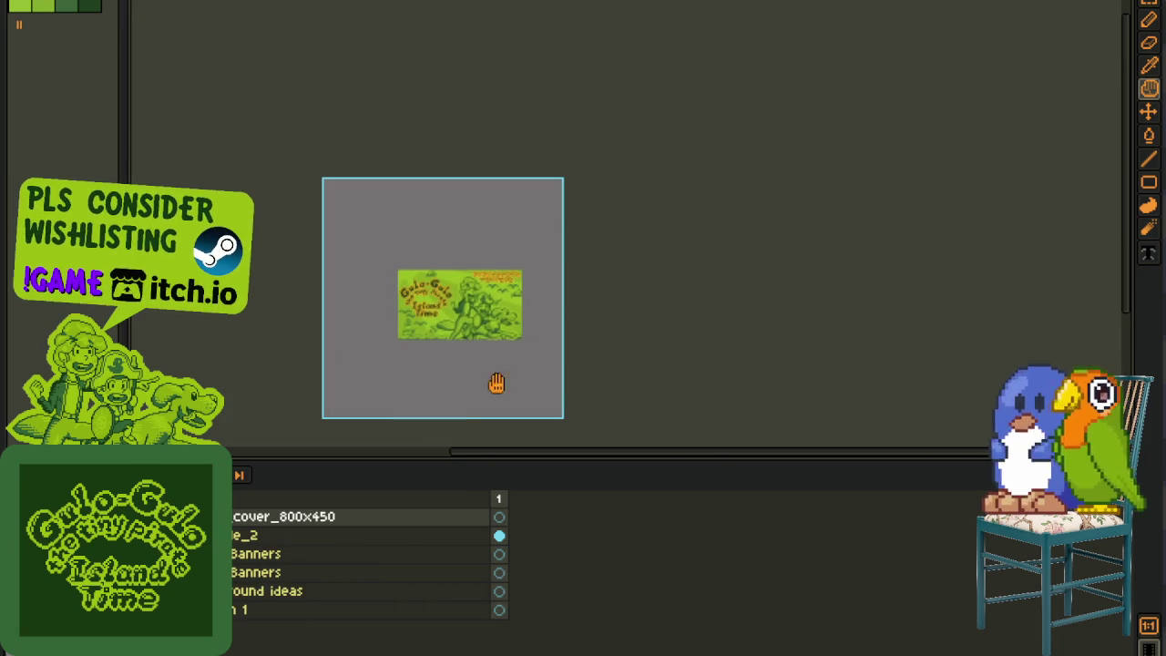
# Step: Move e_2 above cover_800x450, hide cover_800x450, and select the rework thing layer
pyautogui.click(408, 519)
pyautogui.press('Delete')
pyautogui.hotkey('ctrl', 'z')
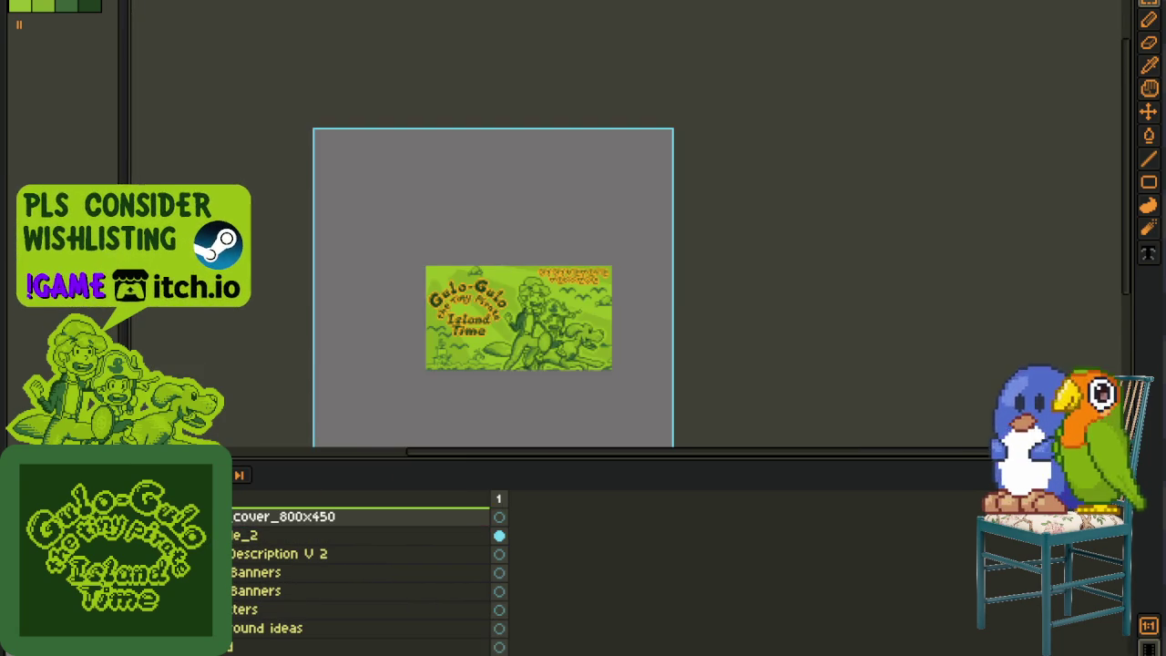
pyautogui.hotkey('ctrl', 'z')
pyautogui.rightClick(274, 516)
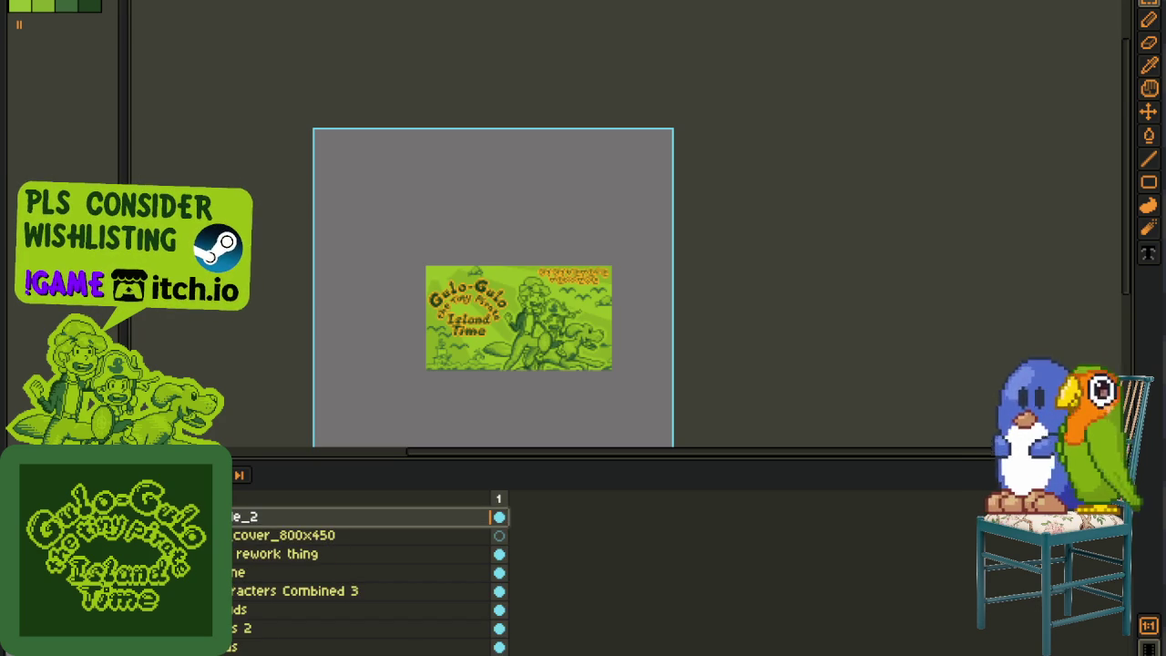
pyautogui.hotkey('alt', 'Down')
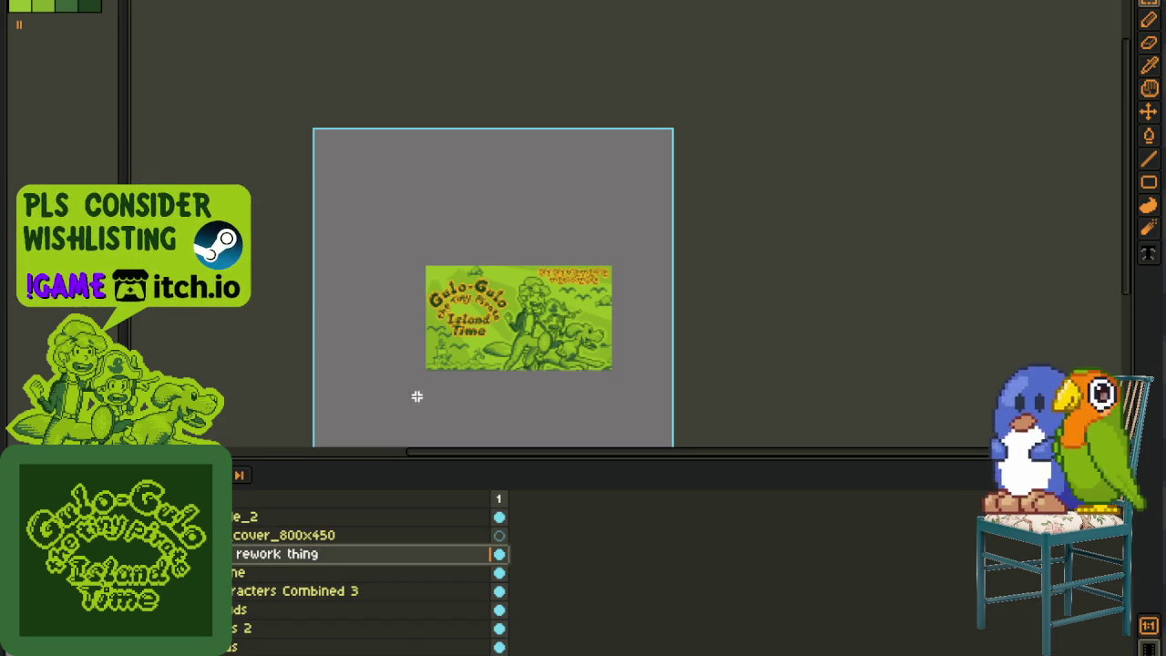
pyautogui.scroll(2, 482, 347)
pyautogui.scroll(4, 510, 319)
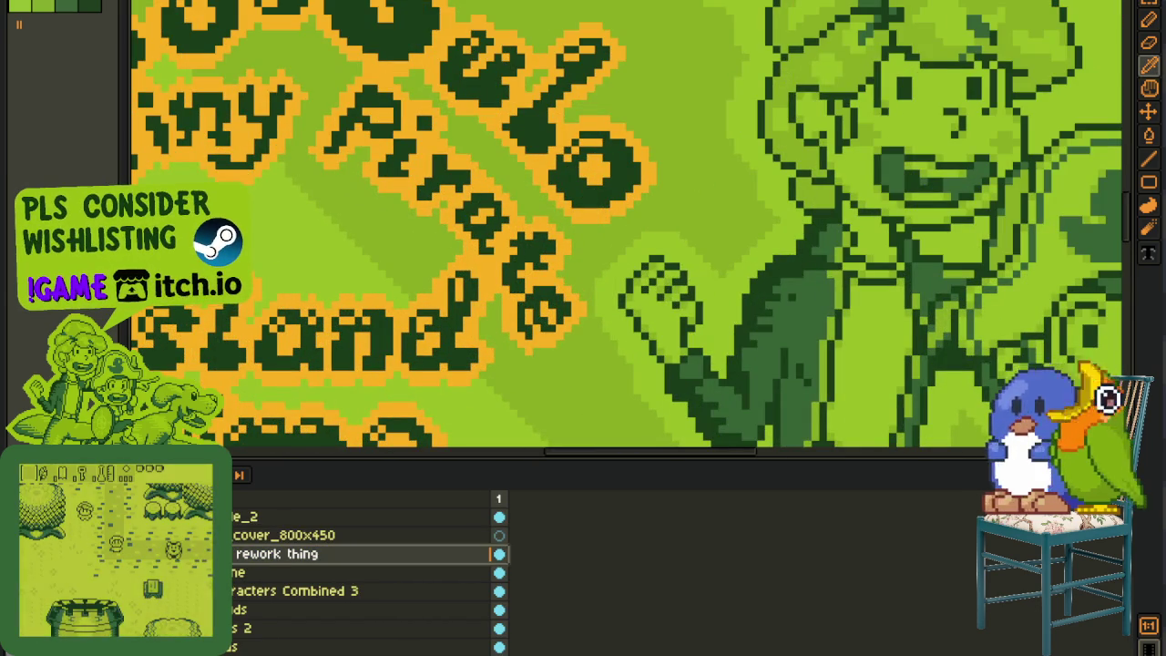
# Step: Replace the English title's orange outline colour with red
pyautogui.hotkey('shift', 'r')
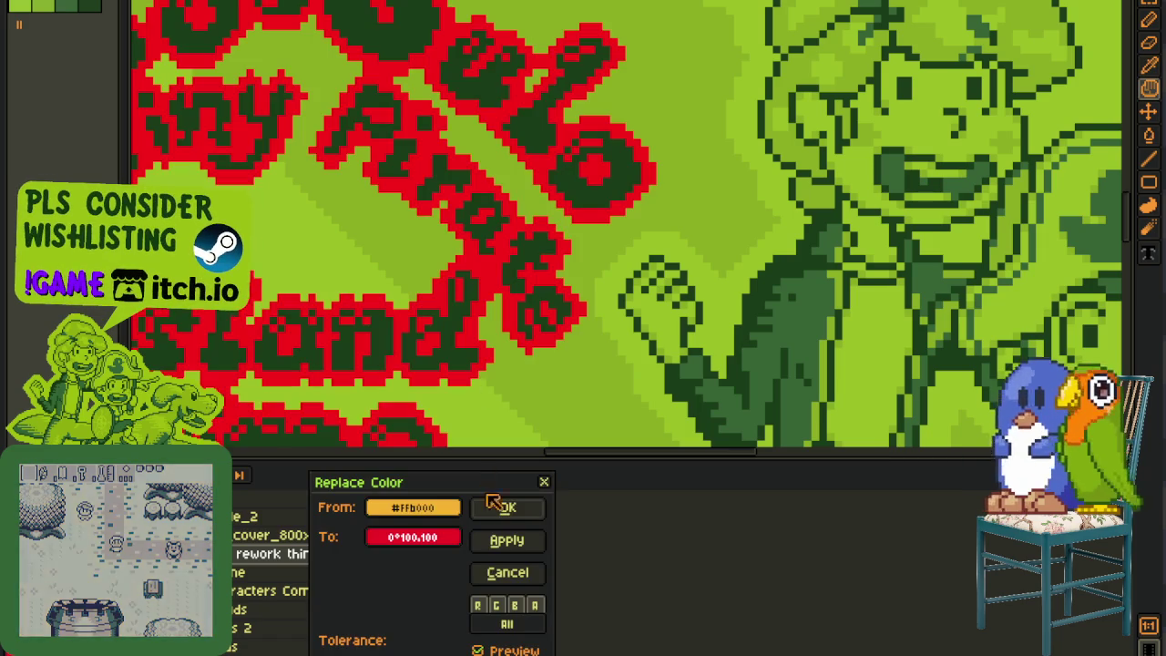
pyautogui.click(507, 505)
pyautogui.scroll(-6, 550, 296)
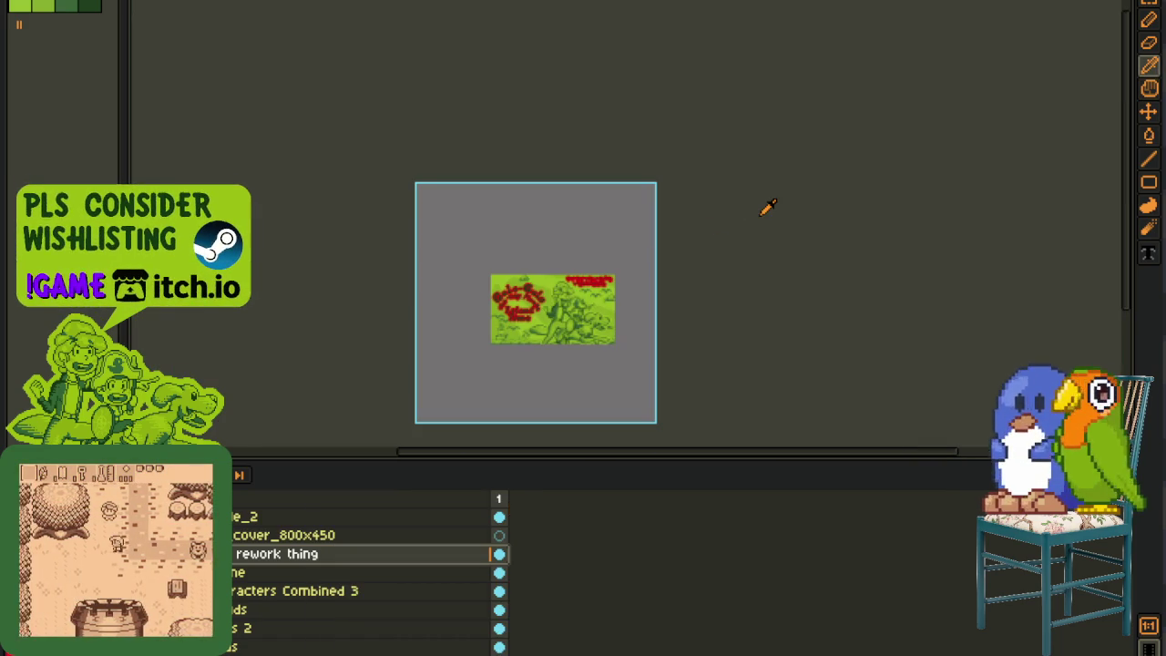
pyautogui.scroll(1, 660, 332)
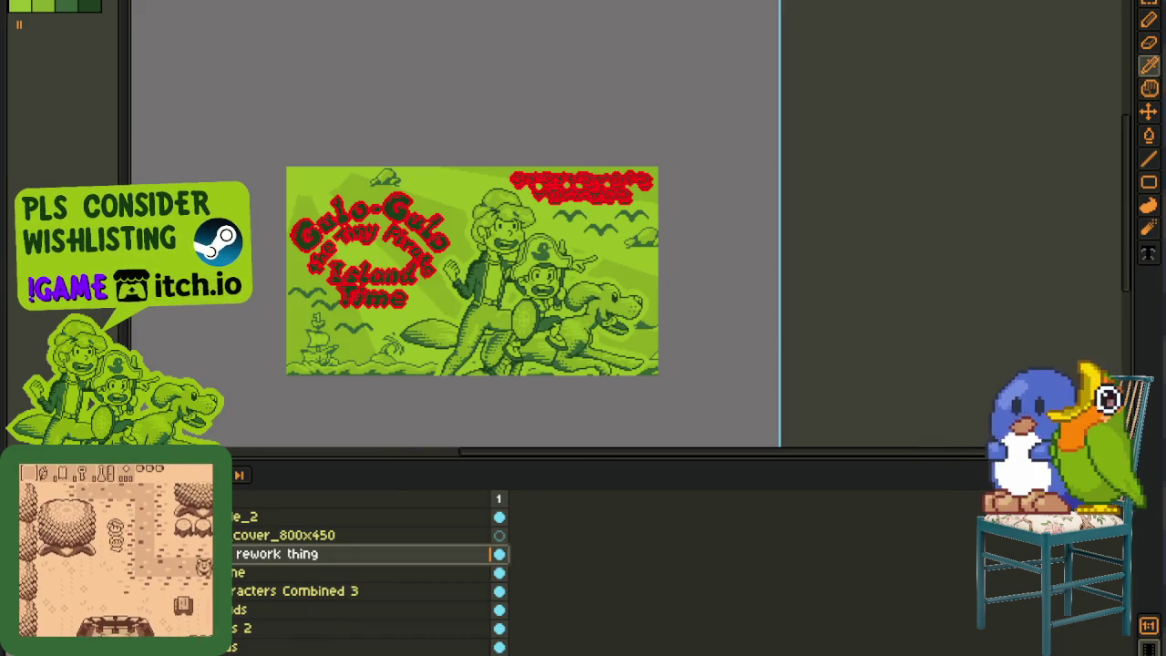
# Step: Undo recent layer changes so the Spanish title shows over the English one
pyautogui.hotkey('ctrl', 'z')
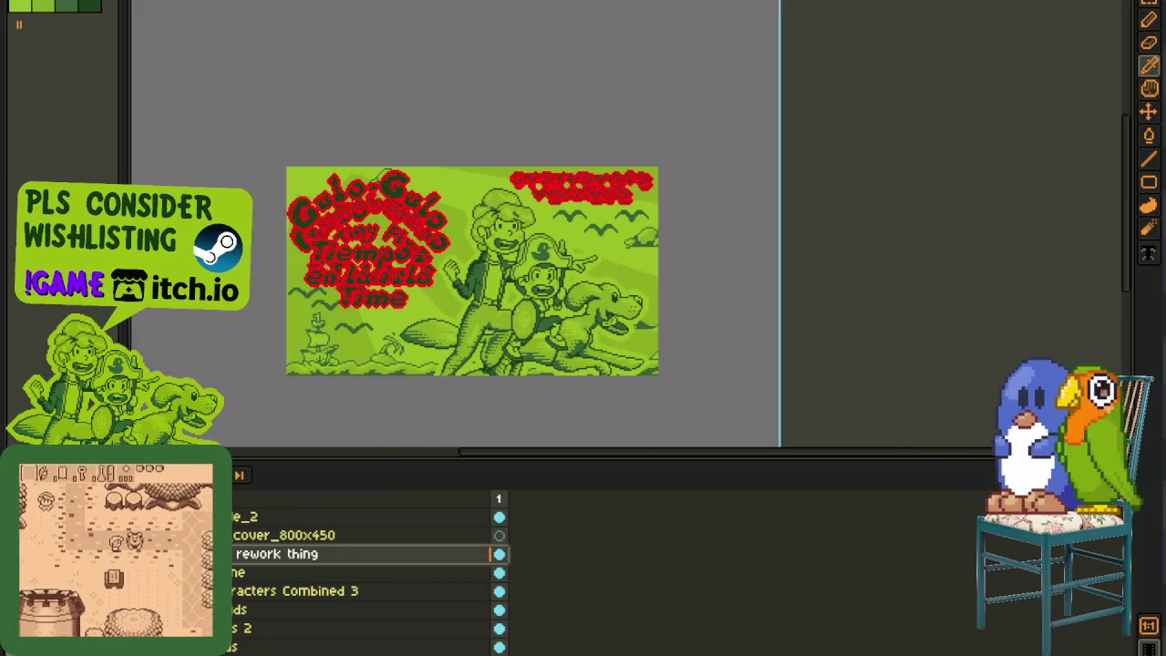
pyautogui.hotkey('ctrl', 'z')
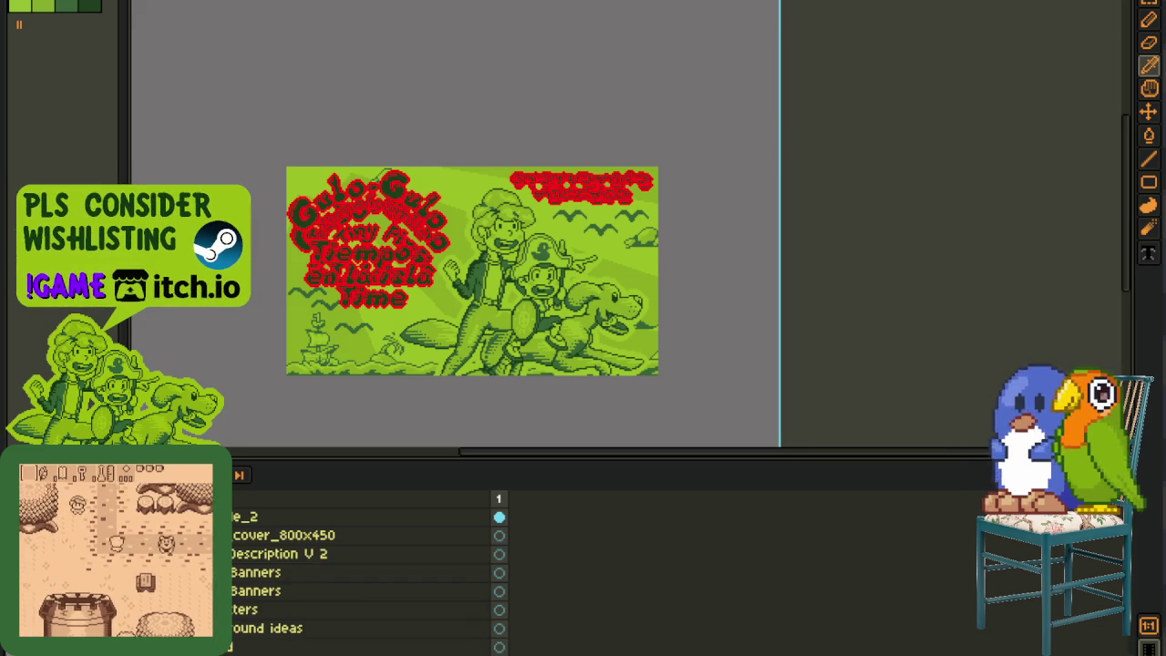
pyautogui.hotkey('ctrl', 'z')
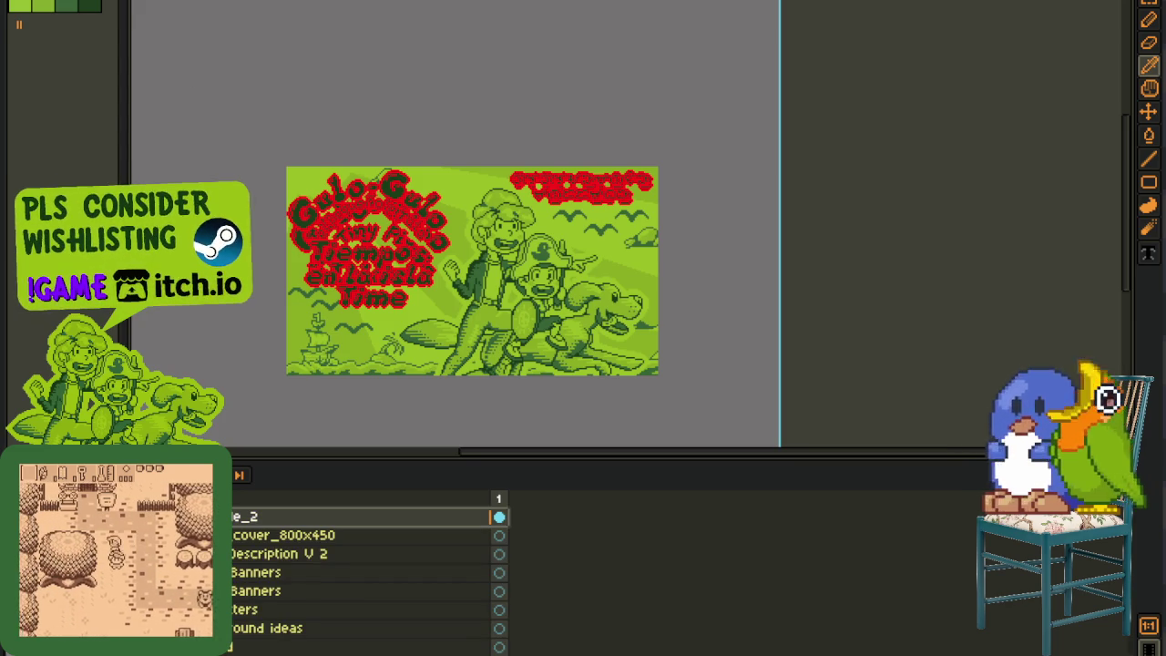
pyautogui.hotkey('ctrl', 'z')
pyautogui.scroll(5, 499, 290)
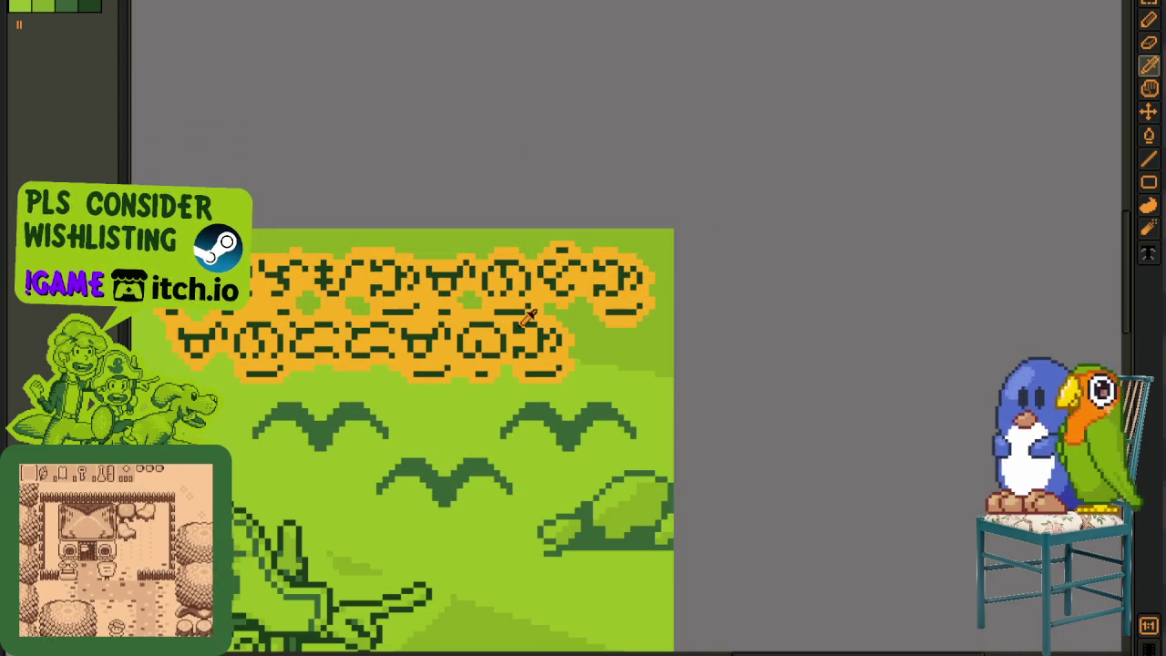
pyautogui.hotkey('ctrl', 'z')
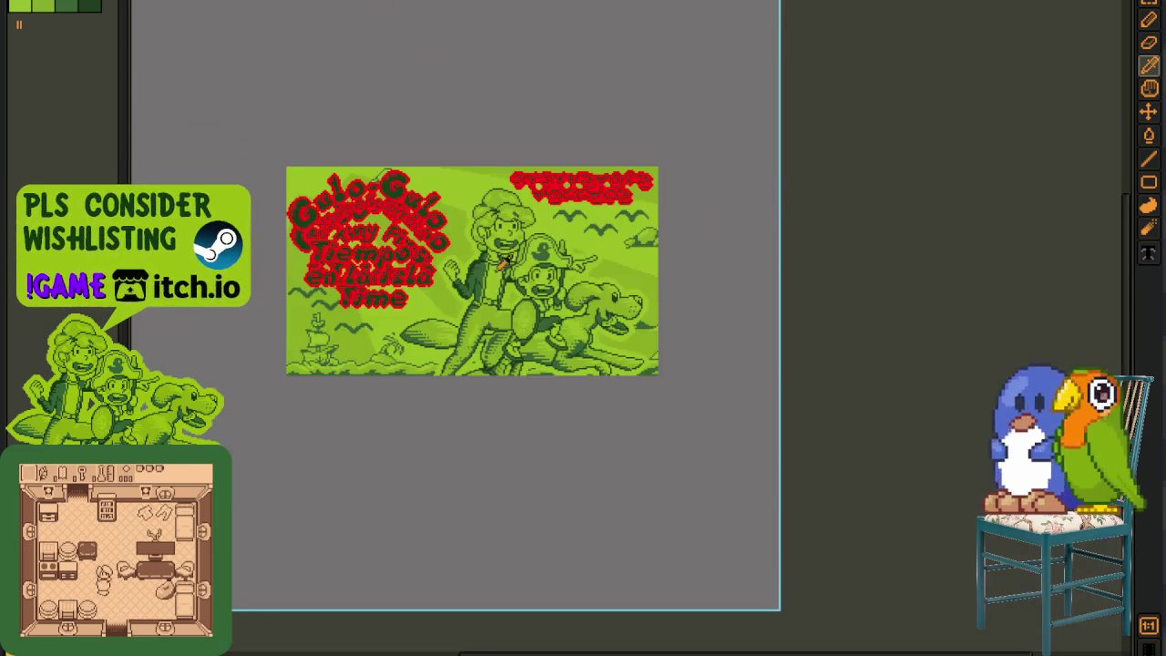
pyautogui.scroll(5, 435, 244)
pyautogui.scroll(2, 399, 294)
# Step: Check the full-canvas view, then recolour the Spanish title's red outline back to orange
pyautogui.hotkey('ctrl', 'f')
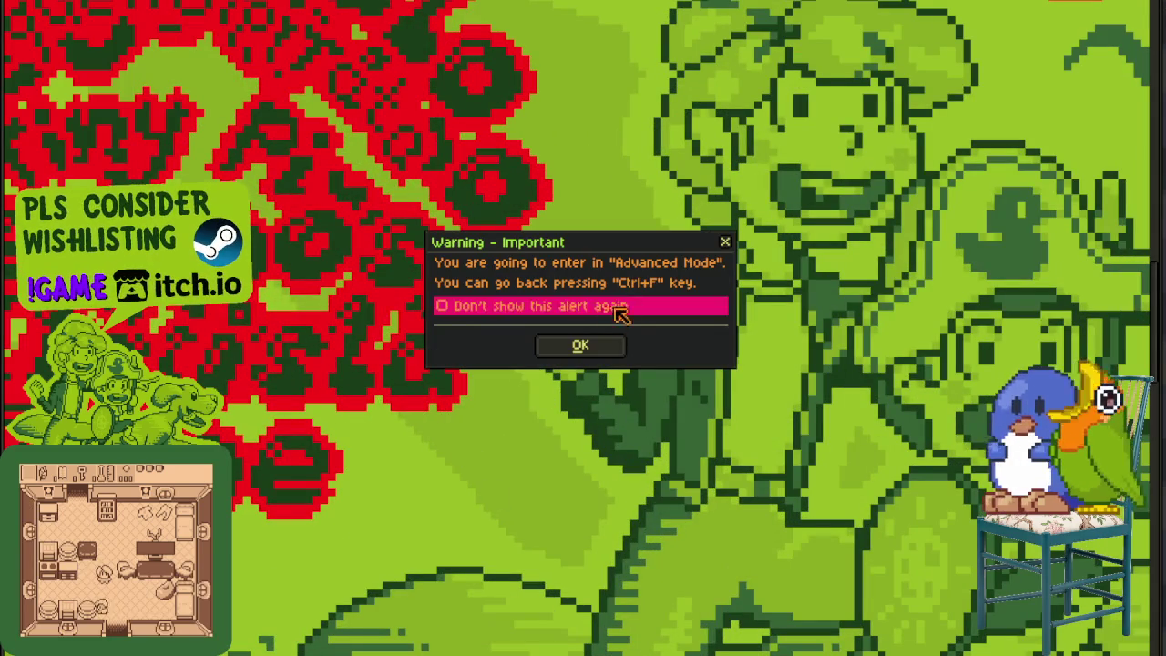
pyautogui.click(612, 352)
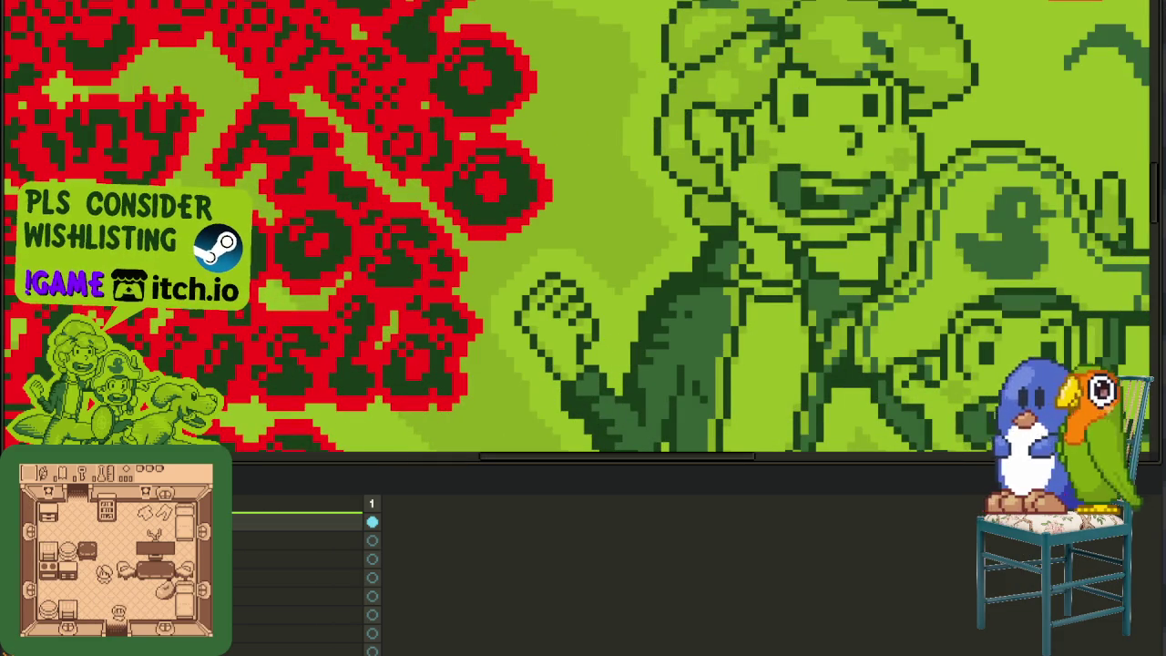
pyautogui.press('Tab')
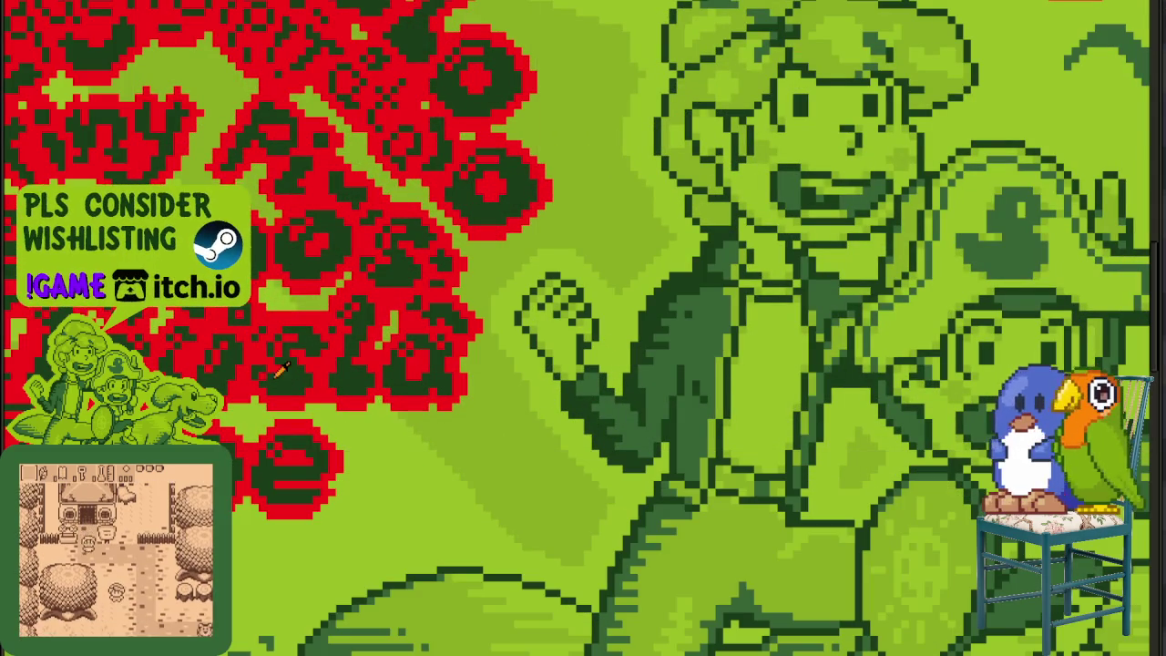
pyautogui.press('Tab')
pyautogui.hotkey('shift', 'r')
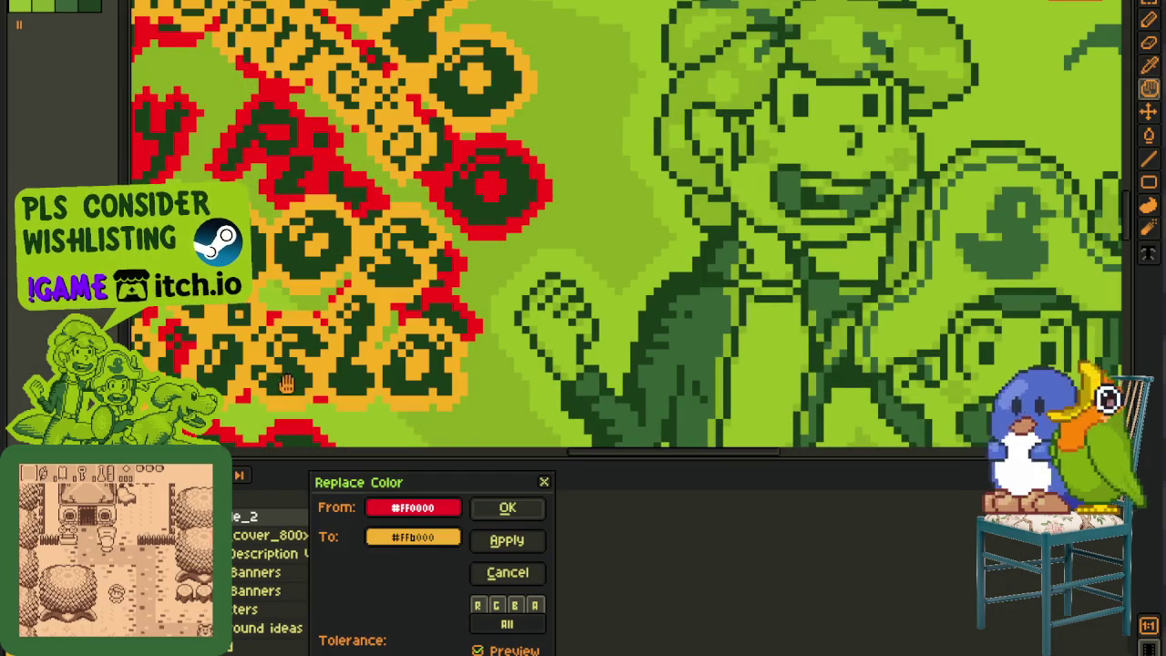
pyautogui.click(510, 508)
pyautogui.scroll(-5, 728, 188)
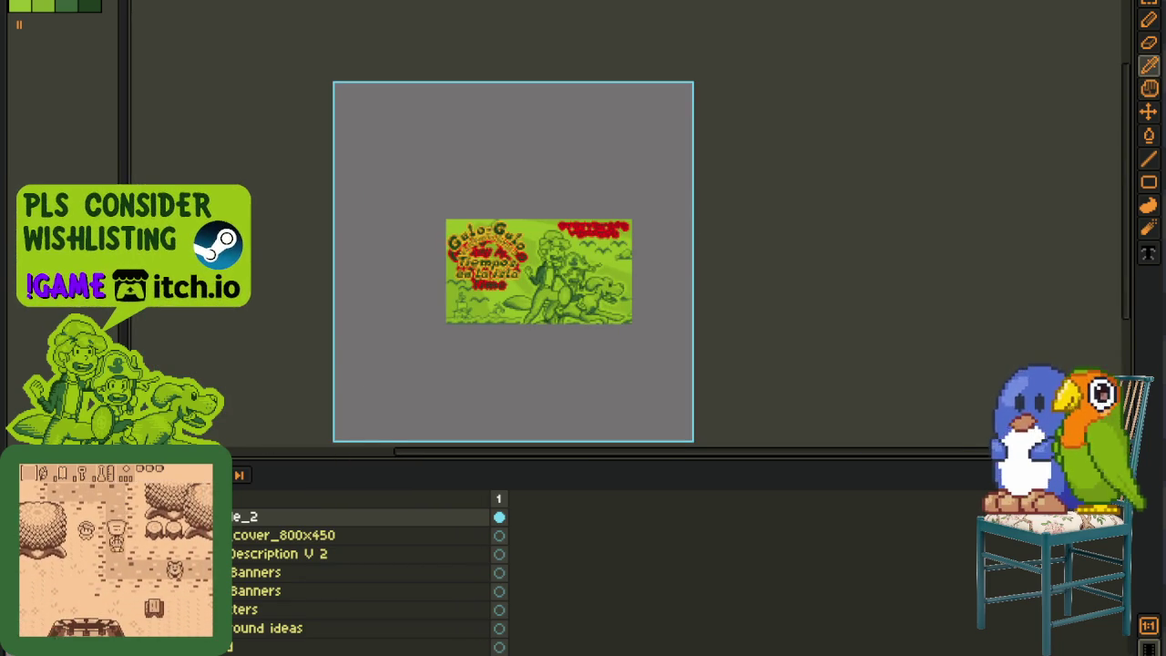
# Step: Select the Spanish title area and move it down into place
pyautogui.scroll(3, 504, 268)
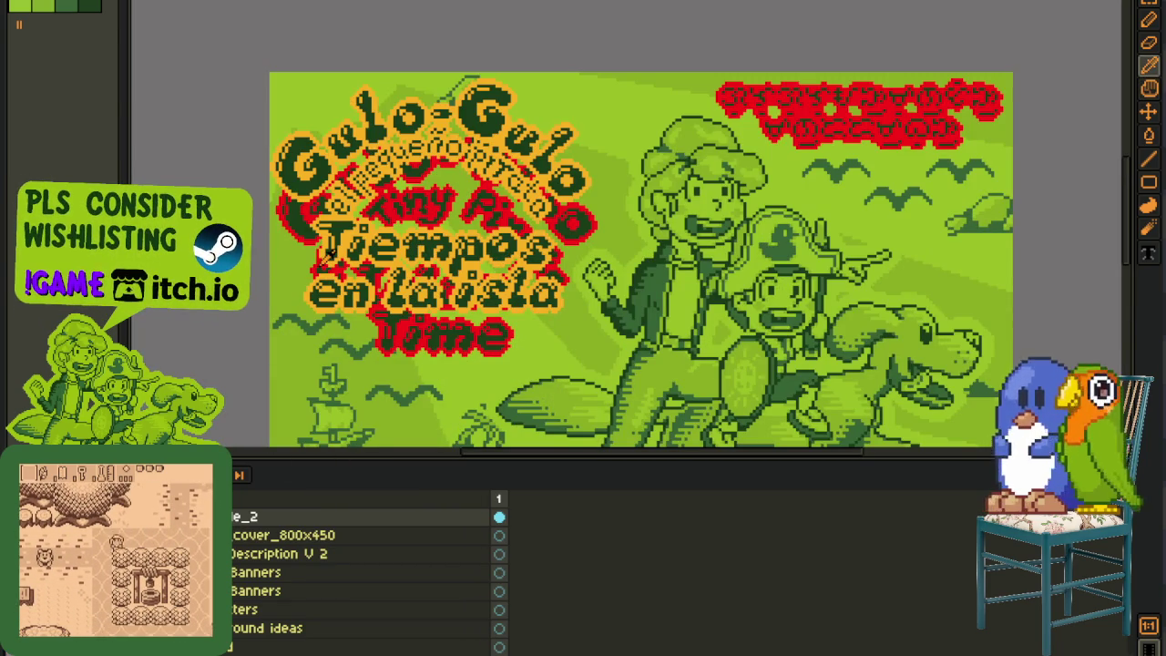
pyautogui.scroll(-2, 429, 216)
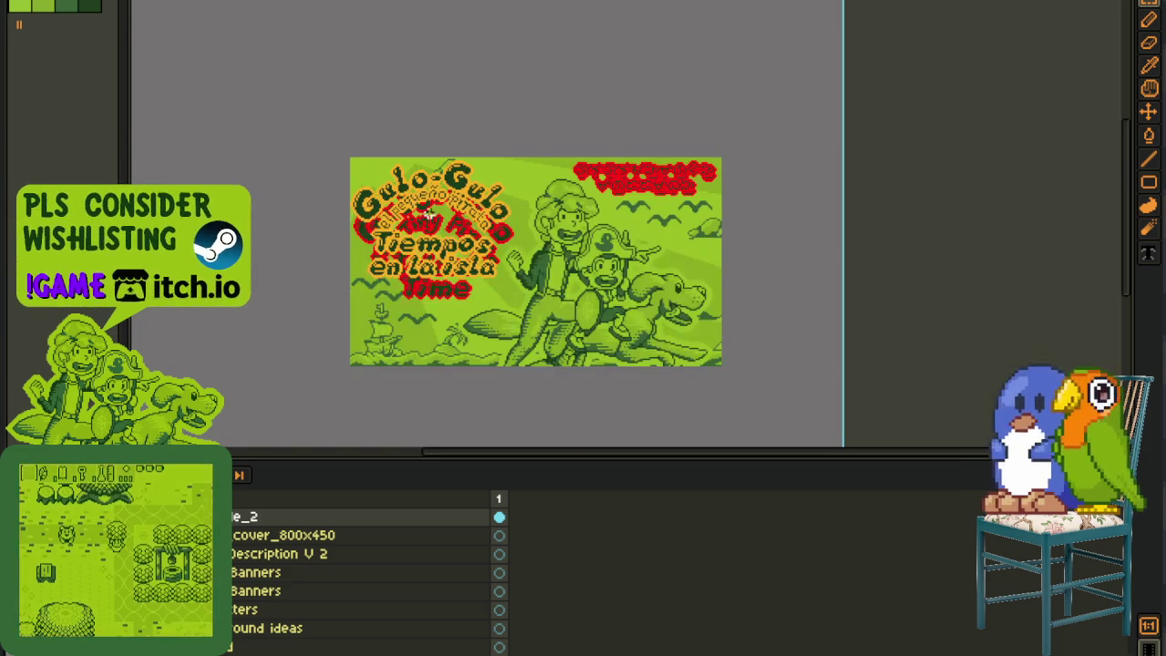
pyautogui.scroll(1, 350, 138)
pyautogui.press('Tab')
pyautogui.moveTo(307, 83); pyautogui.dragTo(705, 525)
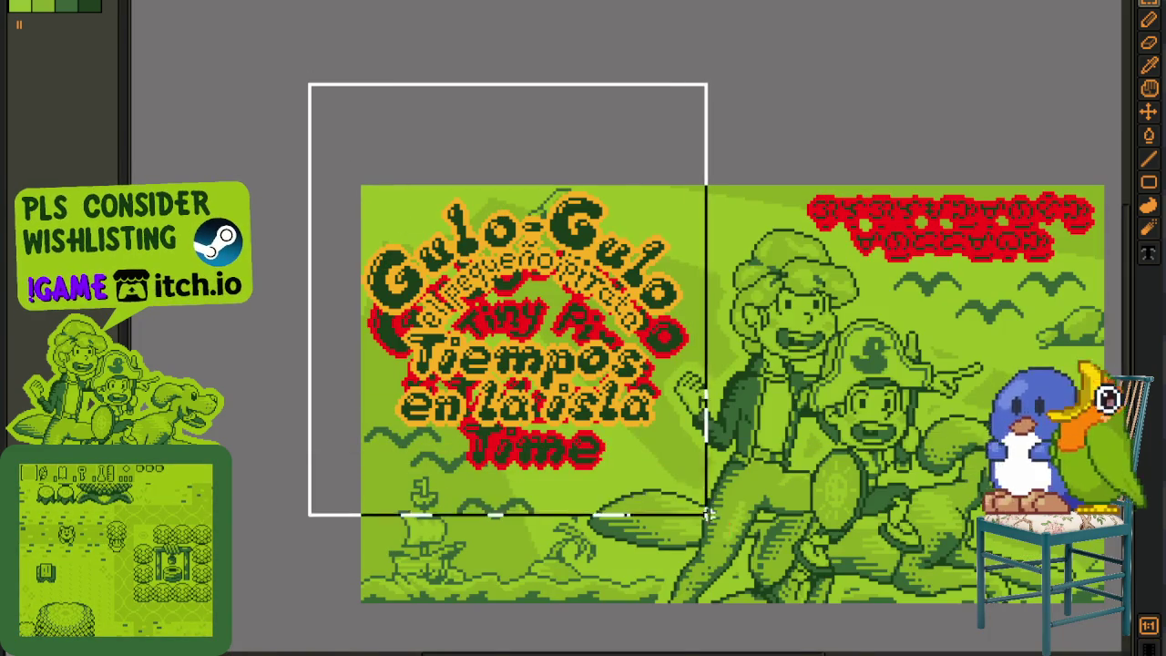
pyautogui.scroll(1, 546, 262)
pyautogui.moveTo(551, 262); pyautogui.dragTo(553, 346)
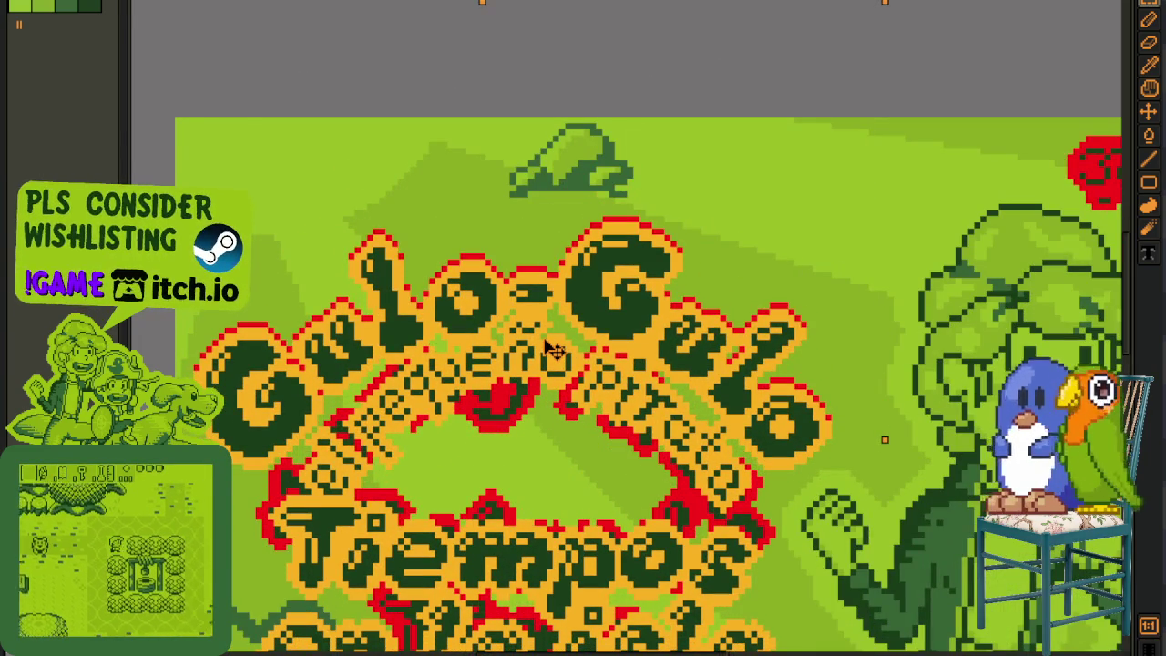
pyautogui.scroll(-1, 551, 346)
pyautogui.scroll(-2, 551, 346)
pyautogui.press('Tab')
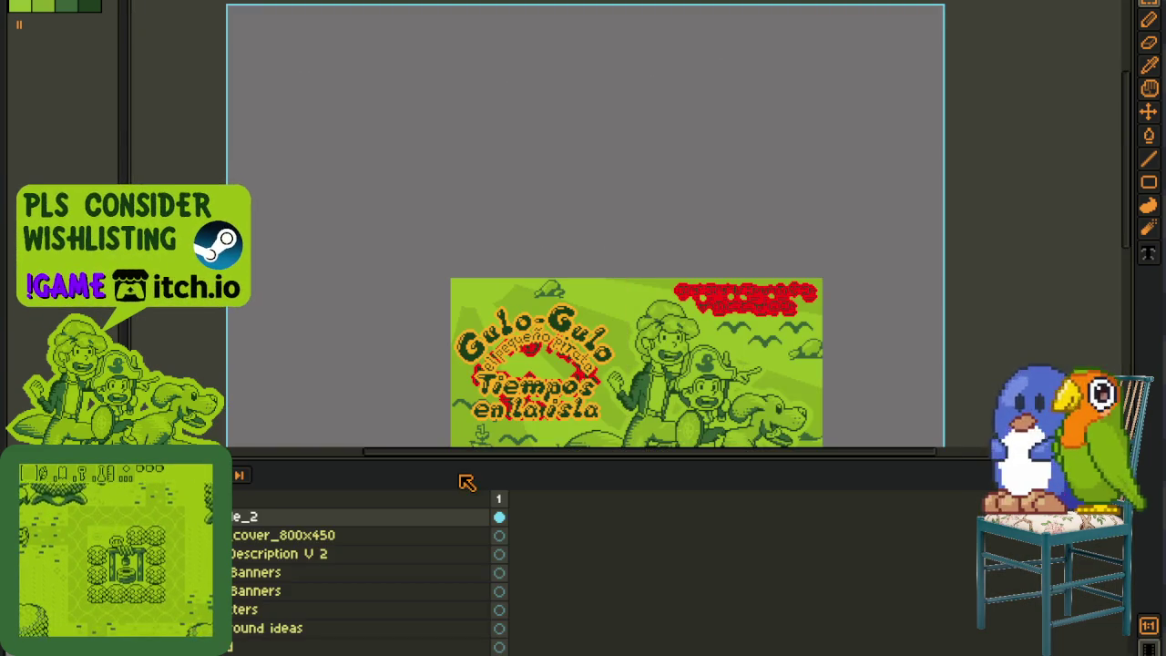
# Step: Erase the old English title lettering on the rework thing layer
pyautogui.click(271, 564)
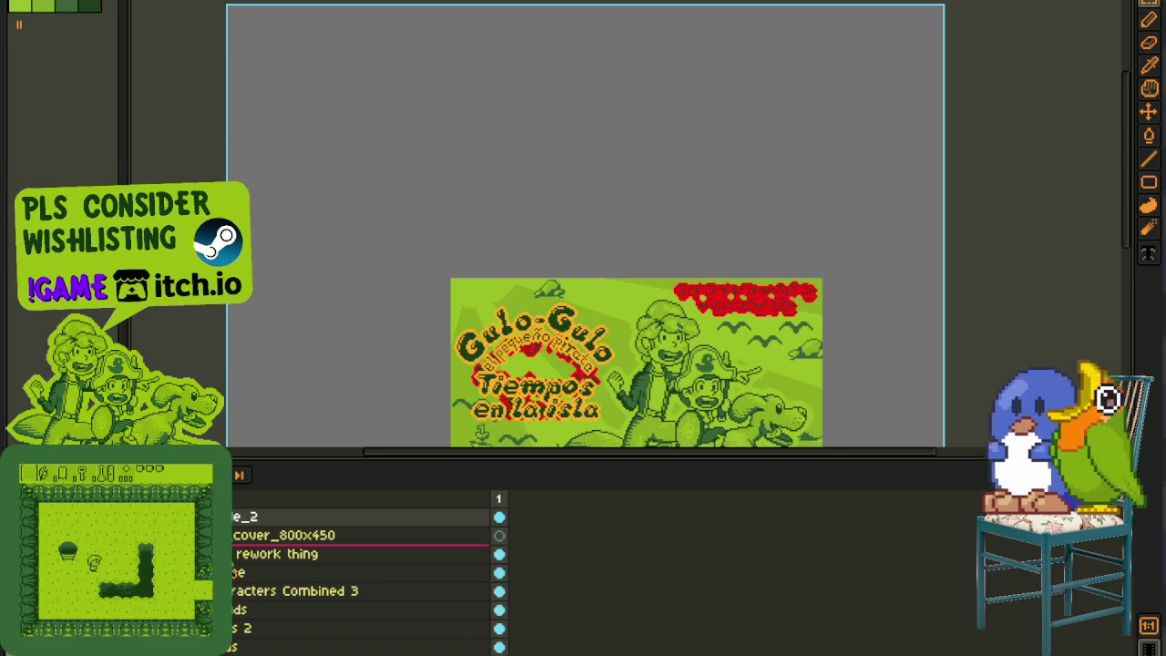
pyautogui.click(273, 553)
pyautogui.scroll(1, 501, 387)
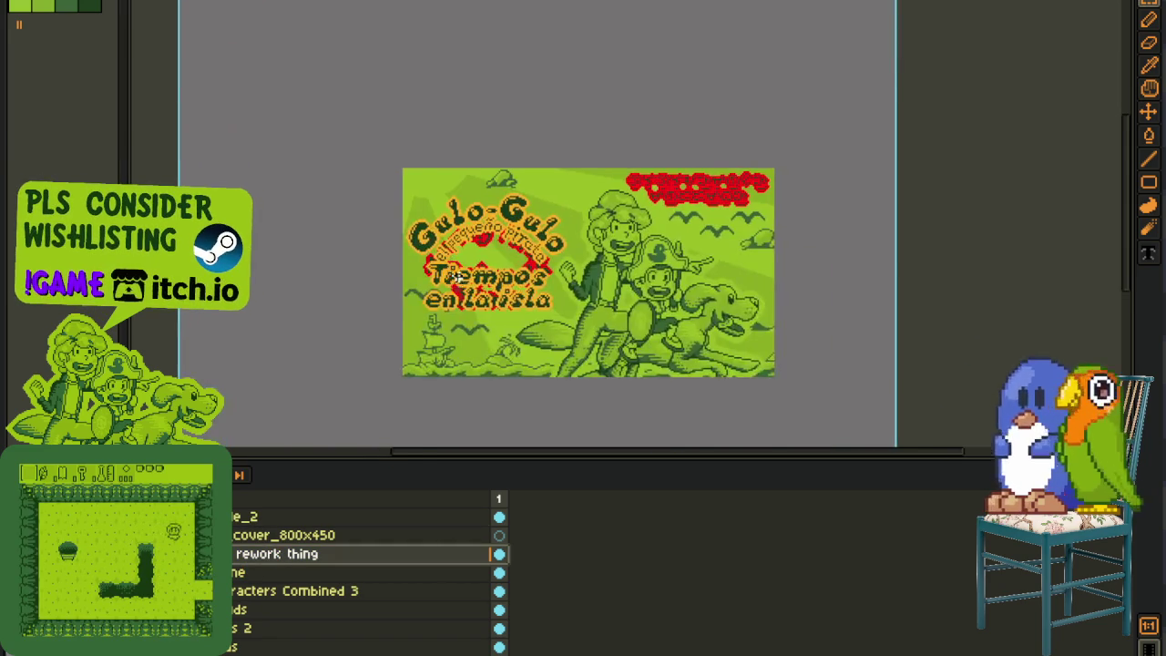
pyautogui.scroll(1, 501, 387)
pyautogui.moveTo(221, 48); pyautogui.dragTo(665, 445)
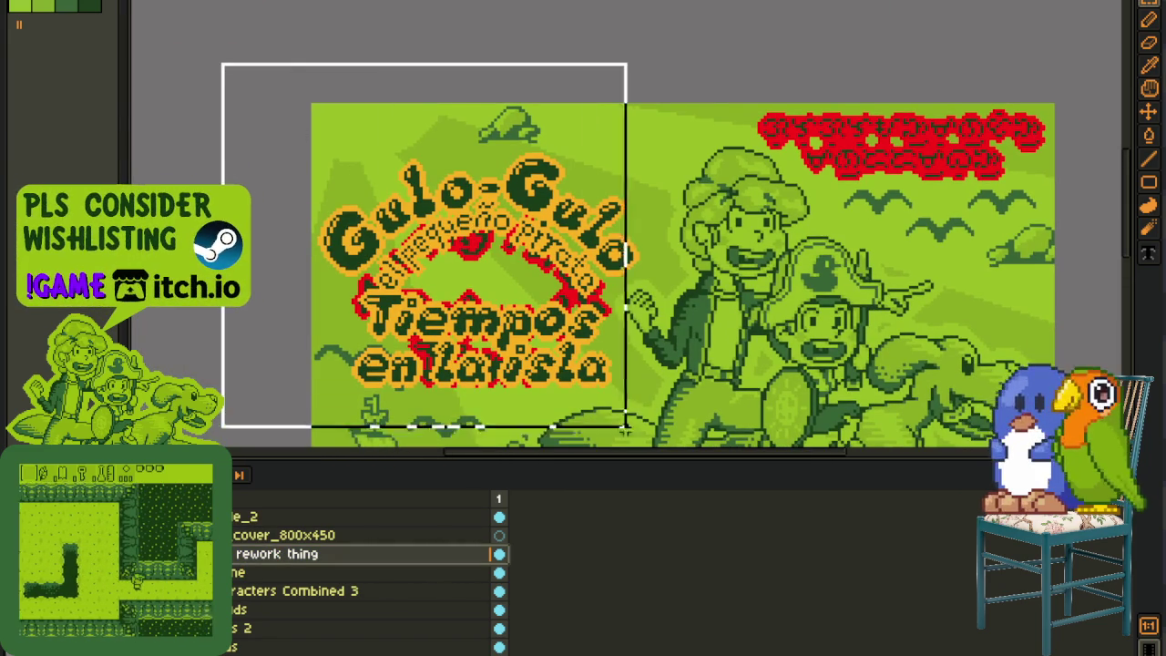
pyautogui.press('Delete')
# Step: Move the Title_2 layer below cover_800x450
pyautogui.click(287, 519)
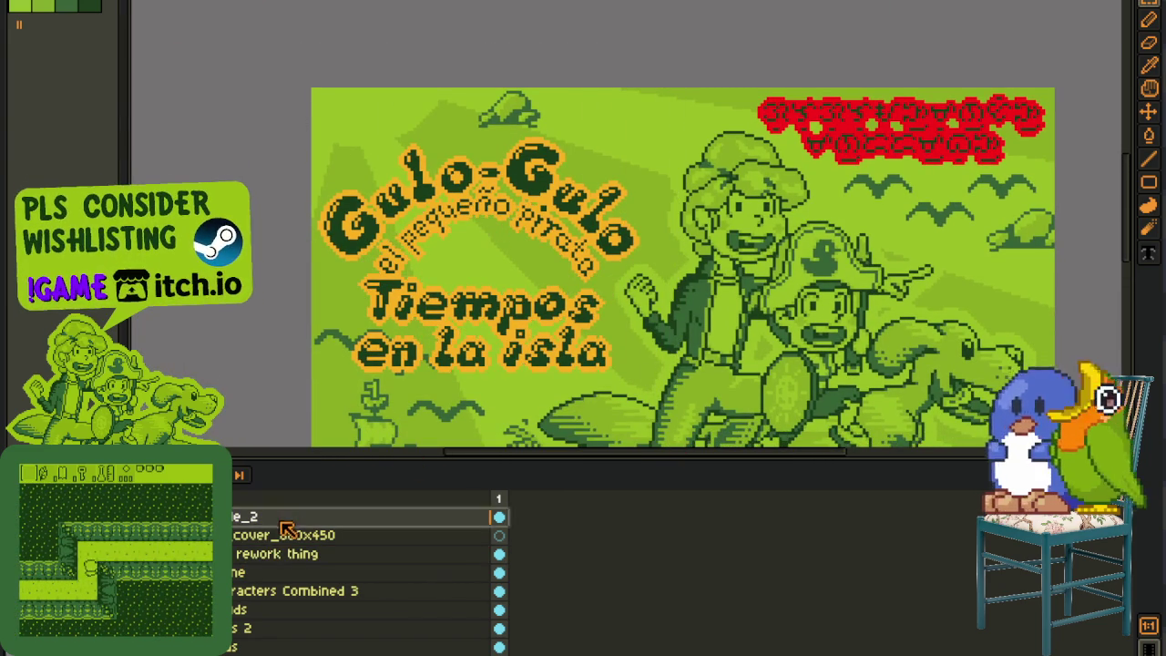
pyautogui.moveTo(286, 536); pyautogui.dragTo(290, 557)
pyautogui.rightClick(290, 540)
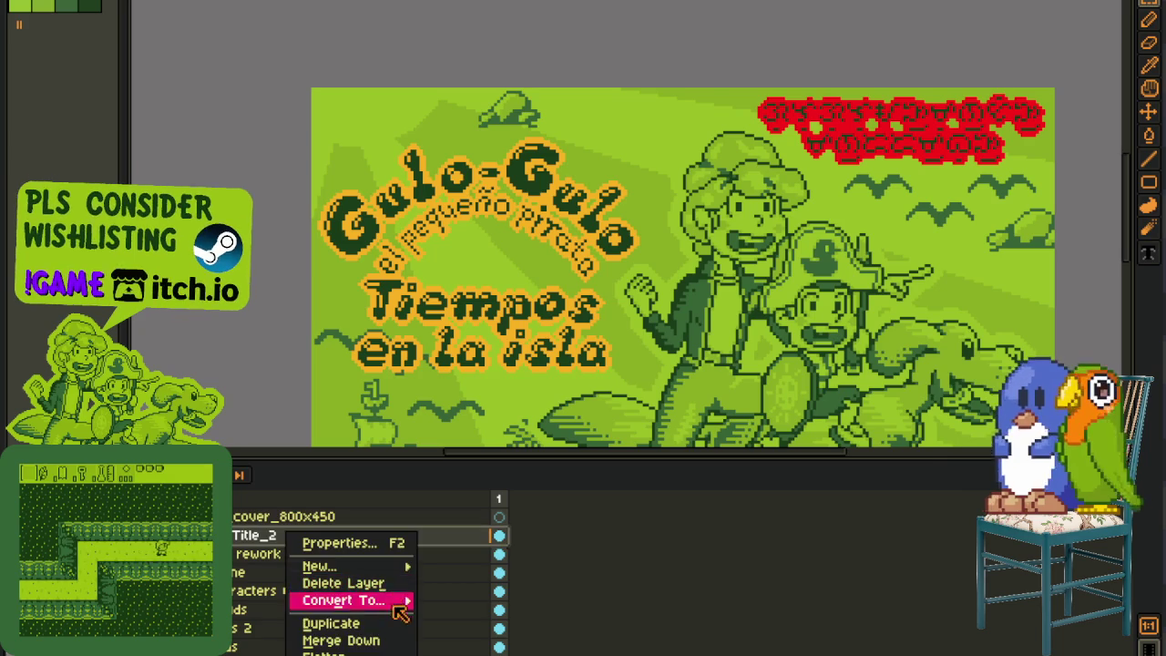
# Step: Merge the title layer down into the layer below
pyautogui.click(338, 632)
pyautogui.moveTo(609, 285); pyautogui.dragTo(494, 334)
pyautogui.scroll(1, 508, 273)
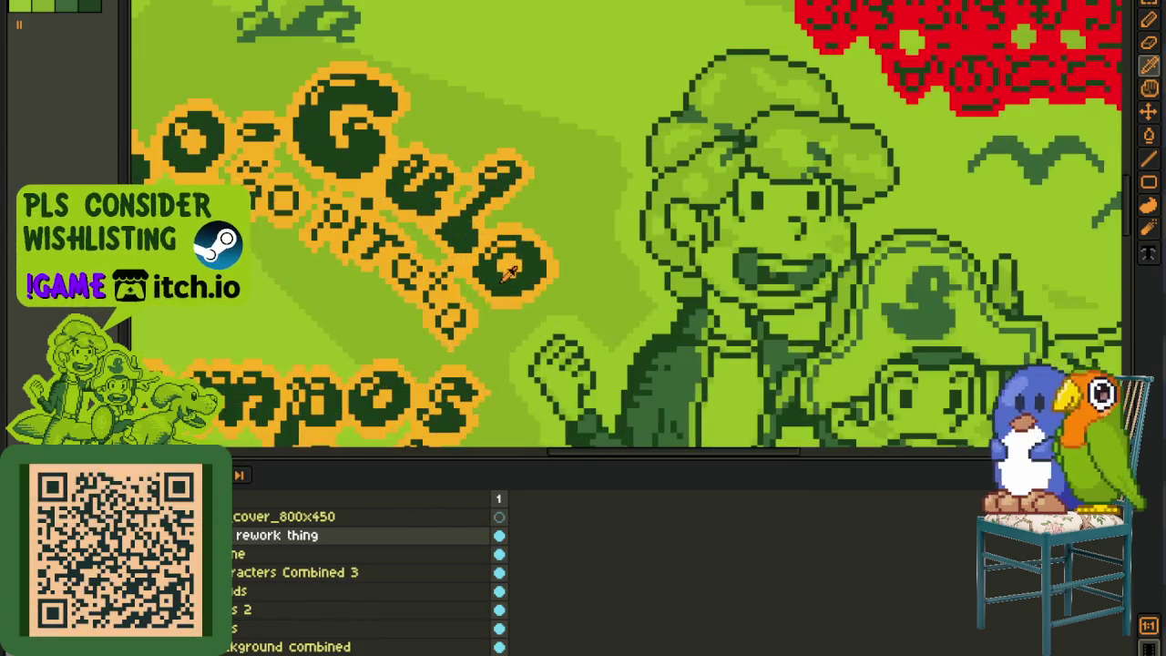
# Step: Recolour the upper-right red glyph text from #FF0000 to #FFB000 and save
pyautogui.moveTo(1097, 32); pyautogui.dragTo(521, 202)
pyautogui.scroll(1, 522, 200)
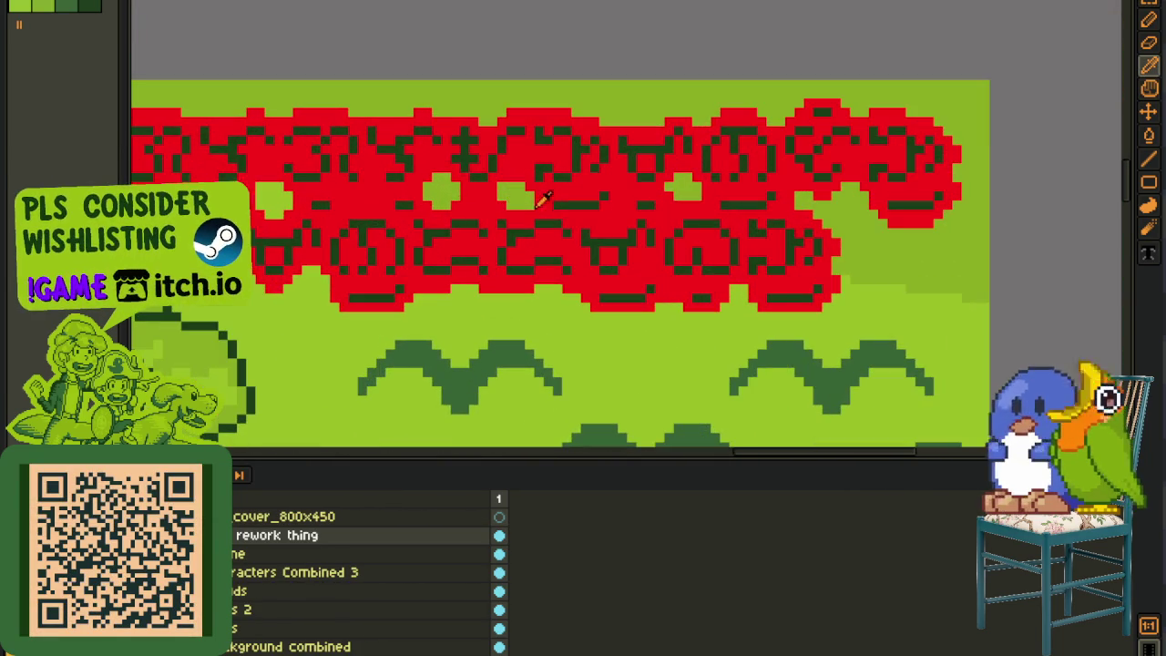
pyautogui.hotkey('shift', 'r')
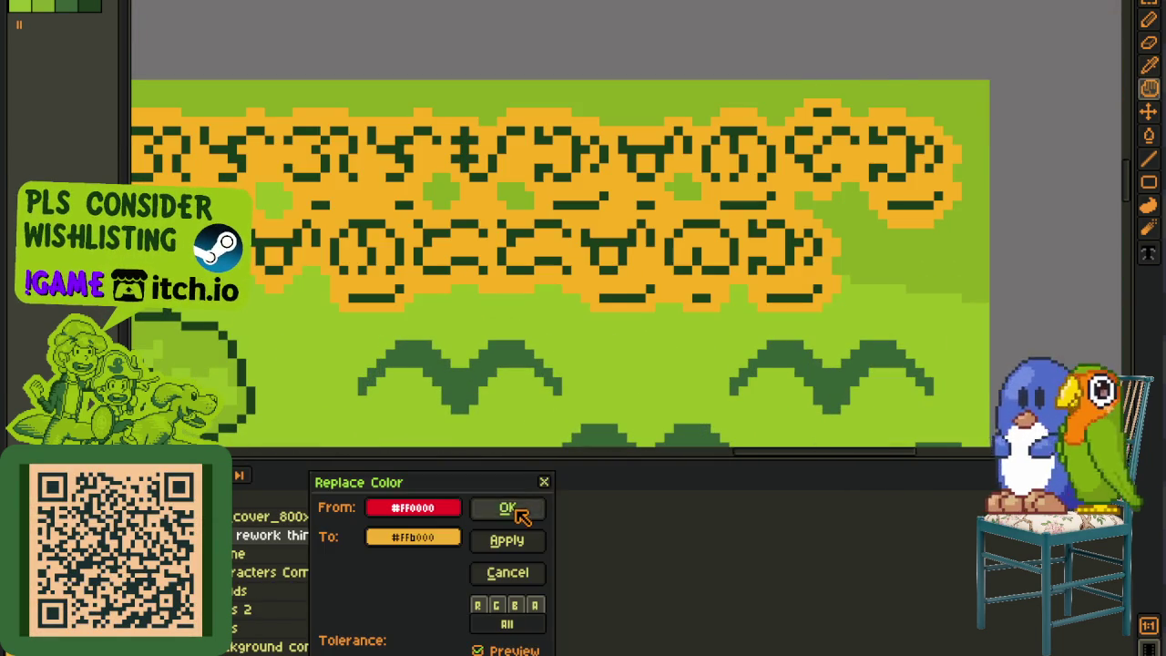
pyautogui.click(507, 510)
pyautogui.scroll(-2, 681, 198)
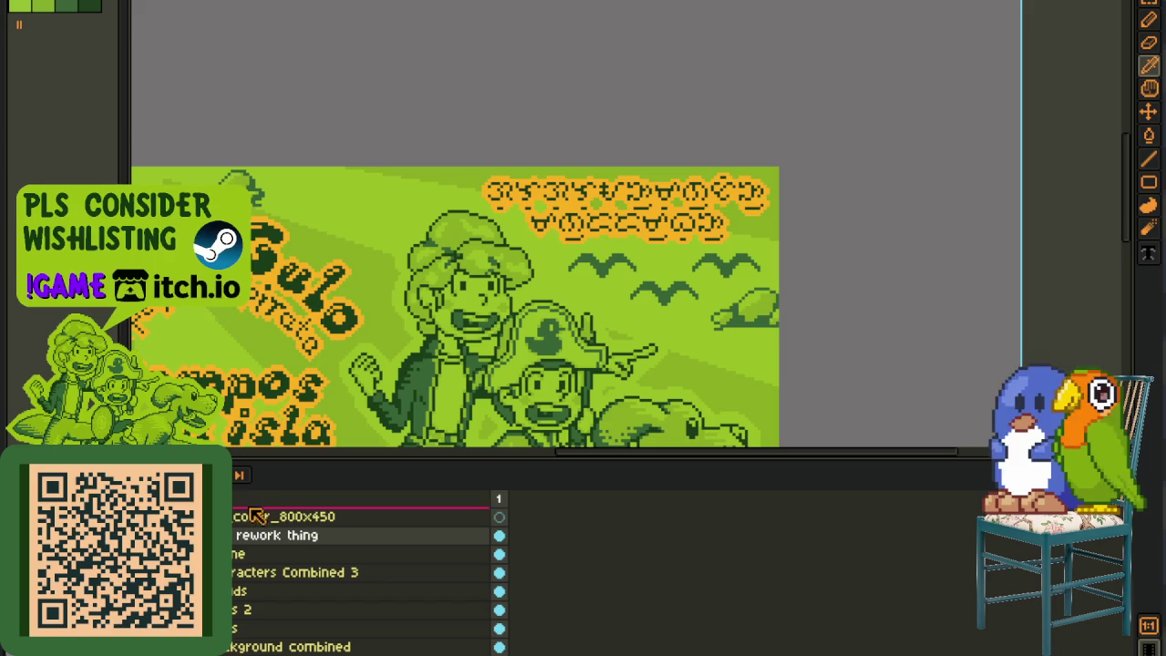
pyautogui.hotkey('ctrl', 's')
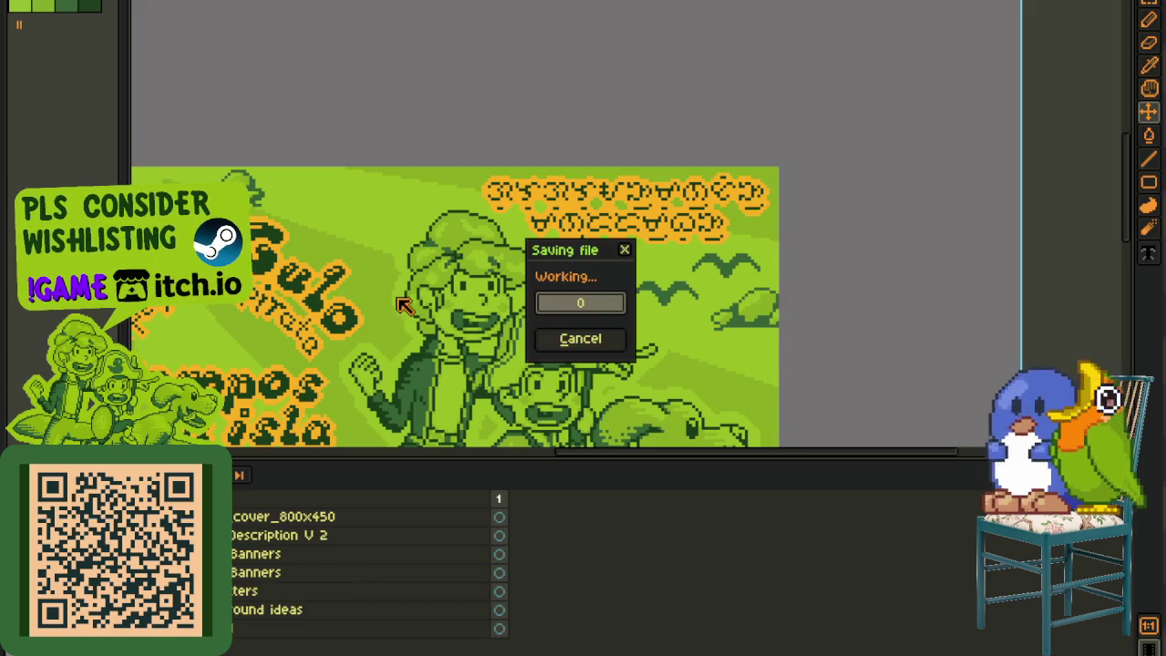
# Step: Export the cover as PNG named 'event_cover_800x450sc_', accepting the layer warning
pyautogui.doubleClick(291, 523)
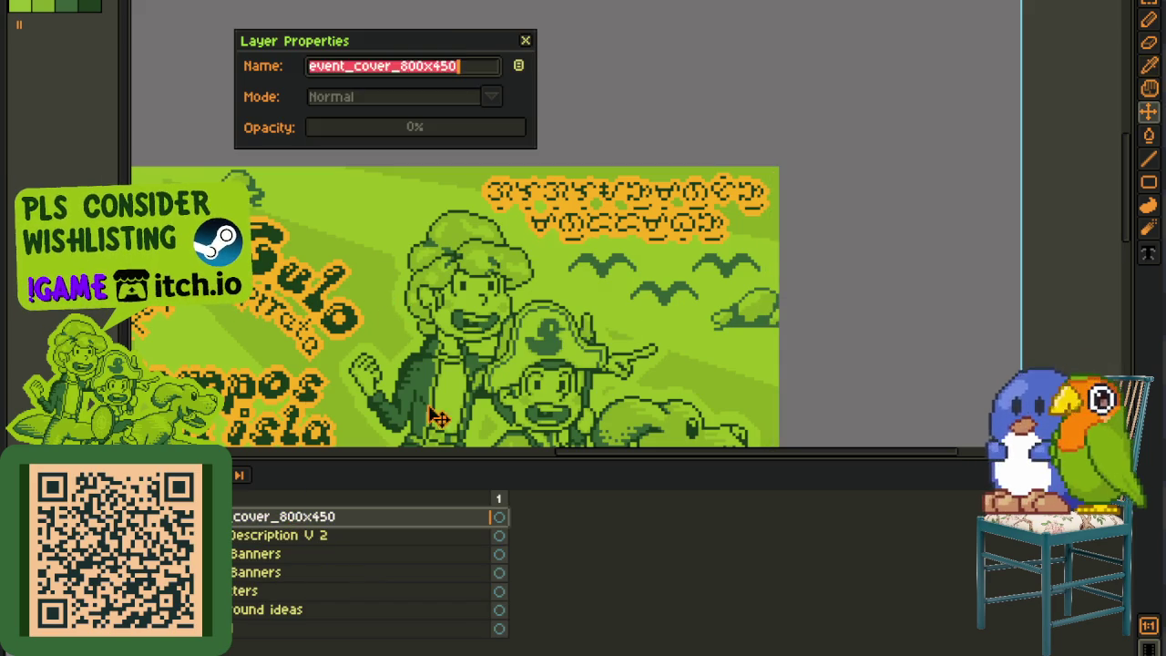
pyautogui.click(528, 40)
pyautogui.click(14, 1)
pyautogui.moveTo(39, 73)
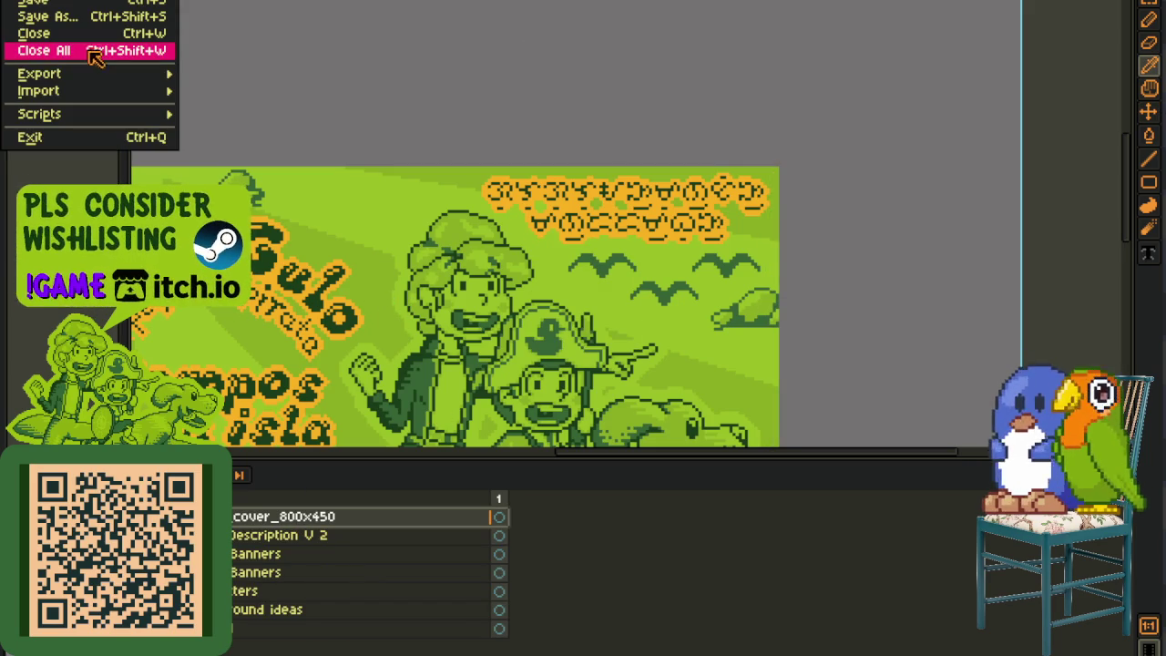
pyautogui.click(227, 73)
pyautogui.doubleClick(803, 382)
pyautogui.write('event_cover_800x450sc_')
pyautogui.press('Return')
pyautogui.click(530, 385)
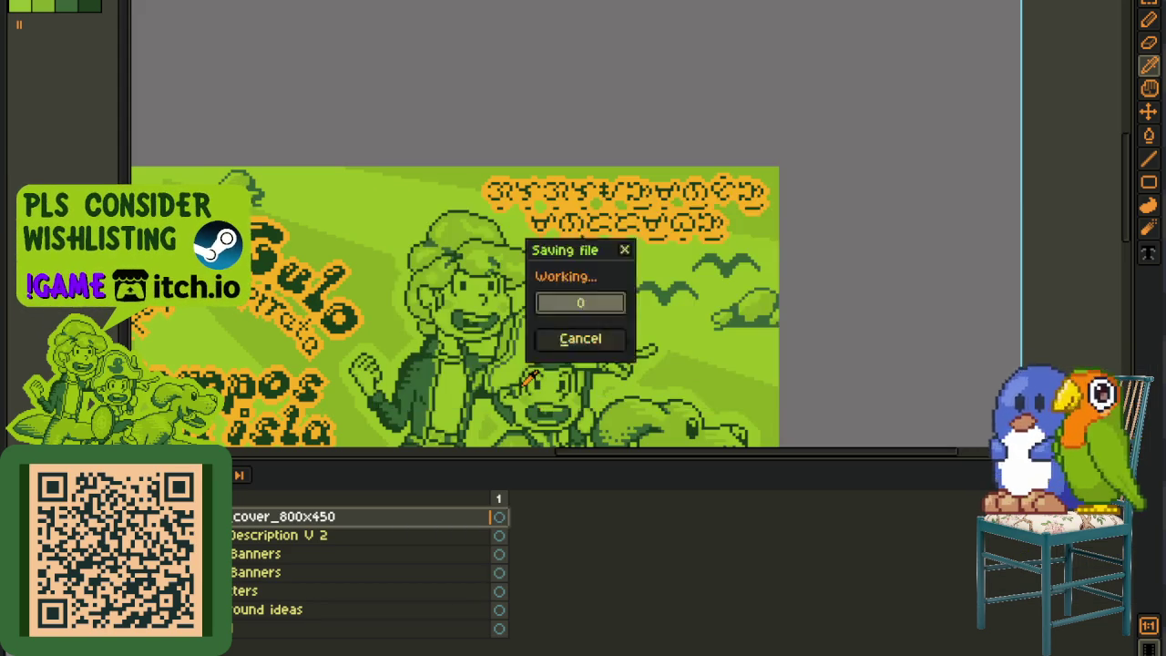
# Step: Save the banner document and move on to another open banner file
pyautogui.scroll(-2, 785, 227)
pyautogui.scroll(-1, 785, 228)
pyautogui.scroll(1, 565, 270)
pyautogui.hotkey('ctrl', 's')
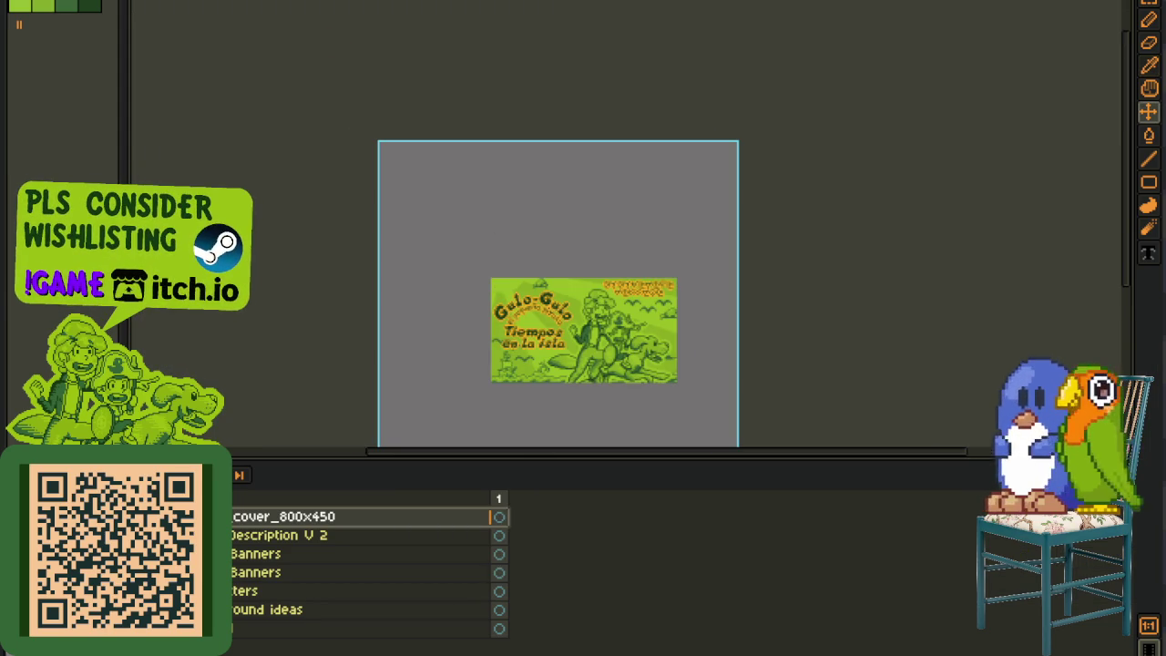
pyautogui.hotkey('ctrl', 'w')
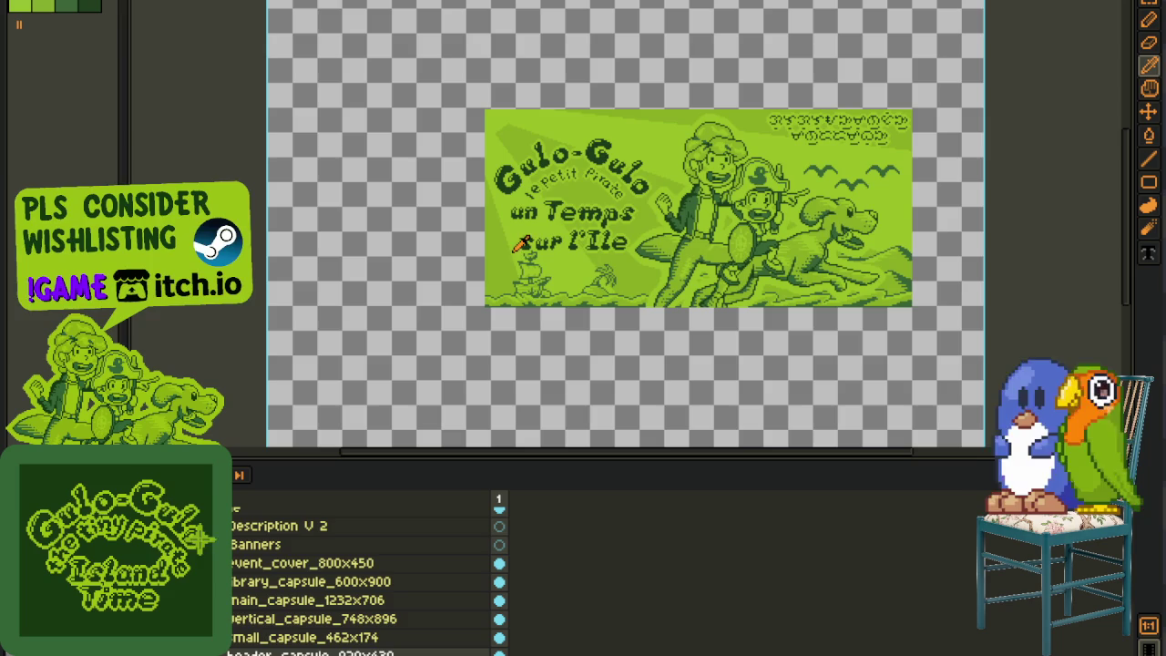
# Step: Open the French title file and copy the cover_800x450 artwork layer
pyautogui.press('space')
pyautogui.moveTo(538, 301); pyautogui.dragTo(409, 477)
pyautogui.press('Escape')
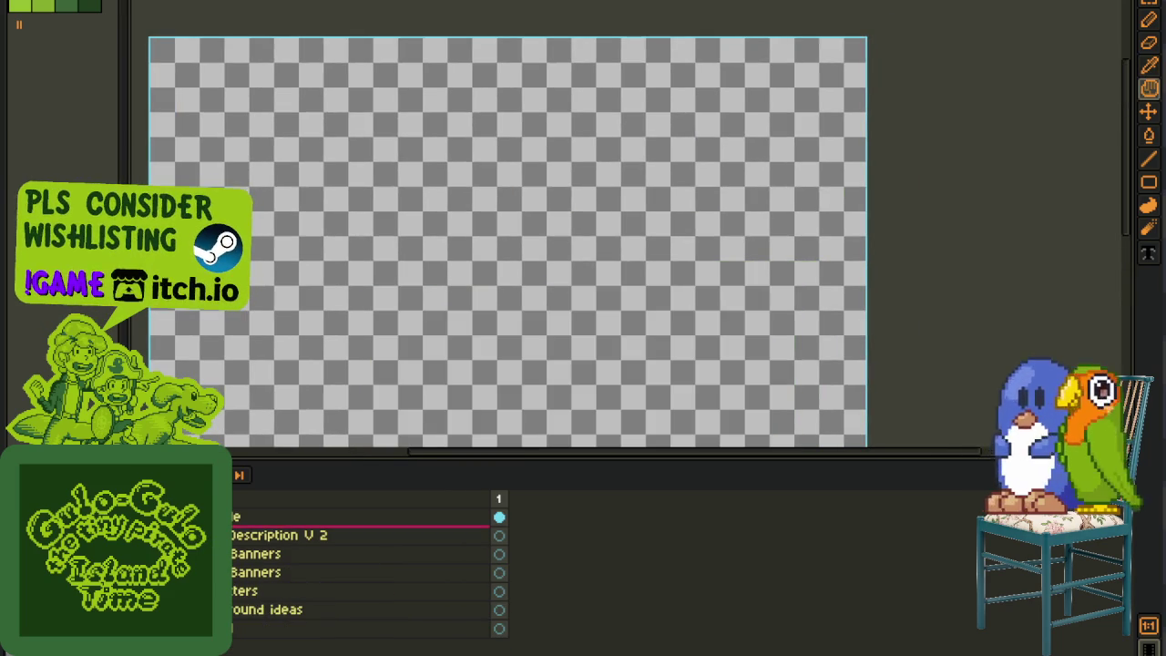
pyautogui.hotkey('ctrl', 'v')
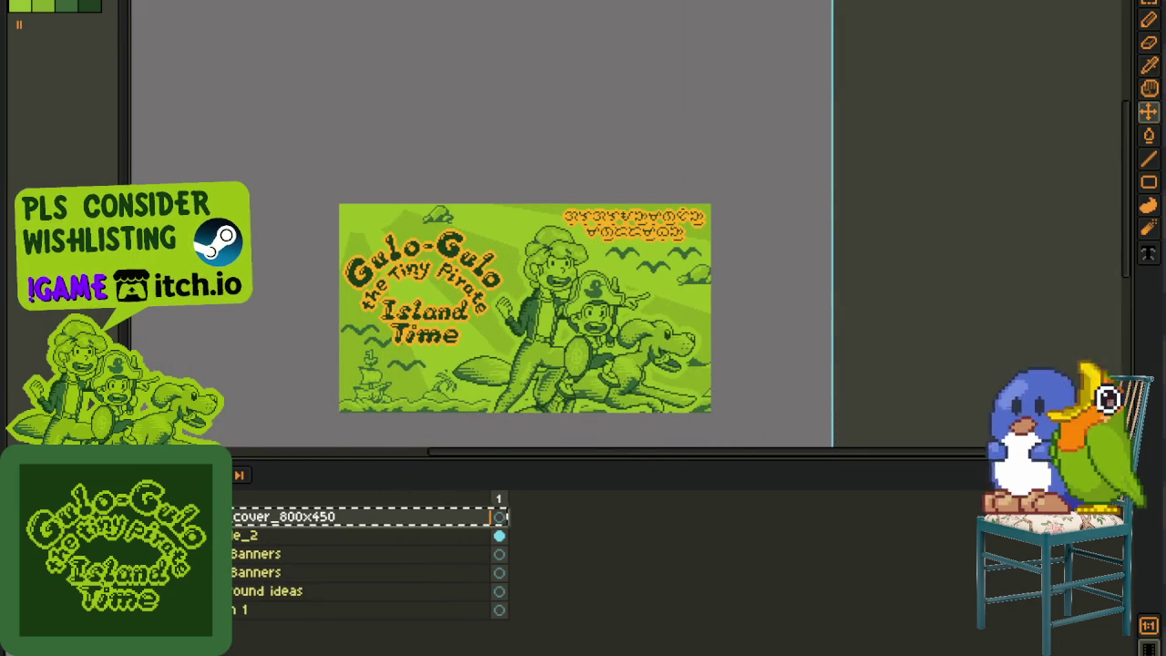
# Step: Paste the cover artwork into the French file and move it beneath layer e
pyautogui.click(445, 7)
pyautogui.scroll(-4, 731, 179)
pyautogui.hotkey('ctrl', 'v')
pyautogui.scroll(1, 826, 238)
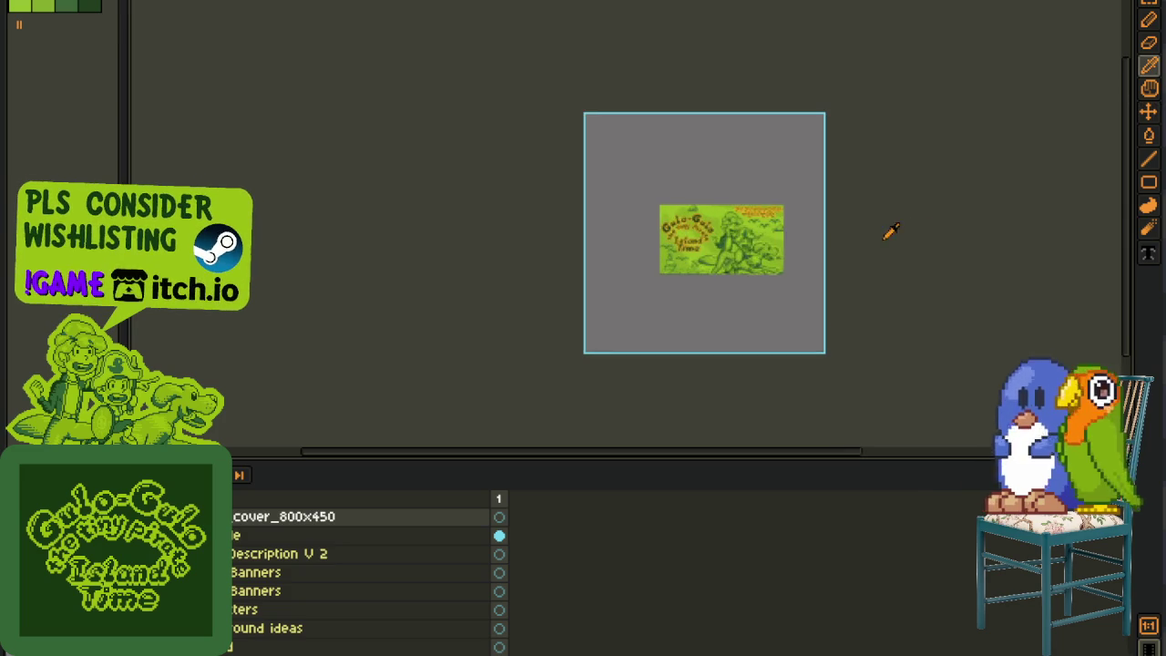
pyautogui.scroll(1, 898, 184)
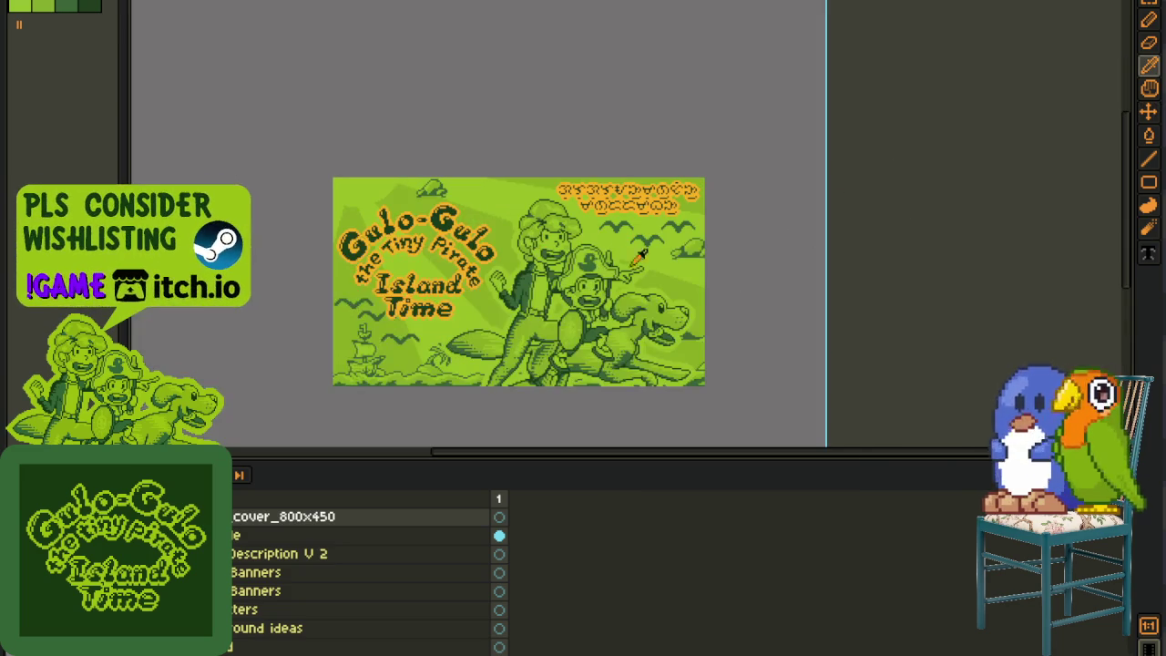
pyautogui.moveTo(564, 254); pyautogui.dragTo(619, 217)
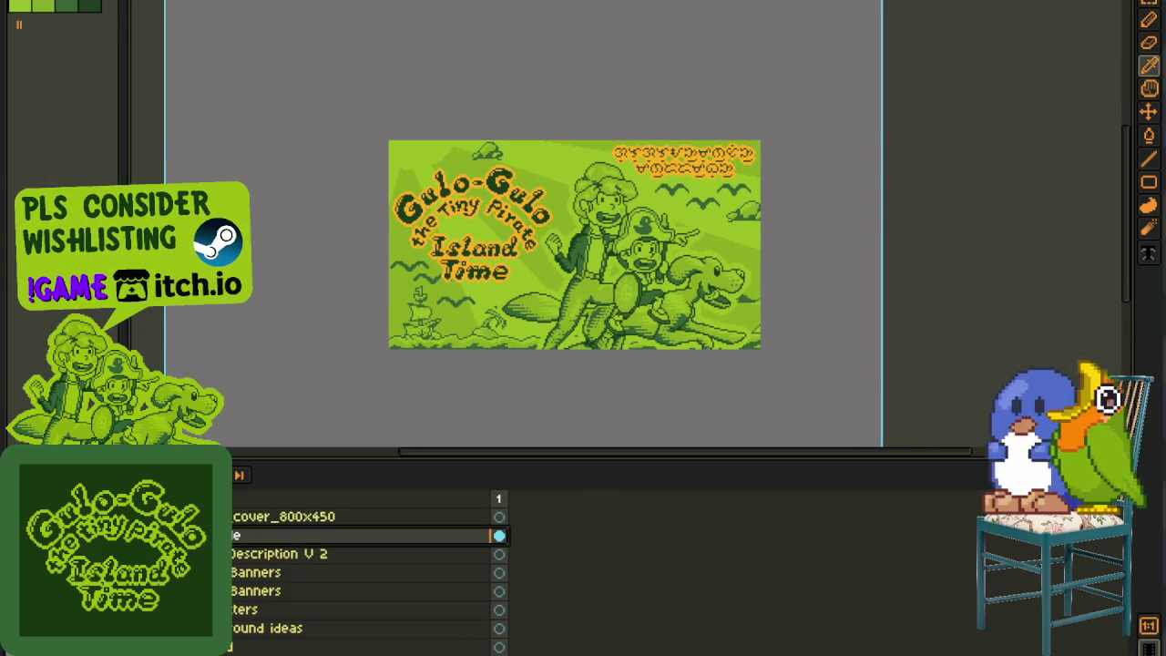
pyautogui.moveTo(284, 516); pyautogui.dragTo(283, 544)
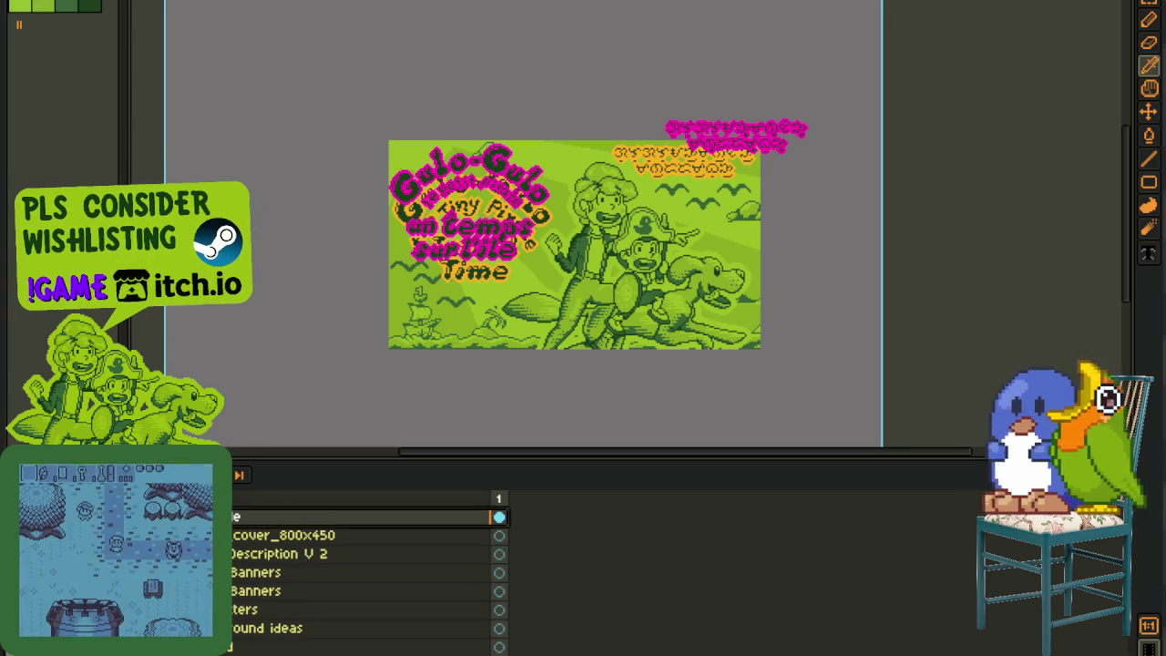
# Step: Duplicate the French title layer e and place the copy beneath it
pyautogui.rightClick(227, 517)
pyautogui.click(260, 611)
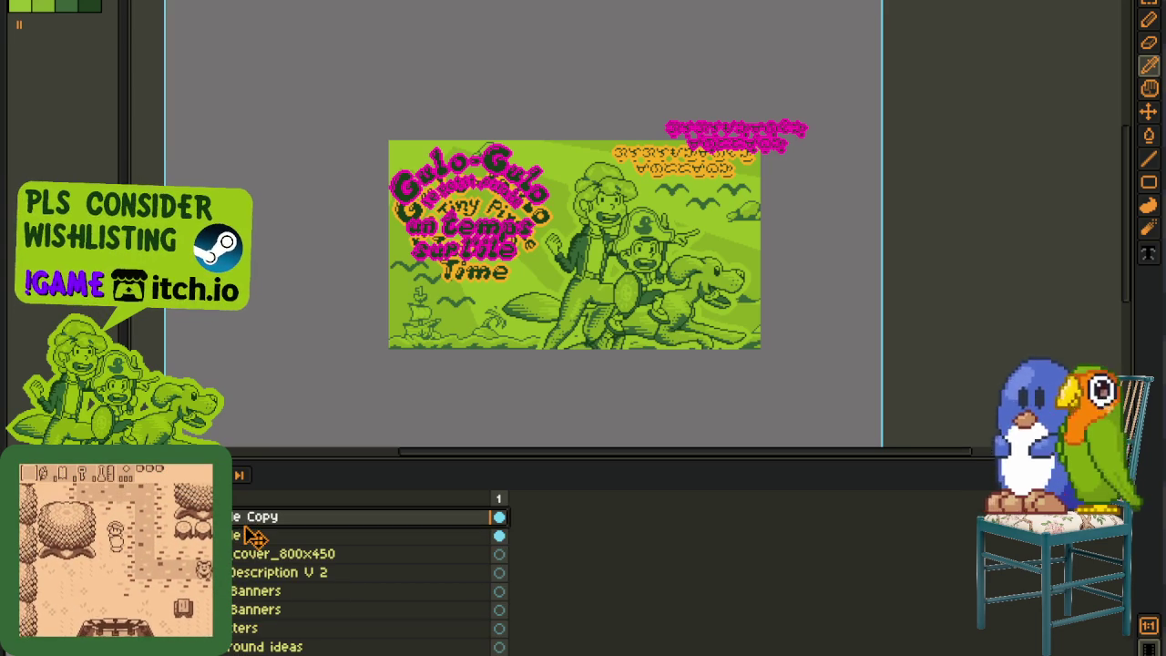
pyautogui.moveTo(246, 530); pyautogui.dragTo(246, 546)
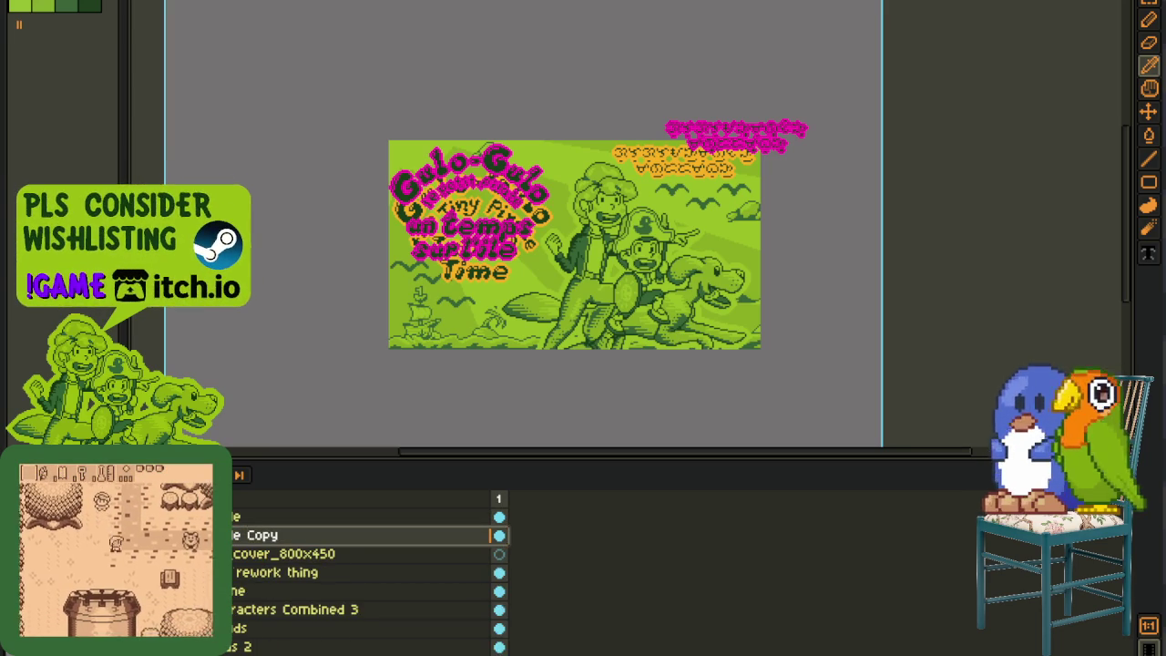
# Step: Move the pink French title 'un temps sur l'île' over the English title
pyautogui.press('Tab')
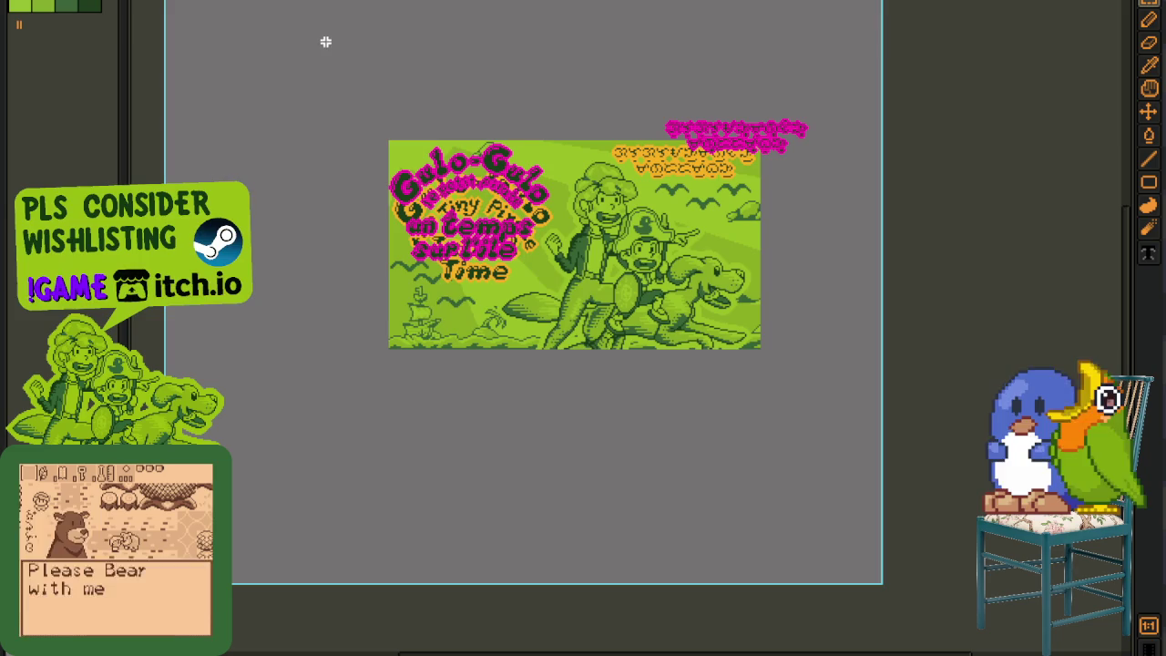
pyautogui.moveTo(325, 43); pyautogui.dragTo(580, 318)
pyautogui.scroll(1, 476, 143)
pyautogui.scroll(1, 465, 173)
pyautogui.scroll(1, 451, 208)
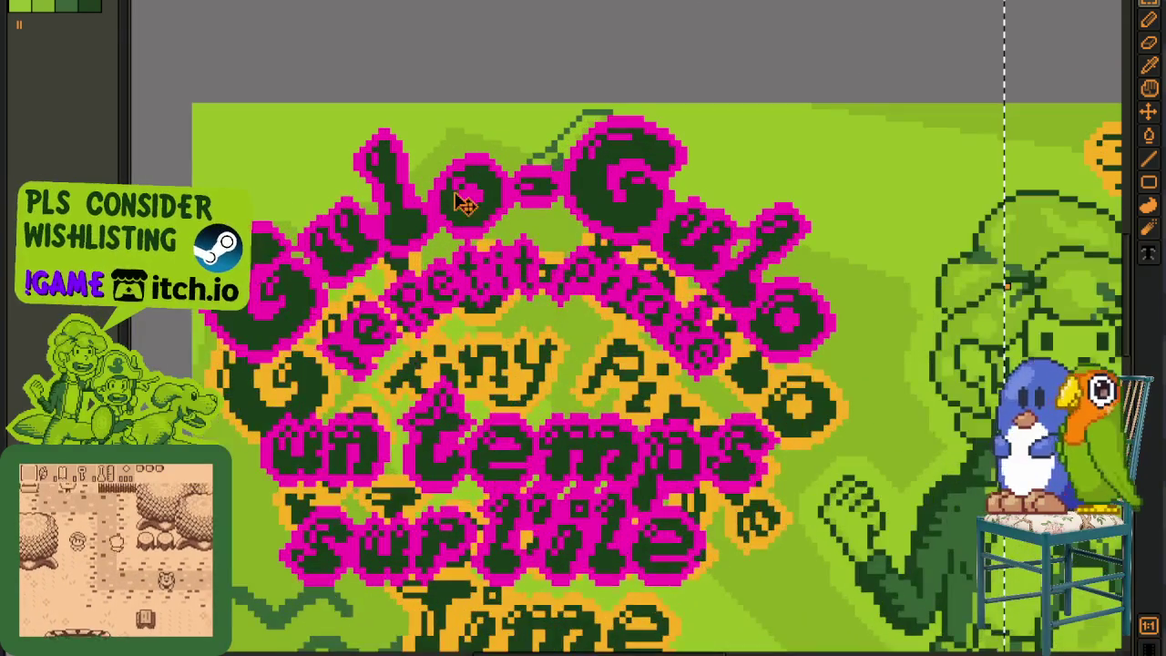
pyautogui.moveTo(450, 208); pyautogui.dragTo(476, 286)
pyautogui.press('Tab')
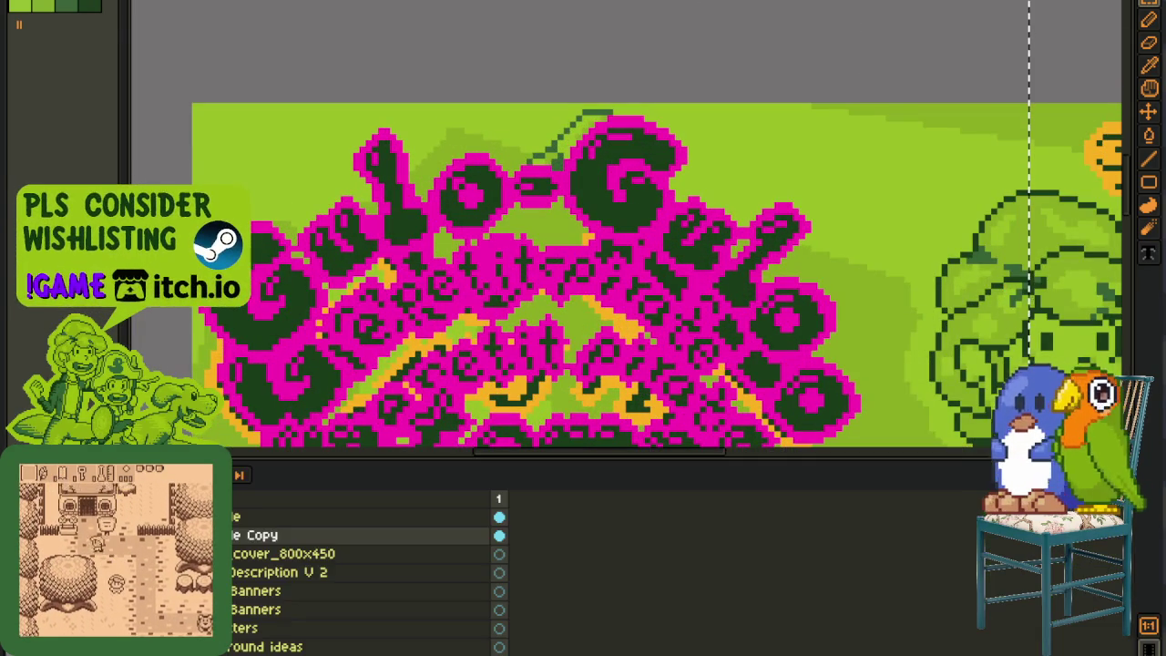
pyautogui.hotkey('ctrl', 'z')
pyautogui.press('Tab')
# Step: Move the pink glyph text at upper right up off the banner
pyautogui.scroll(-1, 405, 237)
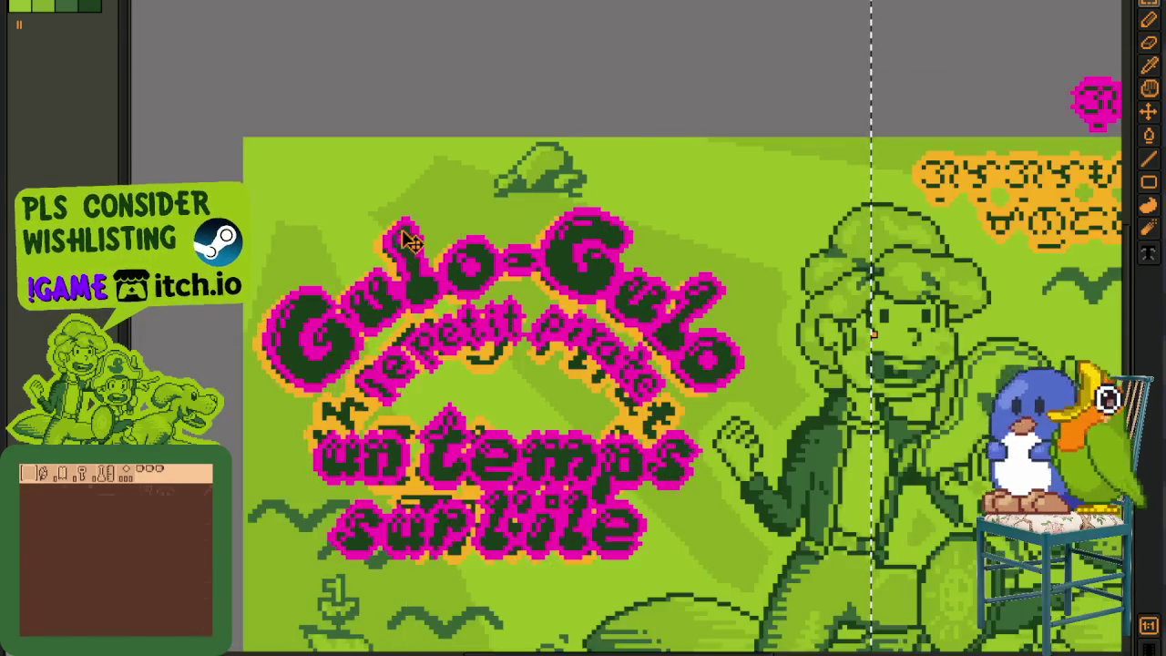
pyautogui.scroll(1, 400, 264)
pyautogui.scroll(1, 383, 290)
pyautogui.scroll(-3, 383, 288)
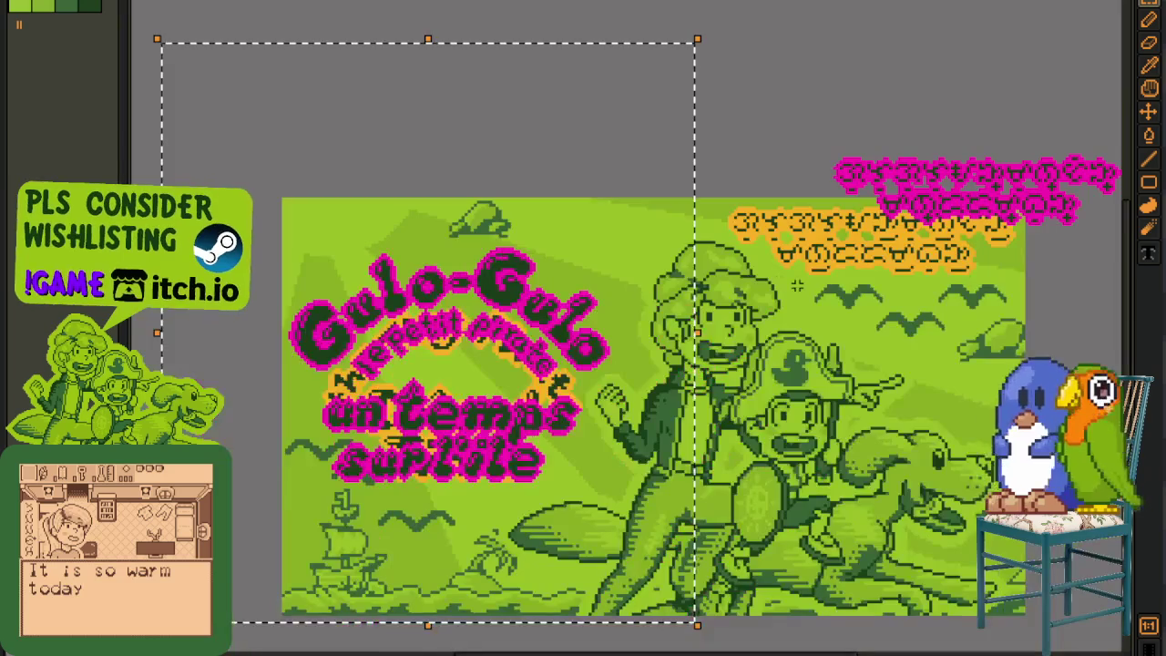
pyautogui.scroll(1, 585, 227)
pyautogui.moveTo(554, 141); pyautogui.dragTo(1039, 389)
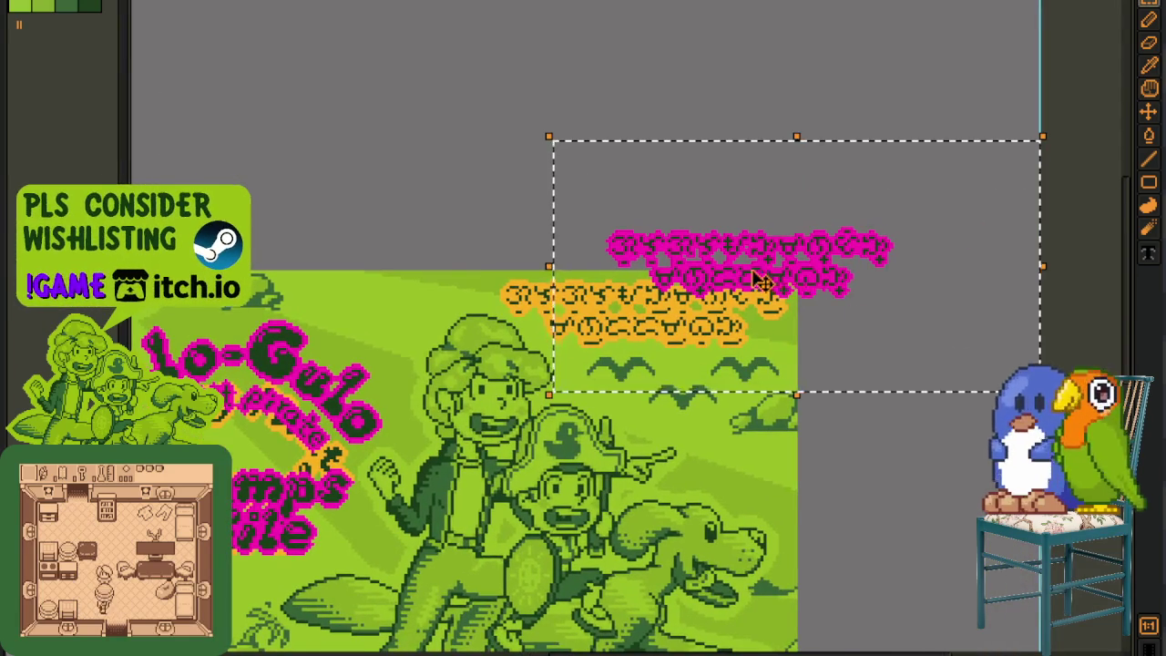
pyautogui.scroll(1, 755, 279)
pyautogui.moveTo(736, 281); pyautogui.dragTo(674, 187)
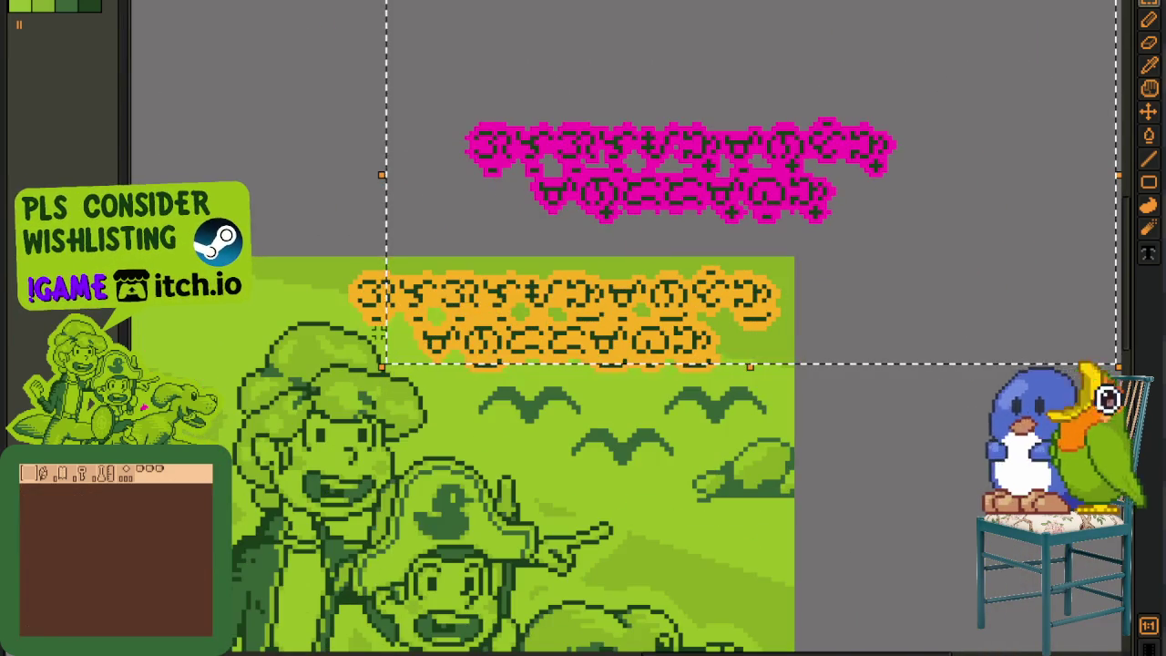
pyautogui.scroll(-2, 392, 333)
pyautogui.scroll(-1, 567, 317)
pyautogui.scroll(1, 566, 317)
pyautogui.press('Tab')
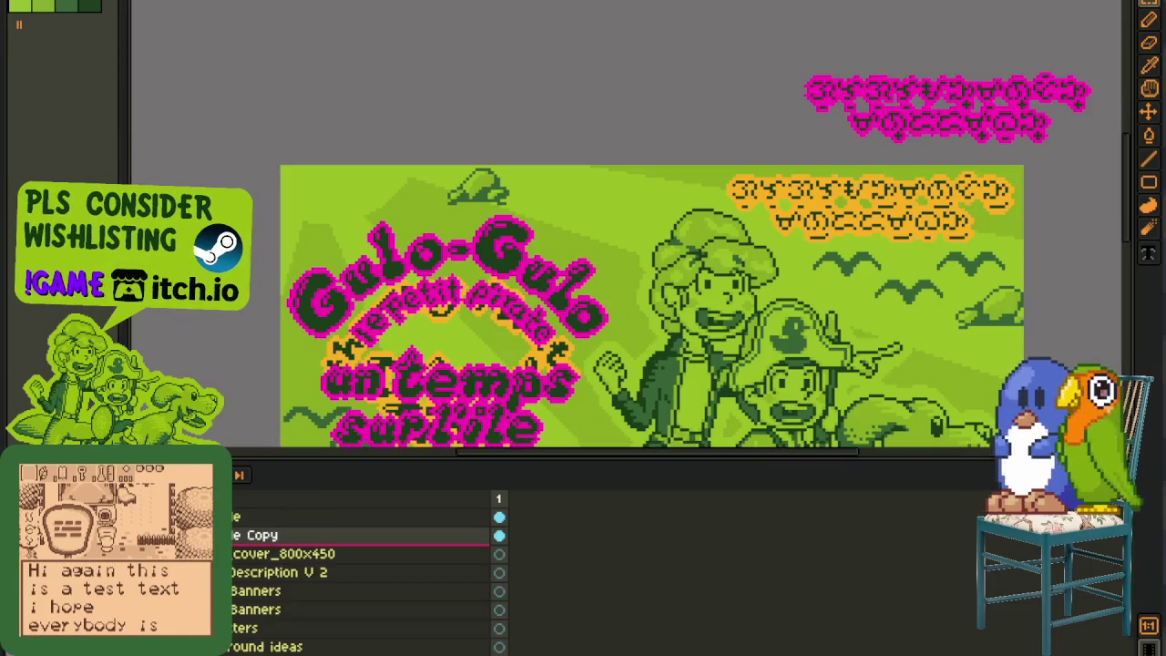
pyautogui.scroll(-1, 789, 195)
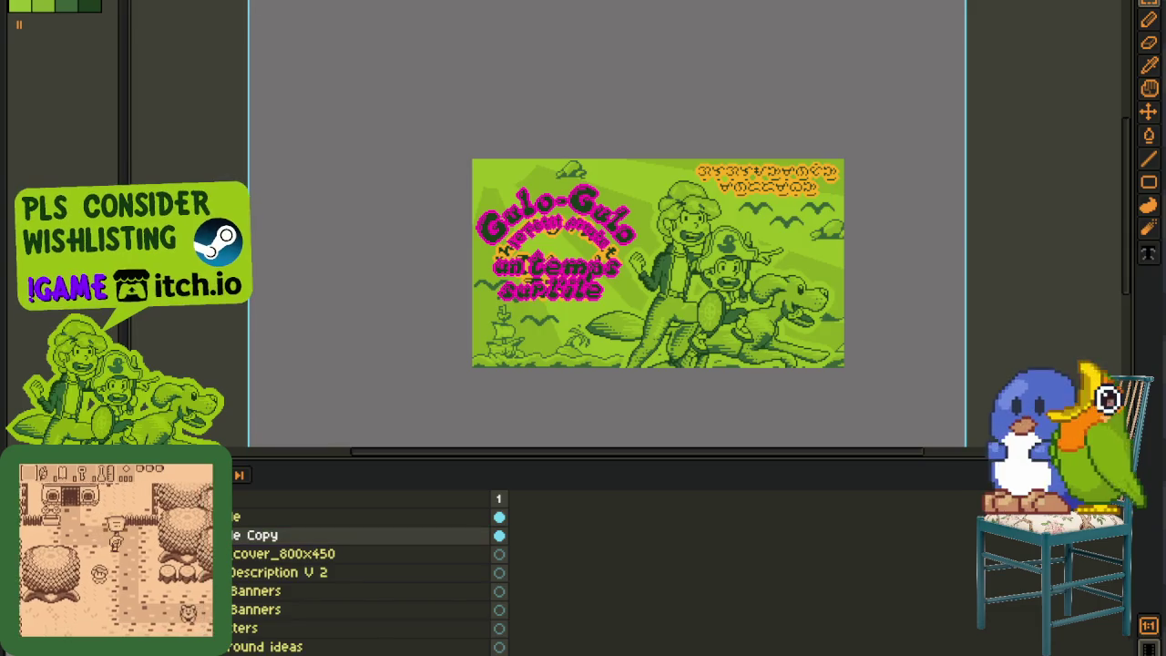
pyautogui.press('Tab')
# Step: Merge the French title down into the cover_800x450 layer
pyautogui.moveTo(411, 109); pyautogui.dragTo(647, 353)
pyautogui.scroll(1, 647, 353)
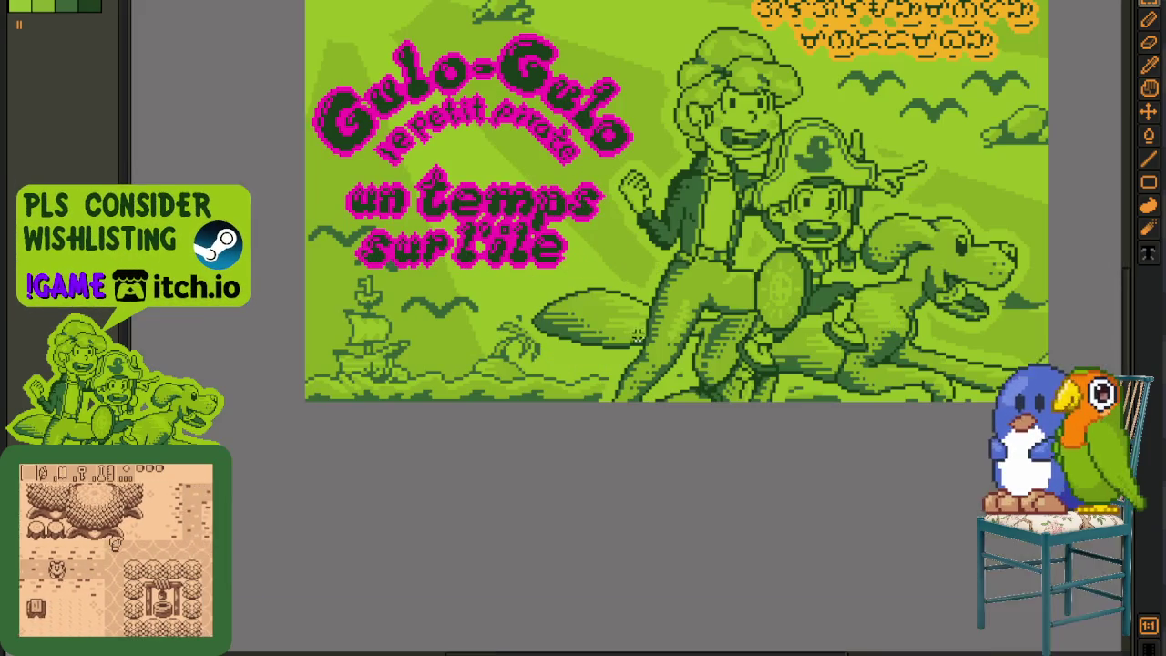
pyautogui.press('Tab')
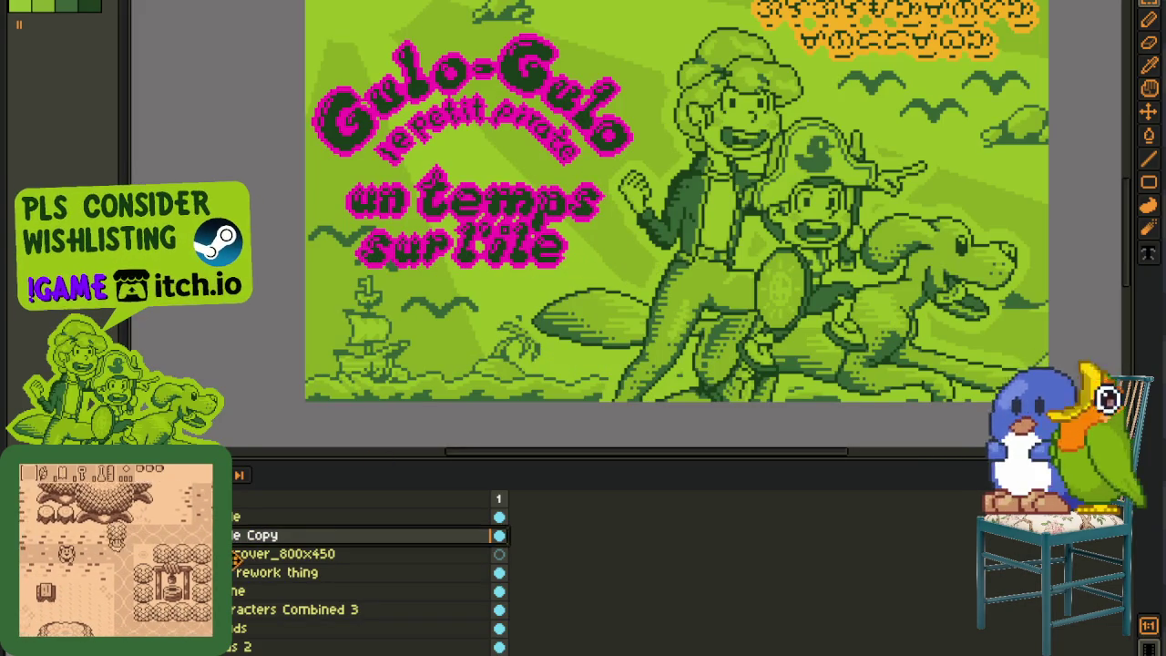
pyautogui.rightClick(244, 556)
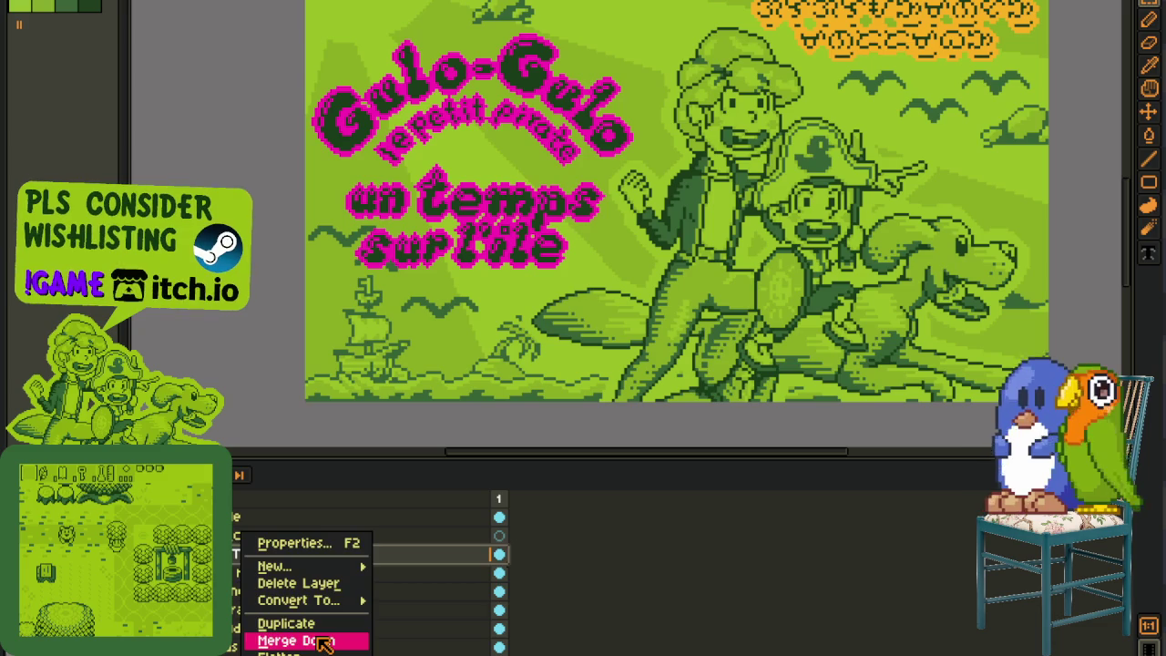
pyautogui.click(284, 640)
pyautogui.scroll(-3, 669, 183)
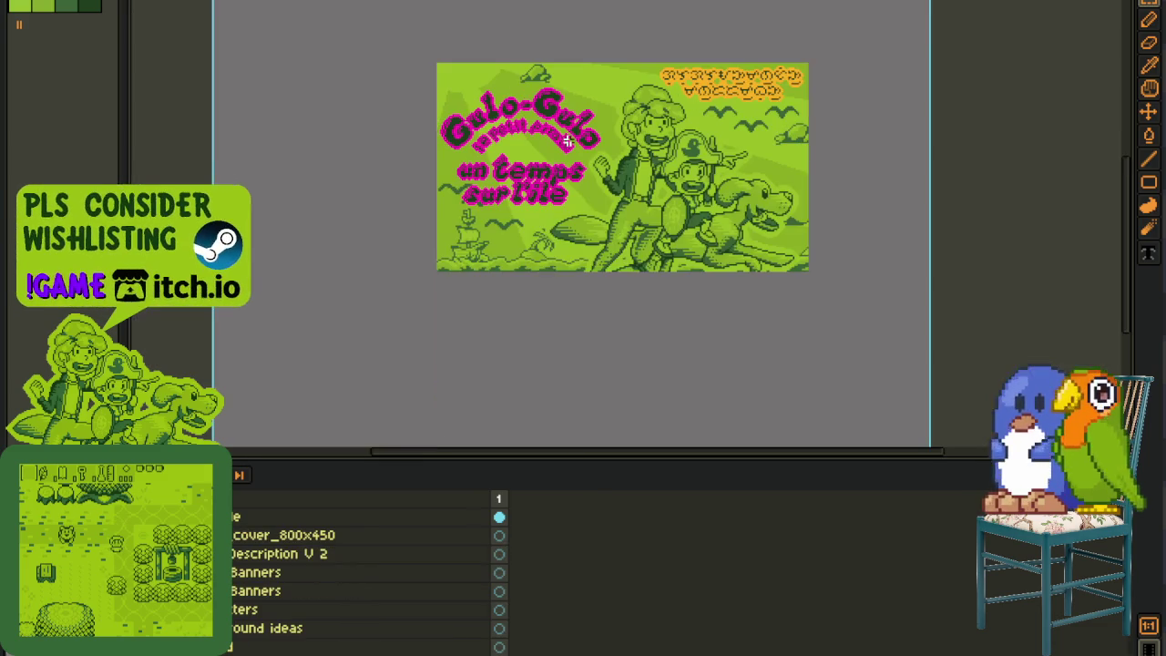
# Step: Save, then export the French cover as PNG fr_event_cover_800x450, accepting the format warning
pyautogui.hotkey('ctrl', 's')
pyautogui.moveTo(666, 80); pyautogui.dragTo(663, 212)
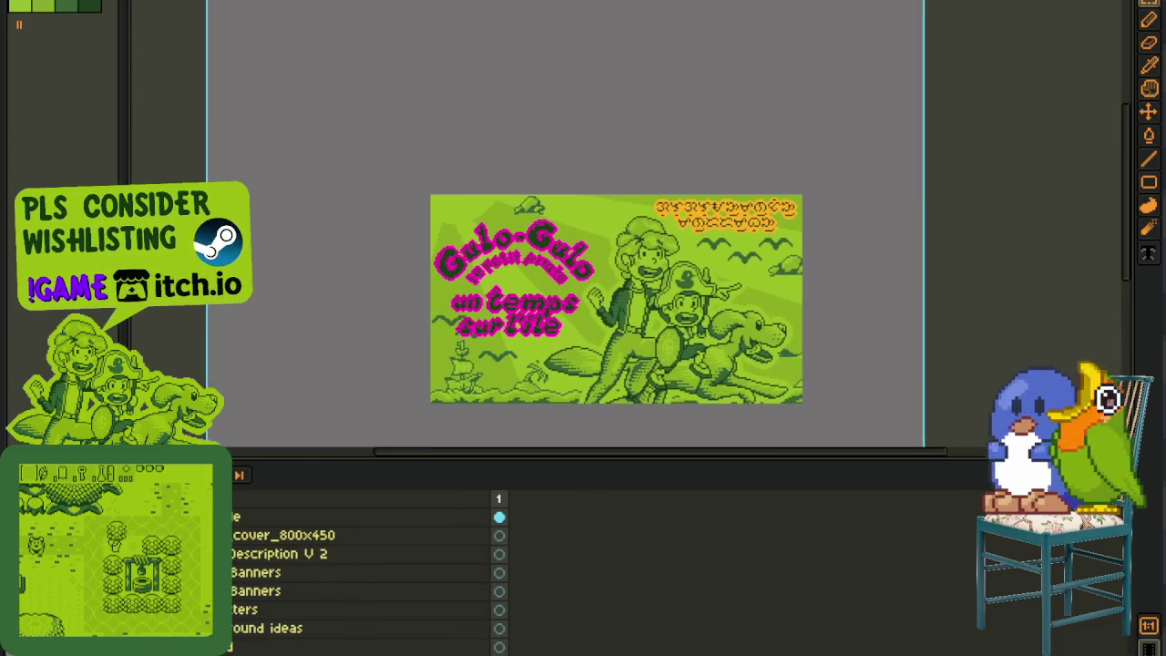
pyautogui.click(22, 1)
pyautogui.click(232, 74)
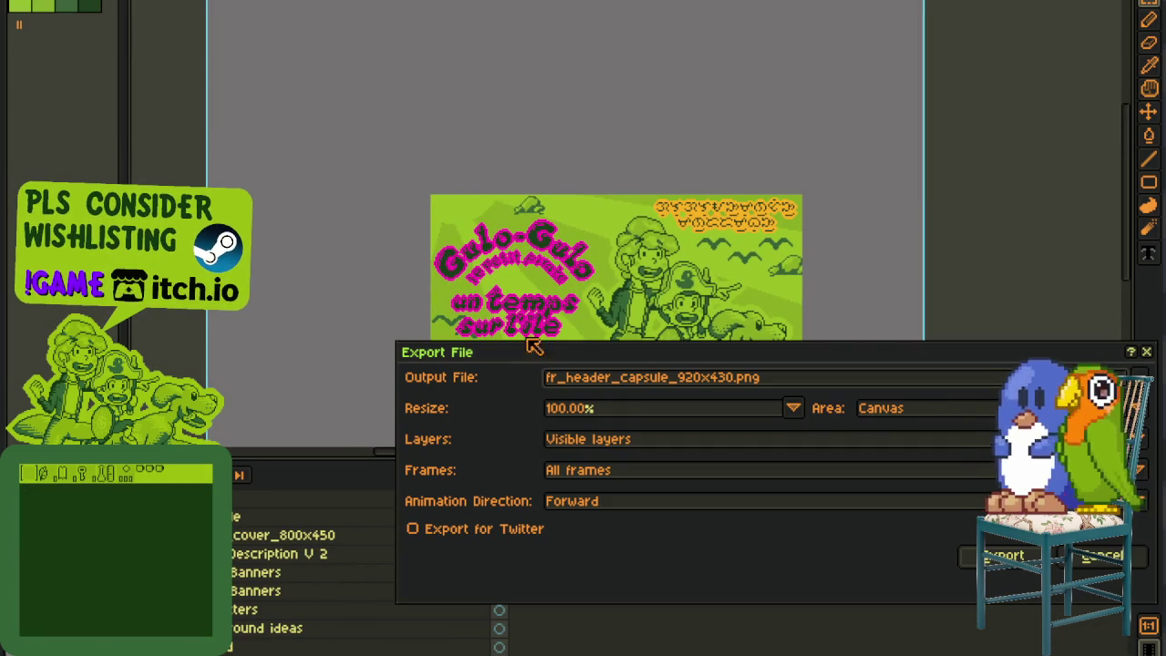
pyautogui.click(757, 376)
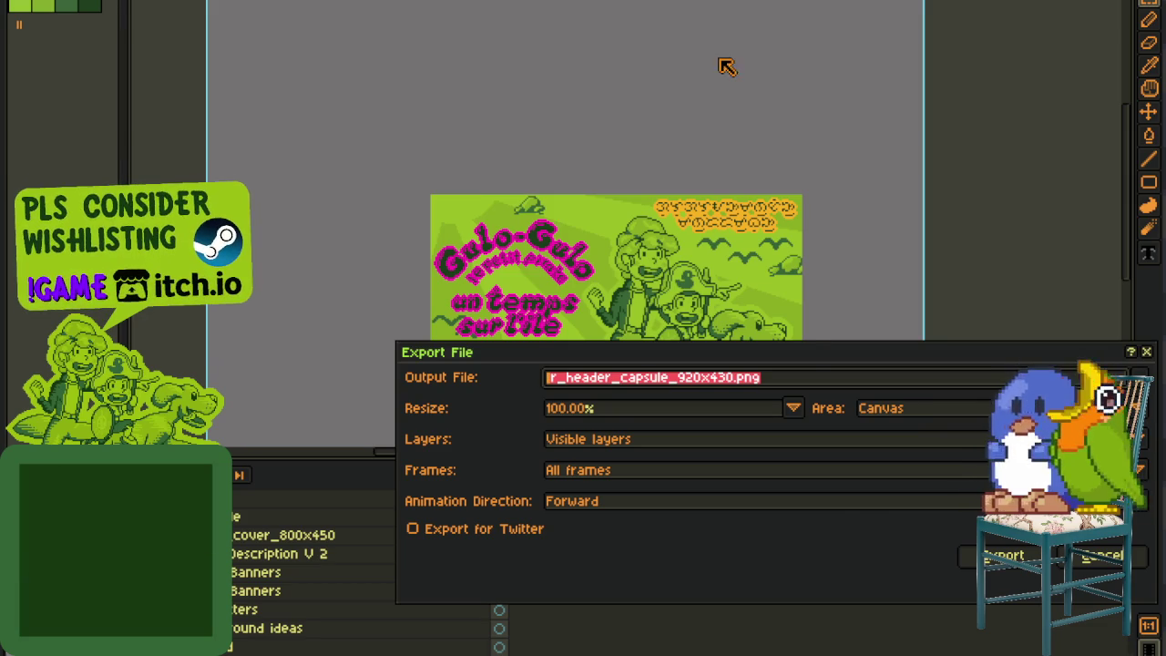
pyautogui.hotkey('ctrl', 'v')
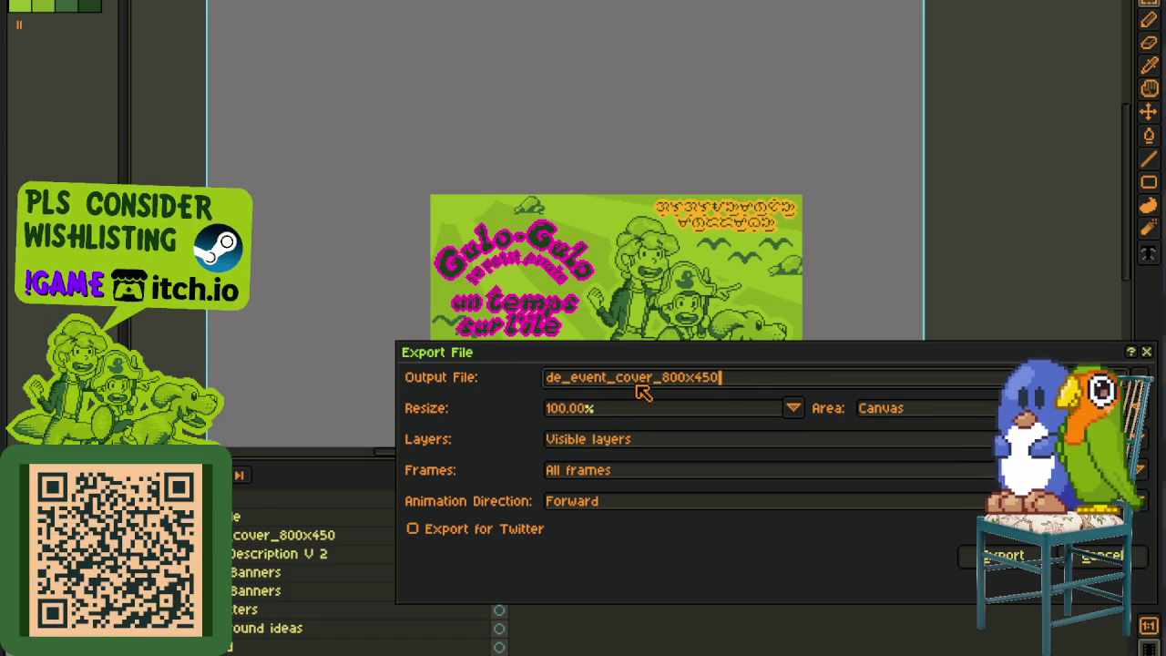
pyautogui.press('BackSpace')
pyautogui.press('BackSpace')
pyautogui.write('m1')
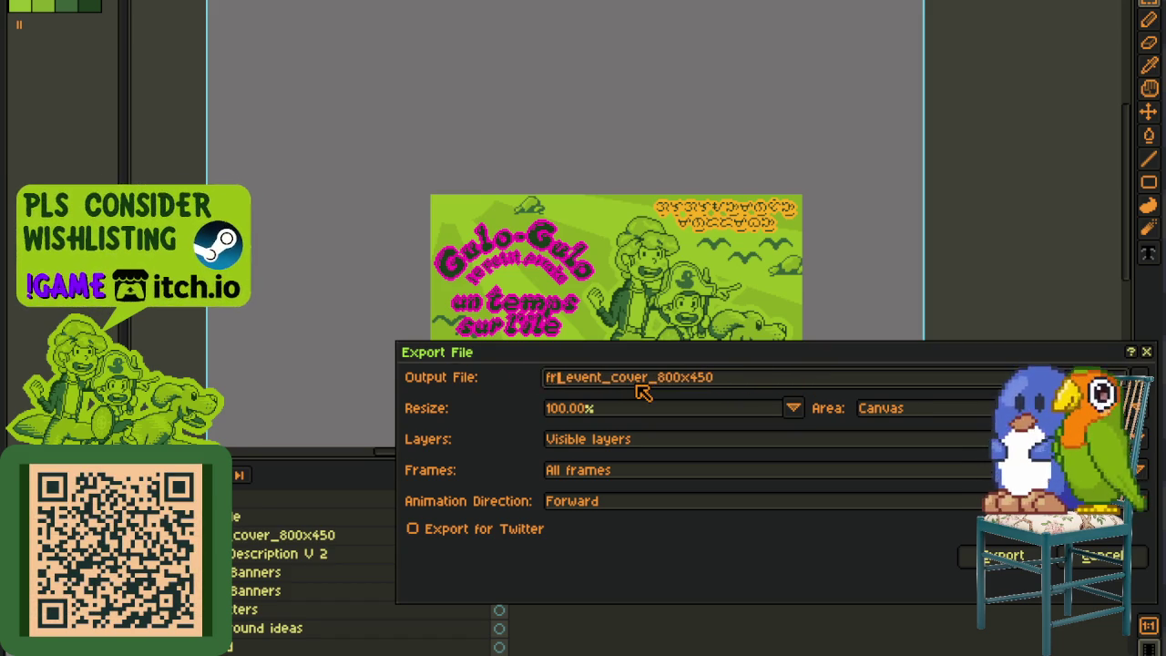
pyautogui.press('Return')
pyautogui.click(529, 384)
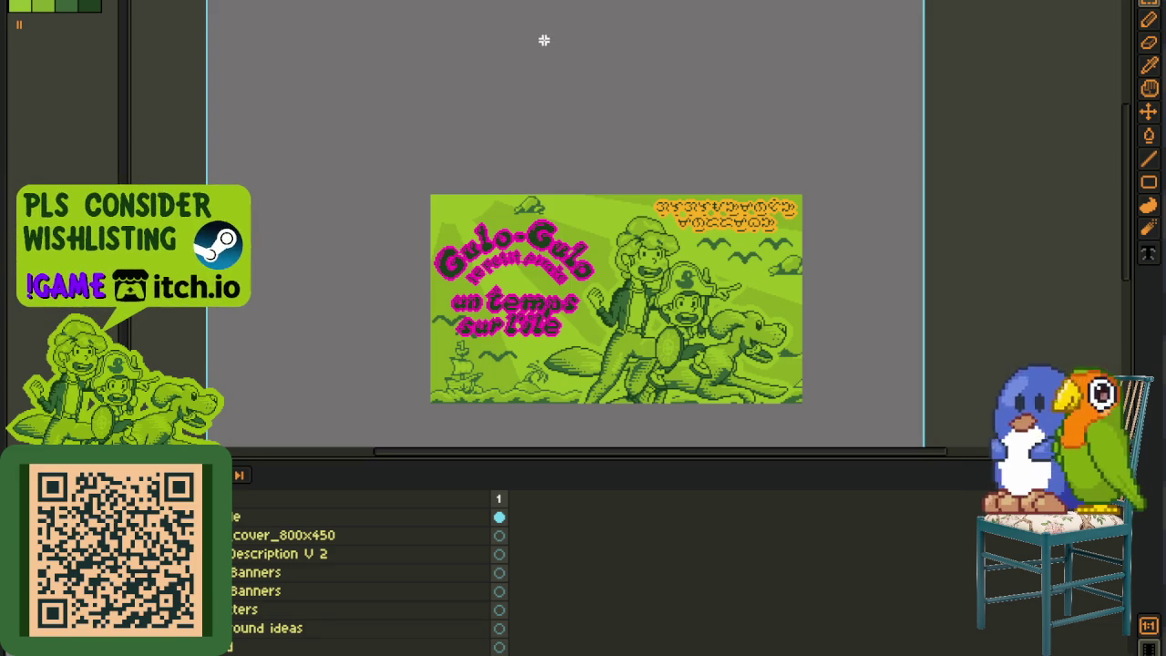
# Step: Switch to the upload page screenshot and pan around its event cover cards to inspect the warning
pyautogui.hotkey('ctrl', 'Tab')
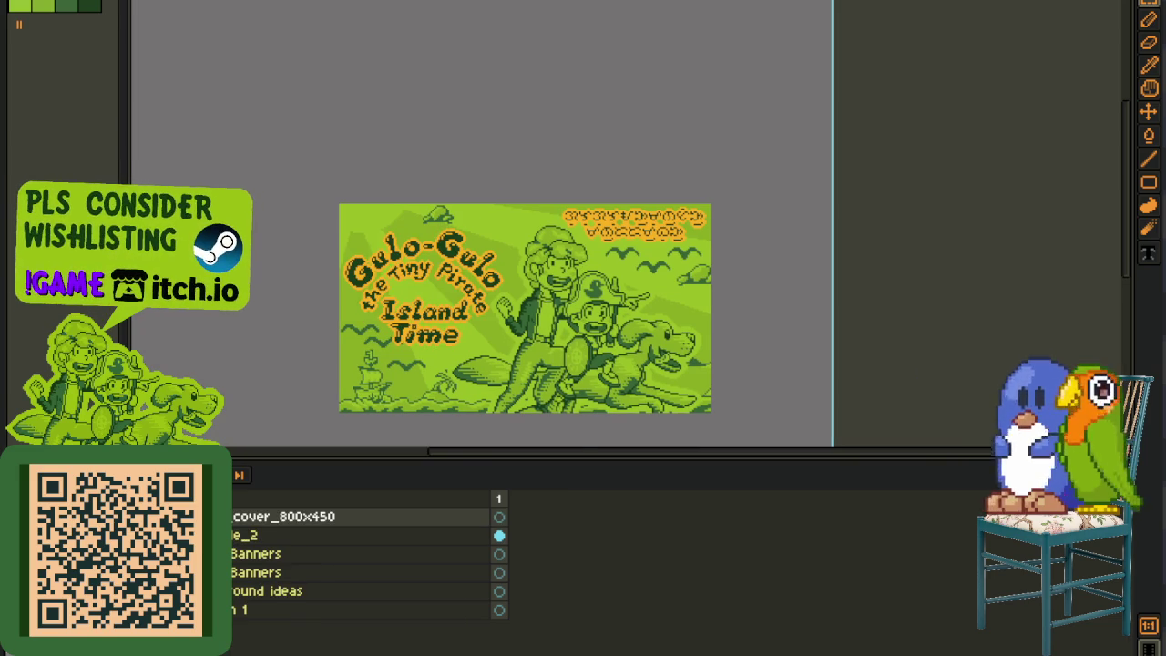
pyautogui.hotkey('ctrl', 'Tab')
pyautogui.hotkey('ctrl', 'Tab')
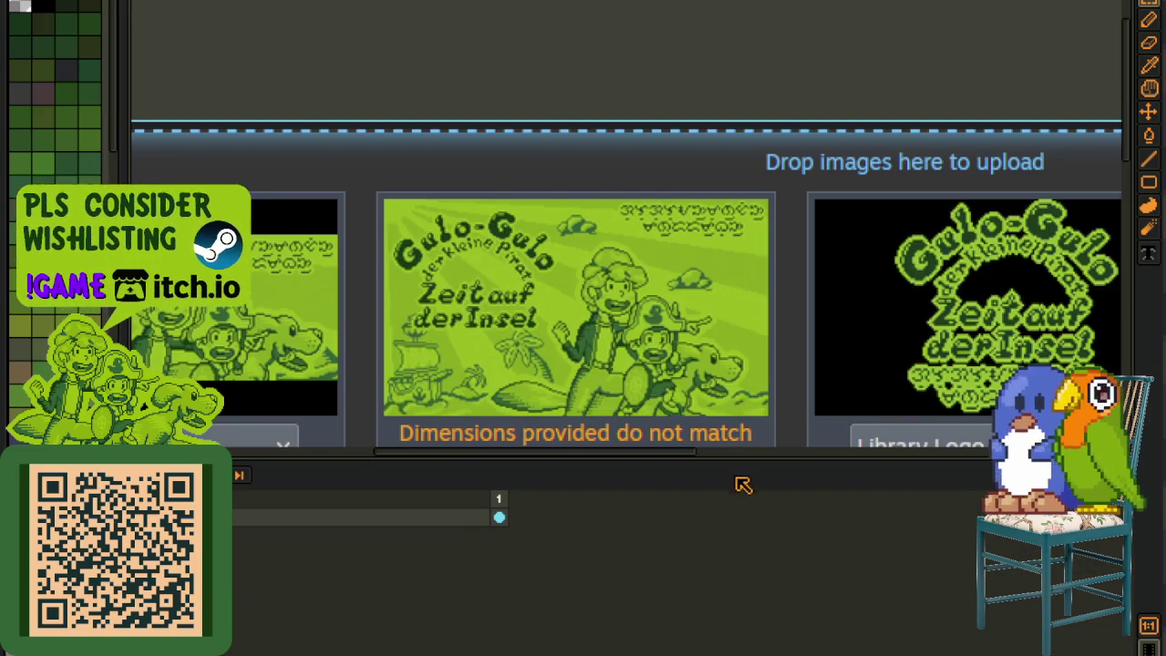
pyautogui.press('Tab')
pyautogui.scroll(2, 609, 438)
pyautogui.scroll(-2, 560, 411)
pyautogui.moveTo(313, 146); pyautogui.dragTo(792, 603)
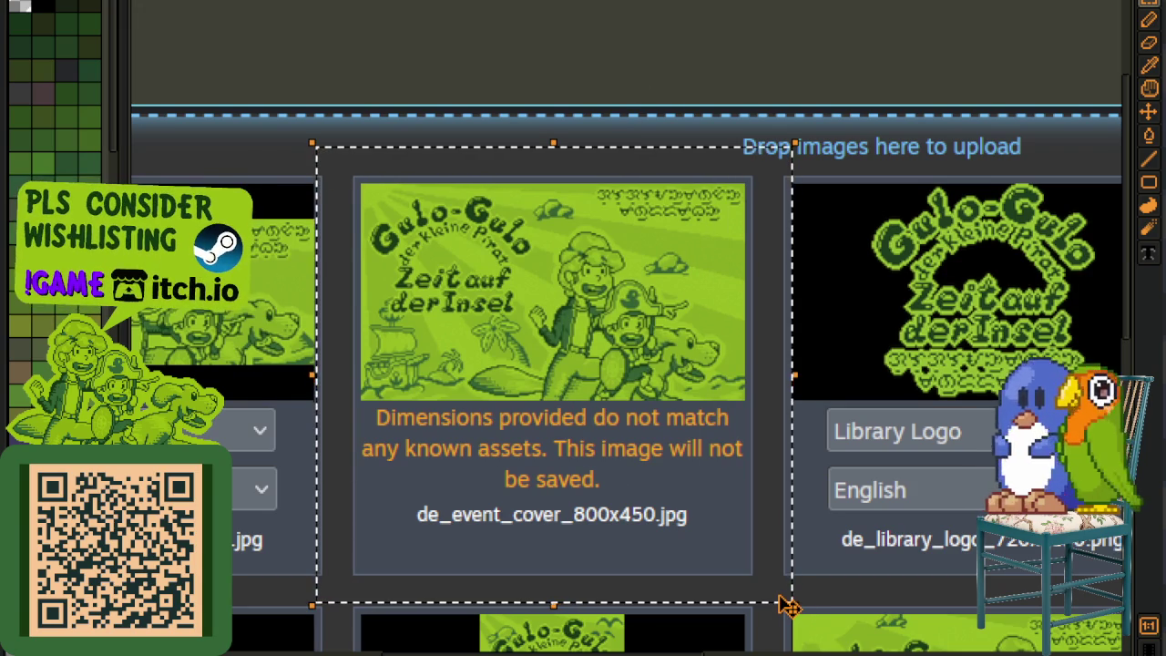
pyautogui.scroll(-2, 938, 451)
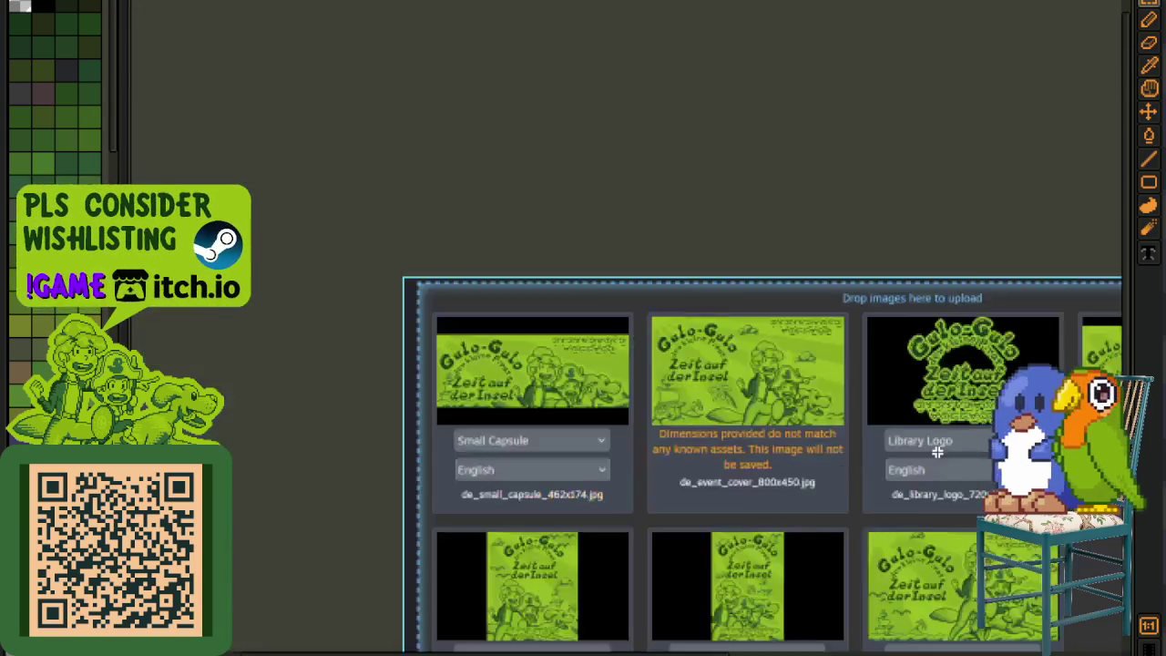
pyautogui.scroll(-2, 938, 451)
pyautogui.moveTo(937, 452); pyautogui.dragTo(474, 330)
pyautogui.scroll(2, 394, 302)
pyautogui.moveTo(443, 282)
pyautogui.mouseDown()
pyautogui.moveTo(477, 299)
pyautogui.moveTo(558, 292)
pyautogui.mouseUp()
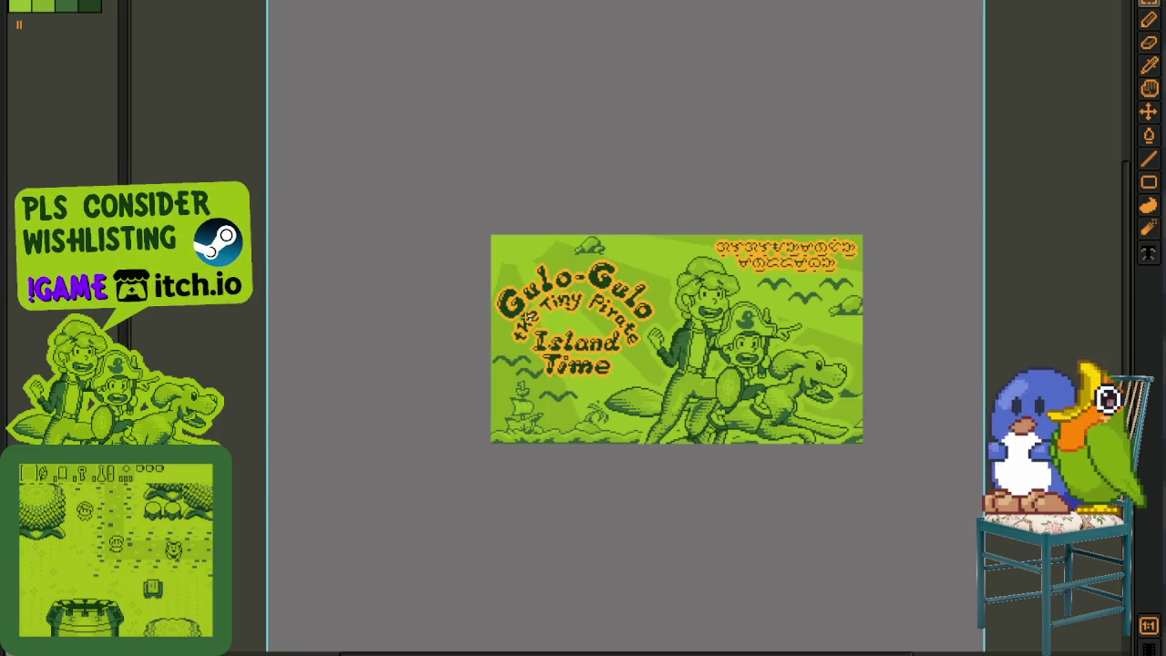
# Step: Copy the cover_800x450 layer and paste it into the Dutch sprite
pyautogui.press('Tab')
pyautogui.hotkey('ctrl', 'c')
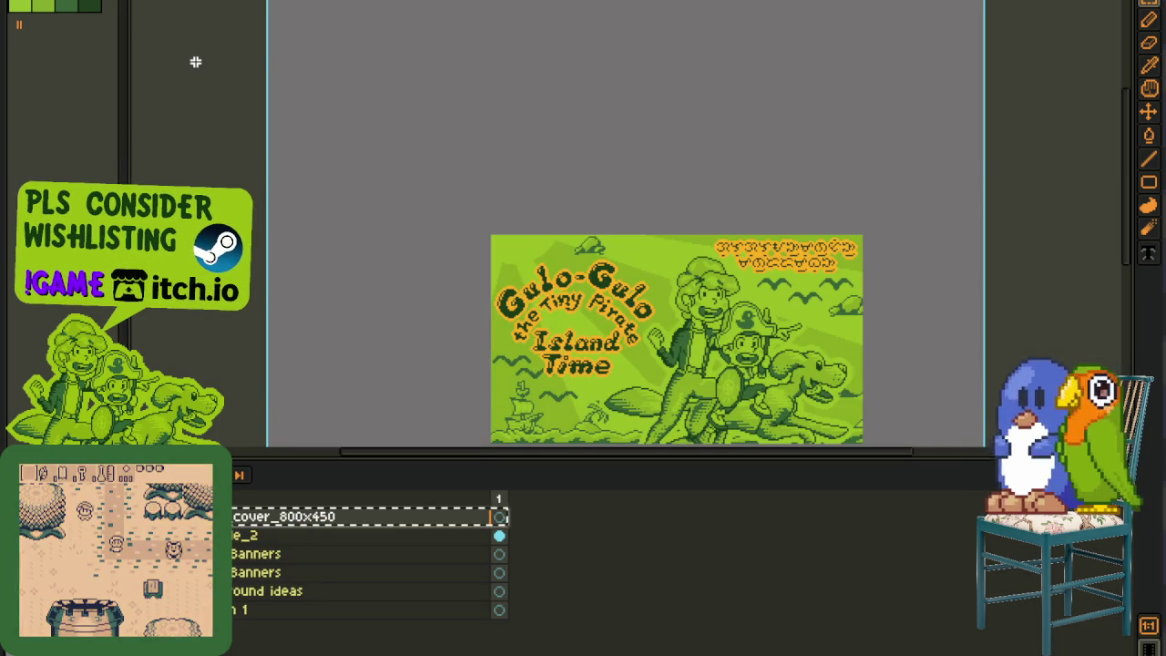
pyautogui.hotkey('ctrl', 'Tab')
pyautogui.scroll(-3, 593, 202)
pyautogui.scroll(-1, 619, 226)
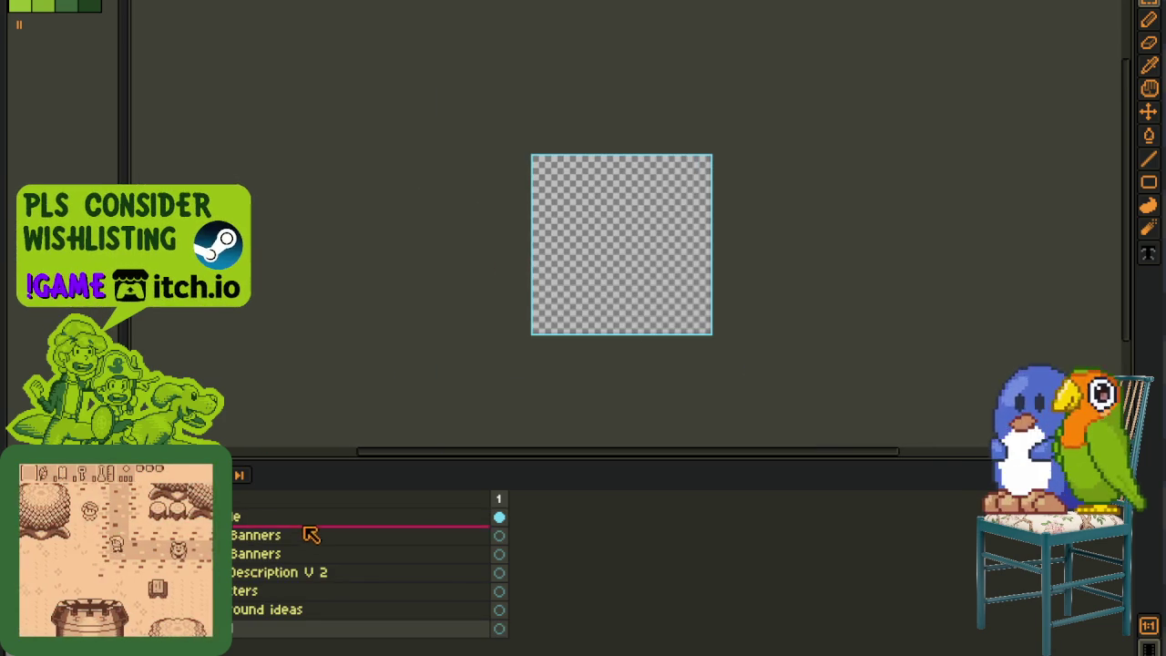
pyautogui.click(314, 524)
pyautogui.hotkey('ctrl', 'v')
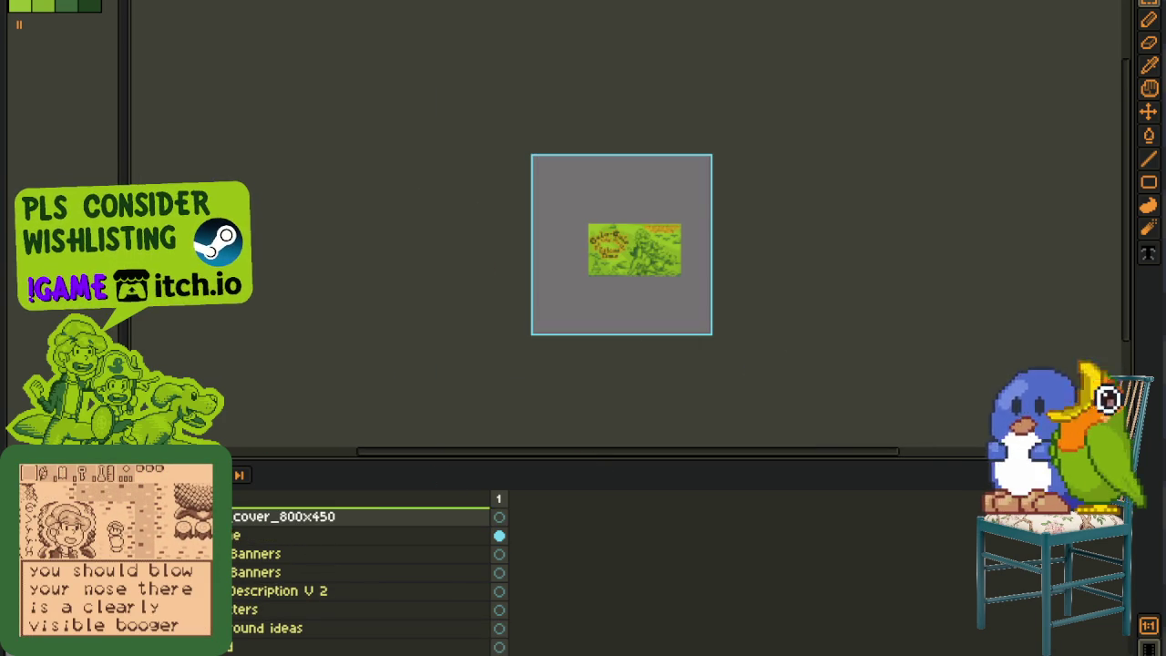
# Step: Move the cover below layer e, then duplicate e and place e Copy beneath it
pyautogui.moveTo(273, 516); pyautogui.dragTo(241, 539)
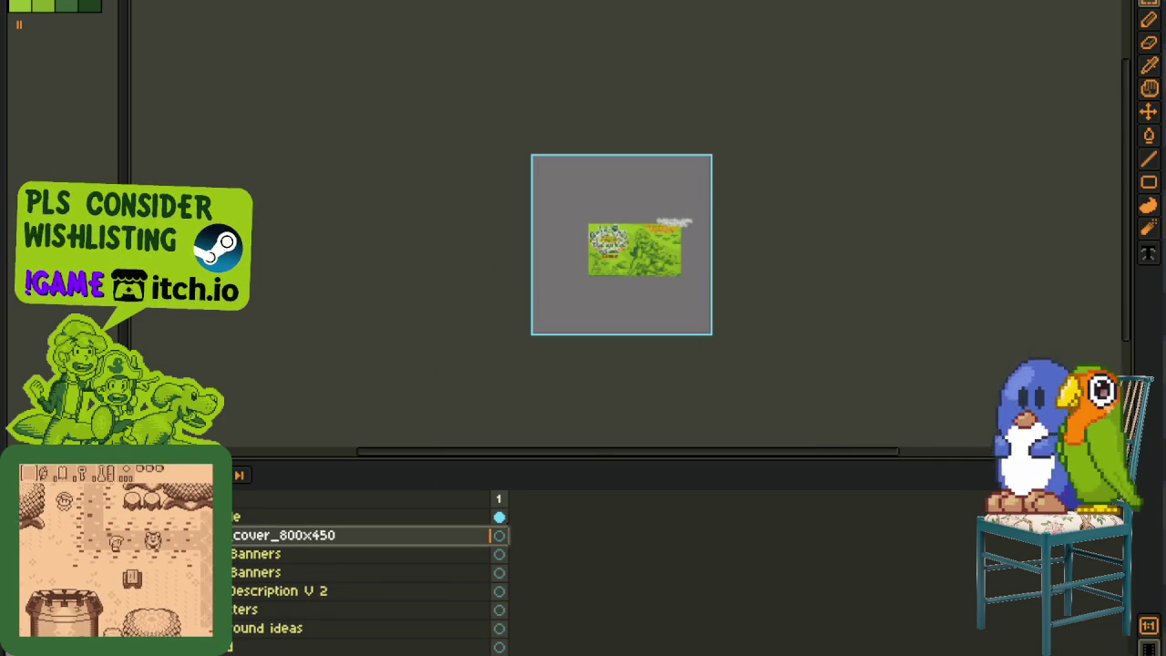
pyautogui.rightClick(239, 519)
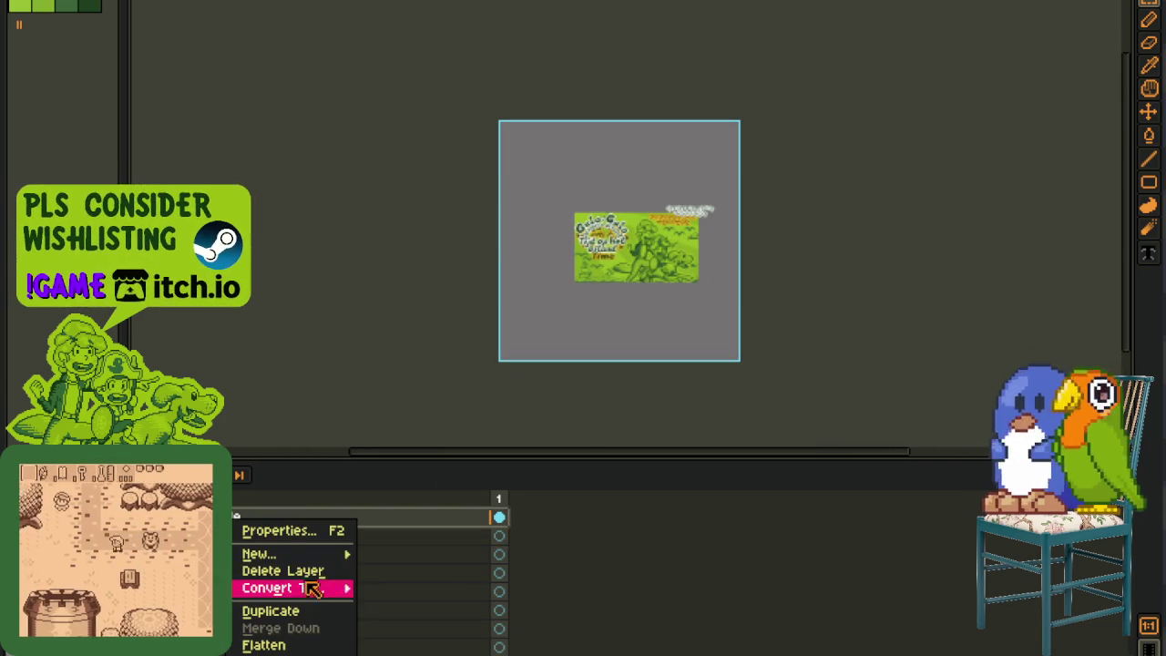
pyautogui.click(291, 610)
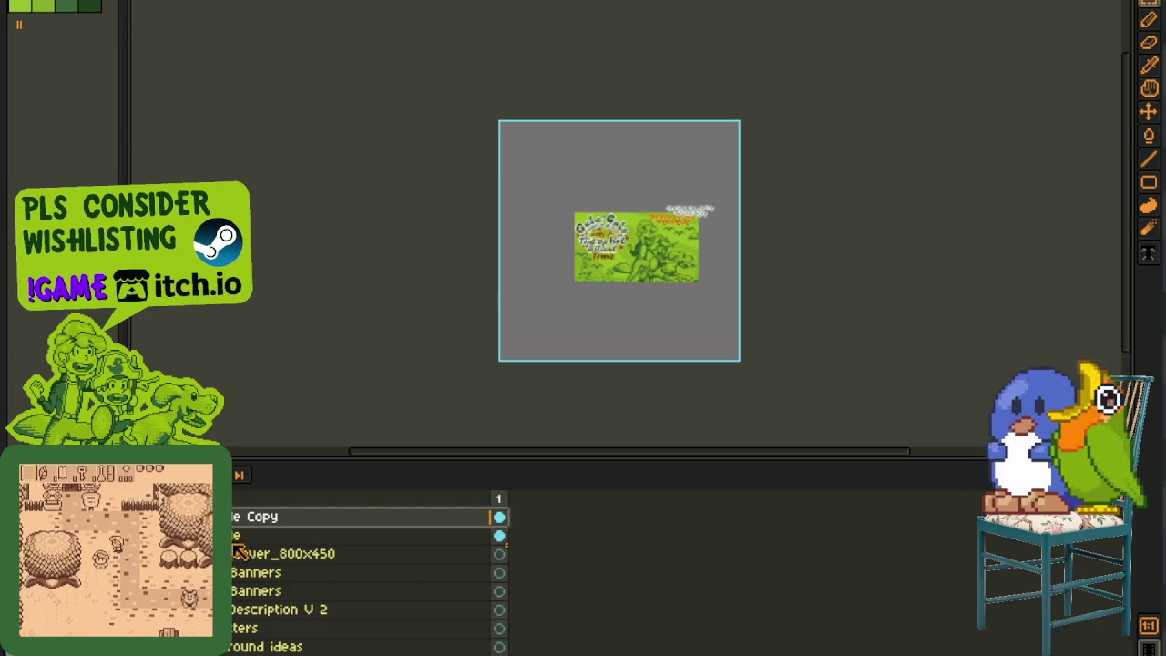
pyautogui.moveTo(237, 518); pyautogui.dragTo(239, 539)
pyautogui.scroll(1, 702, 218)
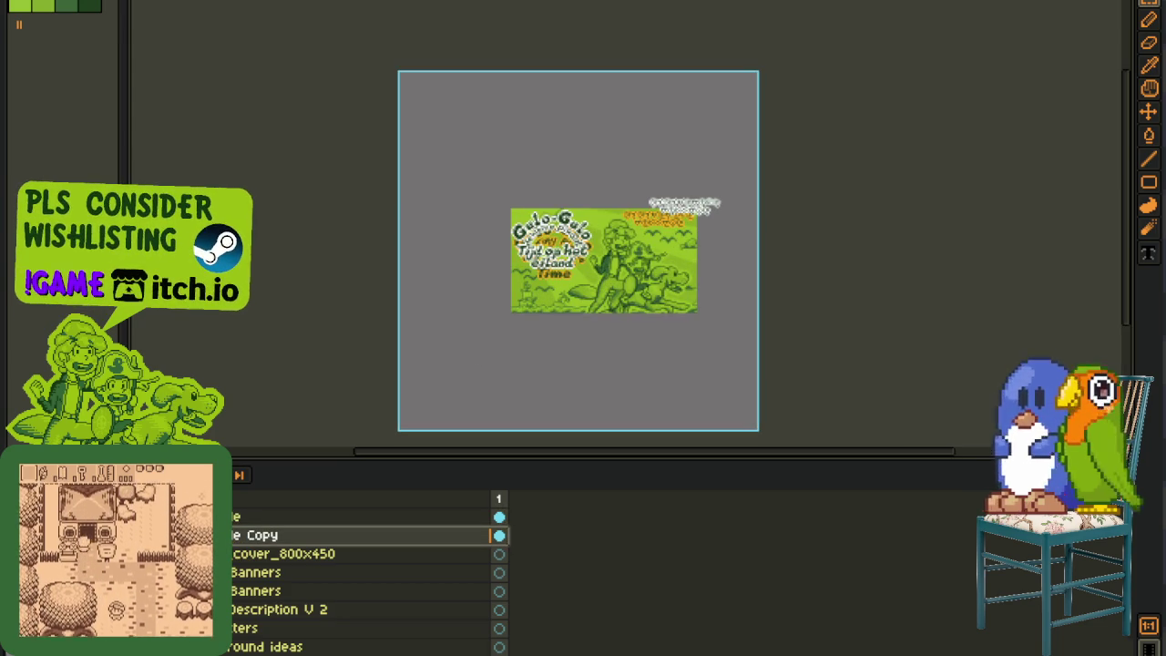
pyautogui.press('Tab')
# Step: Select the title area of the cover and nudge the title into position
pyautogui.scroll(1, 617, 148)
pyautogui.scroll(1, 409, 242)
pyautogui.moveTo(267, 163); pyautogui.dragTo(745, 649)
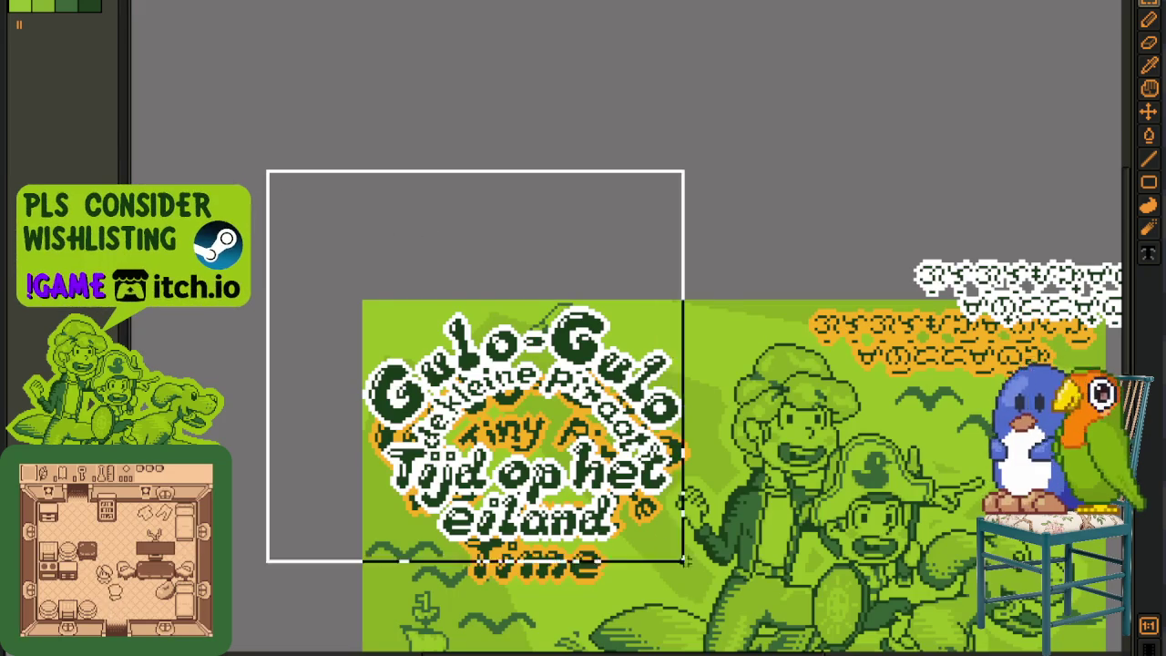
pyautogui.scroll(1, 567, 364)
pyautogui.scroll(-1, 428, 358)
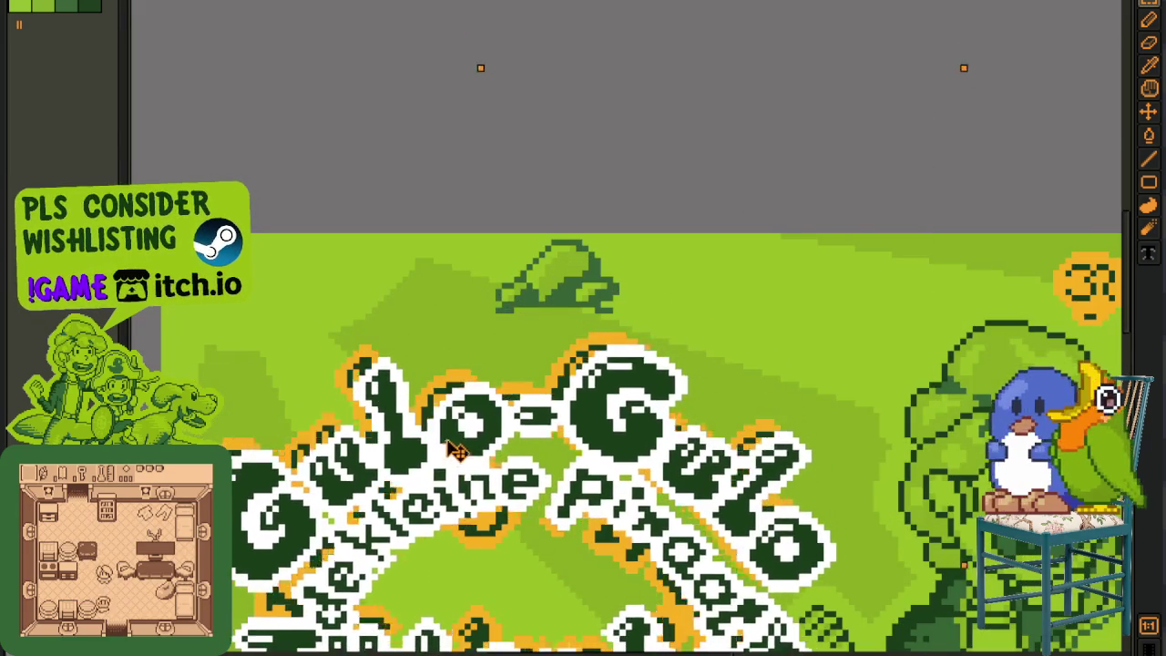
pyautogui.moveTo(447, 445); pyautogui.dragTo(443, 446)
pyautogui.scroll(-2, 786, 416)
pyautogui.scroll(1, 785, 416)
# Step: Move the small script text to the cover's top right
pyautogui.moveTo(567, 203); pyautogui.dragTo(872, 398)
pyautogui.scroll(1, 755, 318)
pyautogui.scroll(1, 801, 355)
pyautogui.scroll(-3, 802, 355)
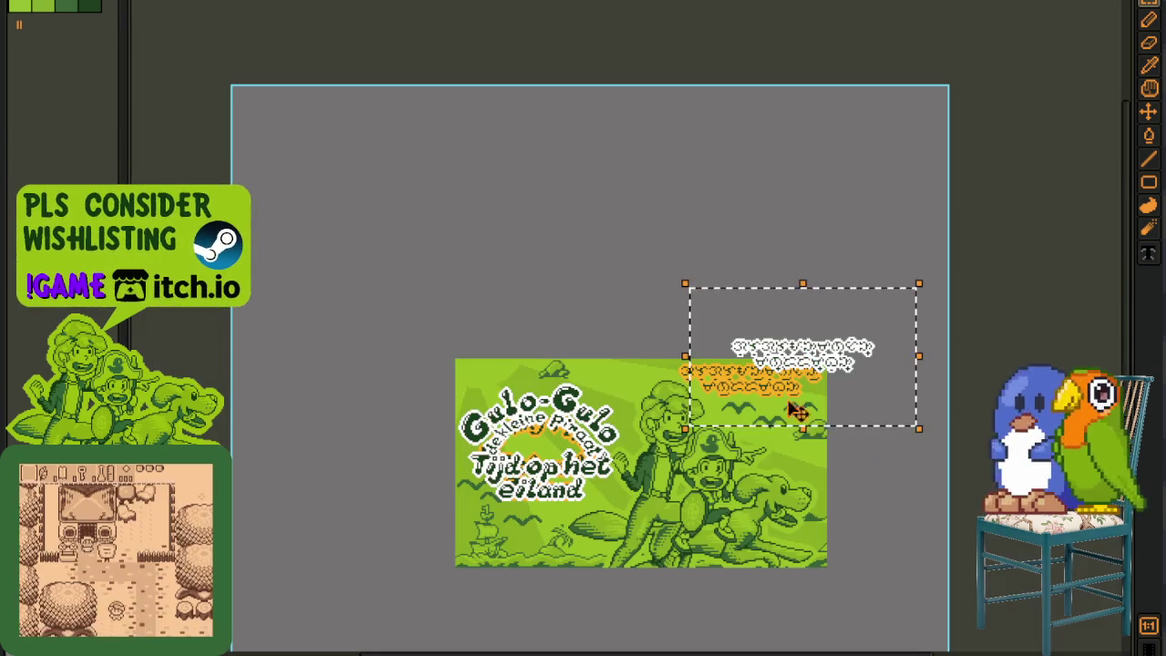
pyautogui.hotkey('ctrl', 'd')
pyautogui.scroll(1, 615, 355)
# Step: Erase the leftover orange pixels on the rework thing layer
pyautogui.press('Tab')
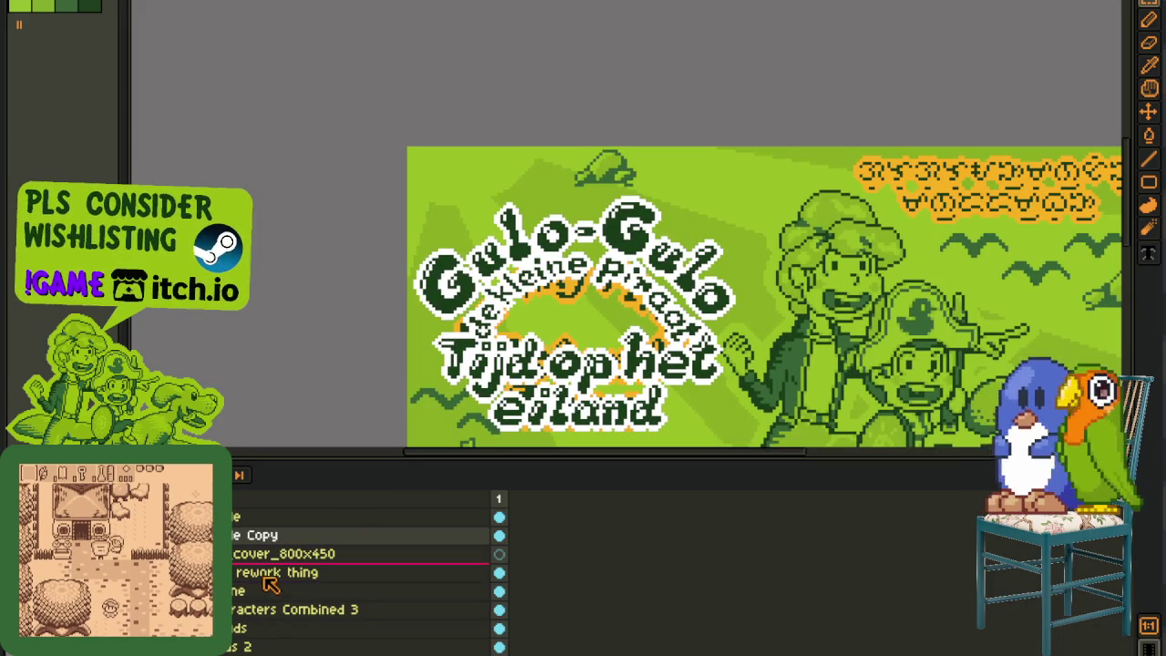
pyautogui.click(273, 572)
pyautogui.moveTo(293, 102); pyautogui.dragTo(756, 445)
pyautogui.press('Delete')
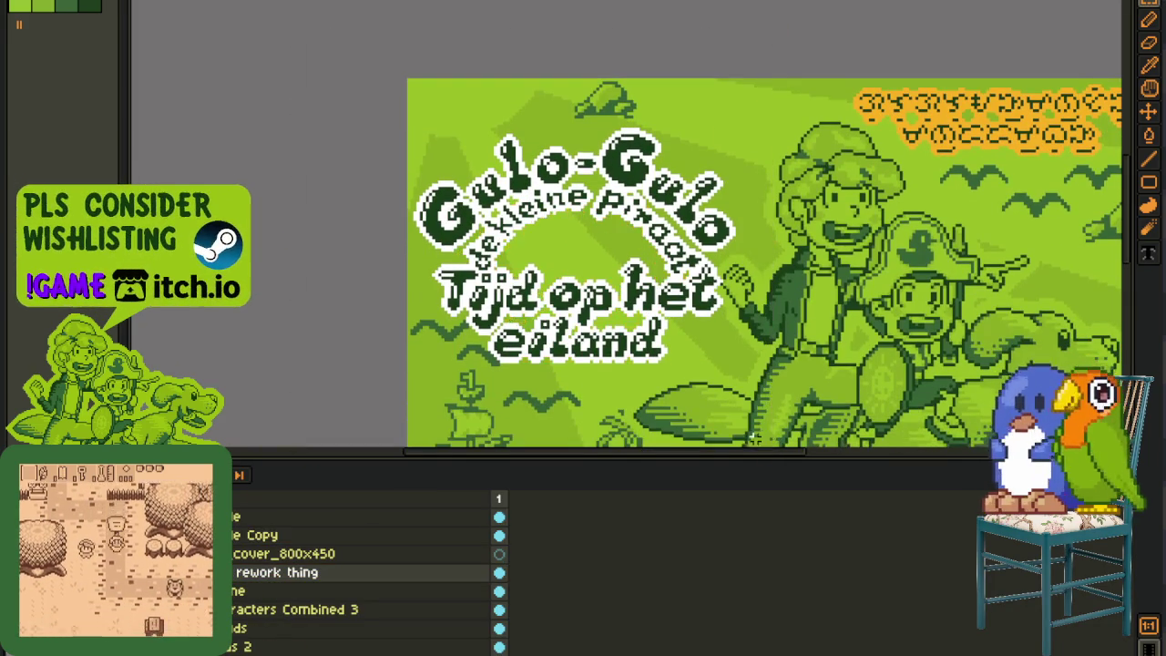
# Step: Move Title Copy below cover_800x450, merge it into rework thing, and save
pyautogui.hotkey('alt', 'Up')
pyautogui.hotkey('alt', 'Up')
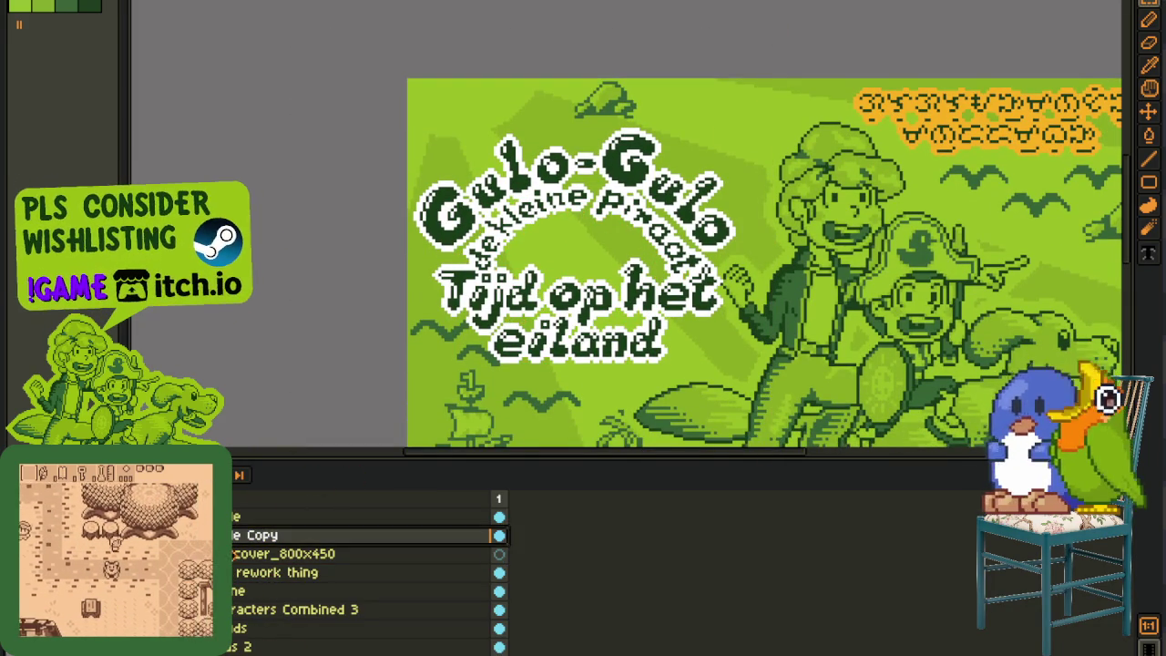
pyautogui.hotkey('alt', 'Down')
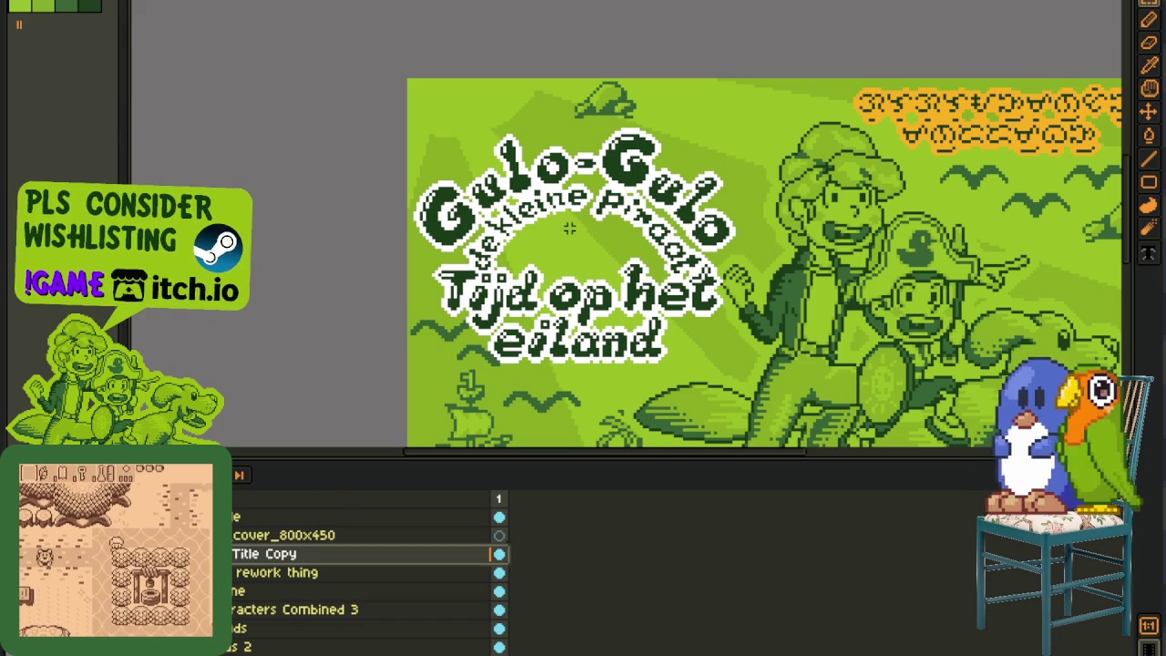
pyautogui.press('h')
pyautogui.moveTo(594, 241); pyautogui.dragTo(373, 343)
pyautogui.rightClick(324, 557)
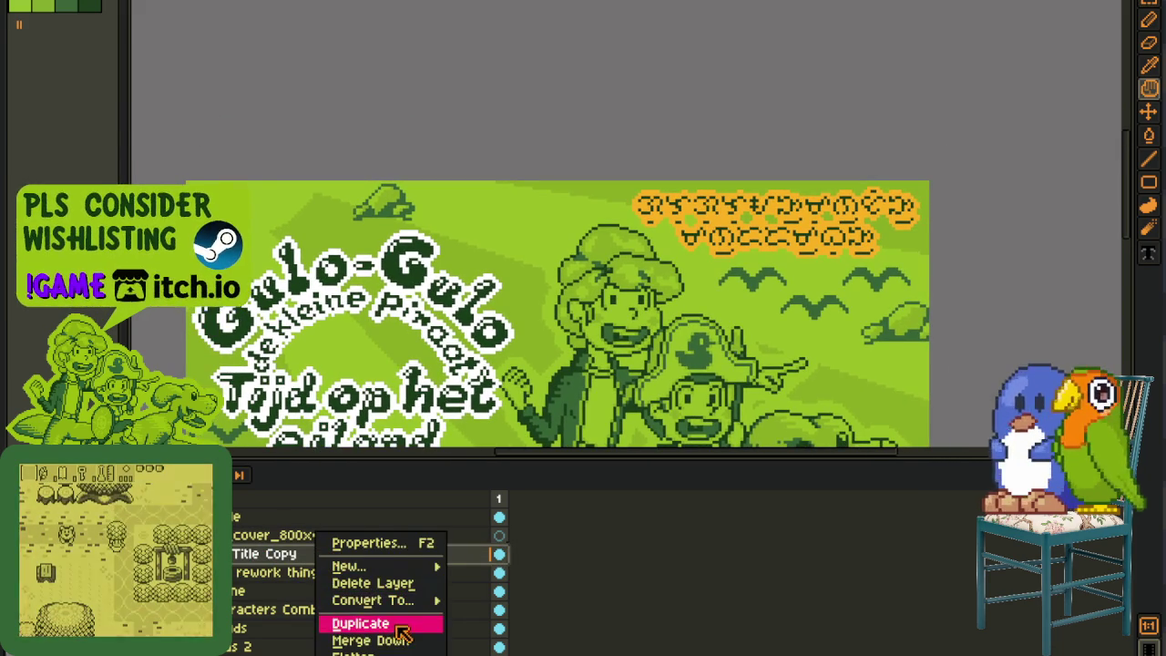
pyautogui.click(369, 640)
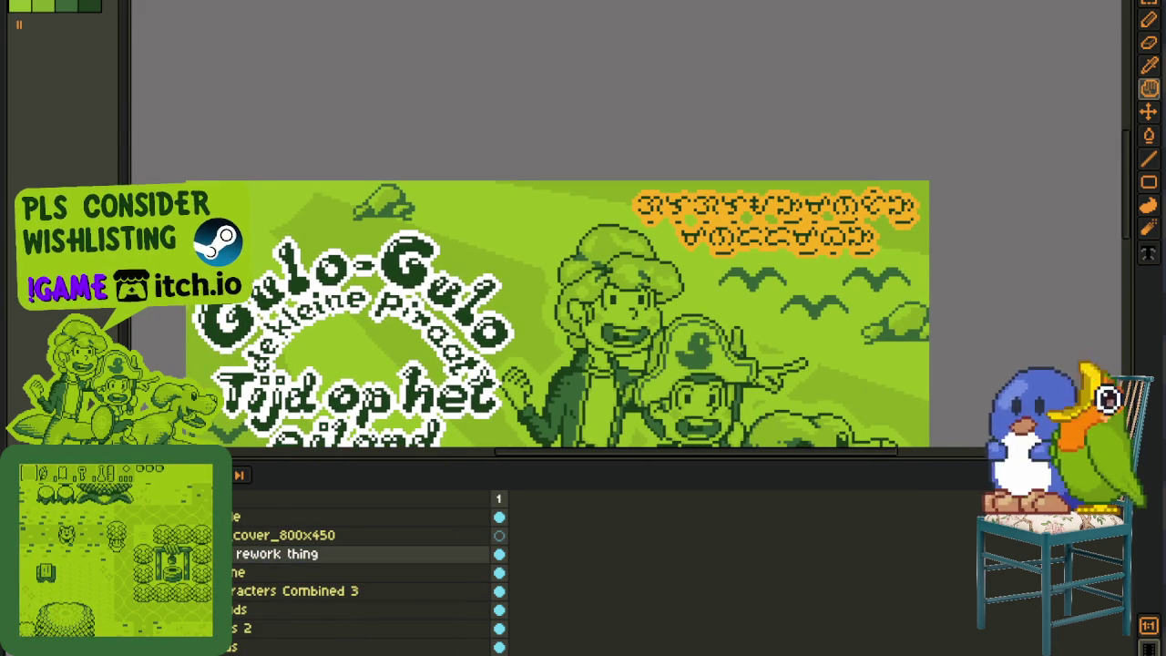
pyautogui.hotkey('ctrl', 's')
pyautogui.scroll(-3, 446, 251)
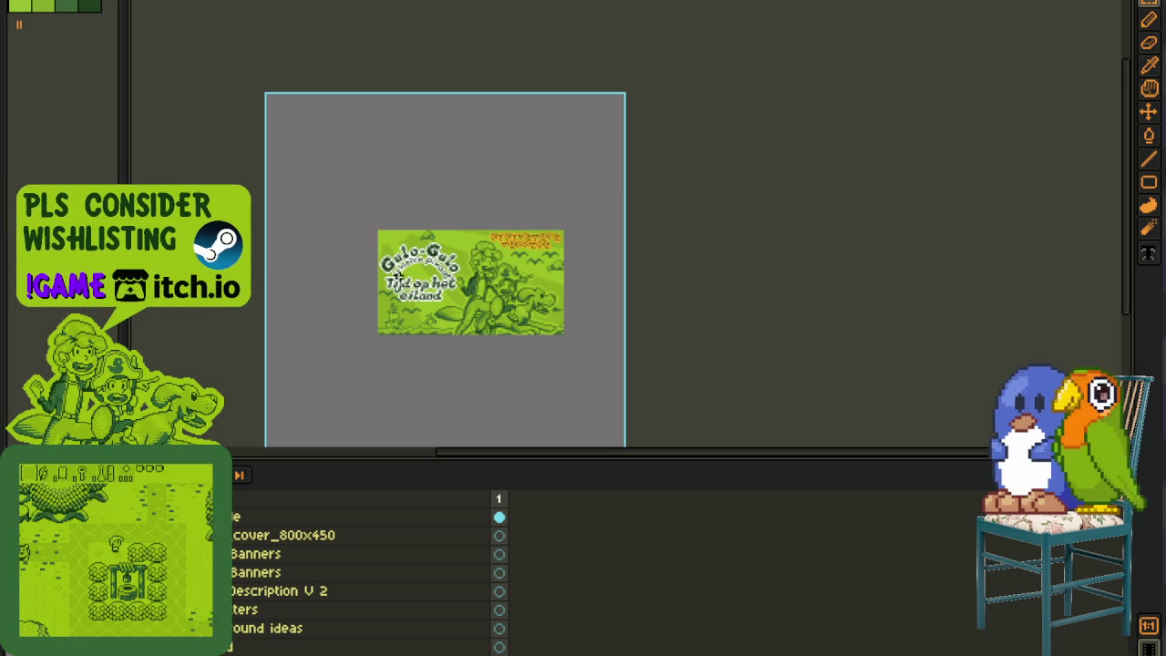
# Step: Export the Dutch cover as nl_event_cover_800x450 PNG, dropping 'en_' and accepting flattened layers
pyautogui.hotkey('ctrl', 's')
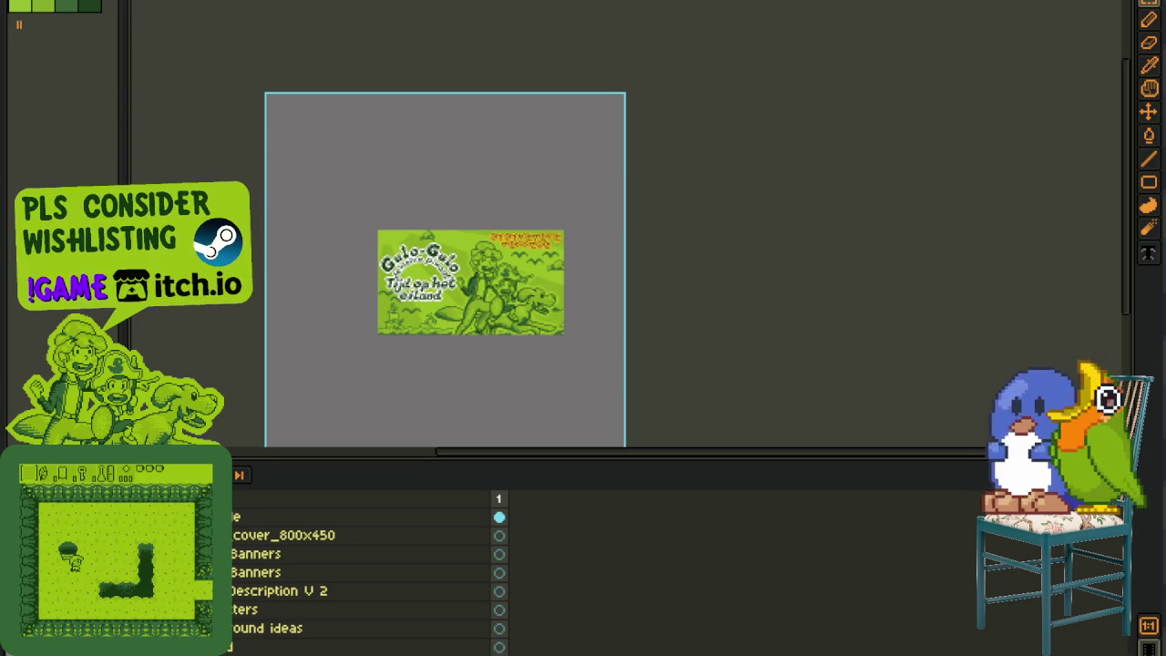
pyautogui.hotkey('alt', 'f')
pyautogui.click(223, 79)
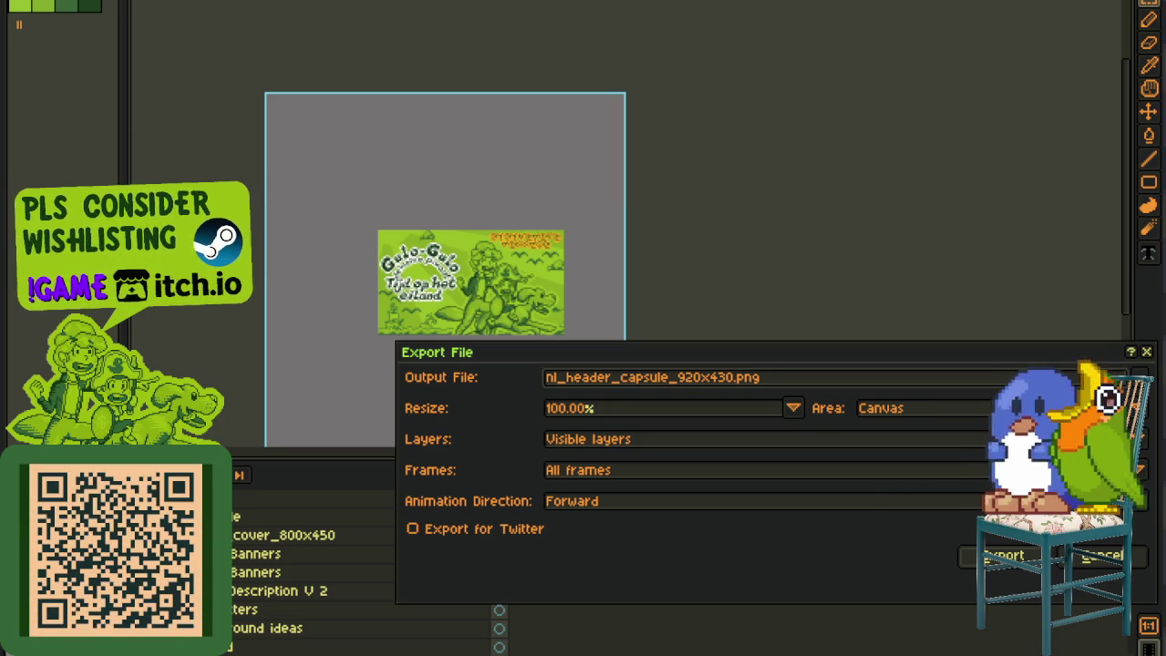
pyautogui.moveTo(799, 377); pyautogui.dragTo(545, 376)
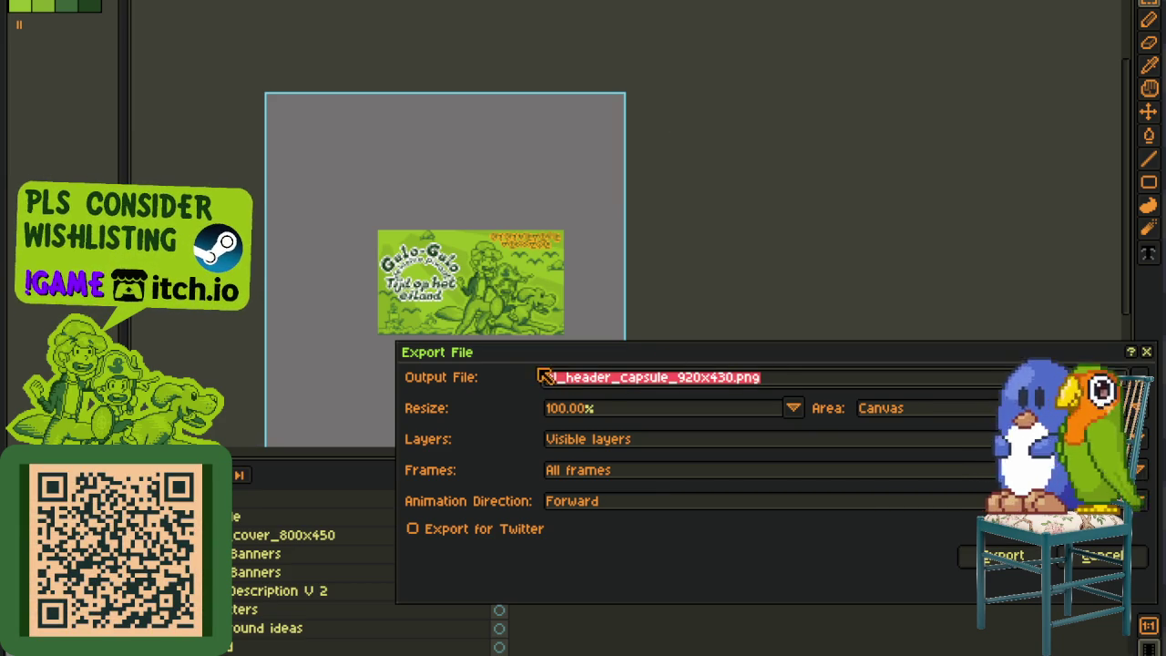
pyautogui.write('en_event_cover_800x450')
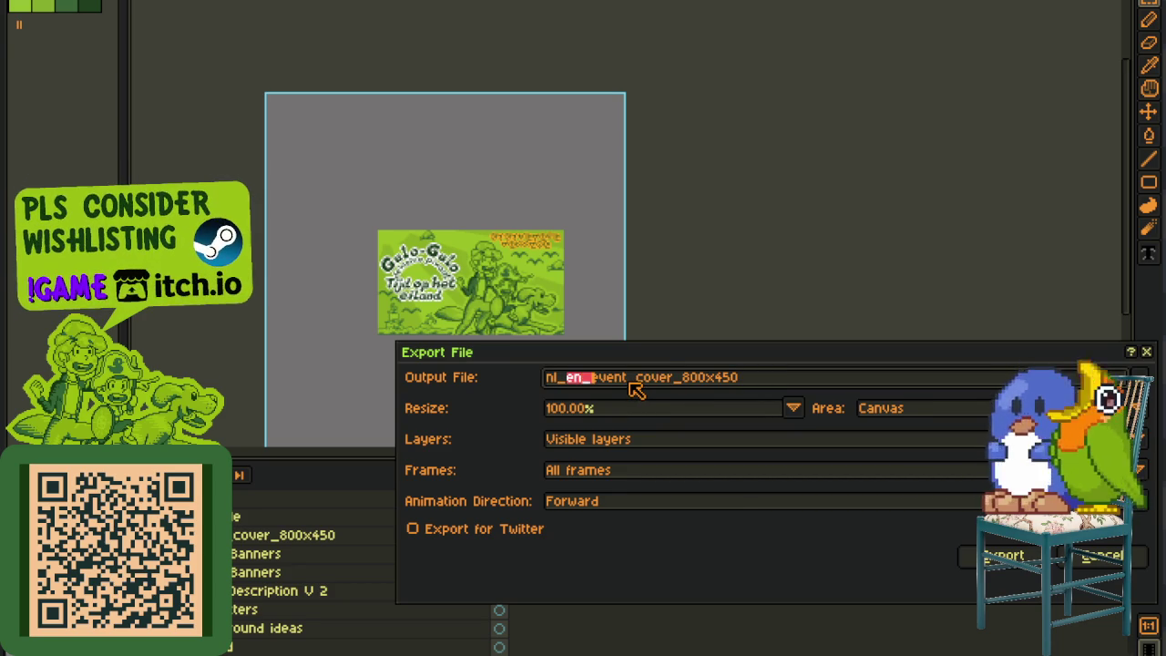
pyautogui.press('BackSpace')
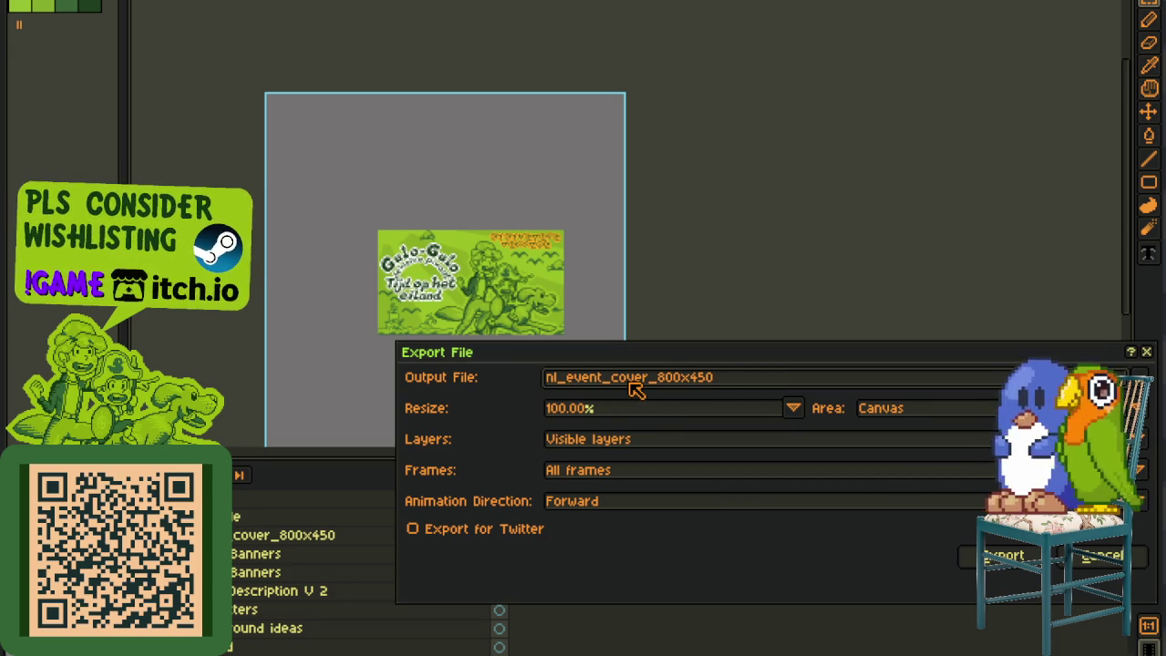
pyautogui.press('Return')
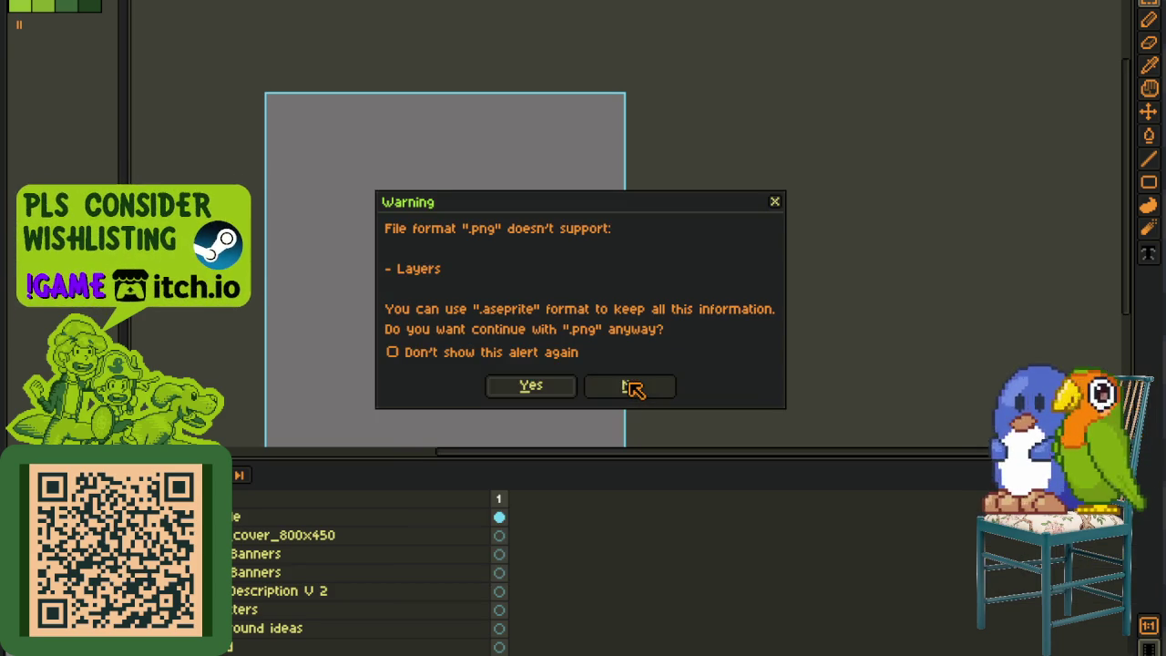
pyautogui.click(559, 388)
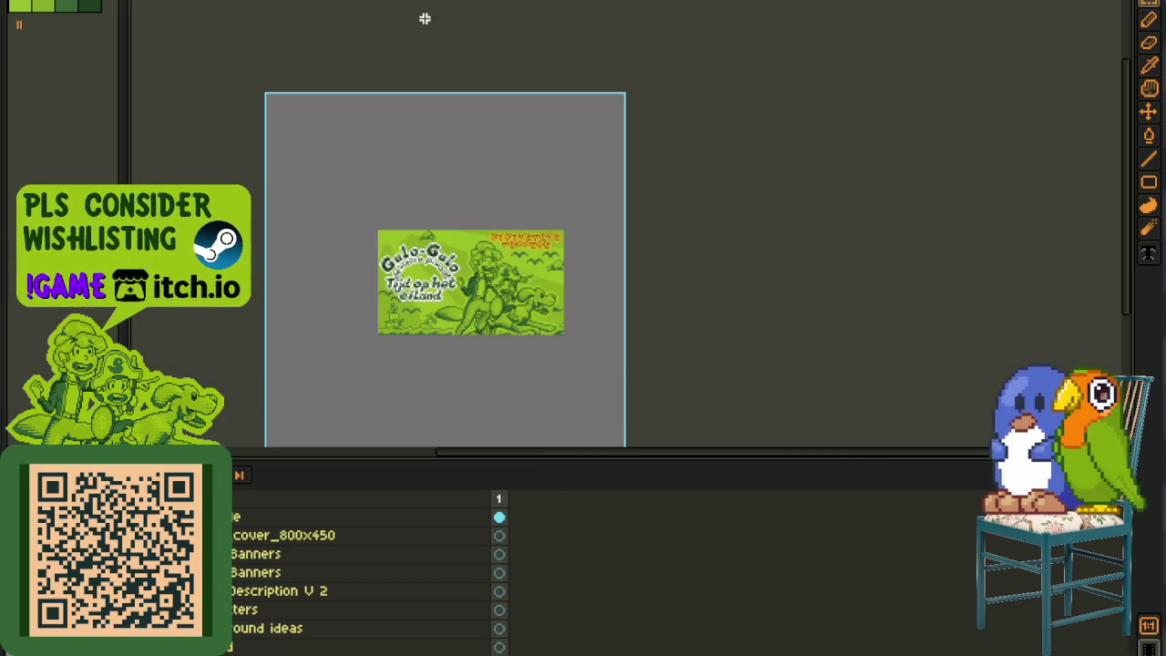
pyautogui.scroll(1, 434, 111)
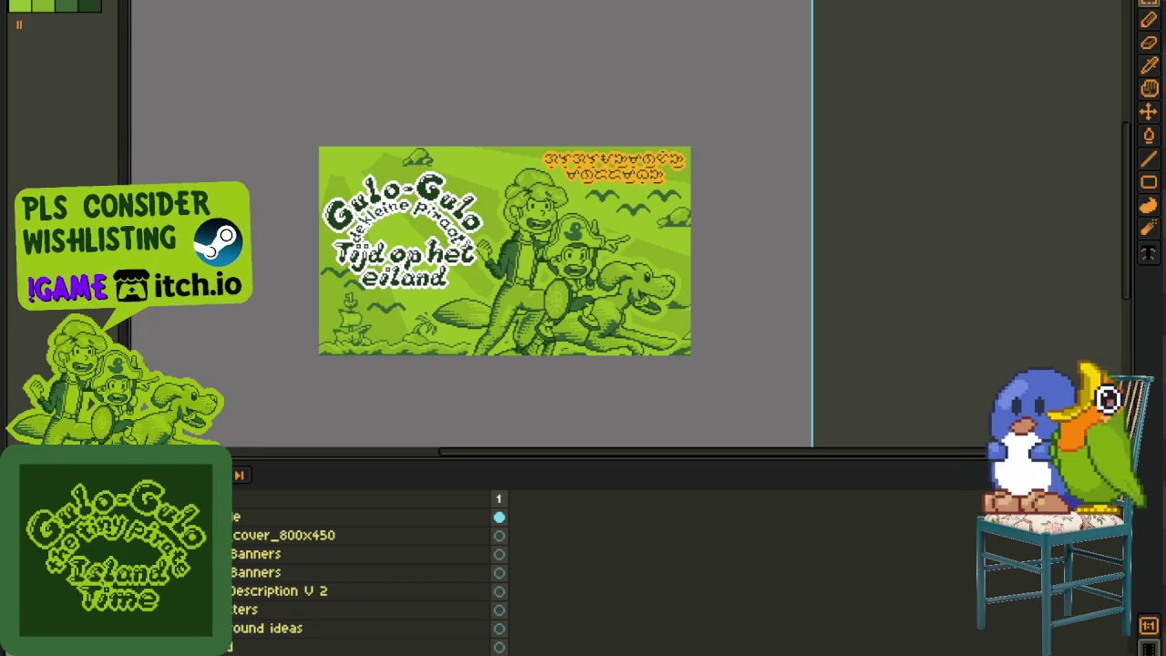
# Step: Switch between the English Island Time cover and the Polish document to grab the cover layer
pyautogui.hotkey('ctrl', 'Tab')
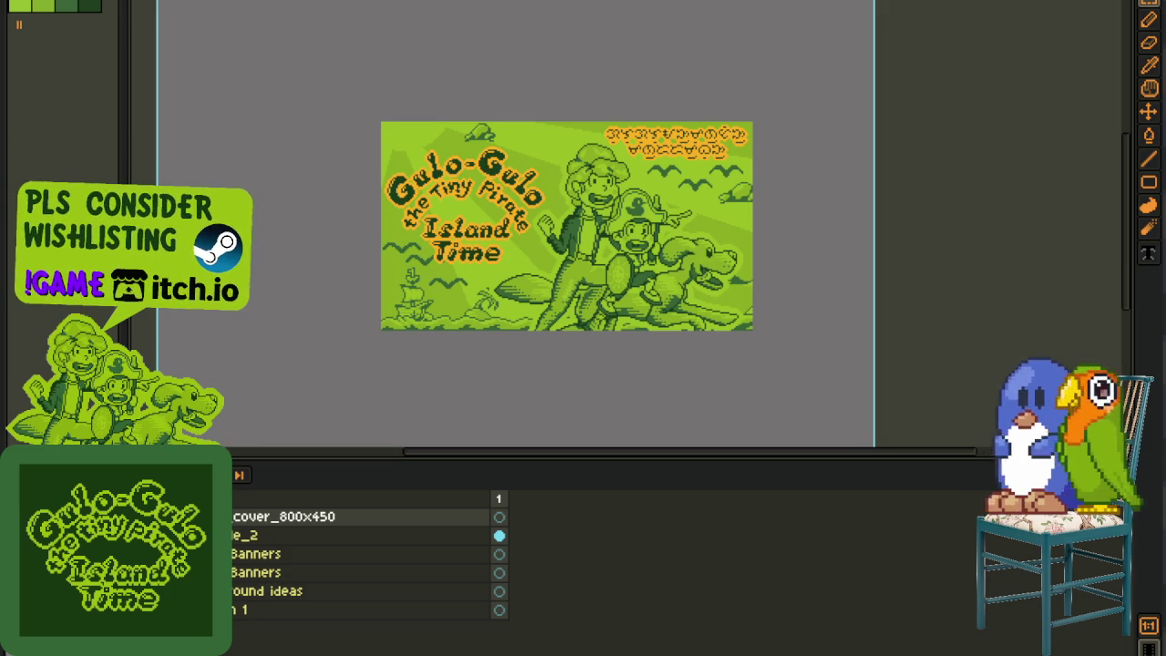
pyautogui.hotkey('ctrl', 'shift', 't')
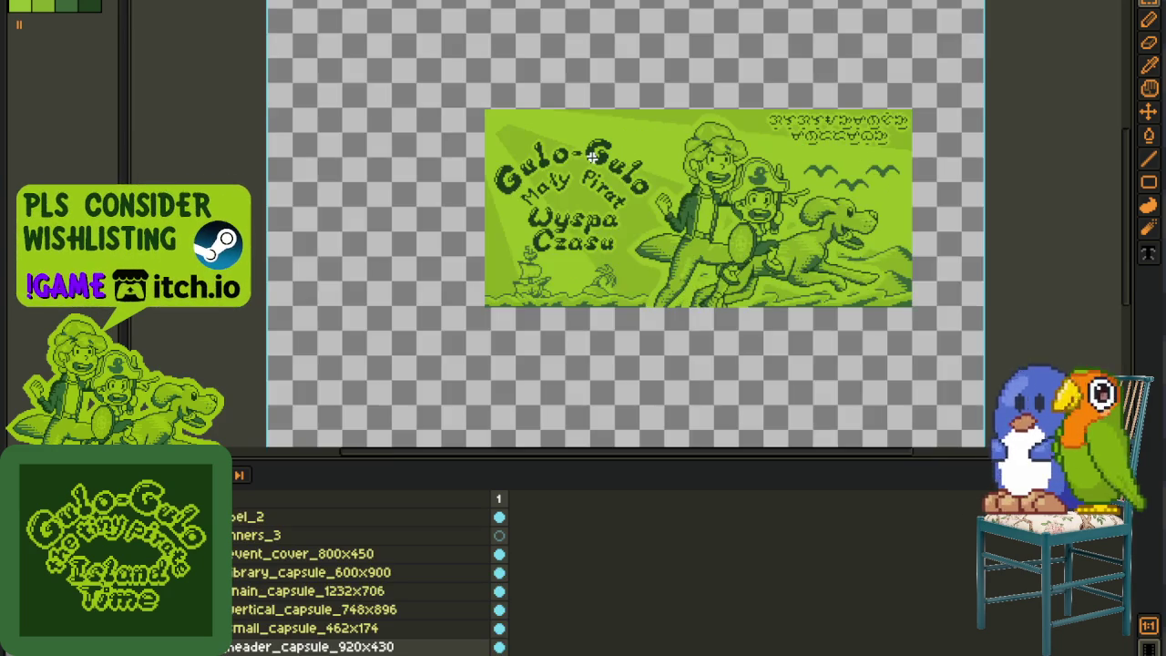
pyautogui.scroll(3, 457, 184)
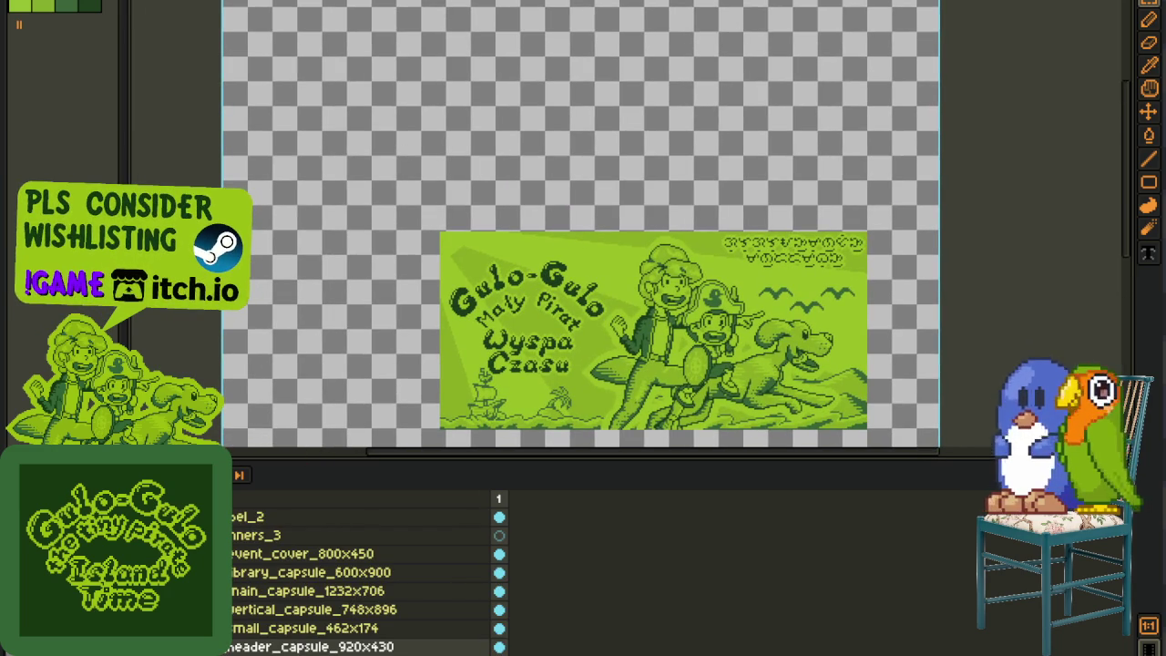
pyautogui.hotkey('ctrl', 'z')
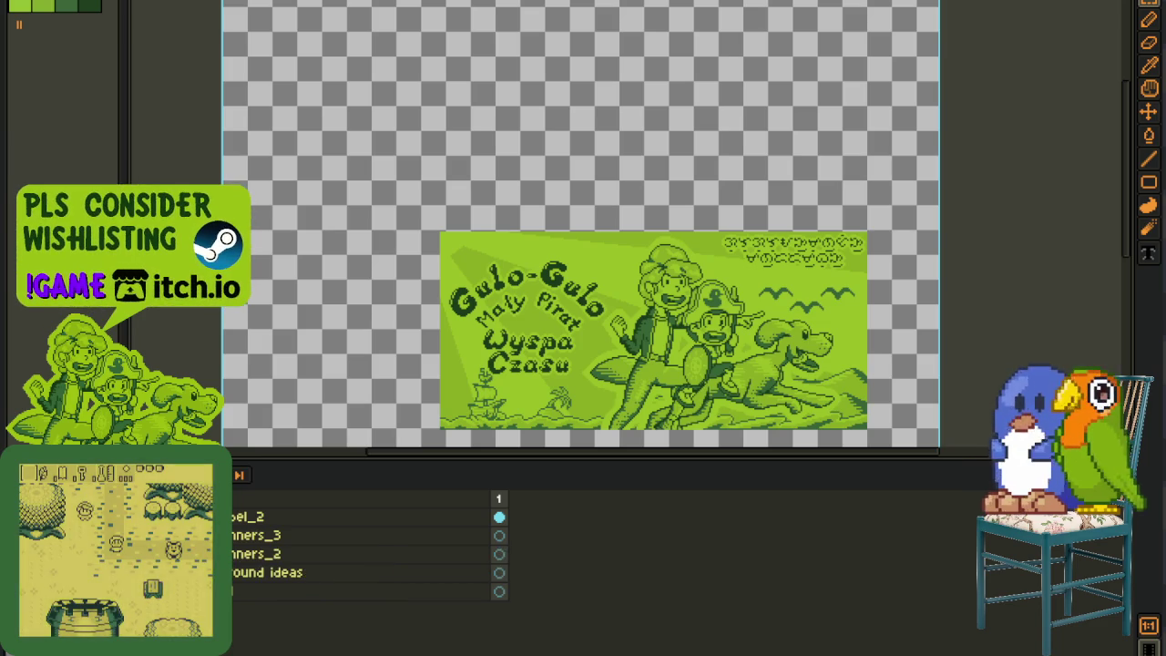
pyautogui.hotkey('ctrl', 'z')
pyautogui.hotkey('ctrl', 'y')
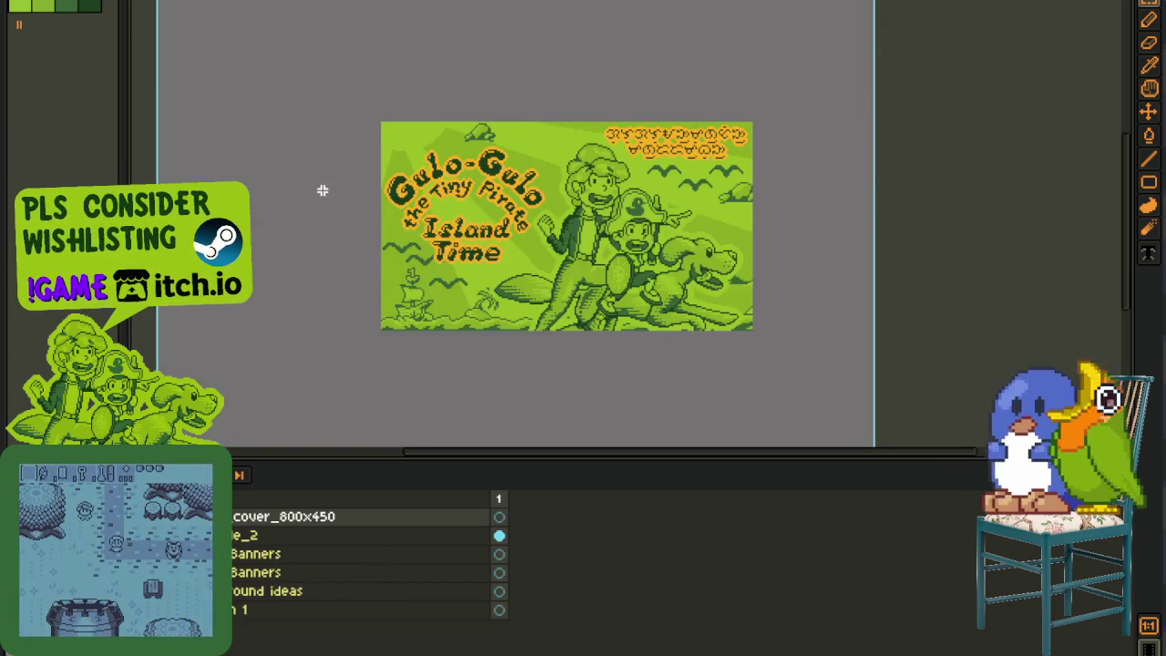
# Step: Paste the English cover into the Polish document and select the Label_2 layer below it
pyautogui.hotkey('ctrl', 'z')
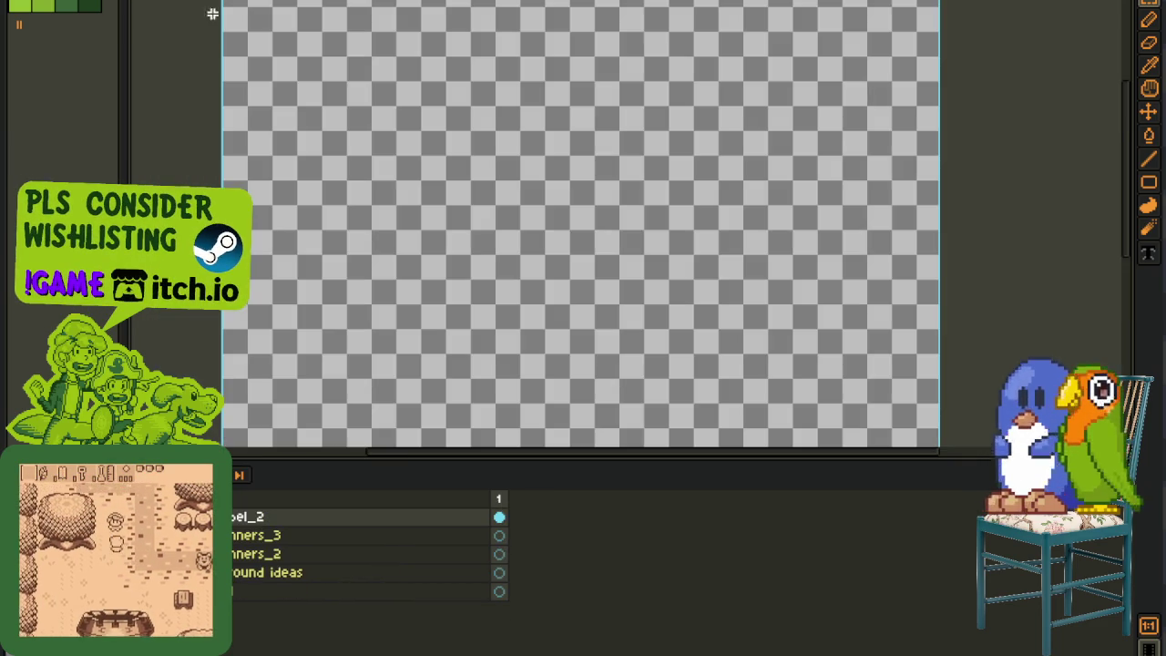
pyautogui.hotkey('ctrl', 'z')
pyautogui.hotkey('ctrl', 'y')
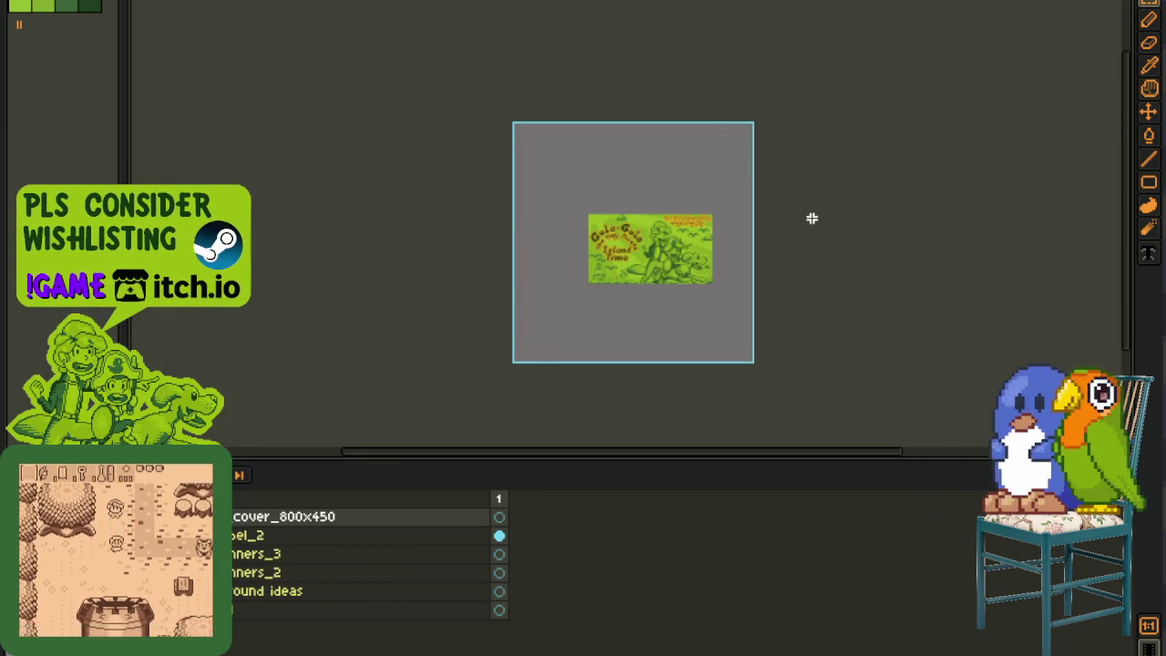
pyautogui.press('Down')
pyautogui.rightClick(255, 536)
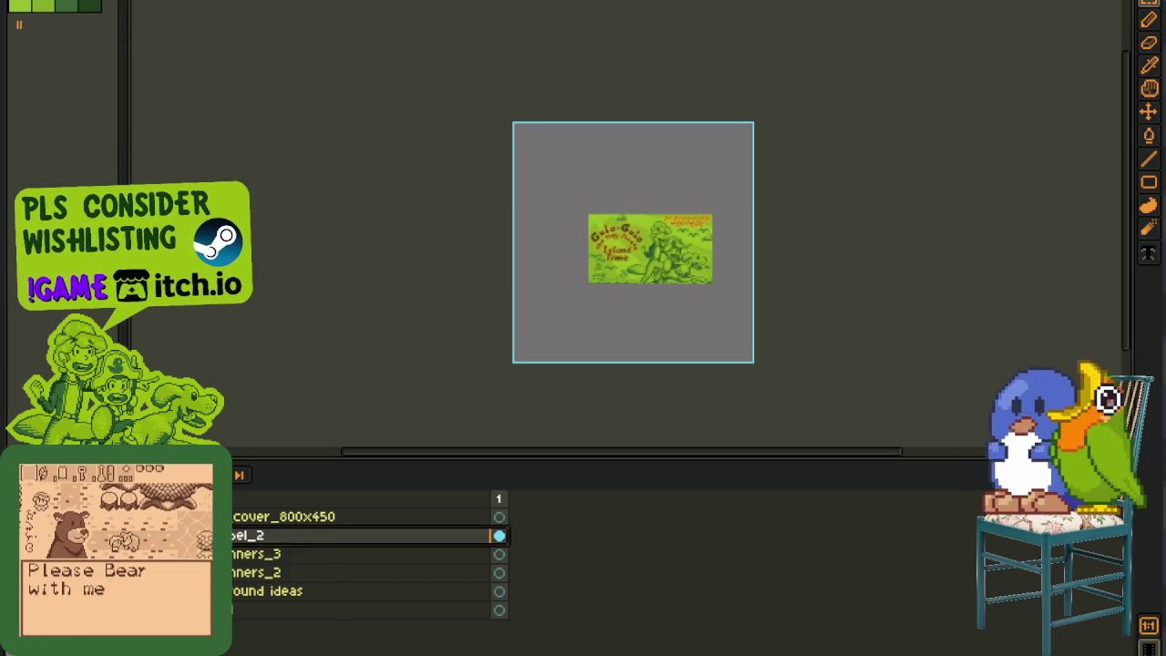
# Step: Duplicate Label_2 and move the copy above the cover layer
pyautogui.click(273, 623)
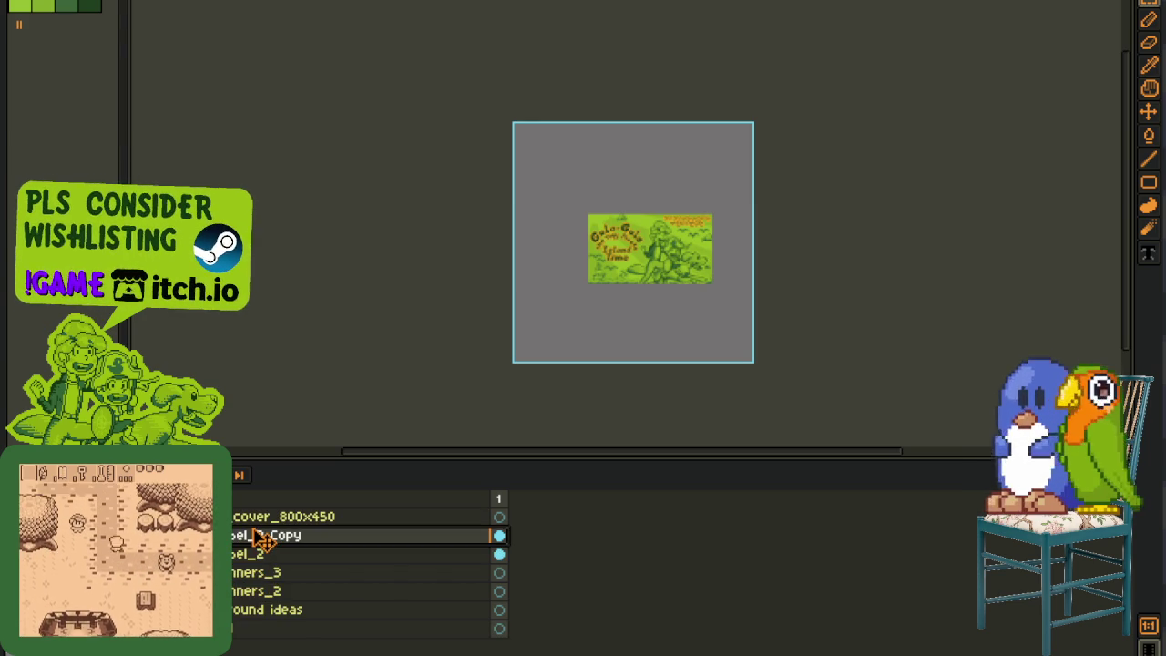
pyautogui.moveTo(260, 539); pyautogui.dragTo(262, 516)
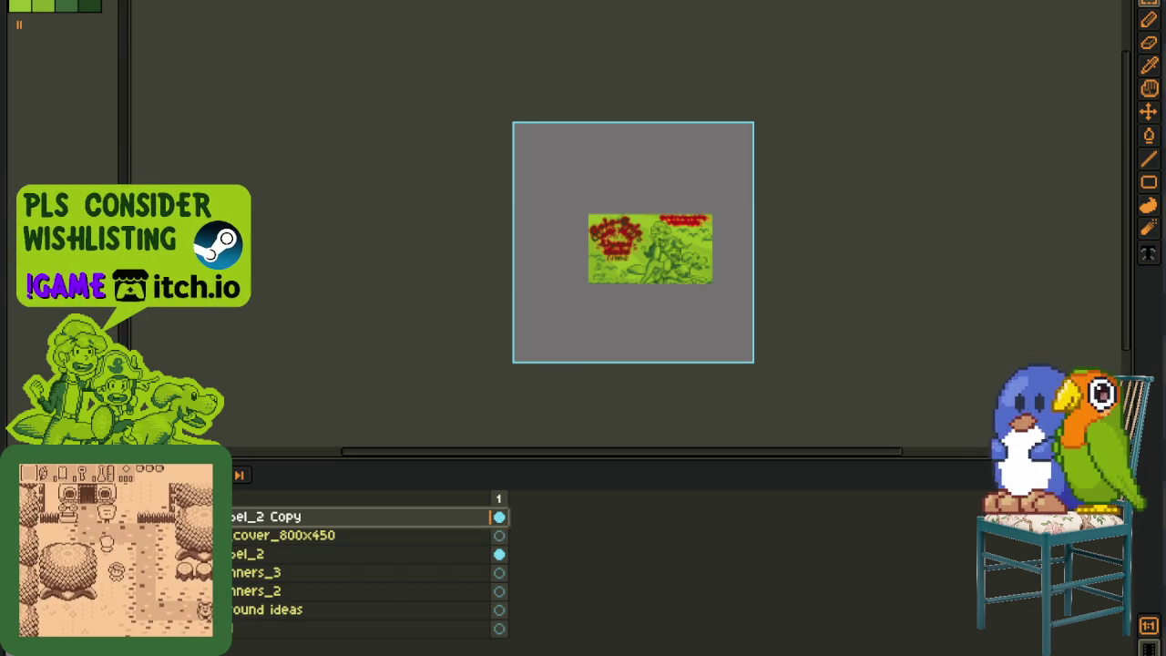
pyautogui.press('Tab')
pyautogui.scroll(3, 856, 181)
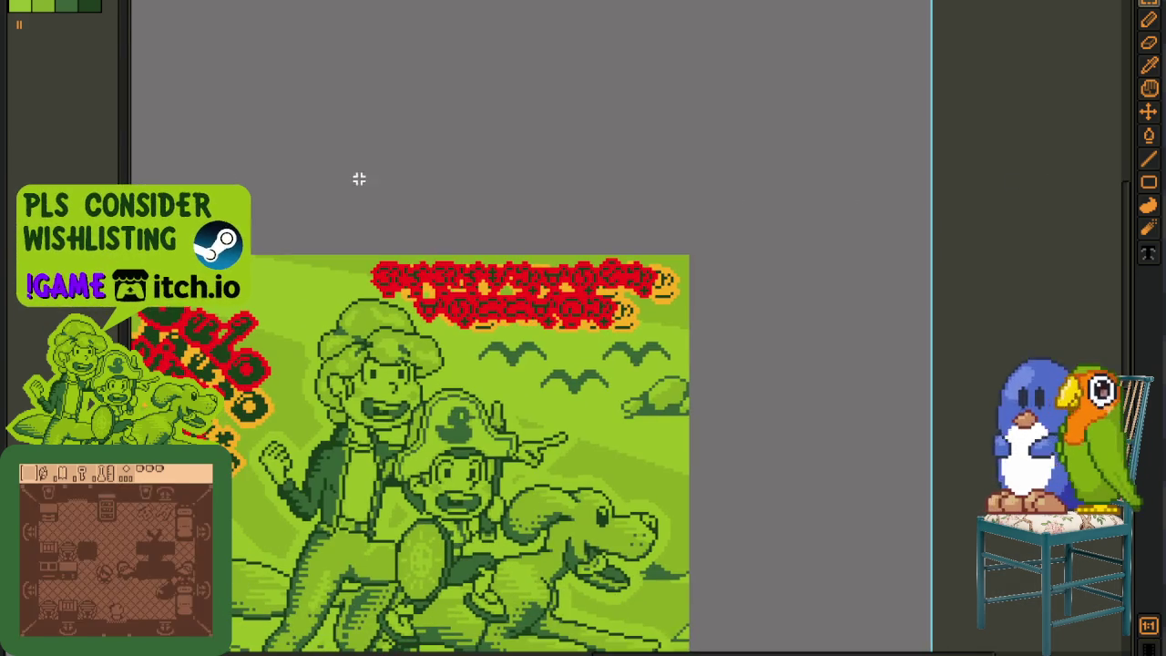
pyautogui.moveTo(359, 180); pyautogui.dragTo(781, 368)
pyautogui.press('h')
pyautogui.moveTo(238, 253)
pyautogui.mouseDown()
pyautogui.moveTo(631, 201)
pyautogui.moveTo(636, 216)
pyautogui.mouseUp()
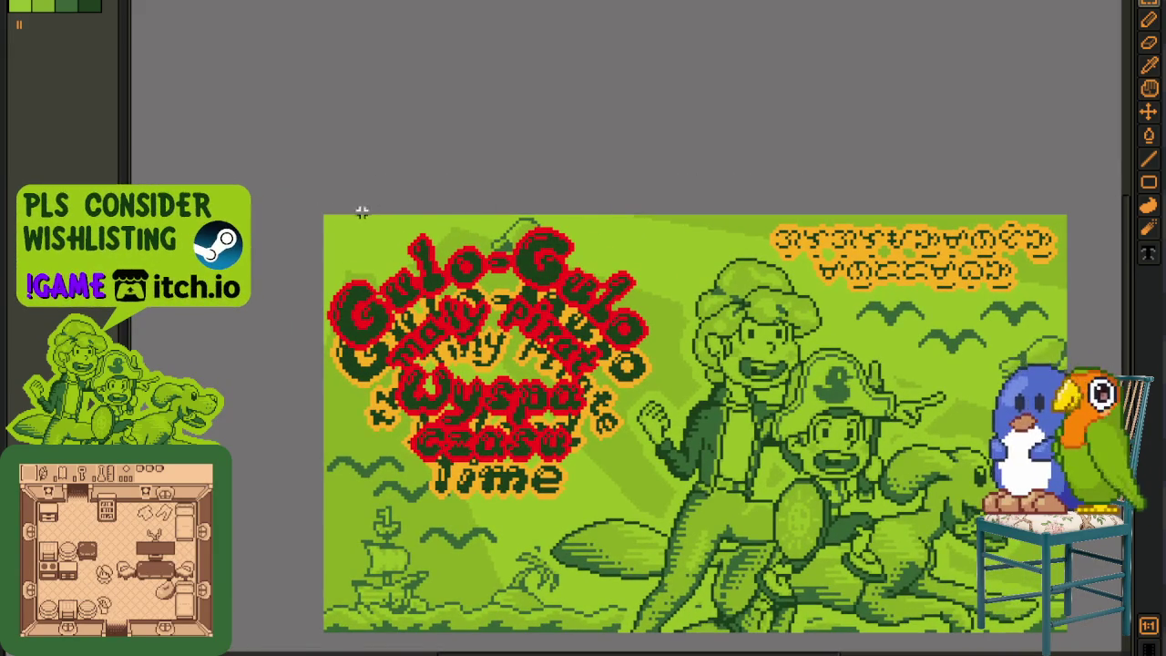
# Step: Select the upper-left Gulo-Gulo title region on the canvas
pyautogui.moveTo(242, 149); pyautogui.dragTo(695, 513)
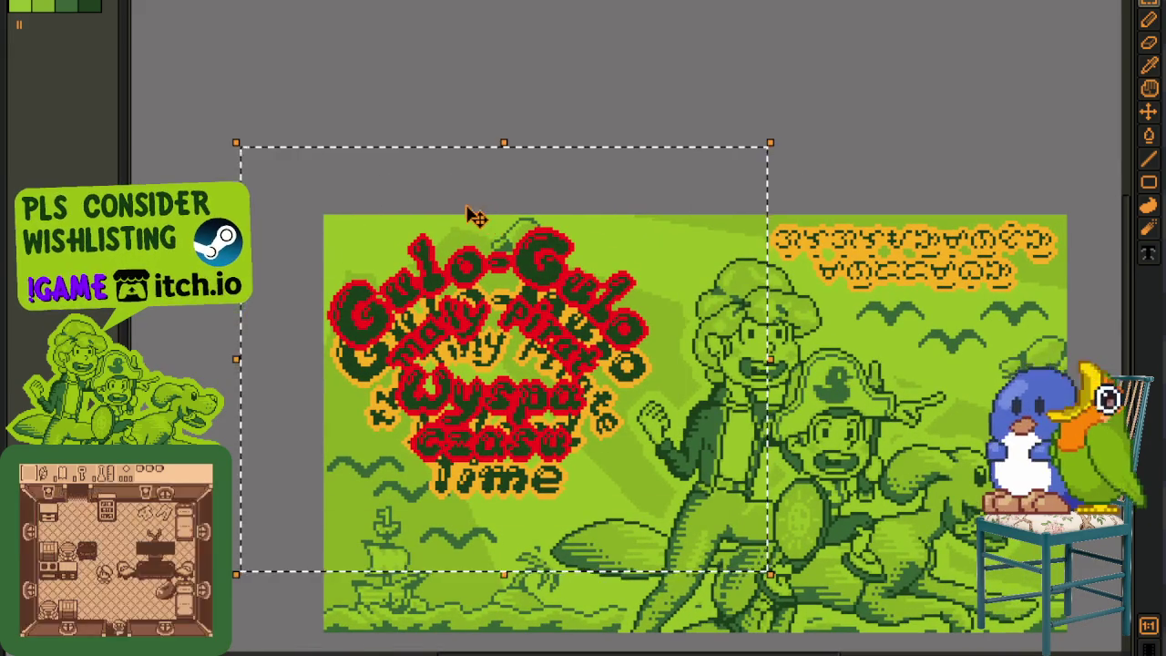
pyautogui.scroll(2, 474, 216)
pyautogui.scroll(1, 453, 296)
pyautogui.scroll(1, 409, 294)
pyautogui.scroll(1, 383, 386)
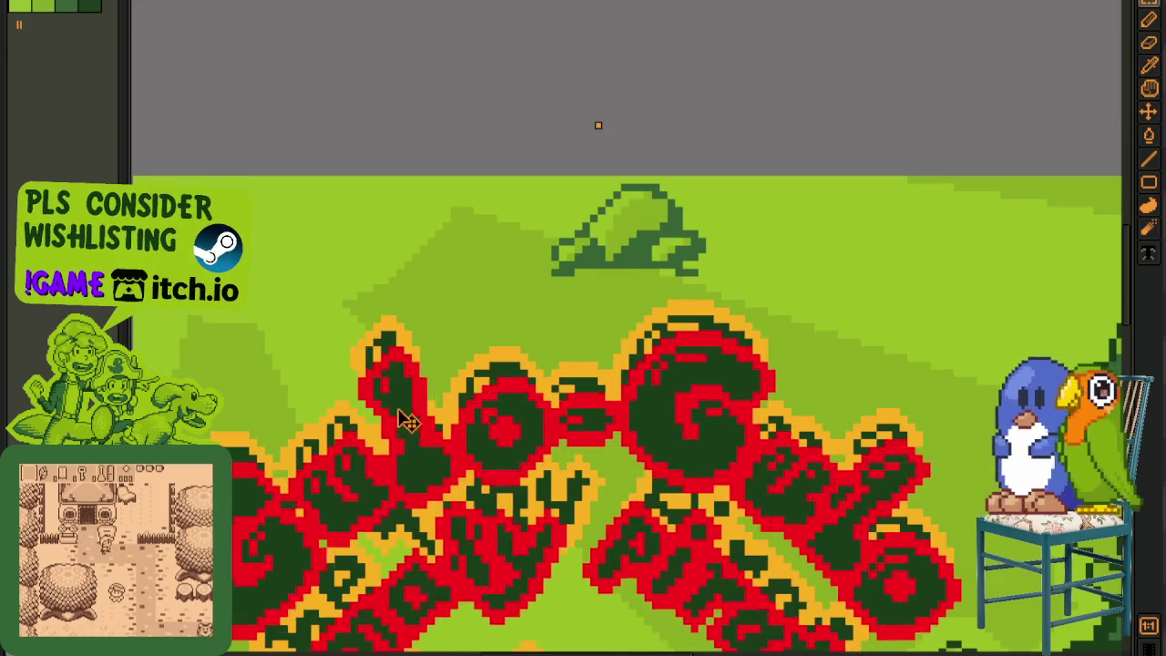
pyautogui.scroll(1, 409, 424)
pyautogui.scroll(-5, 416, 356)
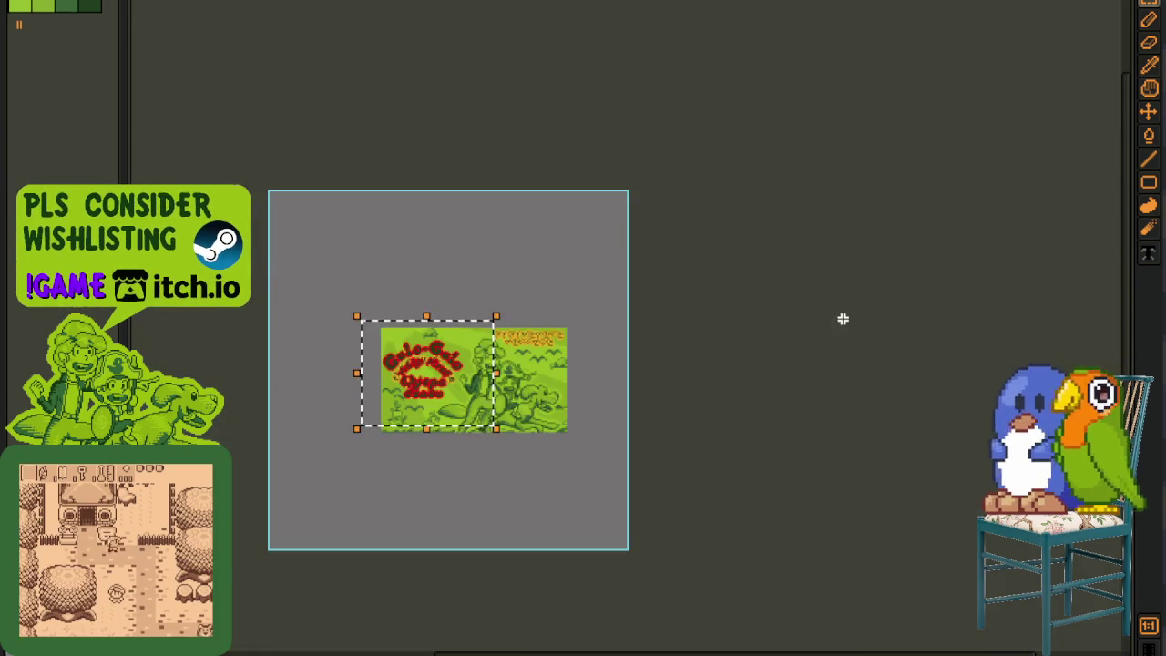
pyautogui.scroll(3, 357, 487)
# Step: Erase the English title from the rework thing layer
pyautogui.press('Tab')
pyautogui.click(276, 553)
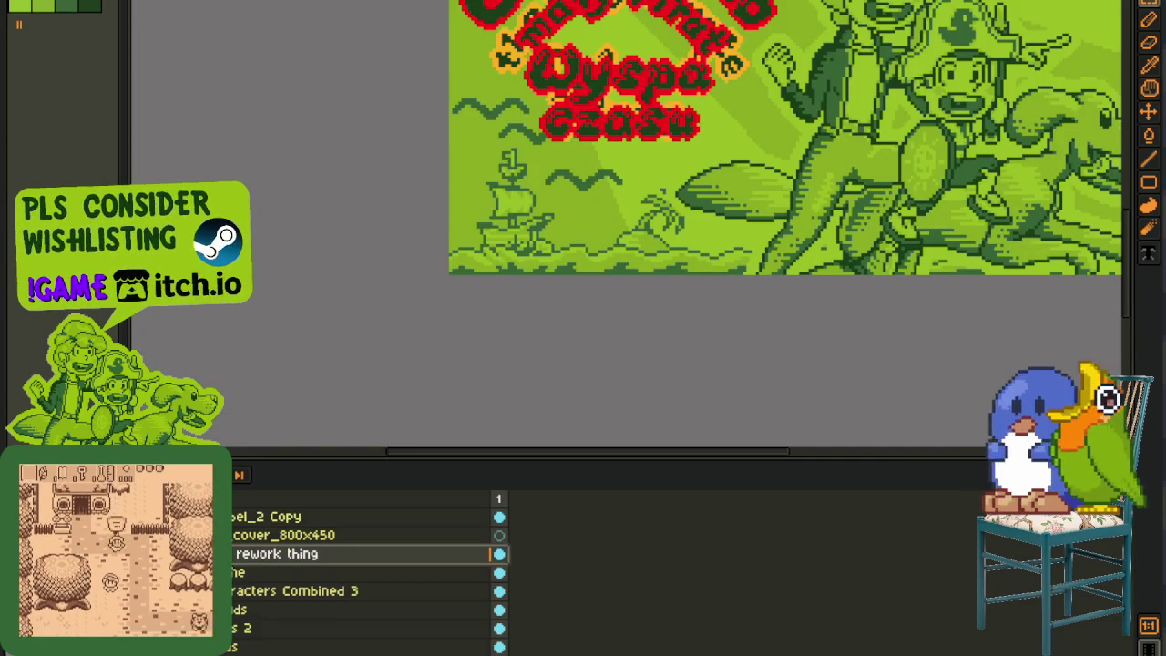
pyautogui.moveTo(615, 240); pyautogui.dragTo(528, 403)
pyautogui.moveTo(312, 4); pyautogui.dragTo(741, 357)
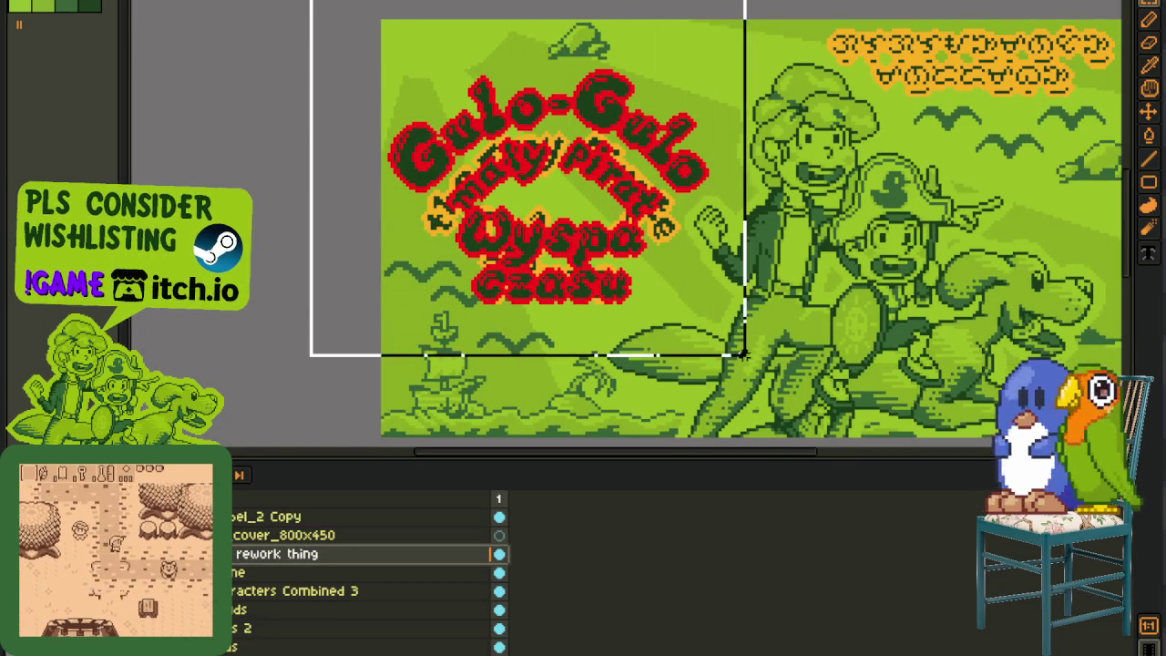
pyautogui.press('Delete')
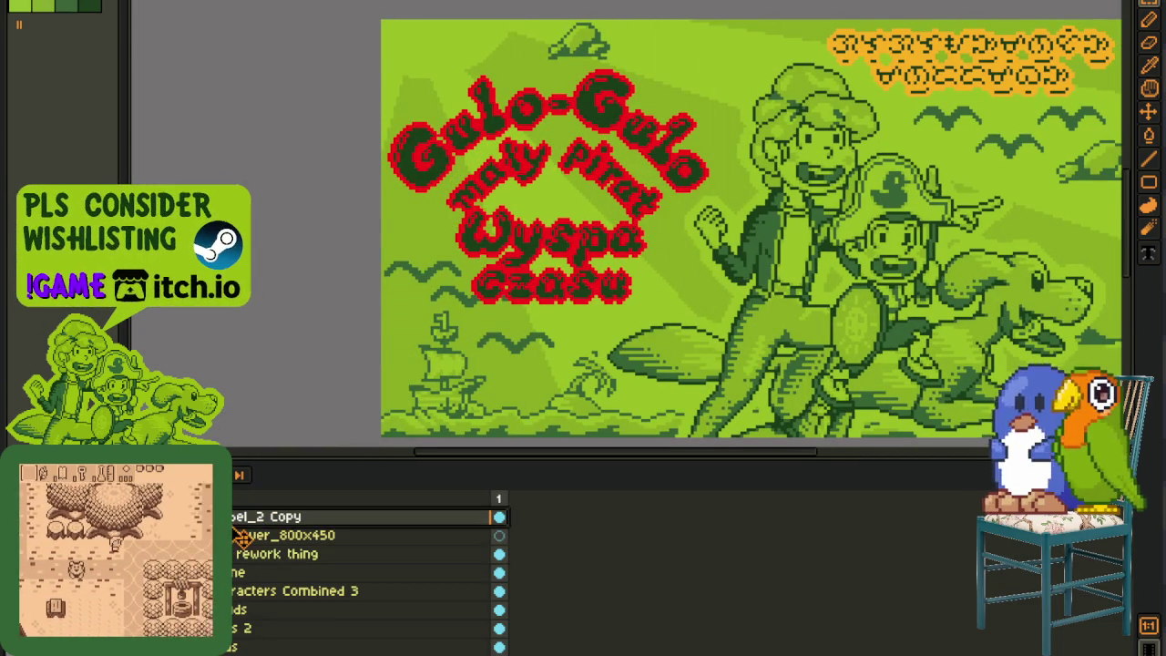
# Step: Move the Polish title under cover_800x450, merge it down, and save the document
pyautogui.moveTo(273, 517); pyautogui.dragTo(273, 537)
pyautogui.rightClick(239, 536)
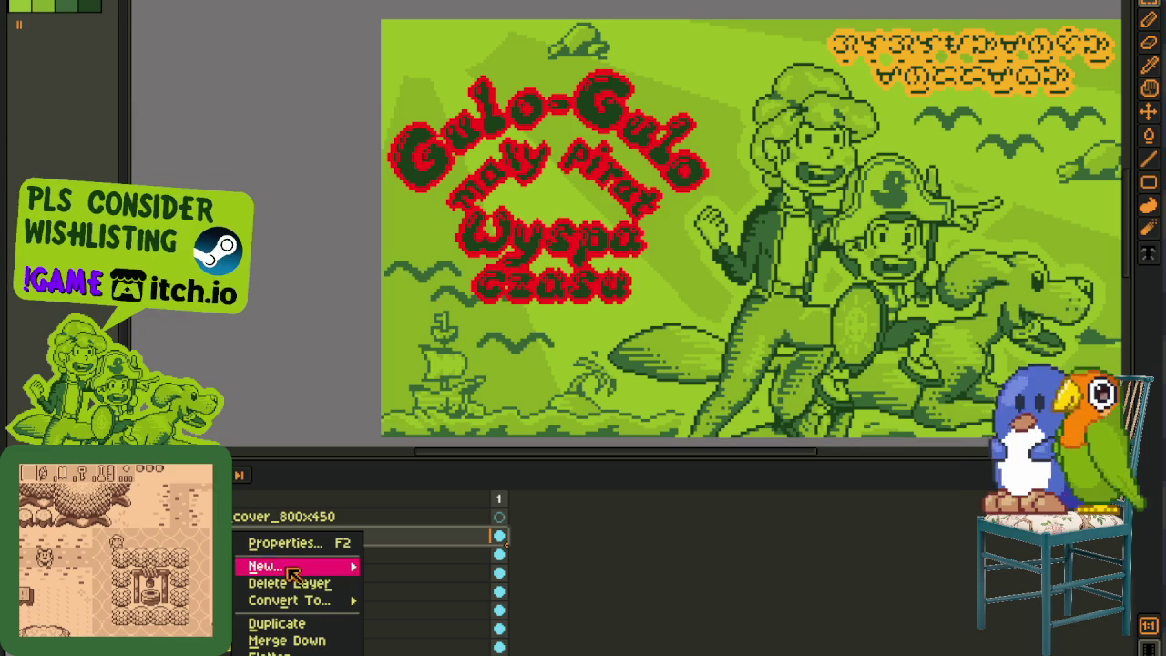
pyautogui.click(286, 640)
pyautogui.hotkey('ctrl', 'z')
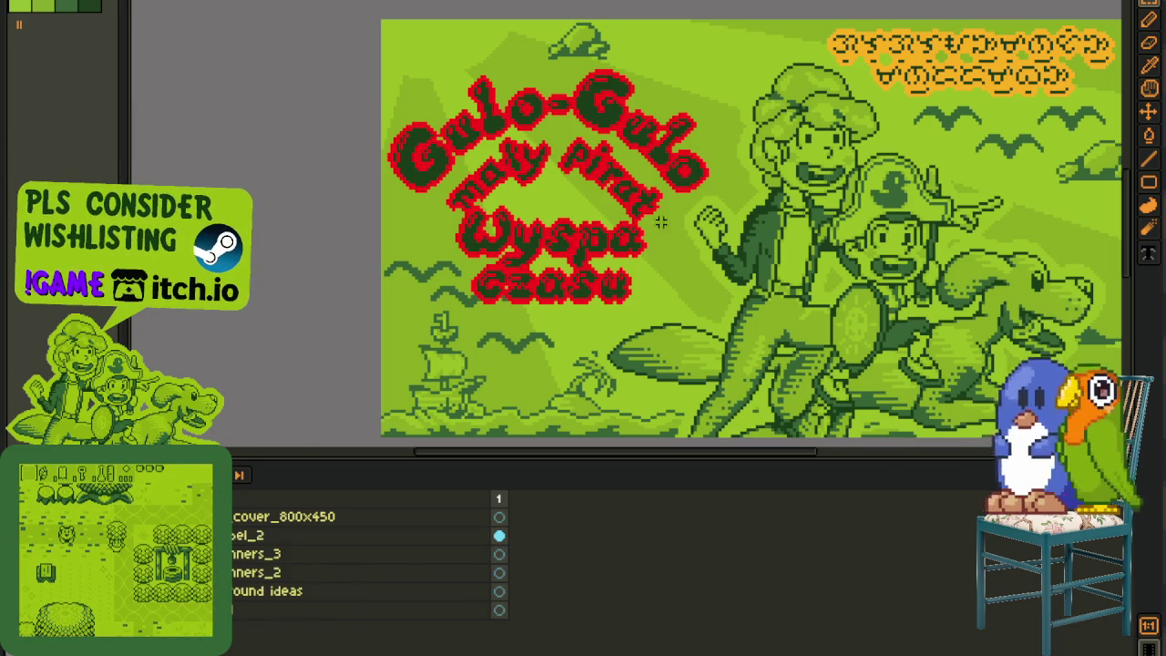
pyautogui.hotkey('ctrl', 's')
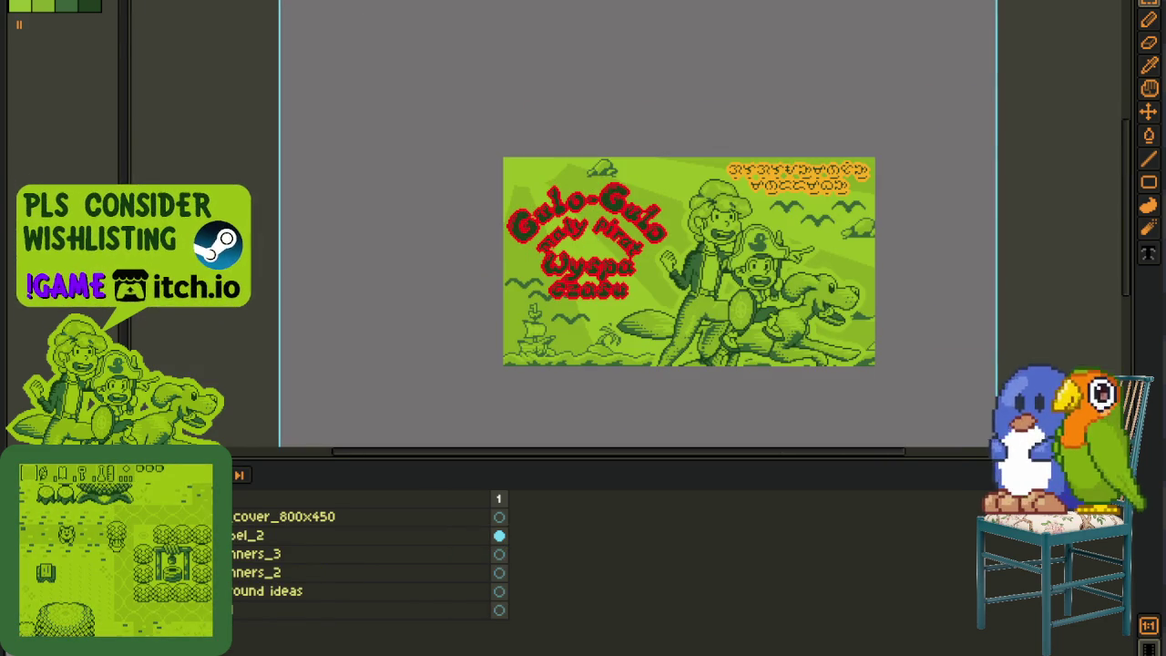
# Step: Reopen the export dialog and enter the file name nl_event_cover_800x450
pyautogui.click(228, 72)
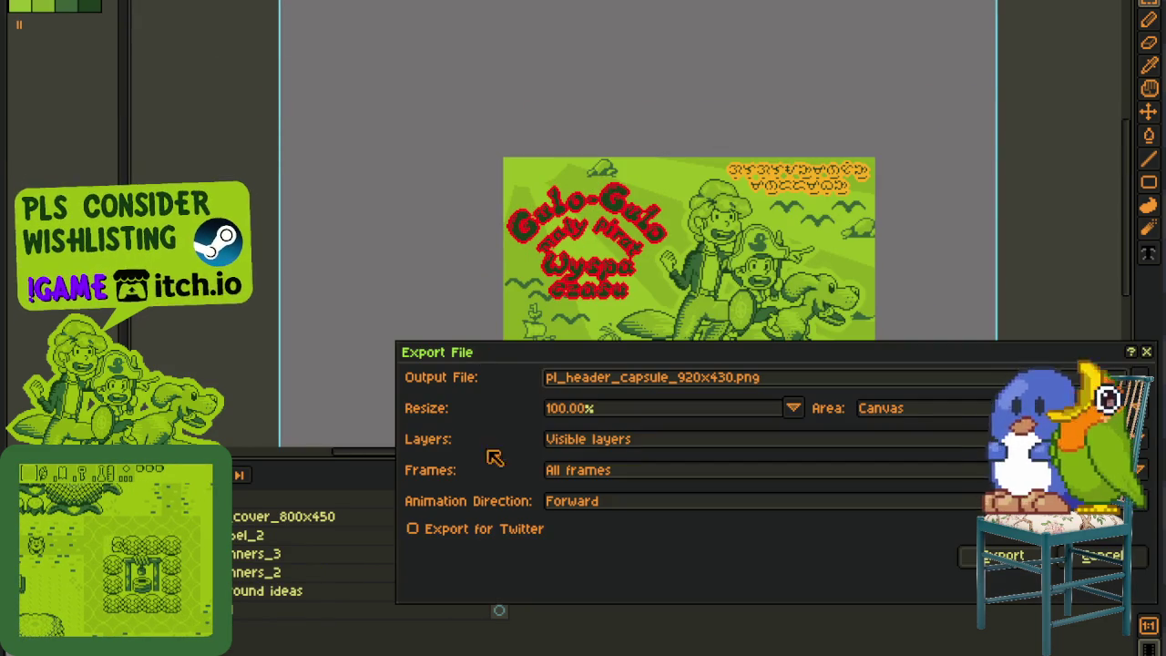
pyautogui.click(1096, 560)
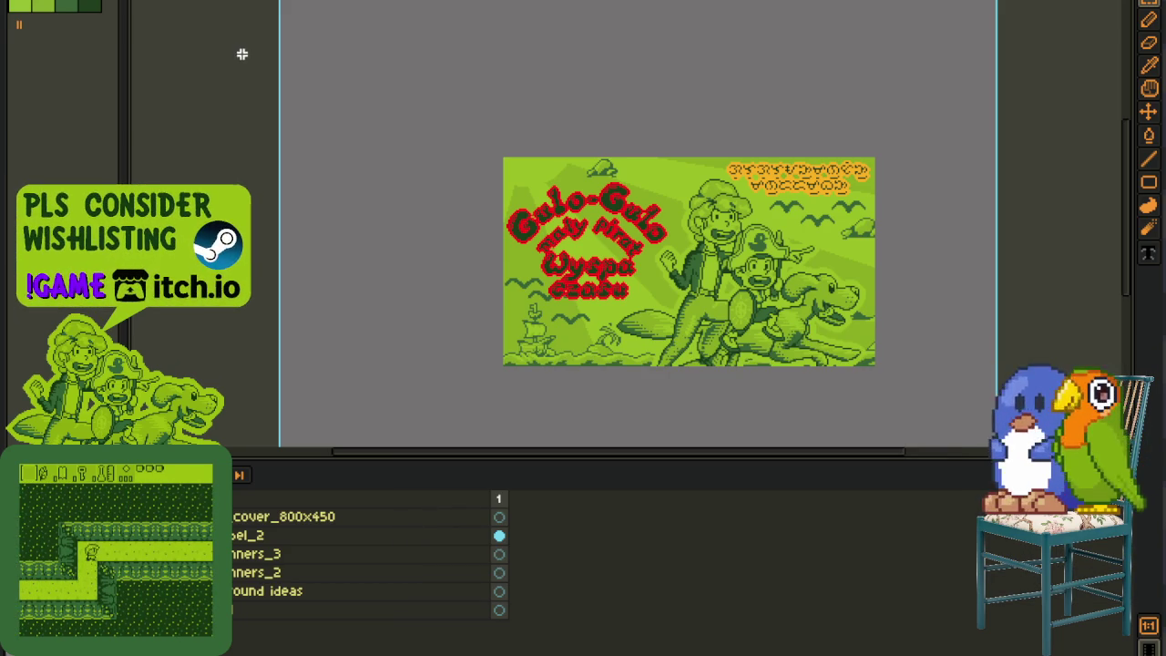
pyautogui.click(17, 0)
pyautogui.moveTo(87, 73)
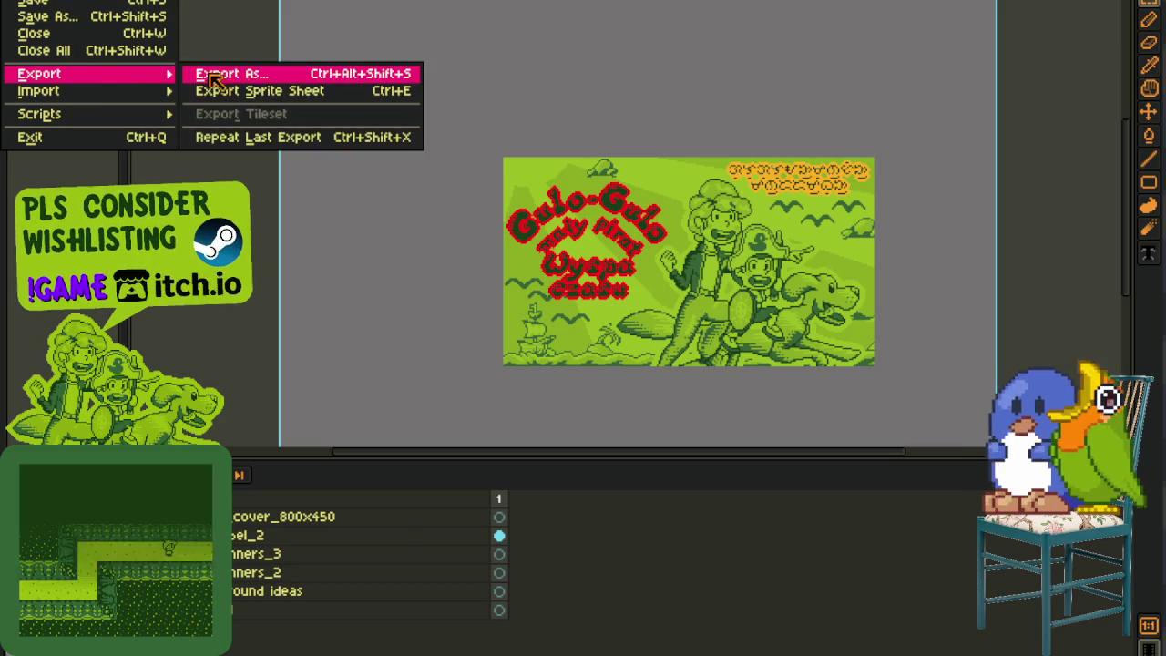
pyautogui.click(228, 73)
pyautogui.moveTo(761, 383); pyautogui.dragTo(573, 387)
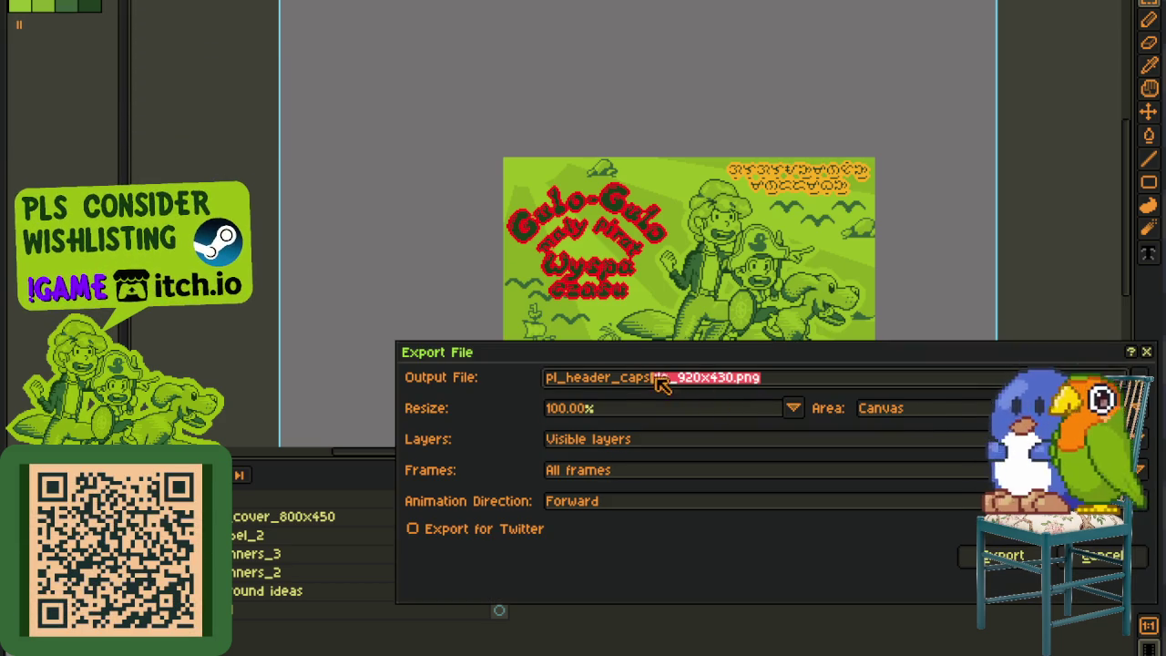
pyautogui.write('nl_event_cover_800x450')
# Step: Remove the _nl part, export as a flattened PNG, then switch to the English cover
pyautogui.click(589, 384)
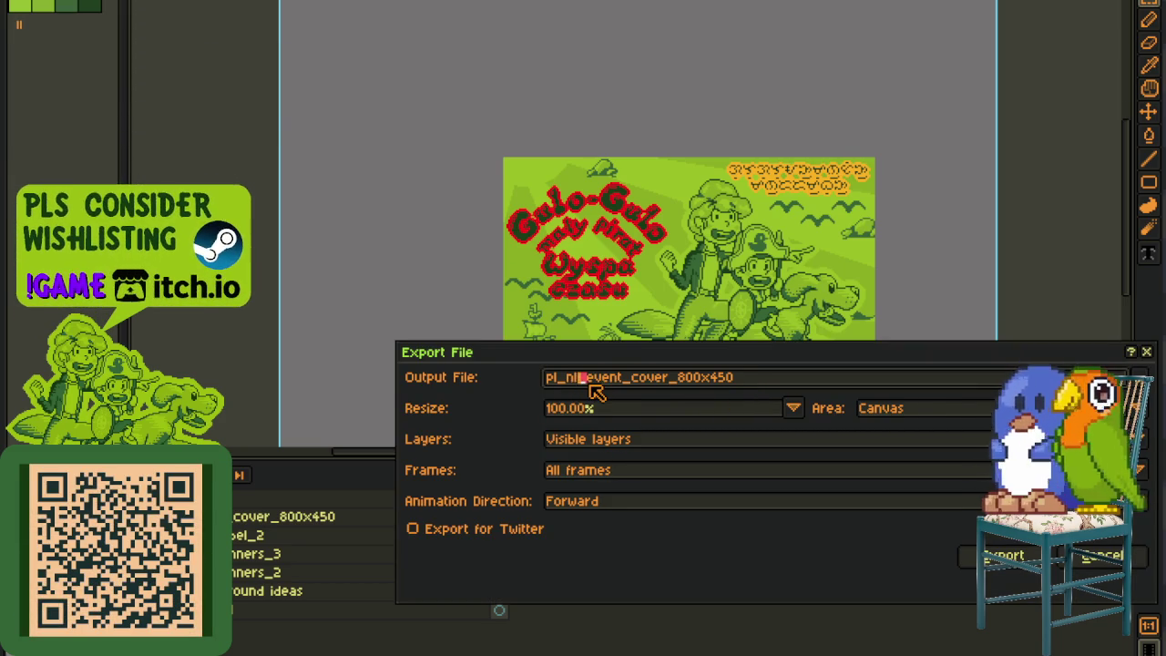
pyautogui.press('BackSpace')
pyautogui.press('Return')
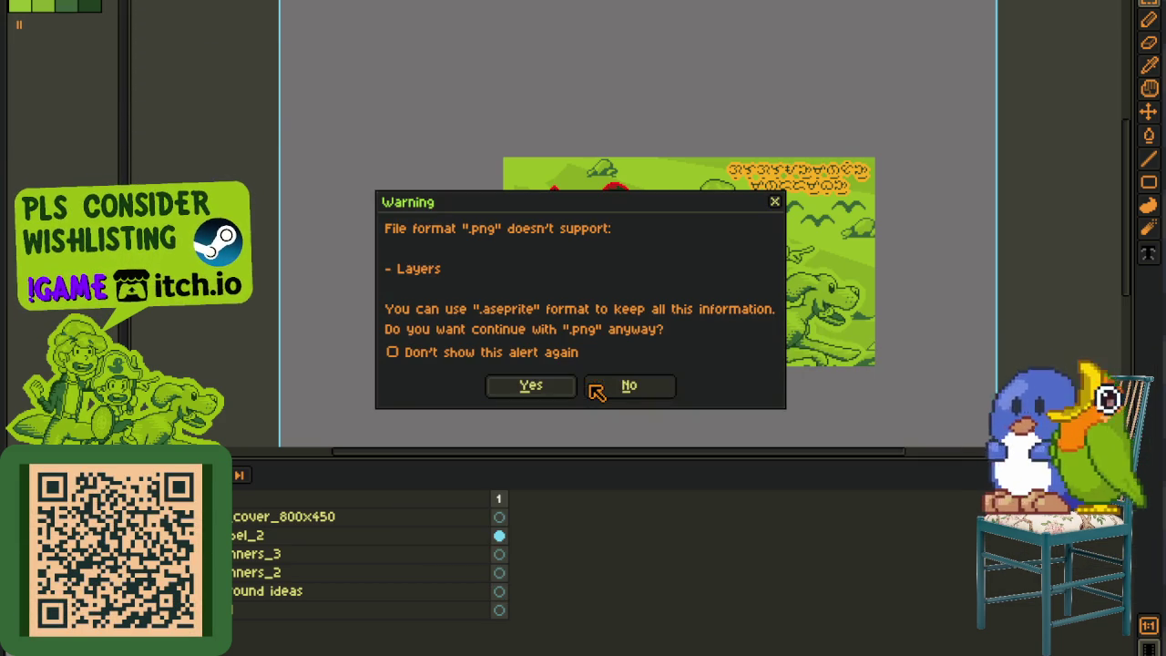
pyautogui.click(532, 387)
pyautogui.moveTo(631, 299); pyautogui.dragTo(492, 348)
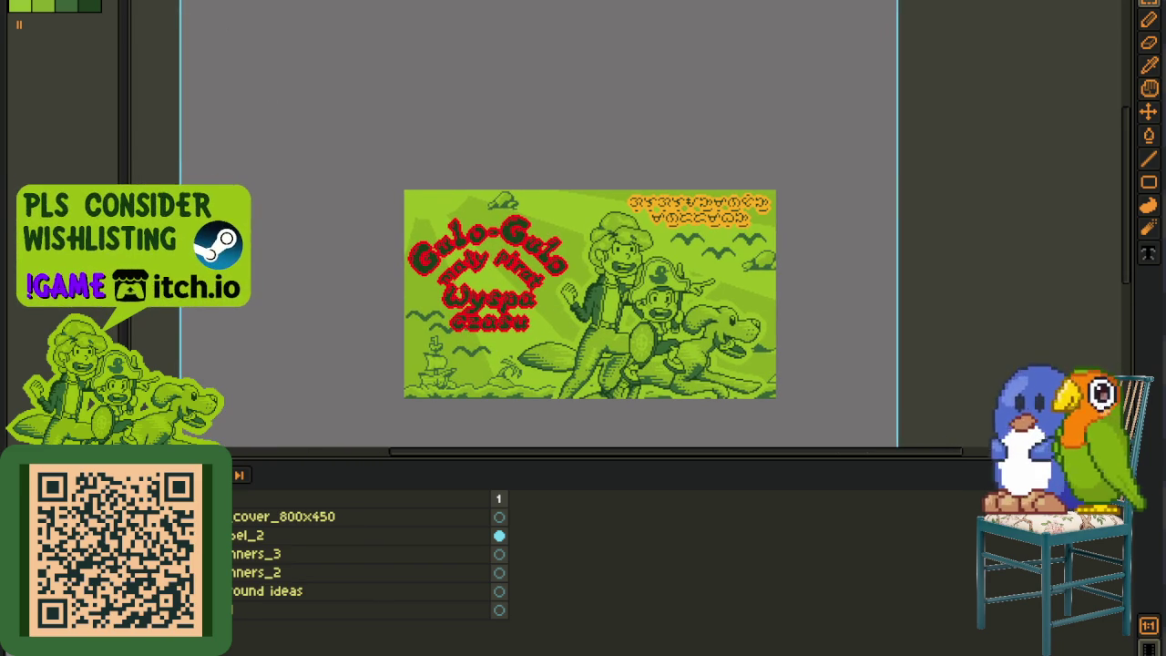
pyautogui.hotkey('ctrl', 'Tab')
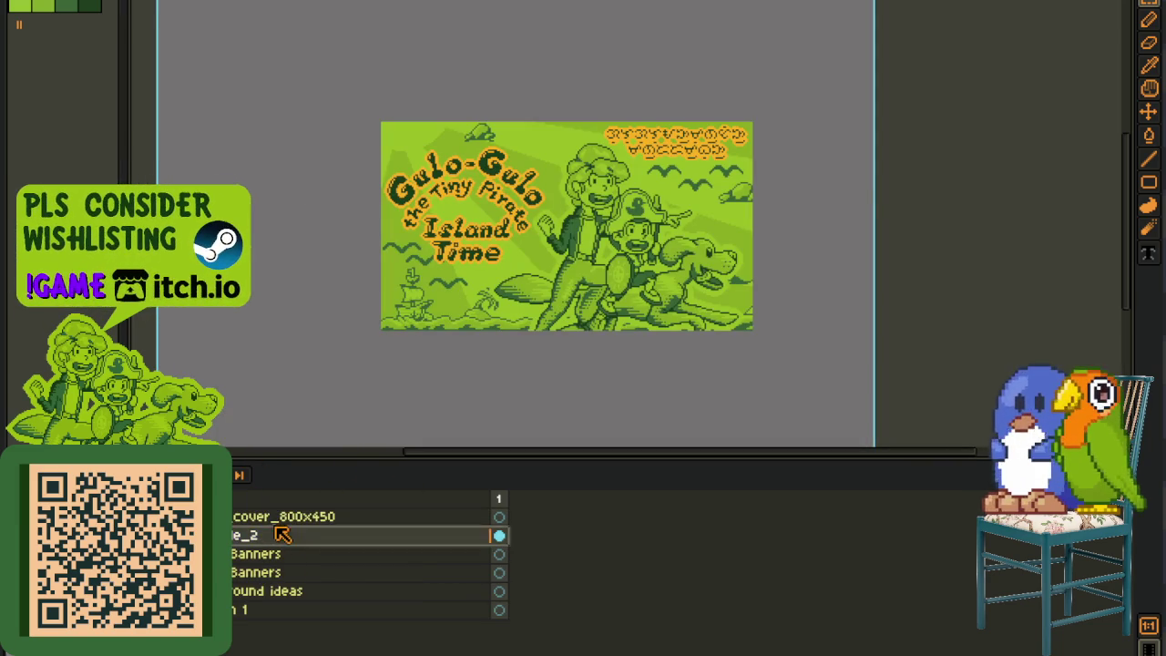
# Step: Copy the cover_800x450 layer and paste it into the logo document
pyautogui.moveTo(282, 517); pyautogui.dragTo(499, 516)
pyautogui.hotkey('ctrl', 'c')
pyautogui.hotkey('ctrl', 'Tab')
pyautogui.hotkey('ctrl', 'v')
pyautogui.scroll(-2, 939, 226)
pyautogui.moveTo(836, 290); pyautogui.dragTo(679, 284)
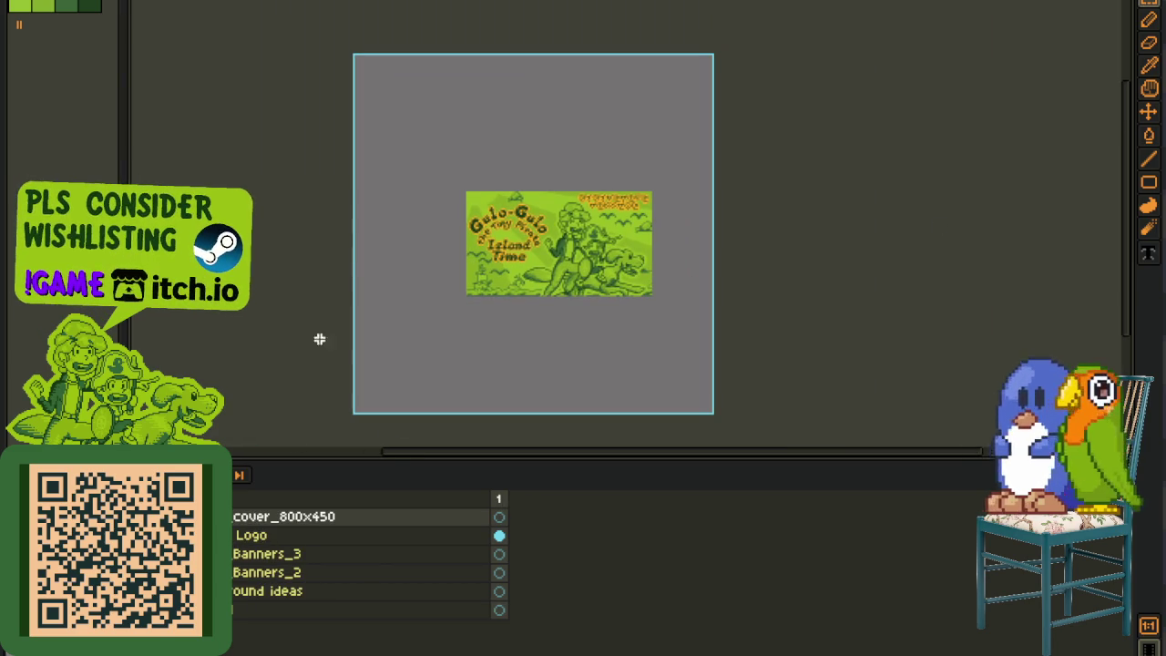
# Step: Duplicate the Logo layer and move Logo Copy to the top of the layers
pyautogui.rightClick(281, 538)
pyautogui.click(351, 625)
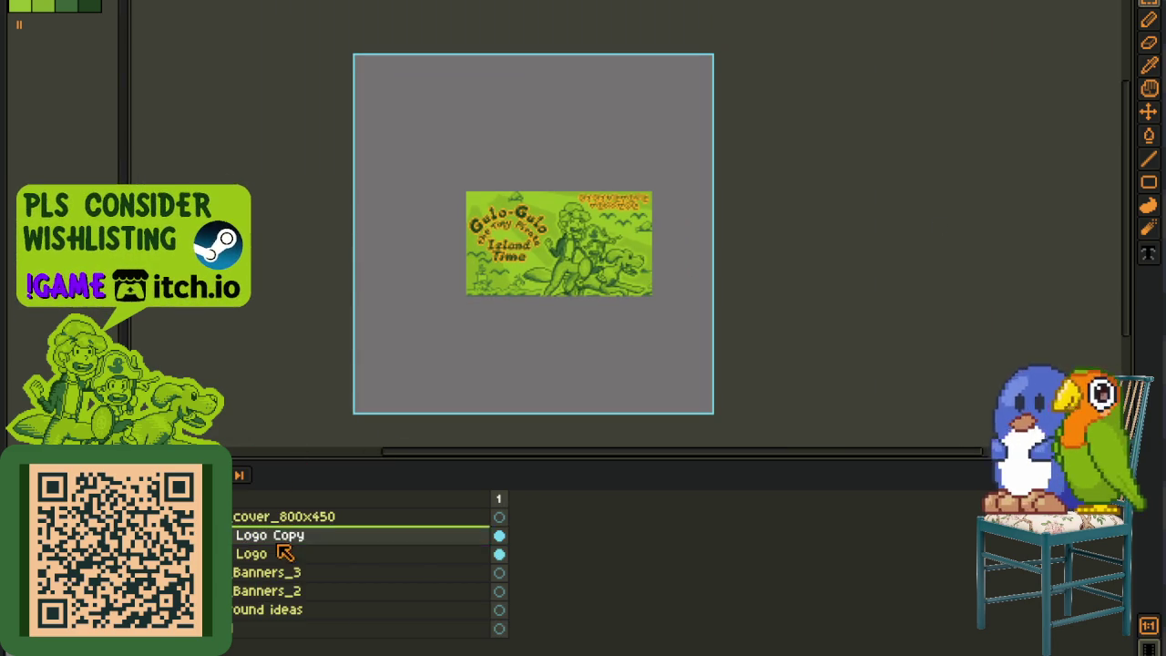
pyautogui.moveTo(289, 538); pyautogui.dragTo(301, 512)
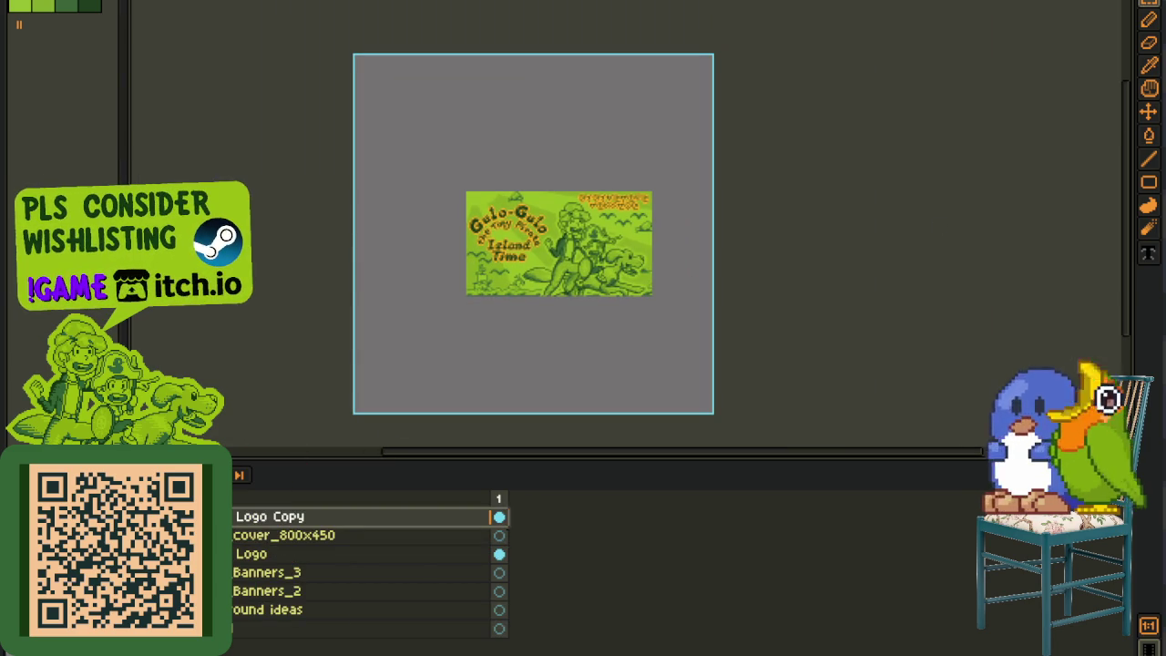
pyautogui.scroll(2, 556, 192)
pyautogui.scroll(2, 556, 192)
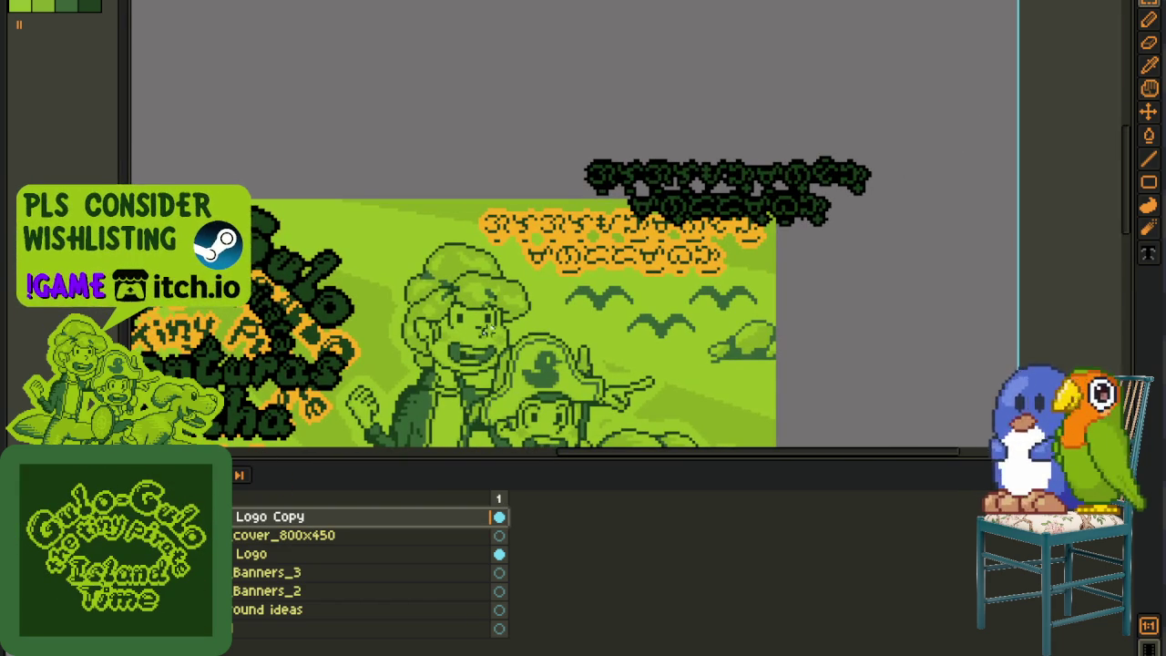
# Step: Erase the dark title text and select a rectangle over the title area
pyautogui.moveTo(471, 338); pyautogui.dragTo(929, 47)
pyautogui.press('Delete')
pyautogui.moveTo(488, 303); pyautogui.dragTo(736, 241)
pyautogui.moveTo(224, 63)
pyautogui.mouseDown()
pyautogui.moveTo(468, 300)
pyautogui.moveTo(662, 446)
pyautogui.mouseUp()
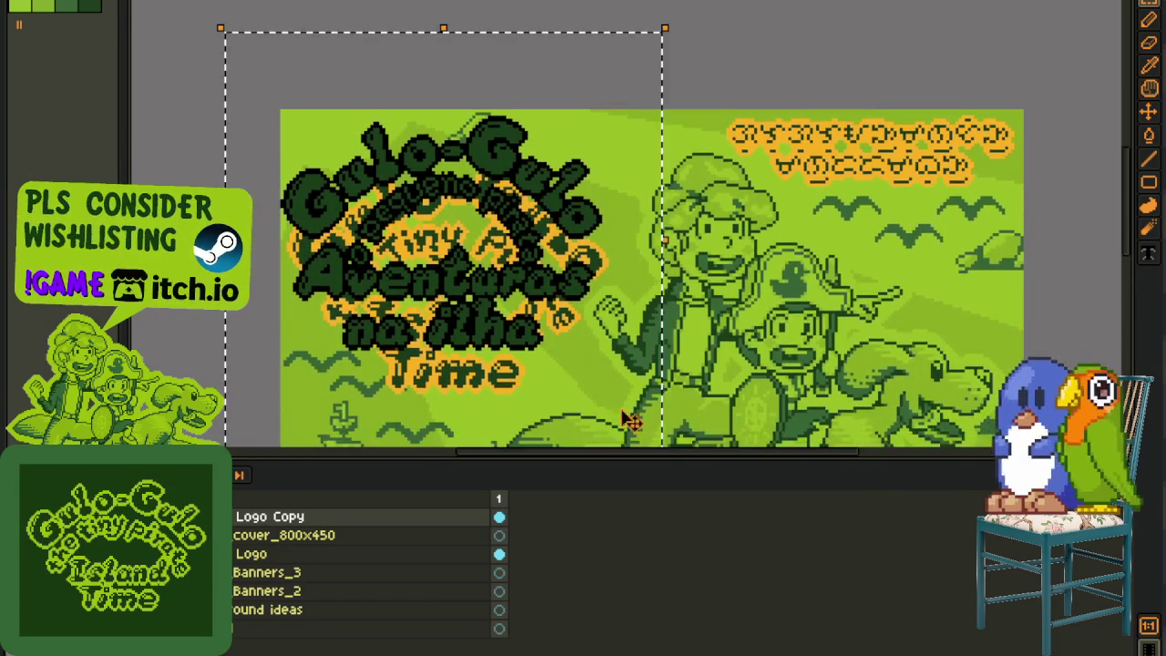
pyautogui.scroll(3, 387, 179)
pyautogui.press('Tab')
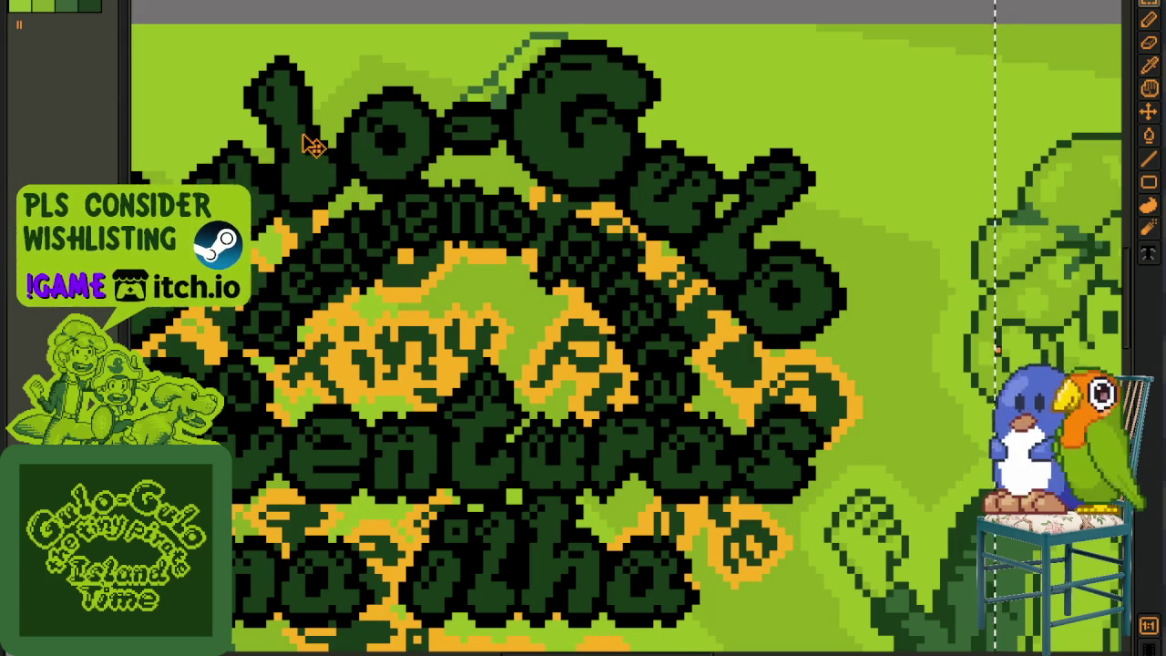
pyautogui.scroll(1, 318, 164)
pyautogui.scroll(1, 337, 255)
pyautogui.scroll(-1, 333, 269)
pyautogui.scroll(-1, 324, 255)
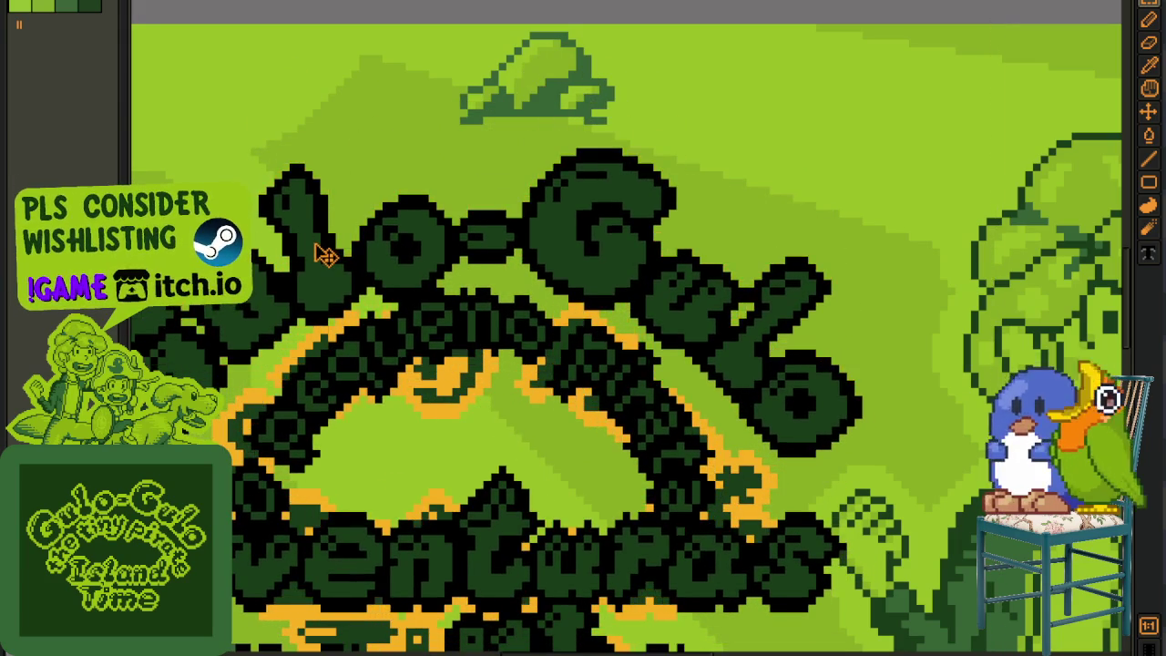
pyautogui.scroll(-3, 328, 260)
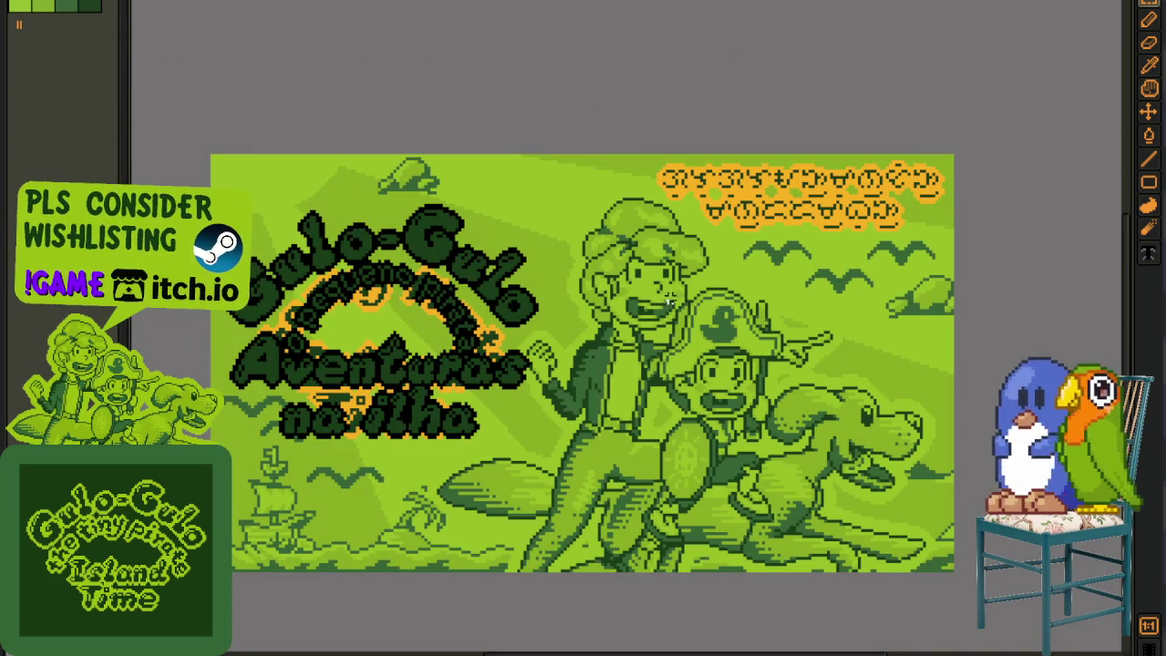
# Step: Collapse the Banners_3 group and paste the dark green Portuguese title logo onto the canvas
pyautogui.press('Tab')
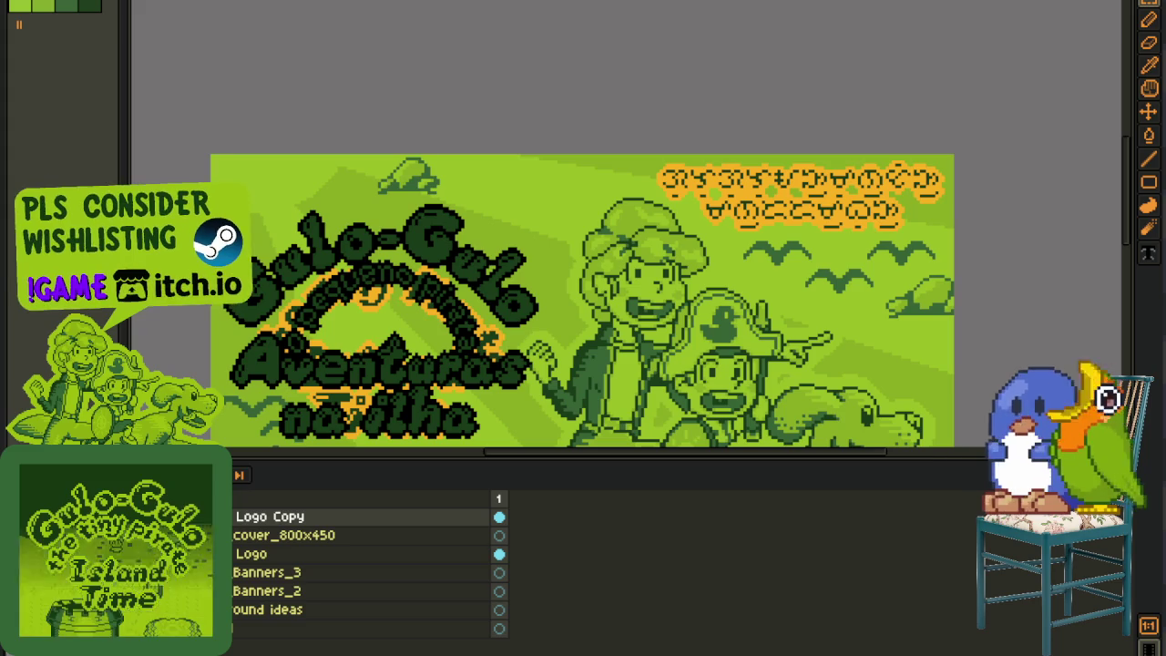
pyautogui.scroll(-2, 580, 134)
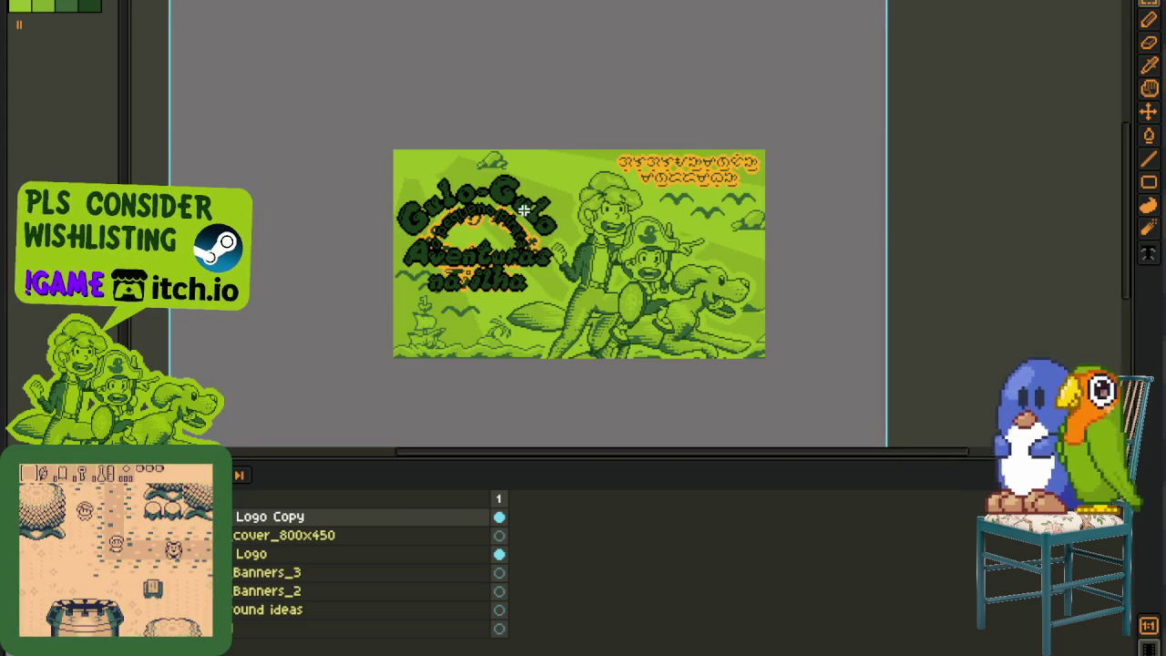
pyautogui.scroll(2, 550, 221)
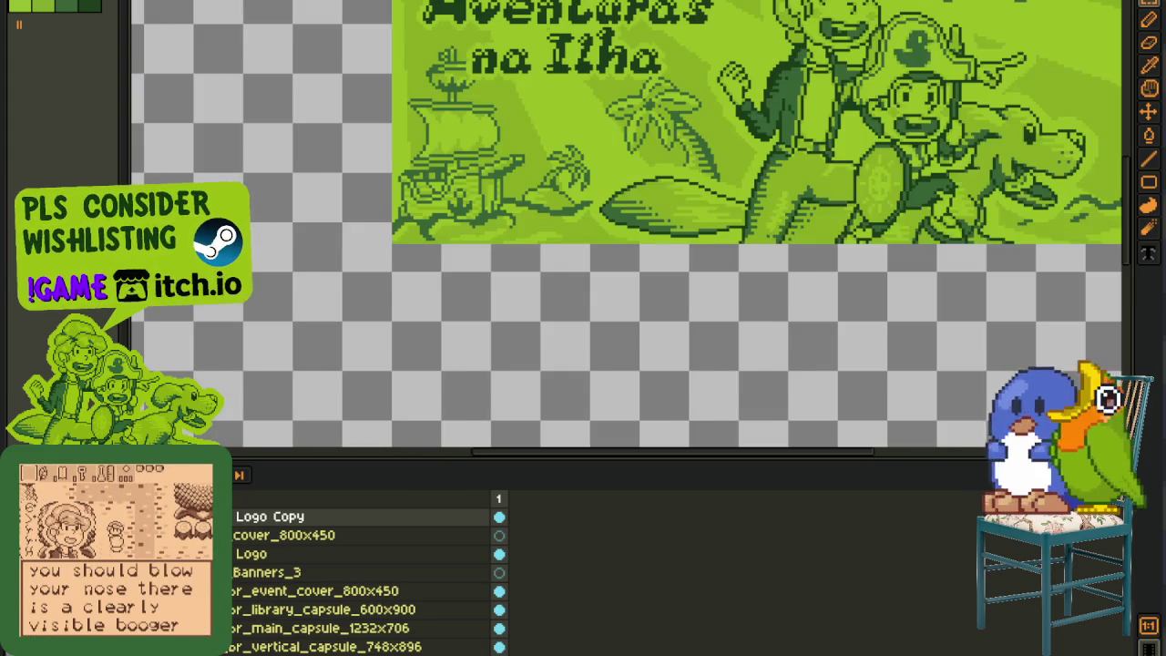
pyautogui.scroll(-2, 456, 329)
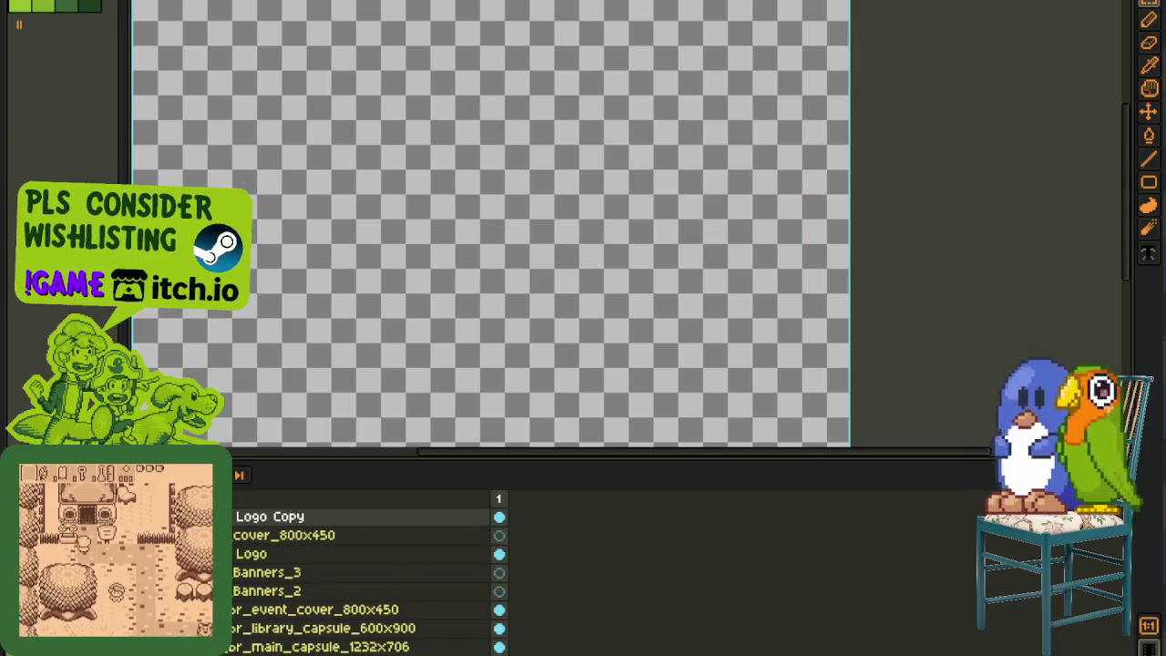
pyautogui.moveTo(509, 313); pyautogui.dragTo(415, 353)
pyautogui.scroll(-3, 364, 574)
pyautogui.scroll(-2, 364, 574)
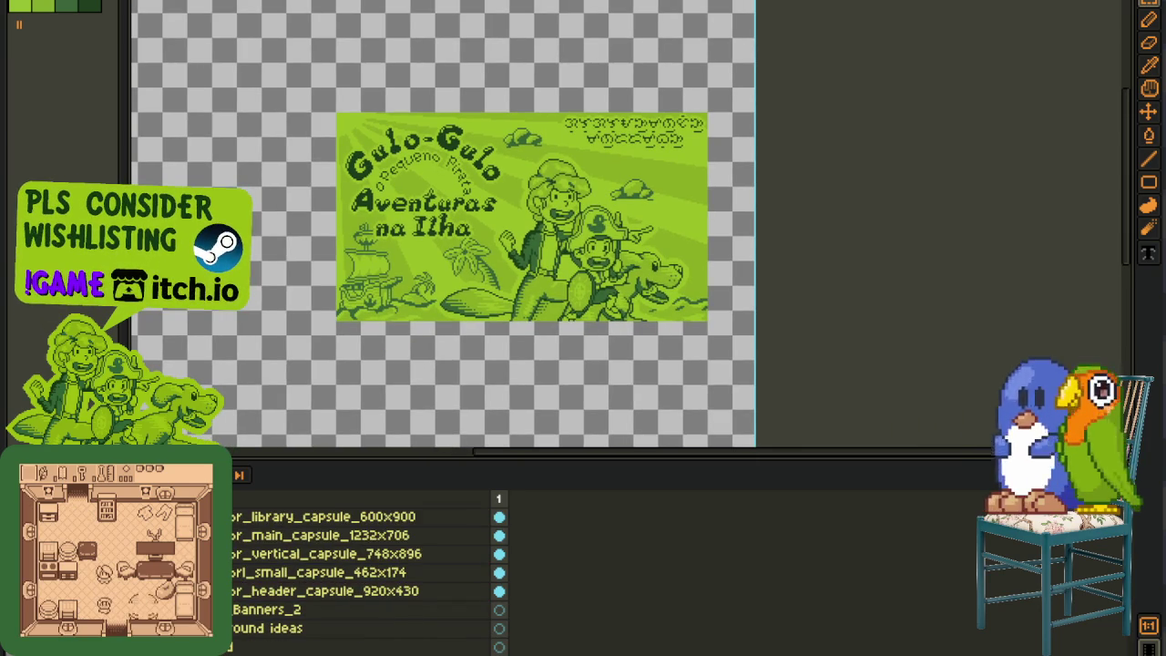
pyautogui.scroll(2, 364, 574)
pyautogui.click(217, 516)
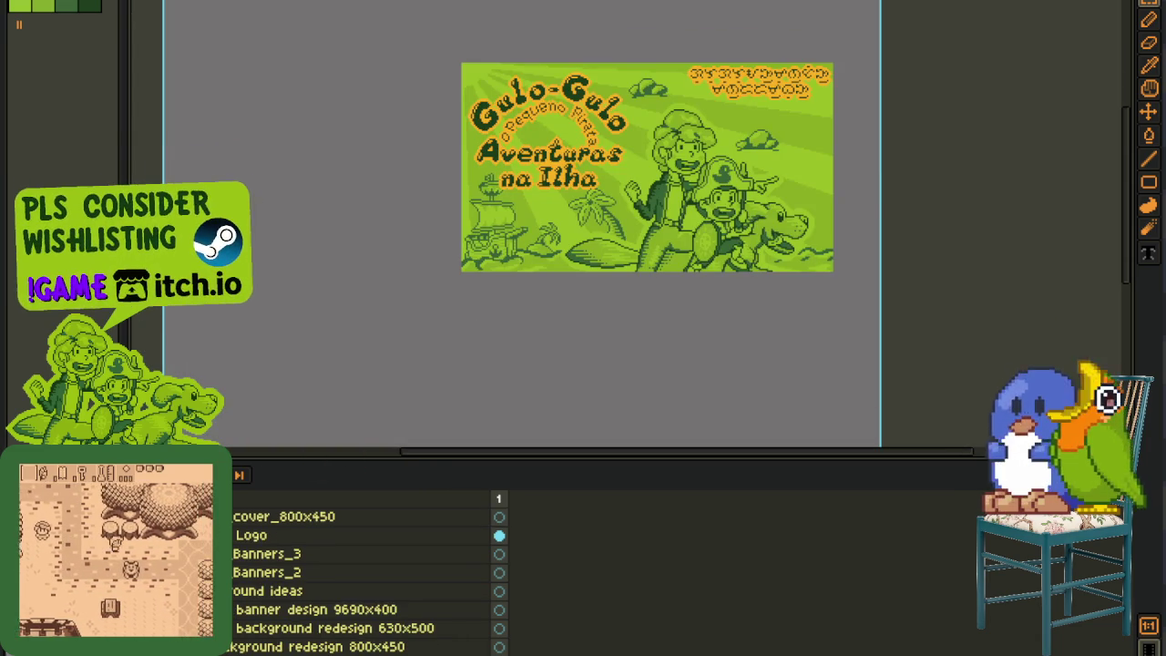
pyautogui.moveTo(238, 647)
pyautogui.mouseDown()
pyautogui.moveTo(246, 516)
pyautogui.moveTo(299, 489)
pyautogui.mouseUp()
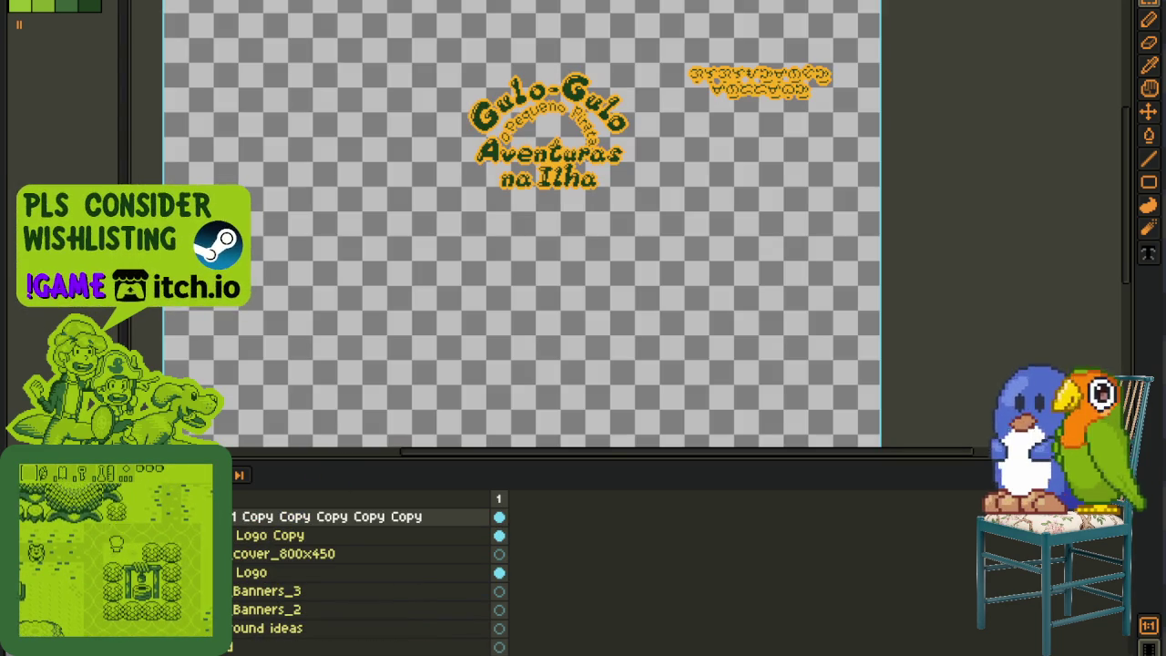
pyautogui.hotkey('ctrl', 'v')
pyautogui.scroll(3, 466, 267)
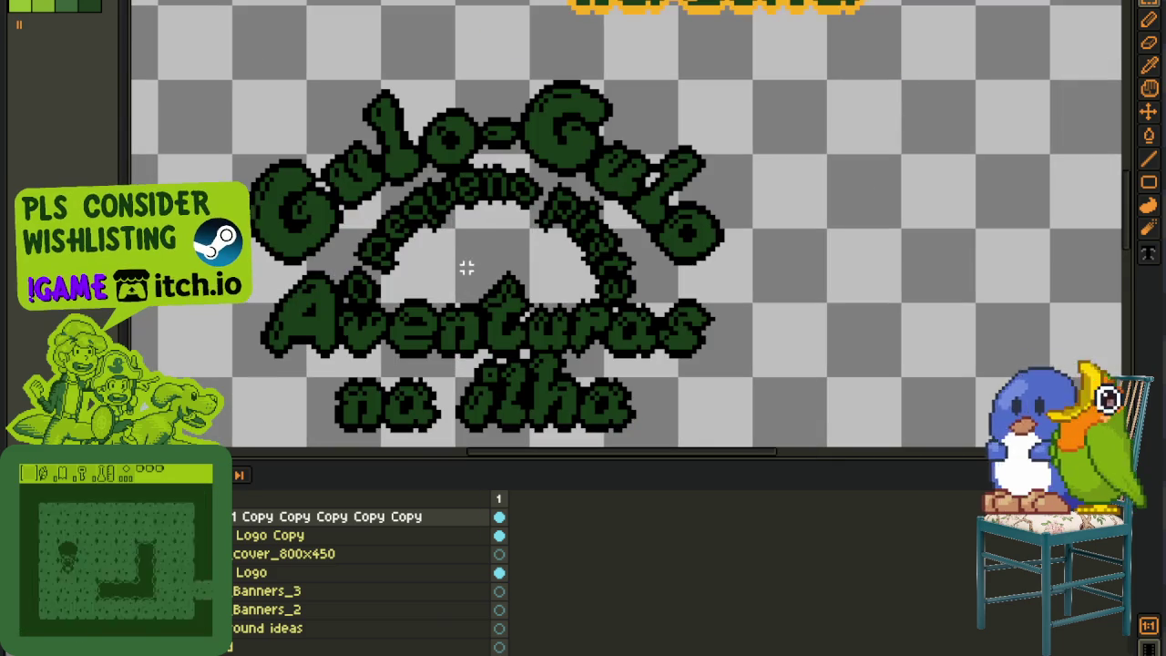
pyautogui.scroll(-2, 459, 249)
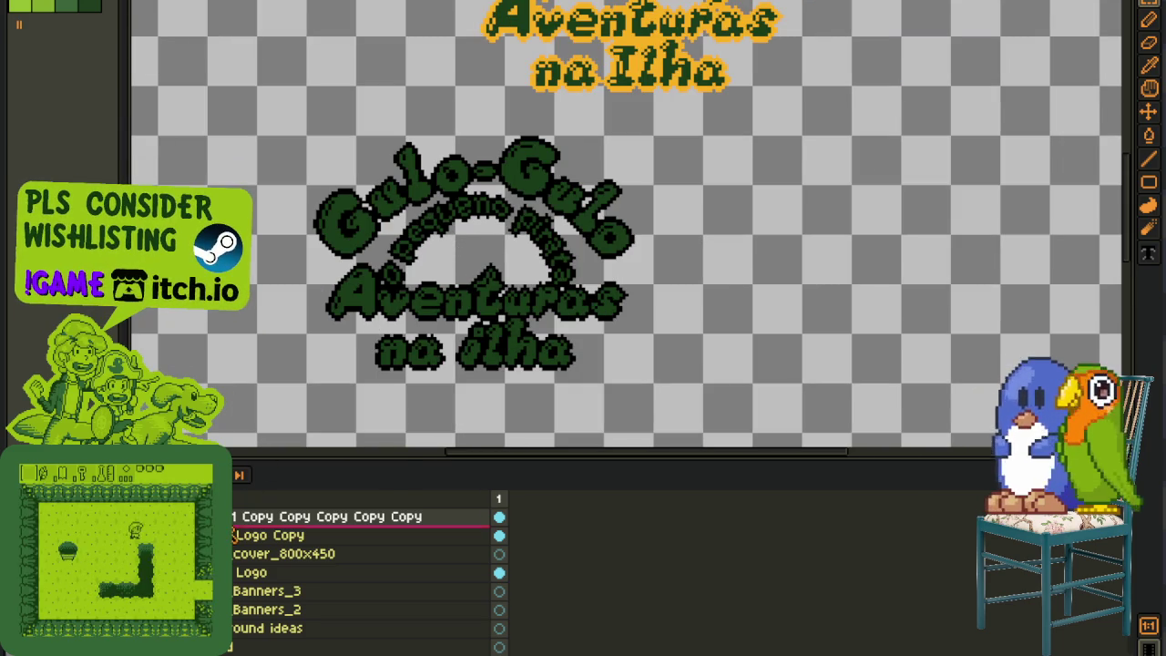
pyautogui.rightClick(235, 536)
# Step: Delete the Logo Copy layer and pan to bring the logo lettering into view
pyautogui.click(305, 584)
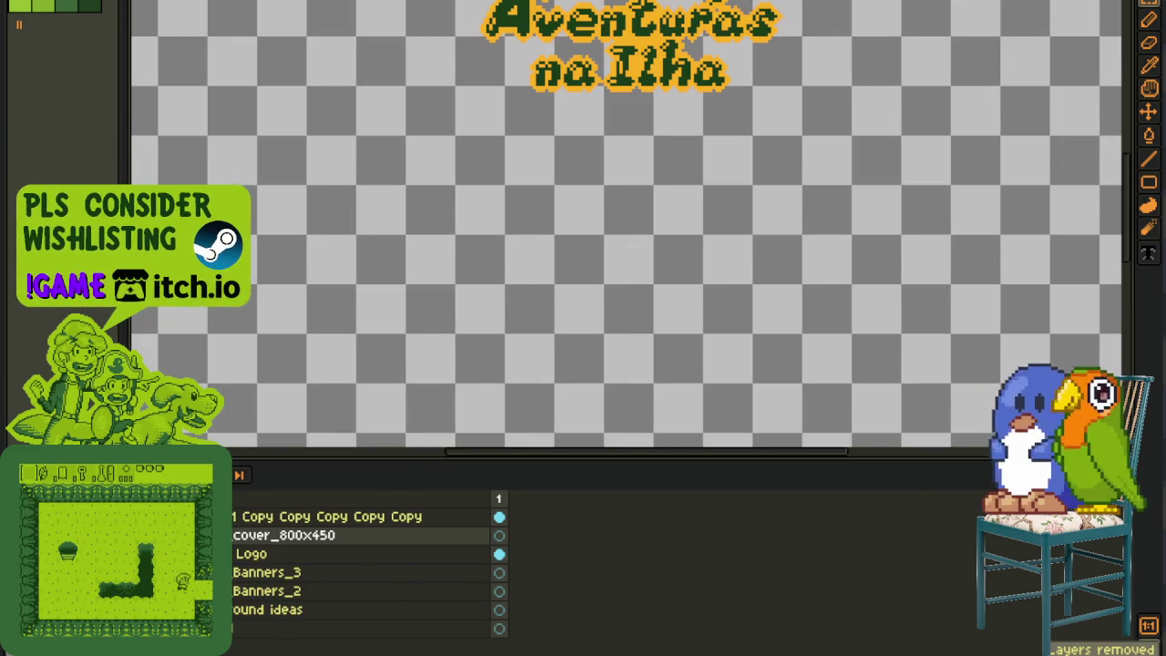
pyautogui.scroll(-1, 240, 477)
pyautogui.scroll(-1, 239, 477)
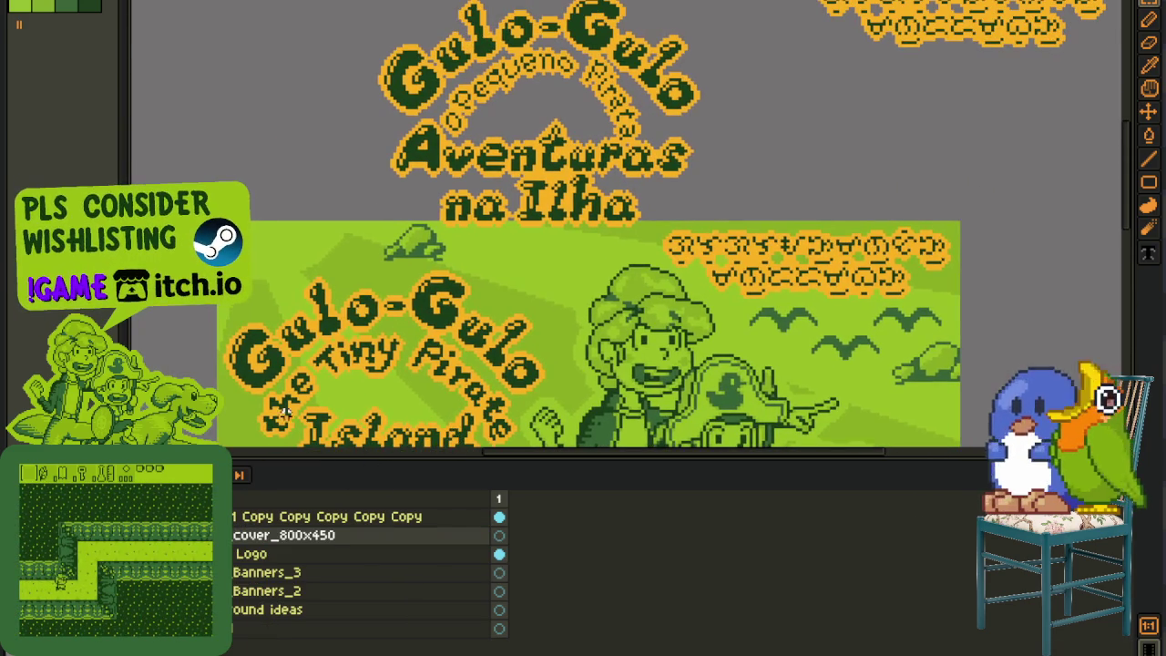
pyautogui.scroll(-1, 240, 477)
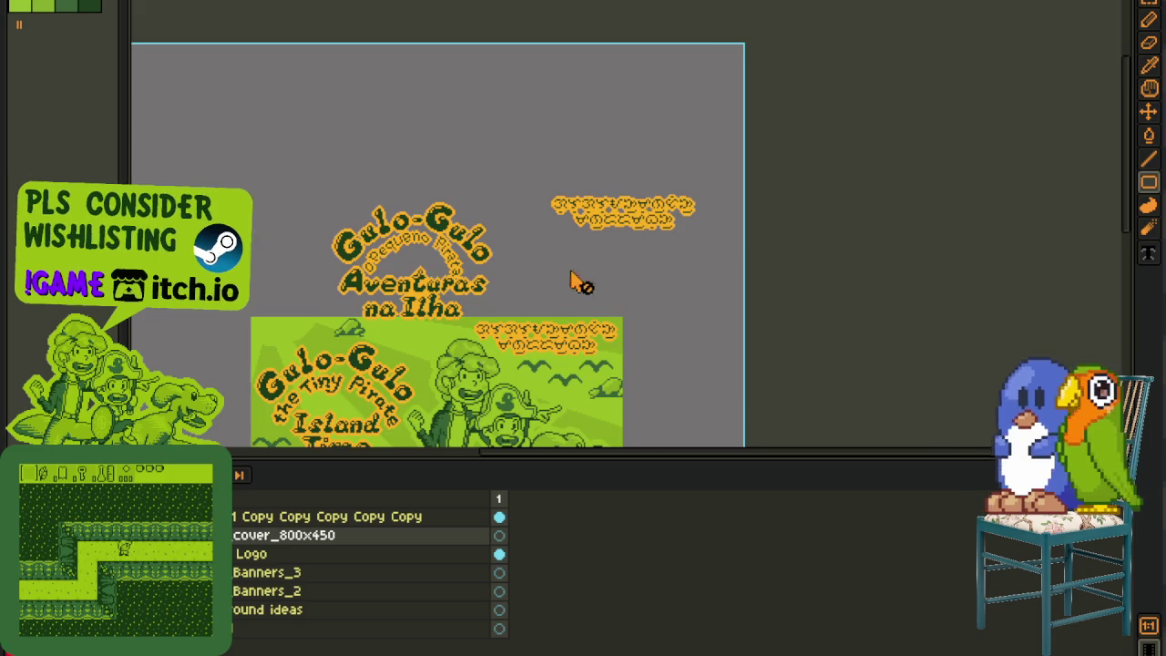
pyautogui.scroll(5, 585, 278)
pyautogui.press('space')
pyautogui.moveTo(258, 215); pyautogui.dragTo(377, 260)
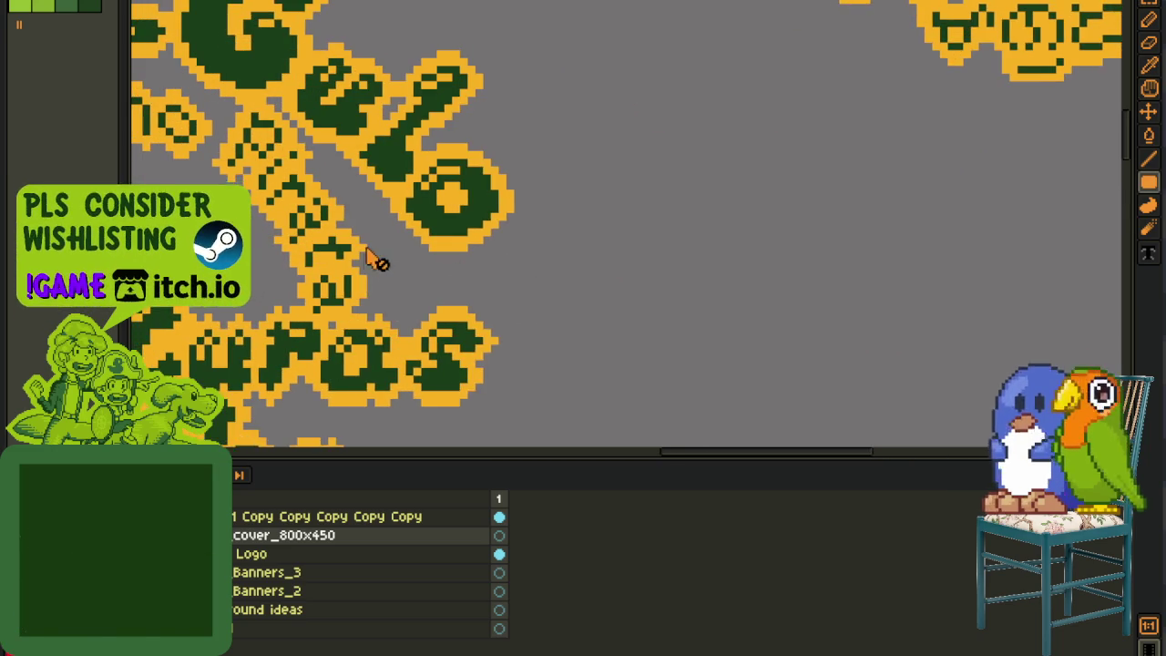
# Step: On the top logo layer, replace the #ffb000 orange outline colour with red
pyautogui.press('i')
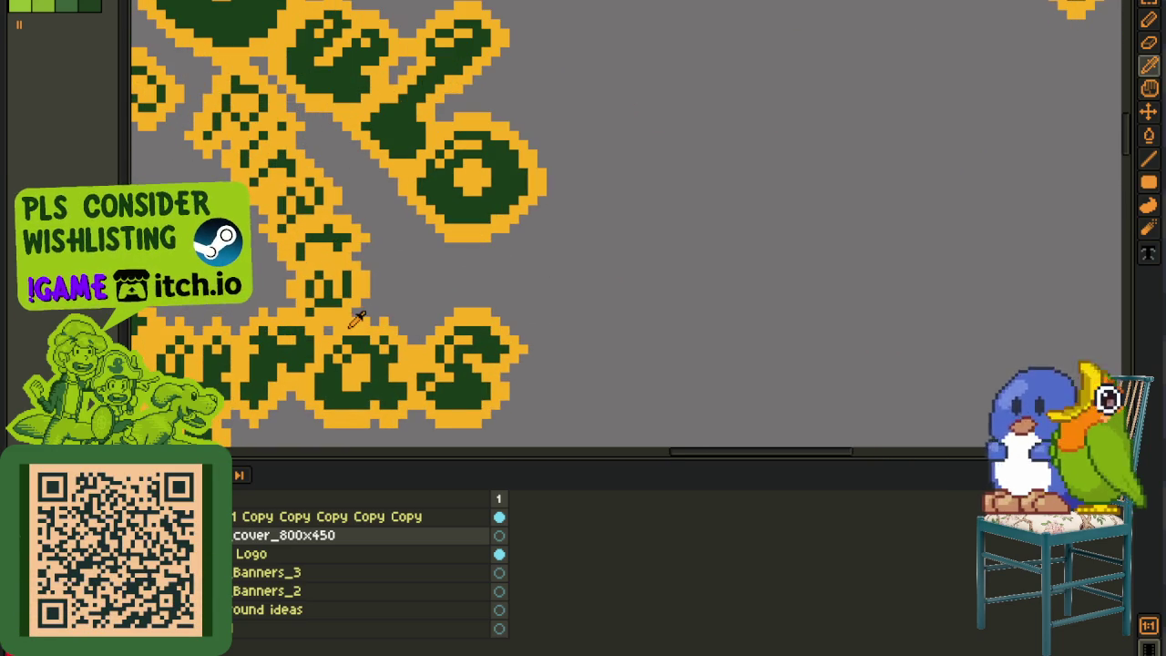
pyautogui.hotkey('shift', 'i')
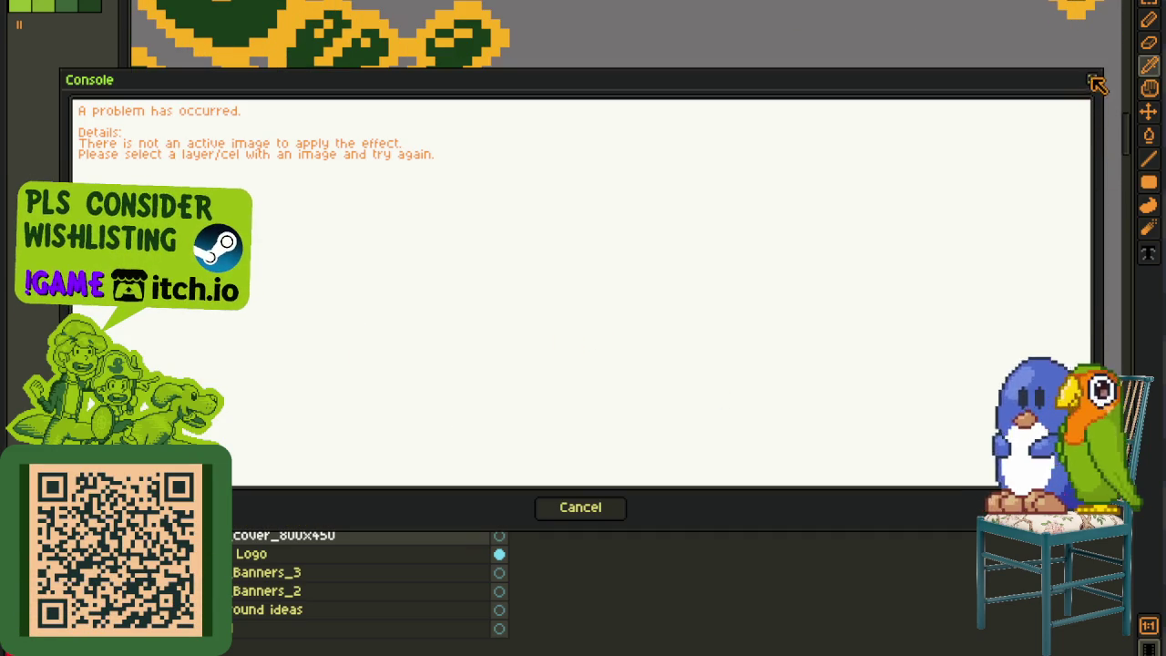
pyautogui.click(1092, 81)
pyautogui.press('Up')
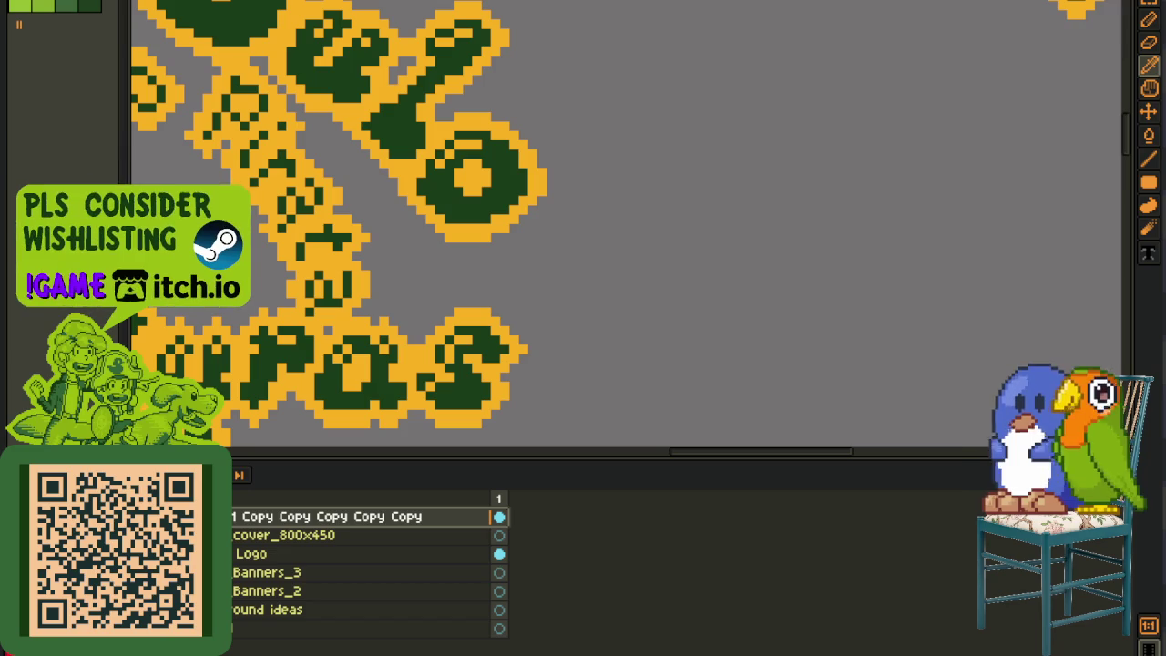
pyautogui.hotkey('shift', 'r')
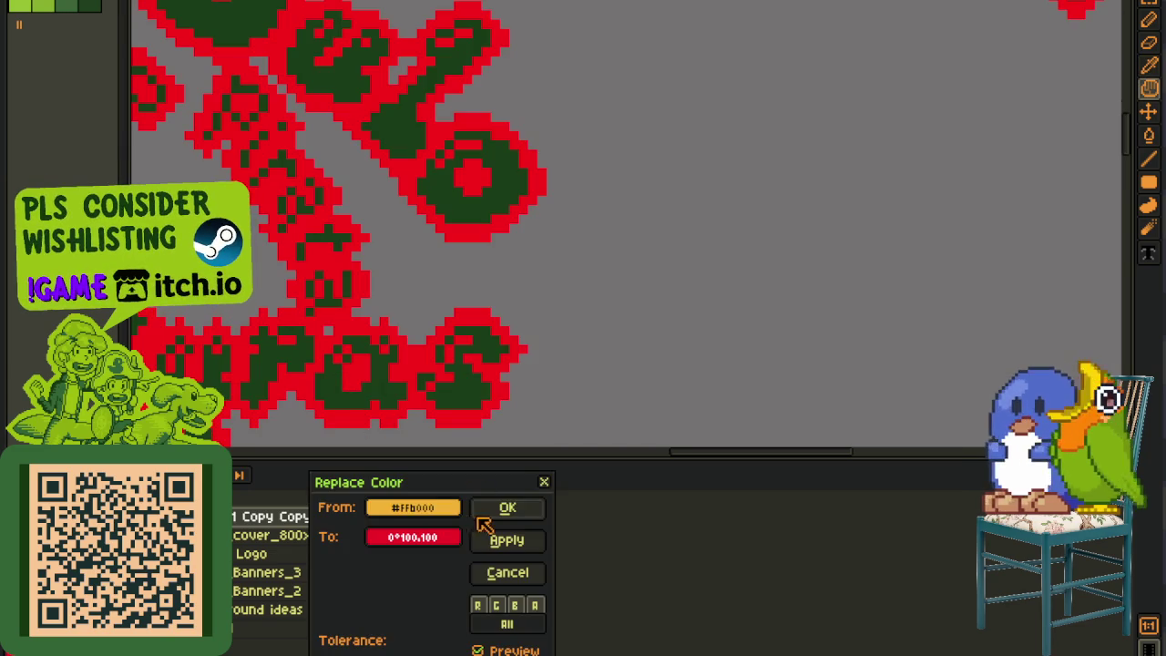
pyautogui.click(497, 508)
pyautogui.press('o')
pyautogui.scroll(-2, 546, 365)
pyautogui.scroll(-3, 774, 332)
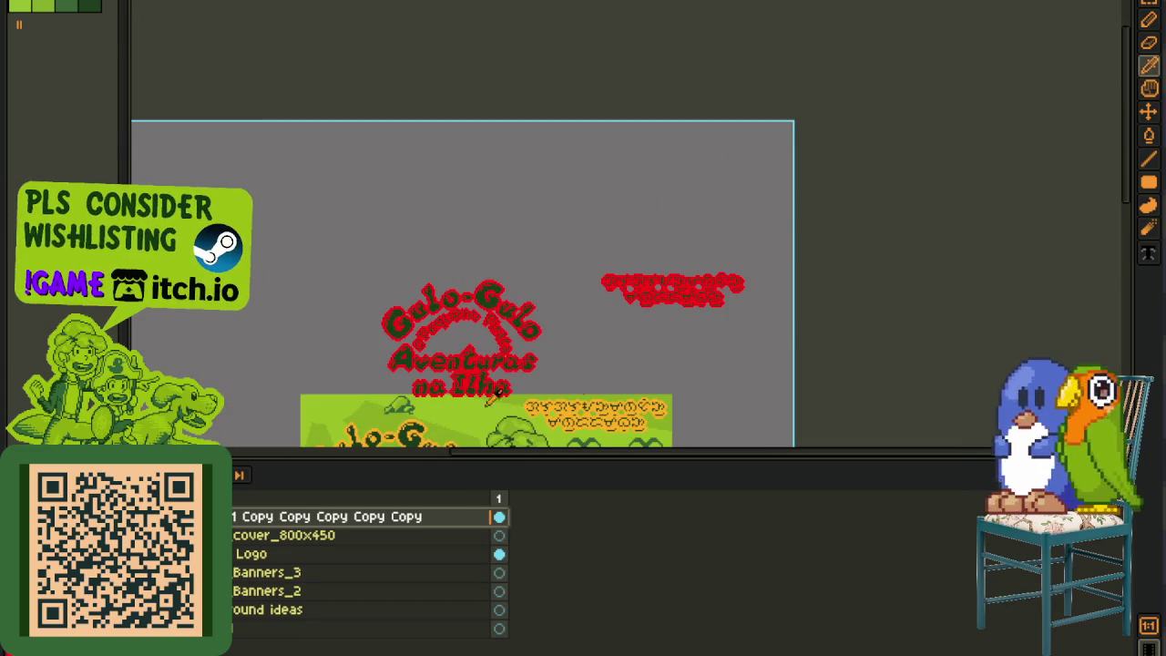
pyautogui.scroll(1, 884, 319)
# Step: Select and move the red logo, then delete the misplaced red logo selection
pyautogui.moveTo(404, 107); pyautogui.dragTo(658, 397)
pyautogui.press('Tab')
pyautogui.moveTo(525, 239); pyautogui.dragTo(441, 335)
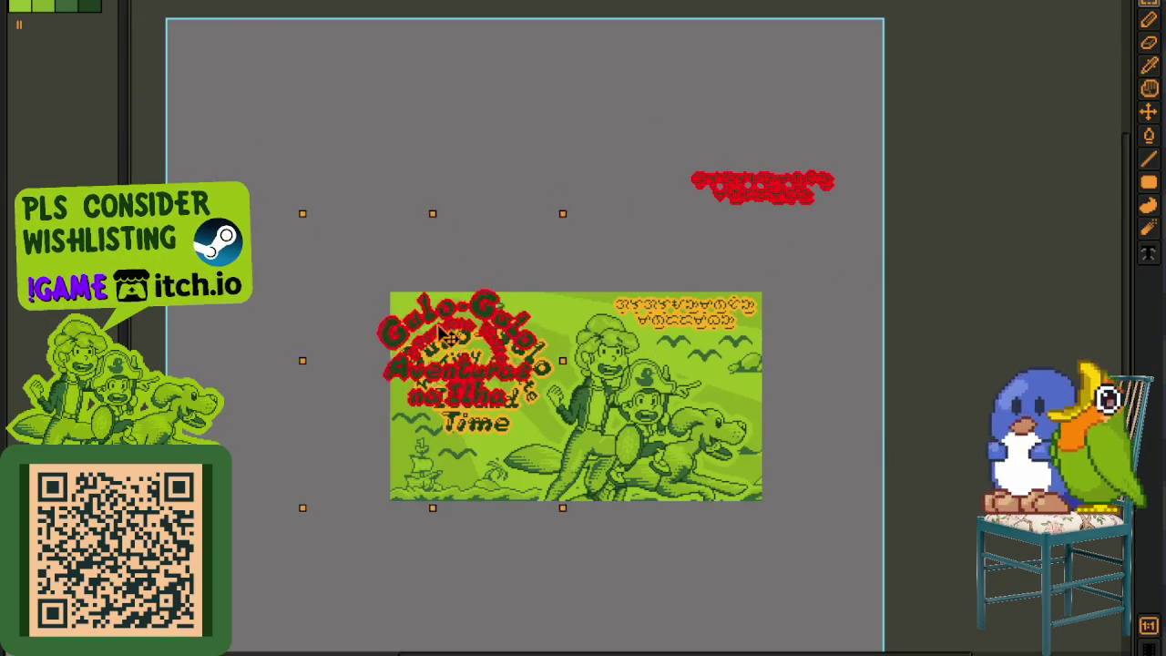
pyautogui.scroll(3, 442, 336)
pyautogui.scroll(1, 432, 322)
pyautogui.scroll(1, 396, 461)
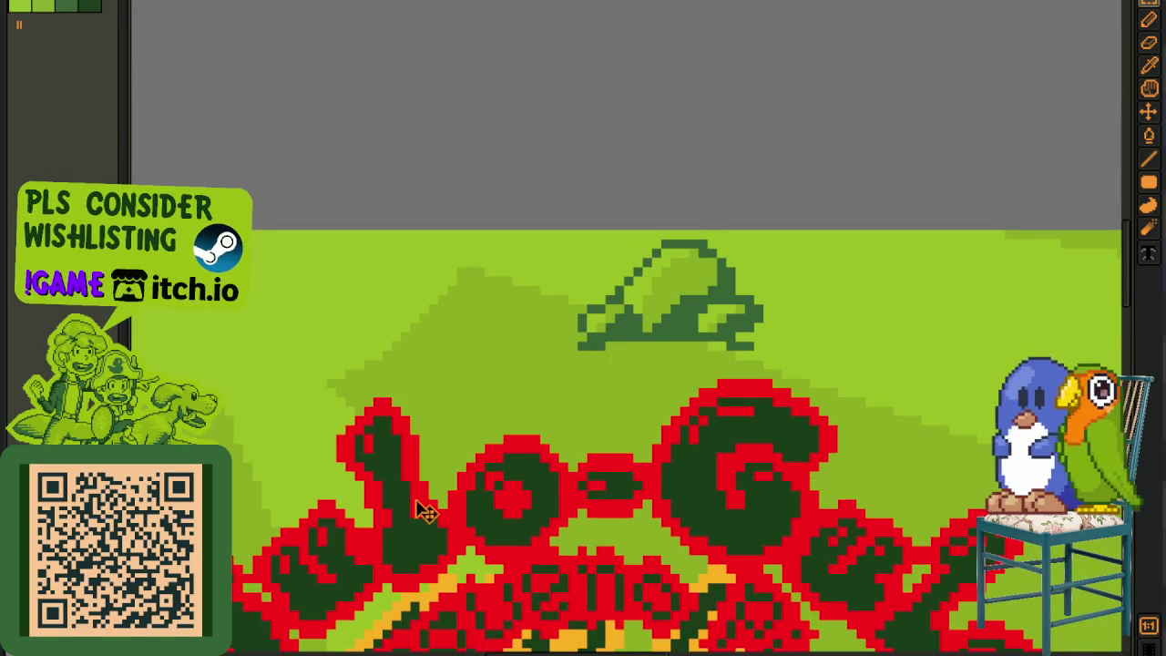
pyautogui.scroll(-4, 424, 512)
pyautogui.press('h')
pyautogui.scroll(1, 515, 413)
pyautogui.moveTo(519, 66); pyautogui.dragTo(1070, 247)
pyautogui.press('Delete')
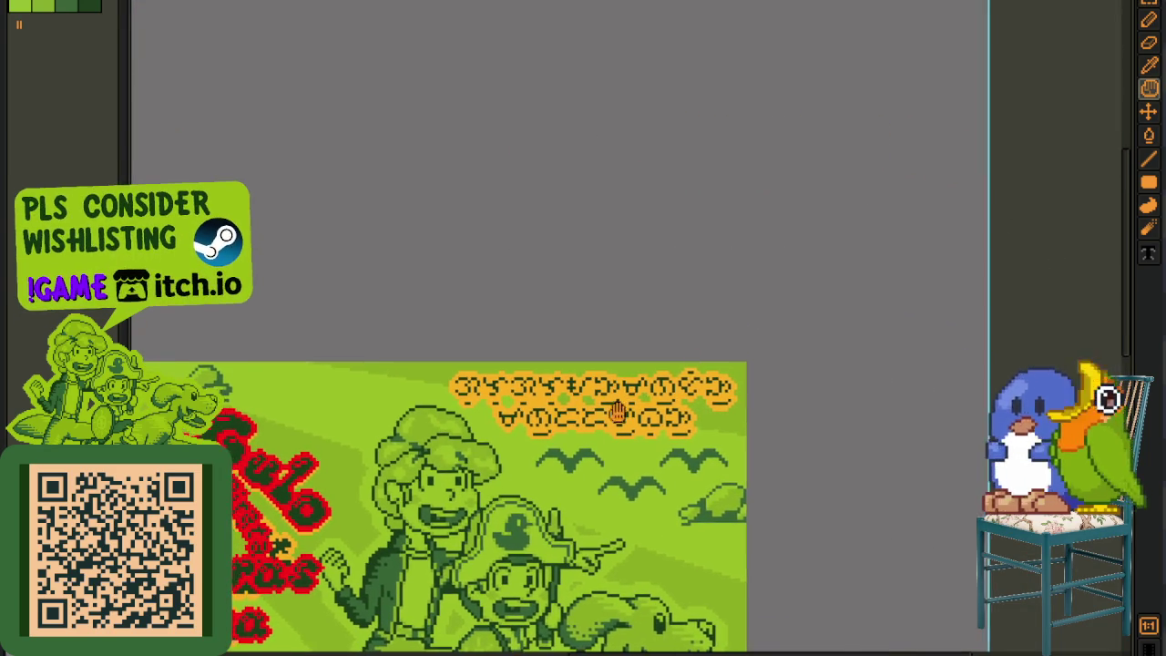
# Step: Nudge the banner's title selection, revert it, and show the layer list with rework thing selected
pyautogui.moveTo(623, 431); pyautogui.dragTo(790, 345)
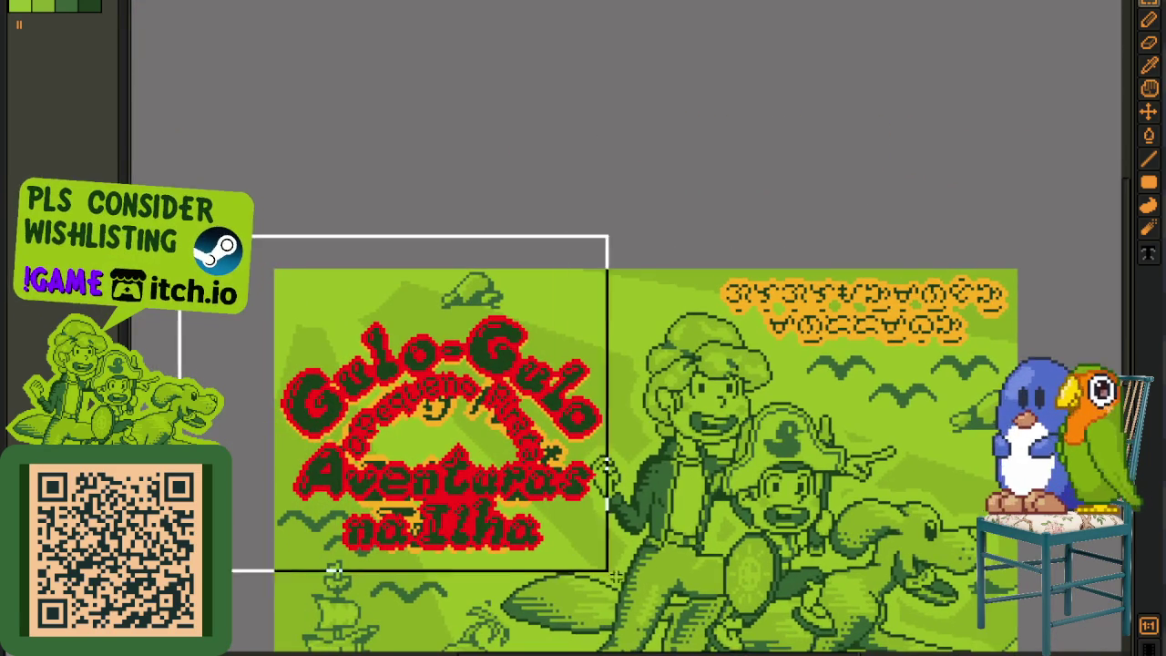
pyautogui.moveTo(274, 228); pyautogui.dragTo(650, 592)
pyautogui.scroll(3, 428, 351)
pyautogui.moveTo(428, 350)
pyautogui.mouseDown()
pyautogui.moveTo(425, 362)
pyautogui.moveTo(424, 352)
pyautogui.mouseUp()
pyautogui.scroll(-3, 425, 352)
pyautogui.press('Tab')
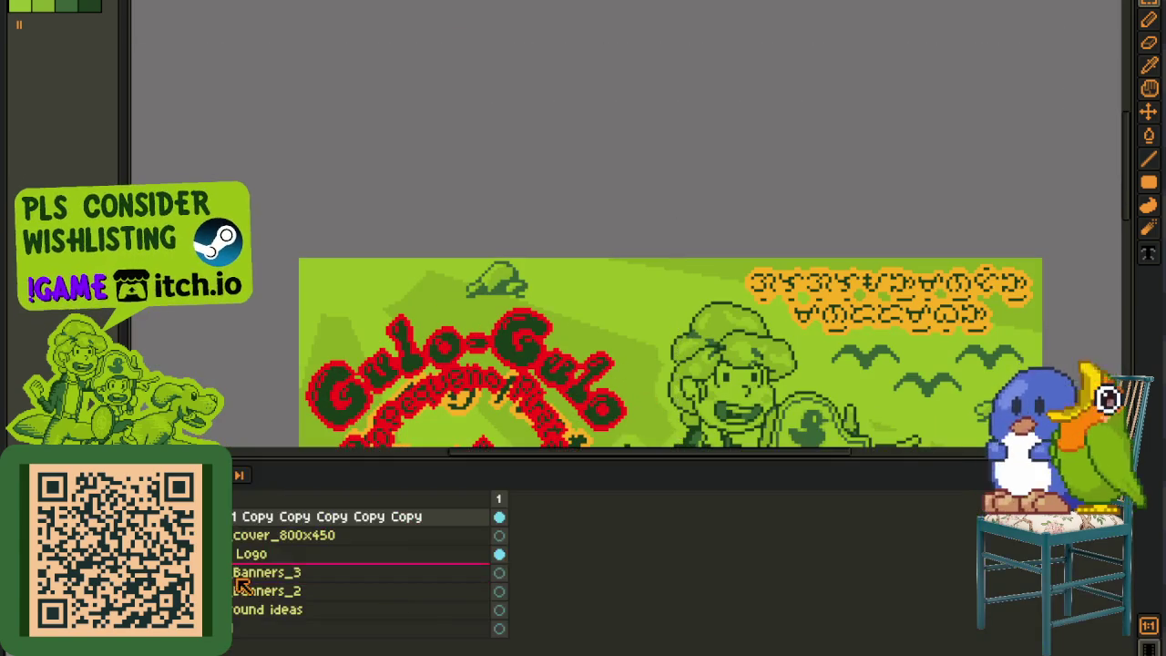
pyautogui.click(273, 554)
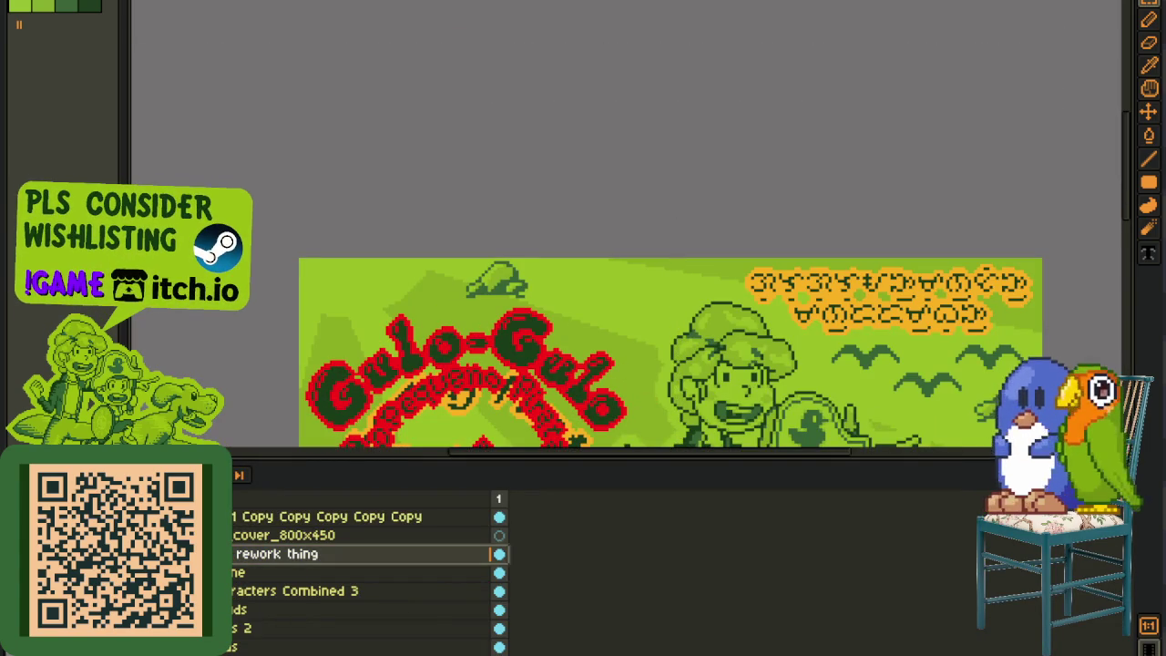
# Step: Move the copied title layer below cover_800x450 and merge it down
pyautogui.press('Tab')
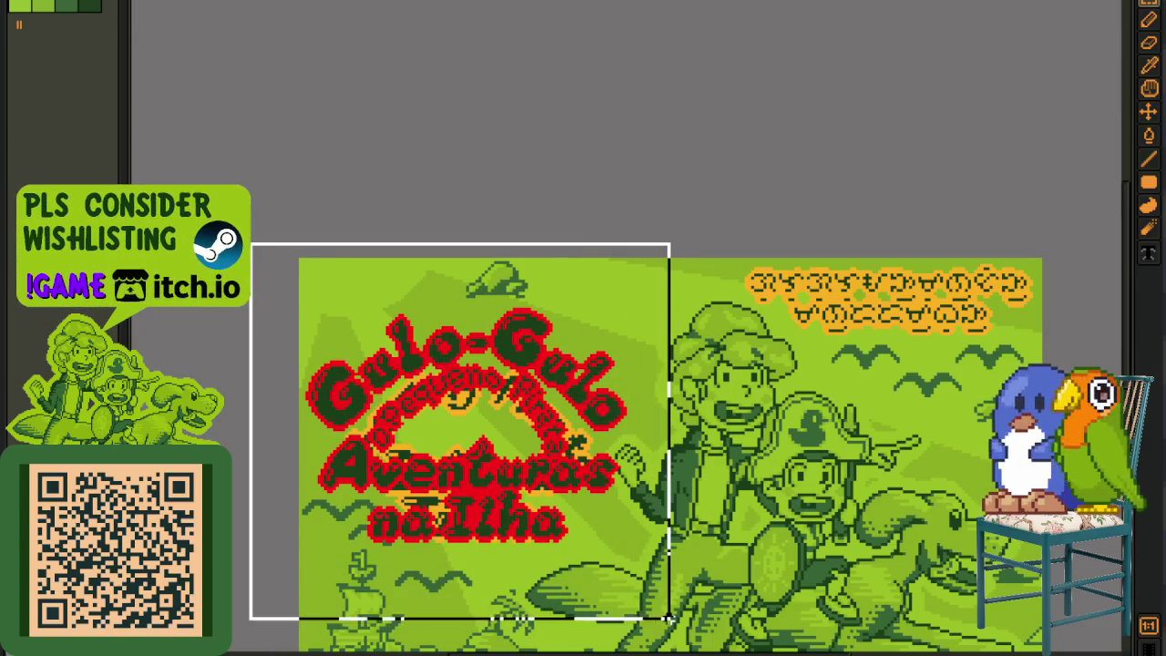
pyautogui.press('Tab')
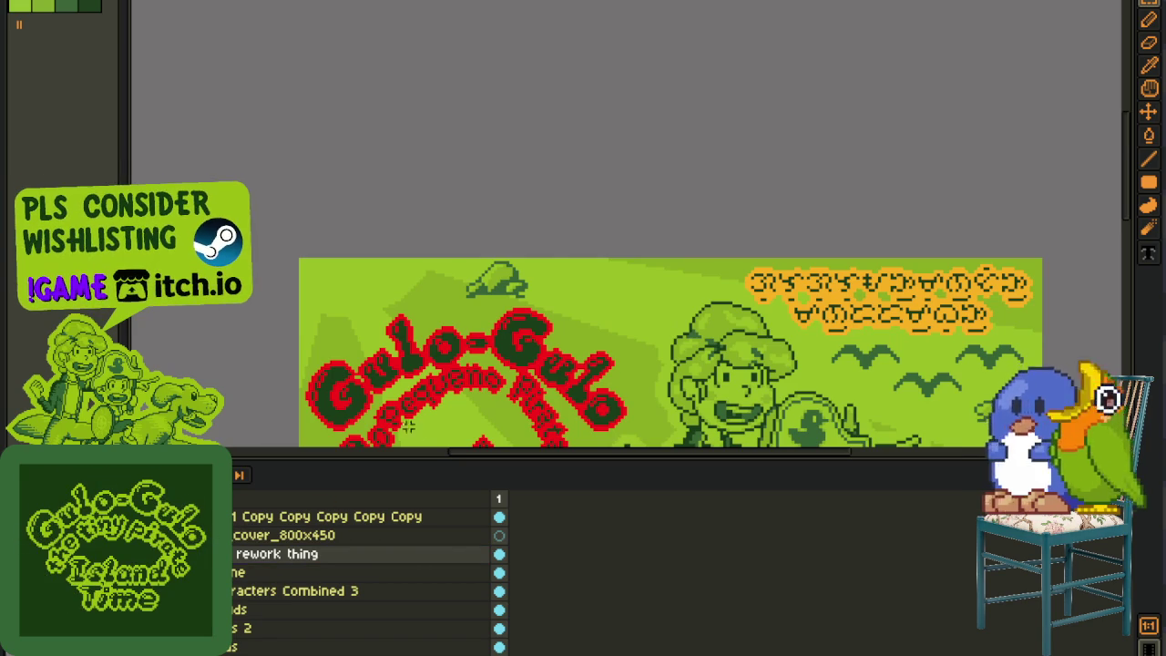
pyautogui.click(253, 517)
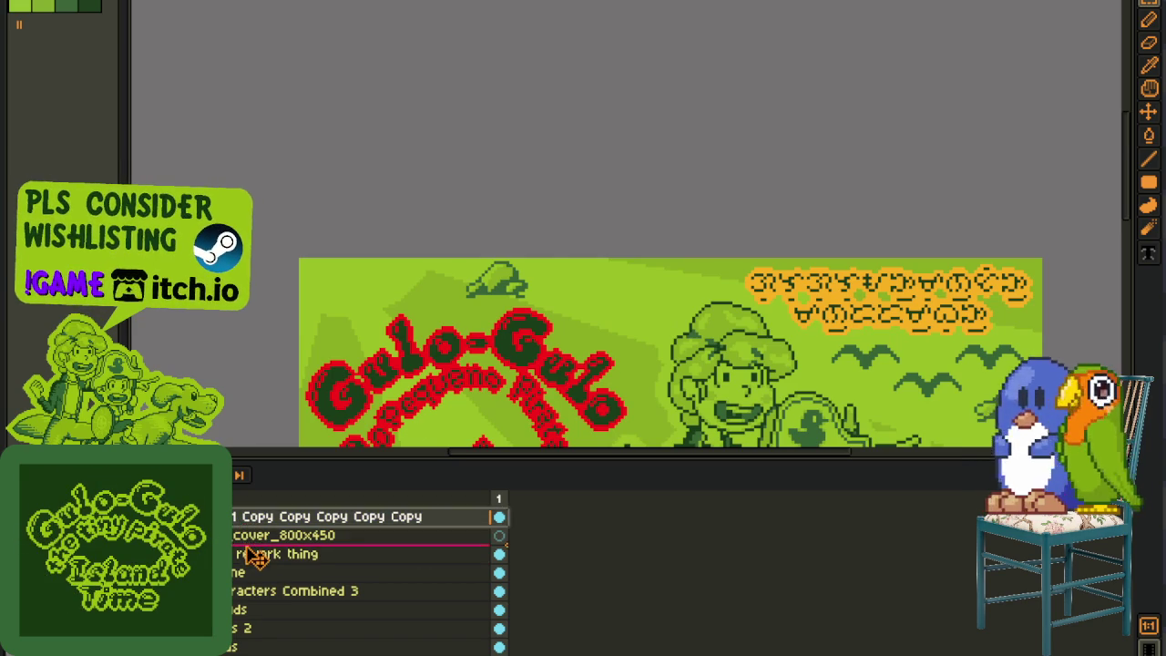
pyautogui.moveTo(253, 534); pyautogui.dragTo(254, 554)
pyautogui.rightClick(383, 534)
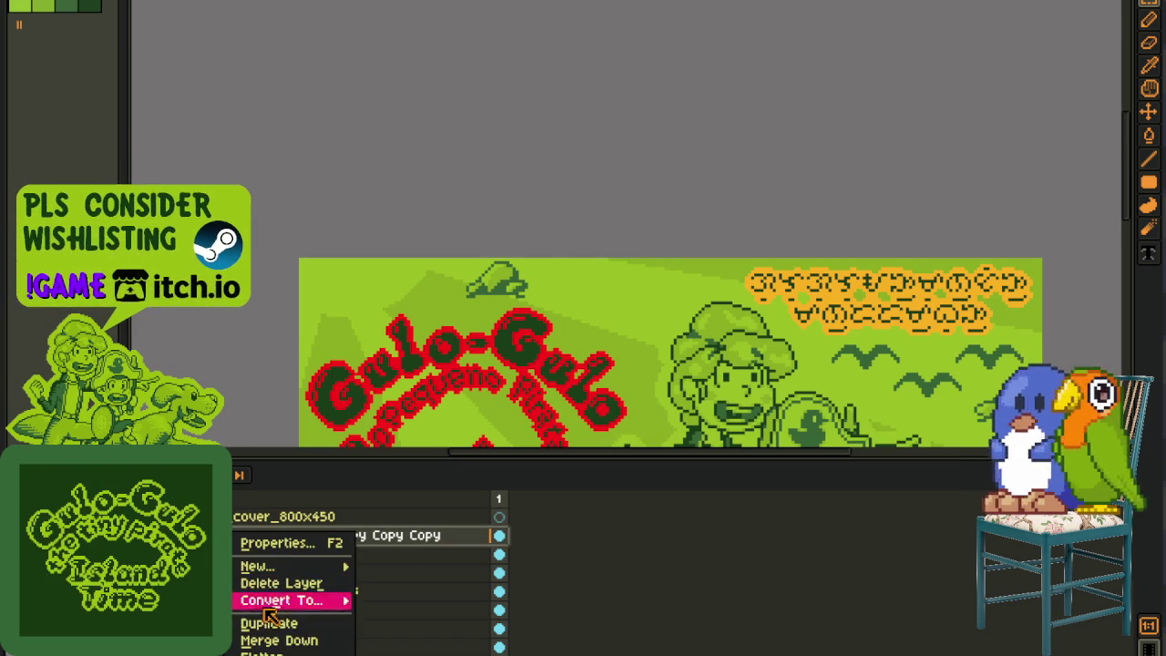
pyautogui.click(424, 638)
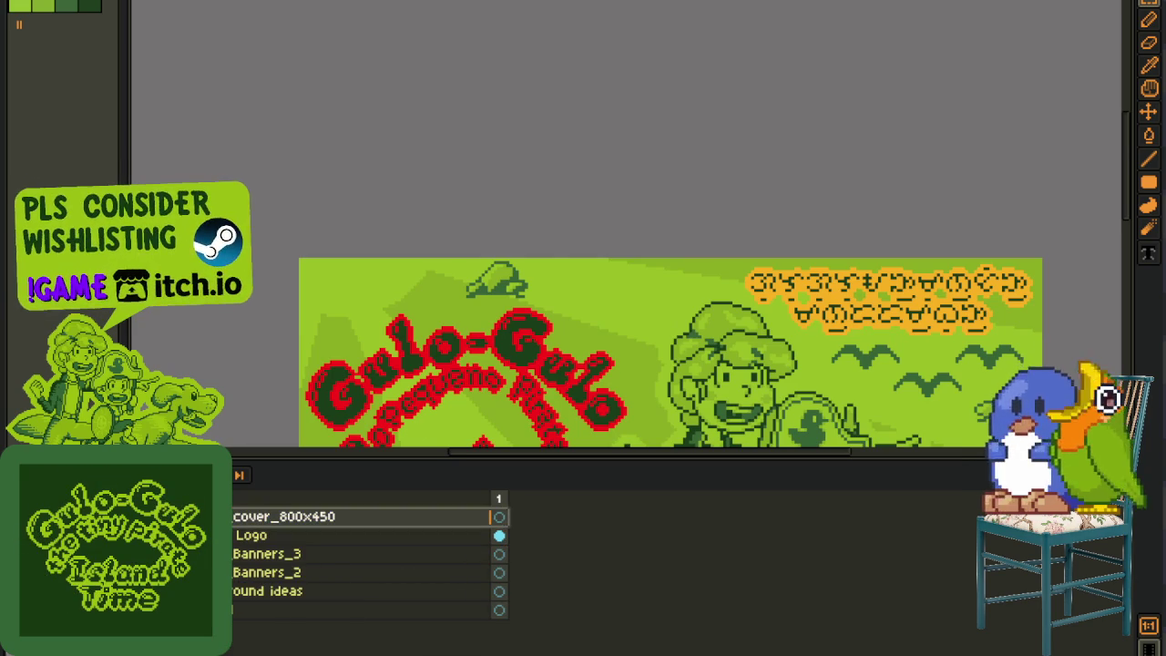
# Step: Save the file and switch to the Portuguese-titled cover document
pyautogui.hotkey('ctrl', 's')
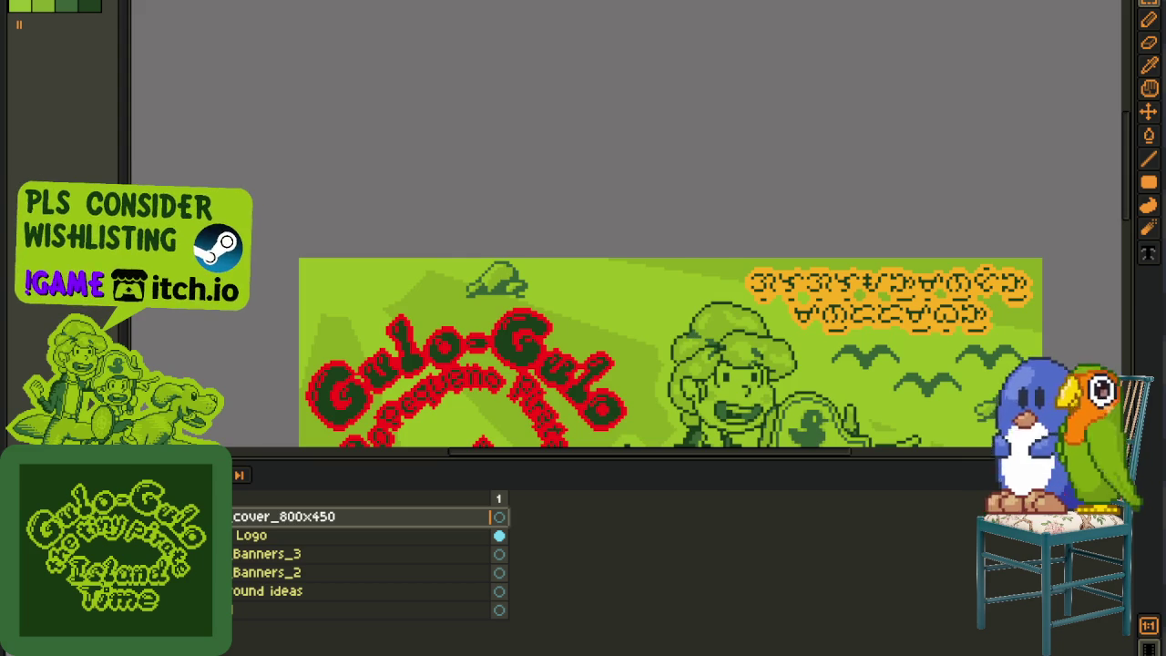
pyautogui.hotkey('ctrl', 'w')
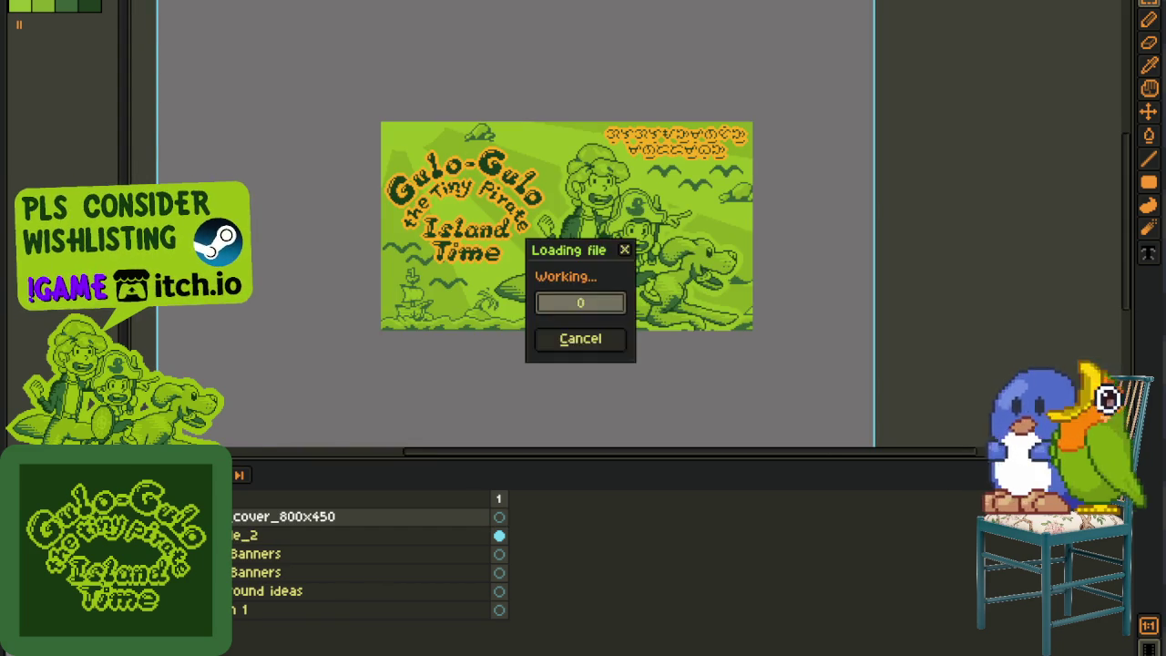
pyautogui.hotkey('ctrl', 'w')
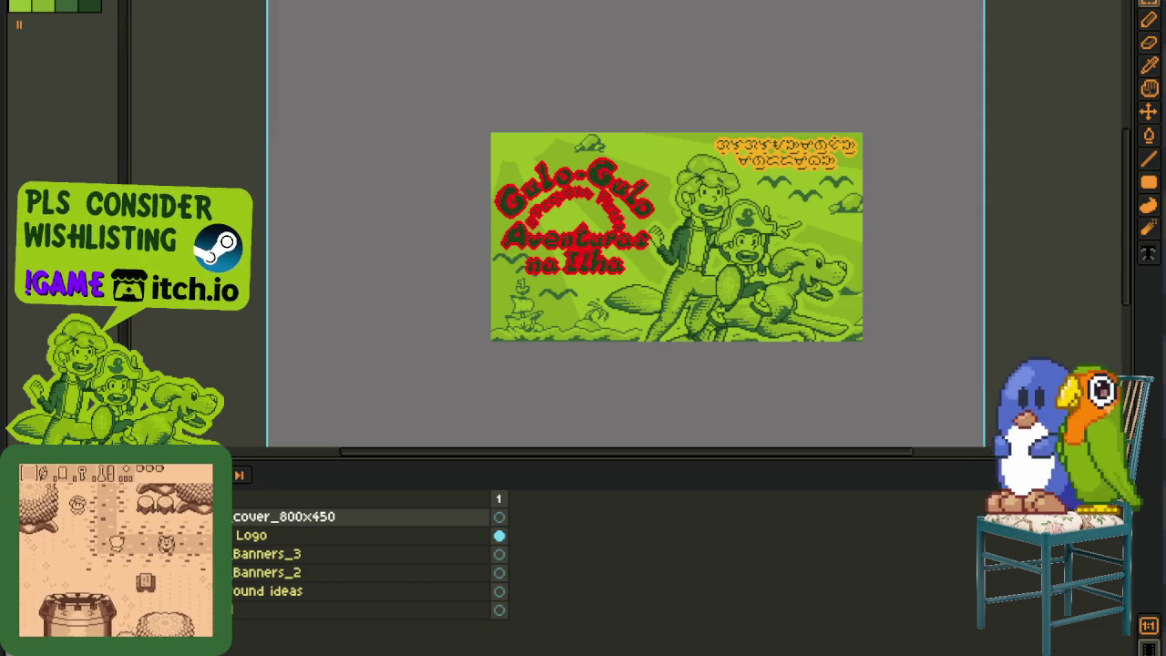
# Step: Copy the cover_800x450 layer name via its Layer Properties
pyautogui.click(14, 2)
pyautogui.moveTo(39, 74)
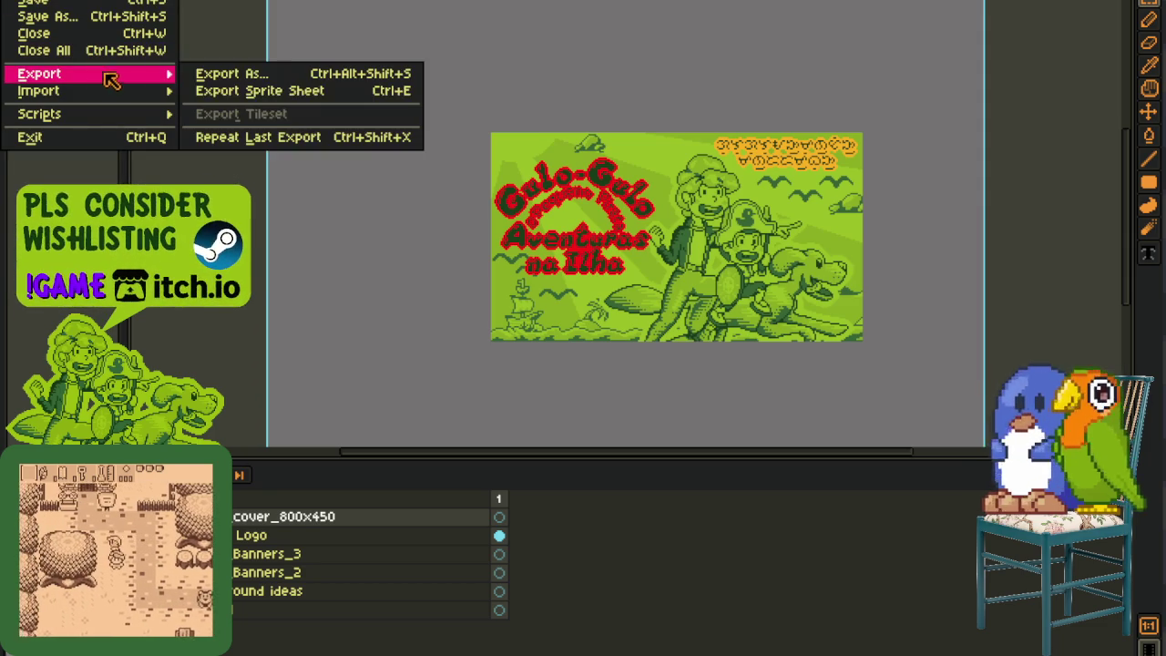
pyautogui.click(214, 71)
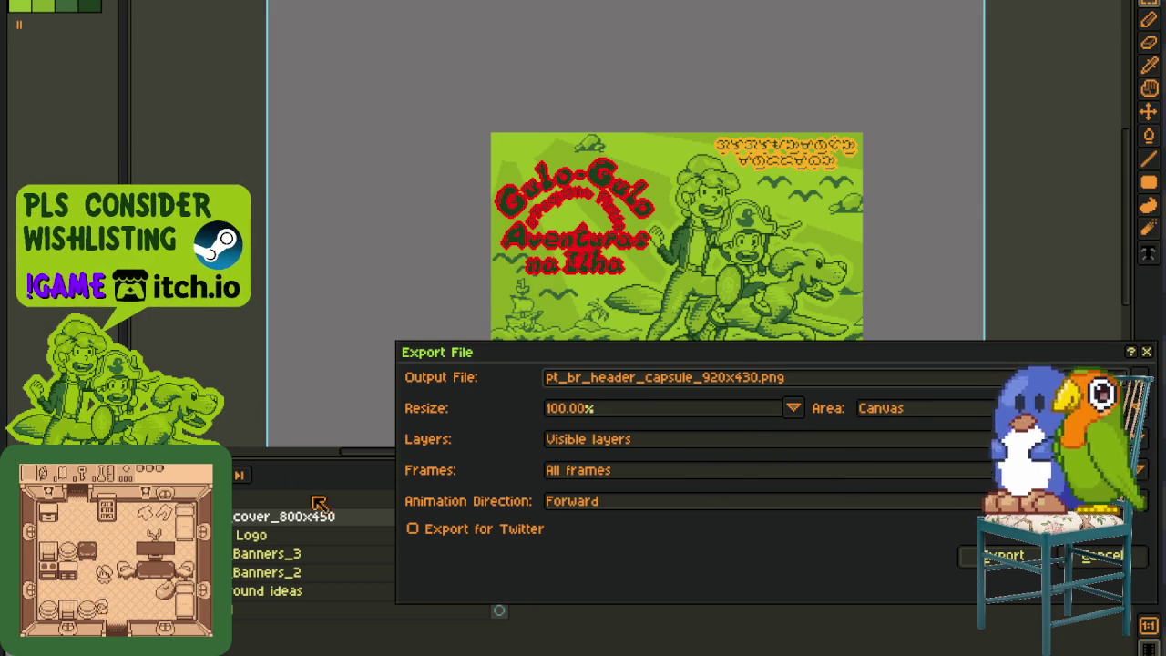
pyautogui.click(1092, 558)
pyautogui.doubleClick(325, 515)
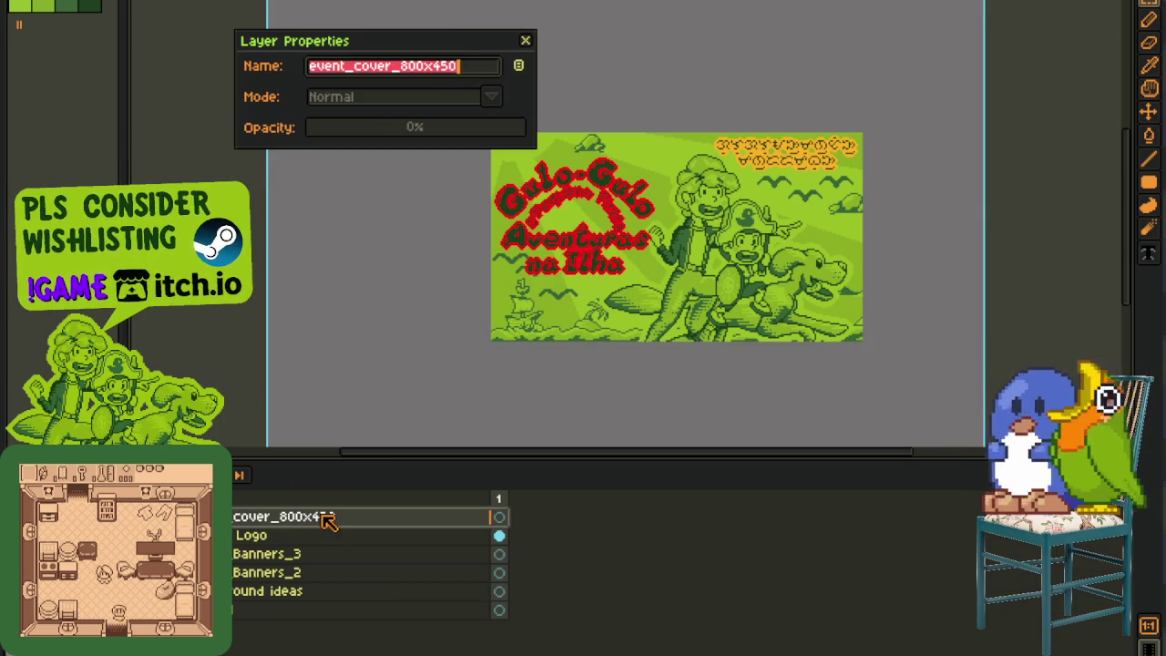
pyautogui.press('BackSpace')
pyautogui.write('event_cover_800x450')
pyautogui.click(529, 45)
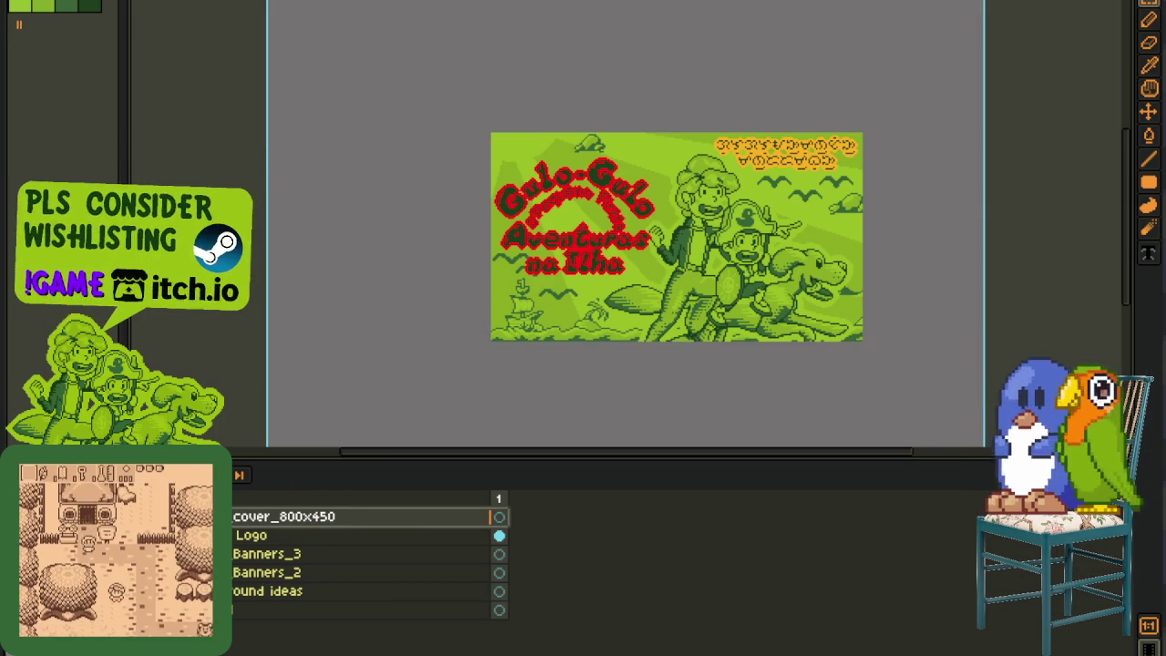
# Step: Export the cover as pt_event_cover_800x450.png, confirming the flat PNG save
pyautogui.hotkey('alt', 'f')
pyautogui.click(244, 80)
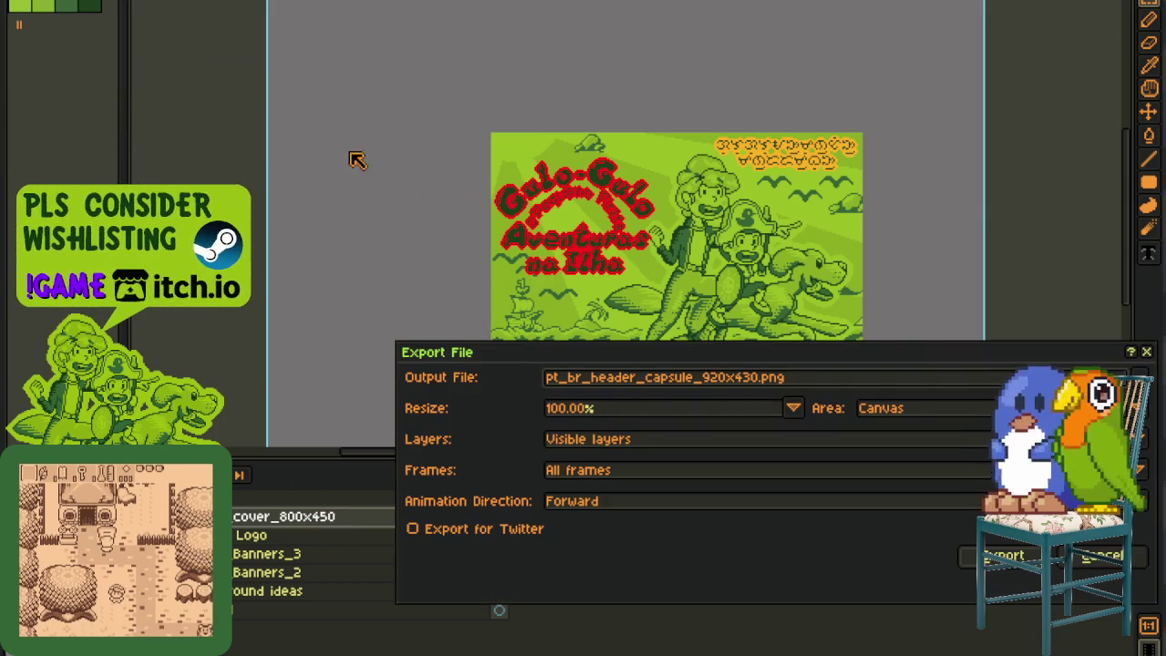
pyautogui.moveTo(817, 382); pyautogui.dragTo(616, 384)
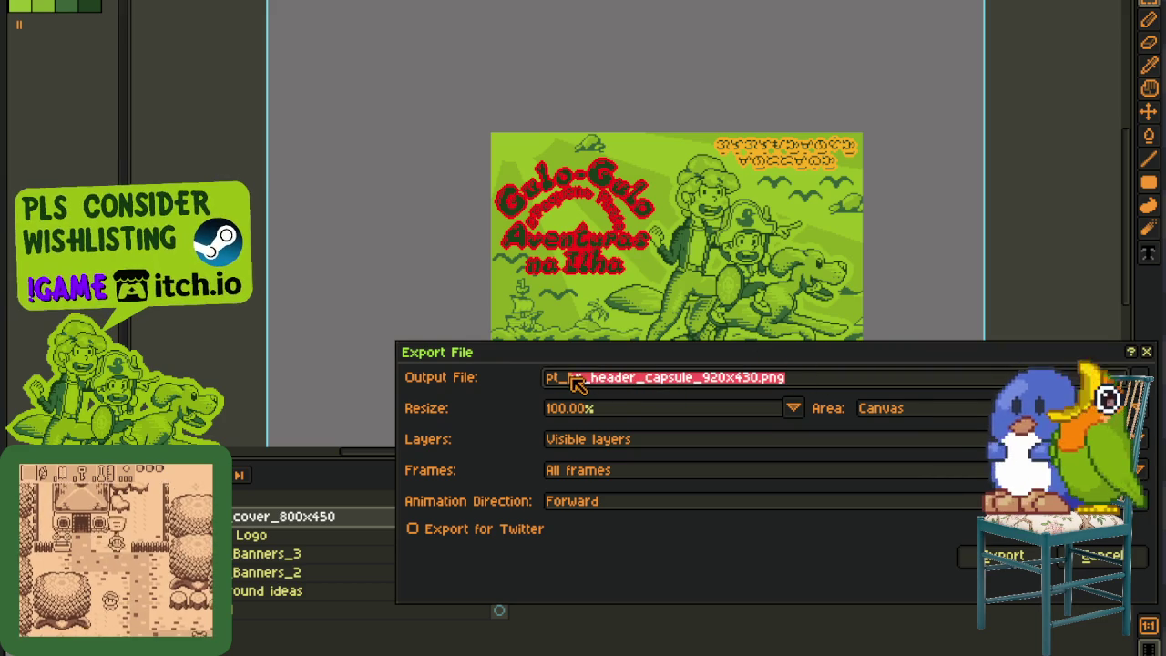
pyautogui.write('event_cover_800x450')
pyautogui.click(1016, 558)
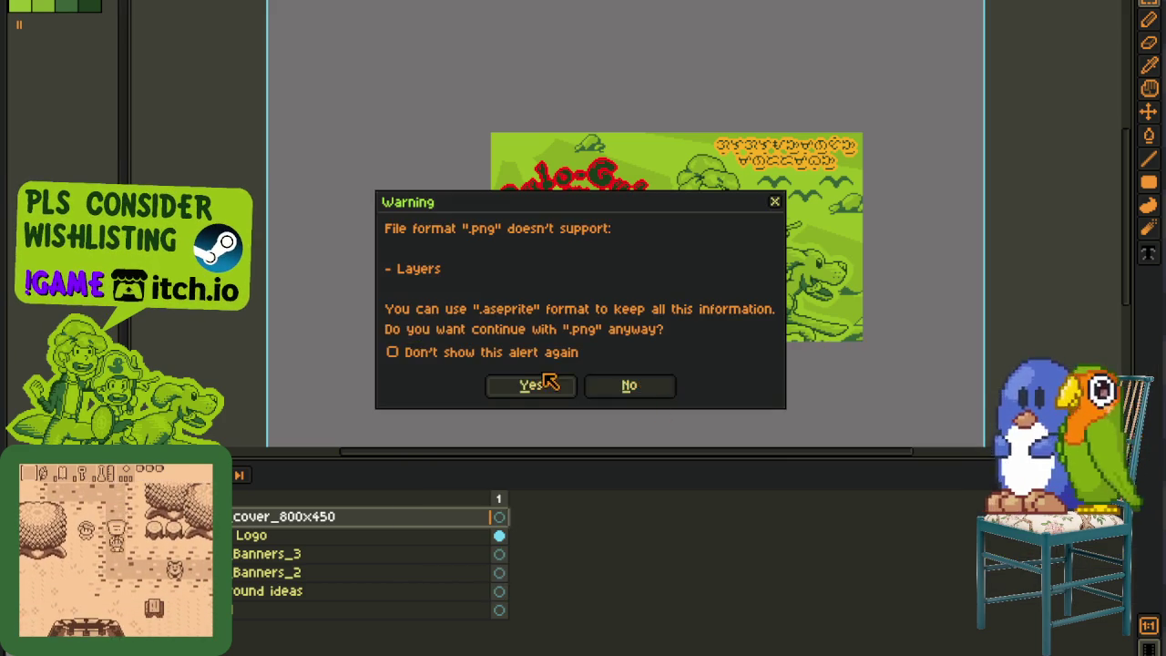
pyautogui.click(531, 385)
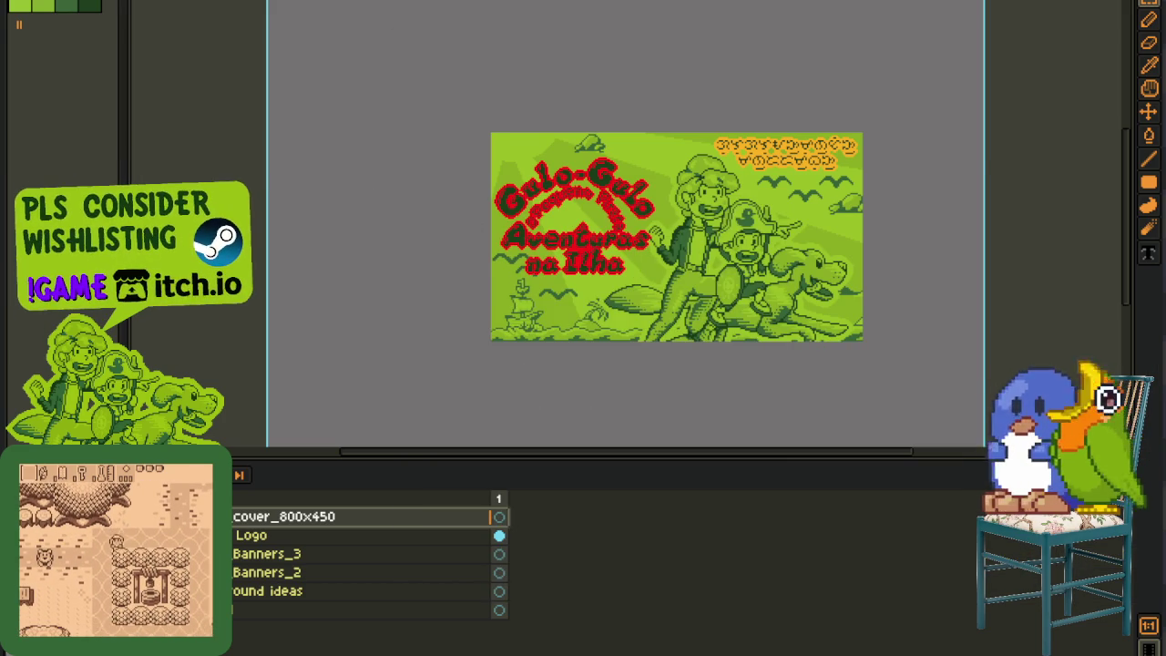
pyautogui.hotkey('ctrl', 'Tab')
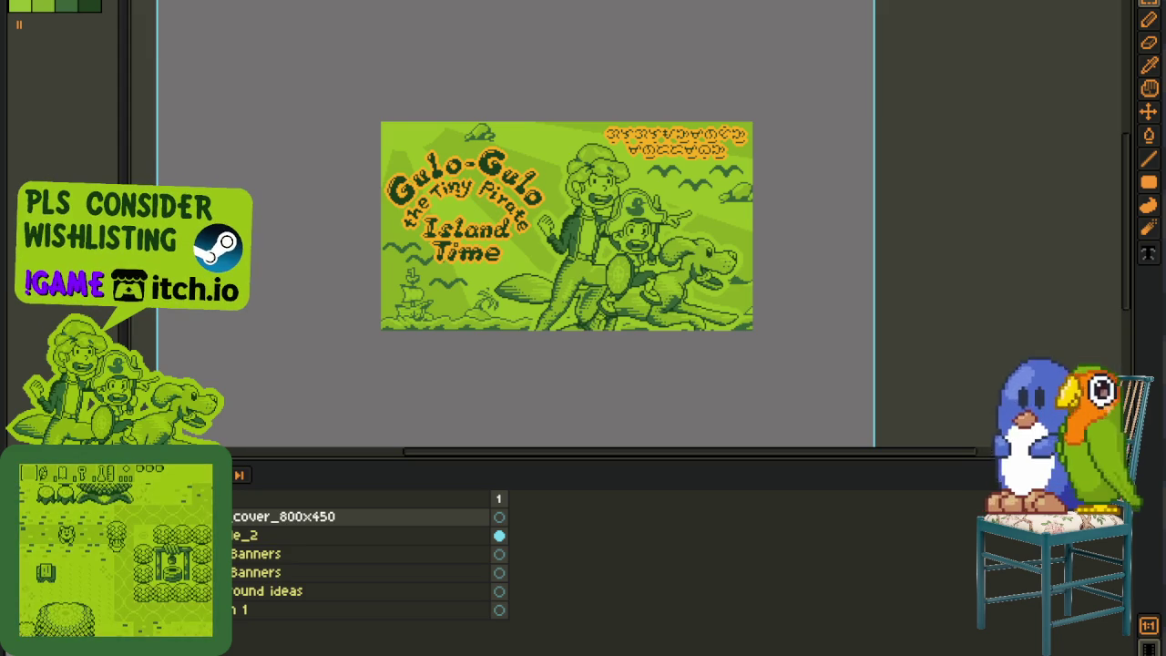
# Step: In the Polish document, duplicate the 600x900 poster's yellow Polish title layer
pyautogui.hotkey('ctrl', 'Tab')
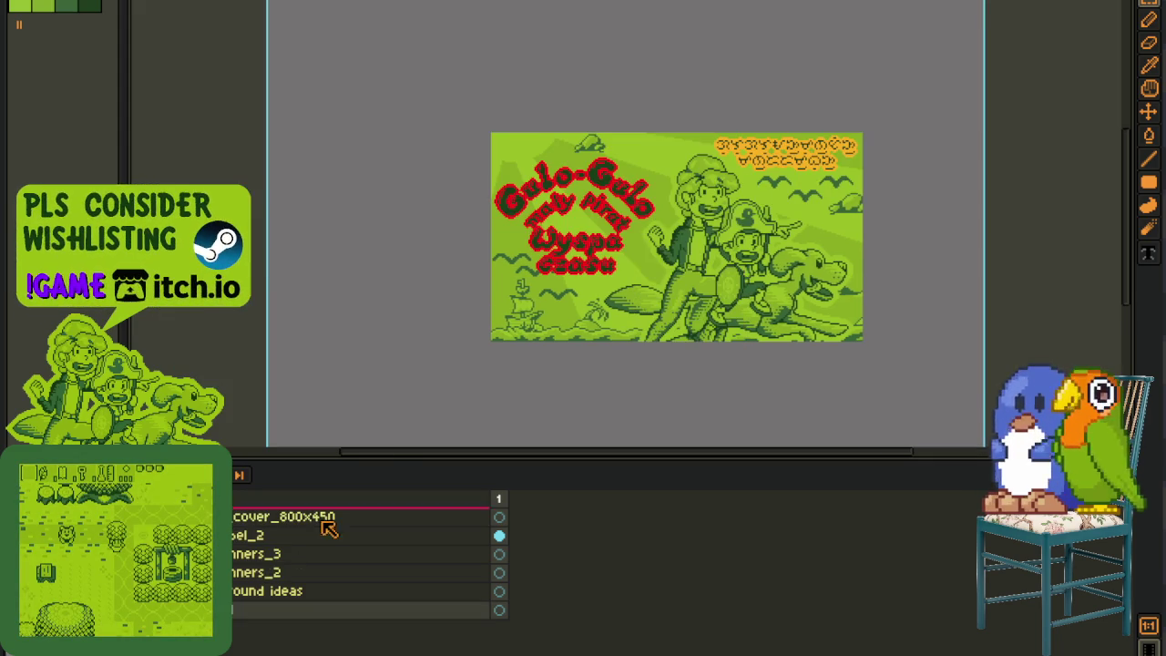
pyautogui.scroll(2, 594, 239)
pyautogui.scroll(1, 594, 239)
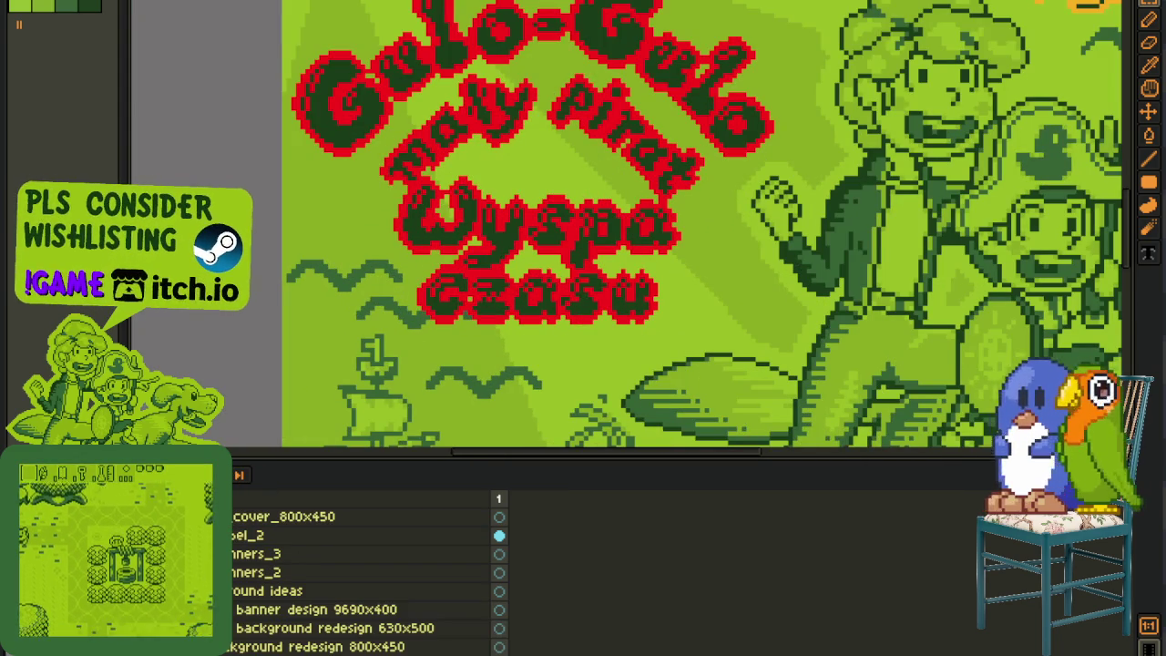
pyautogui.scroll(1, 626, 224)
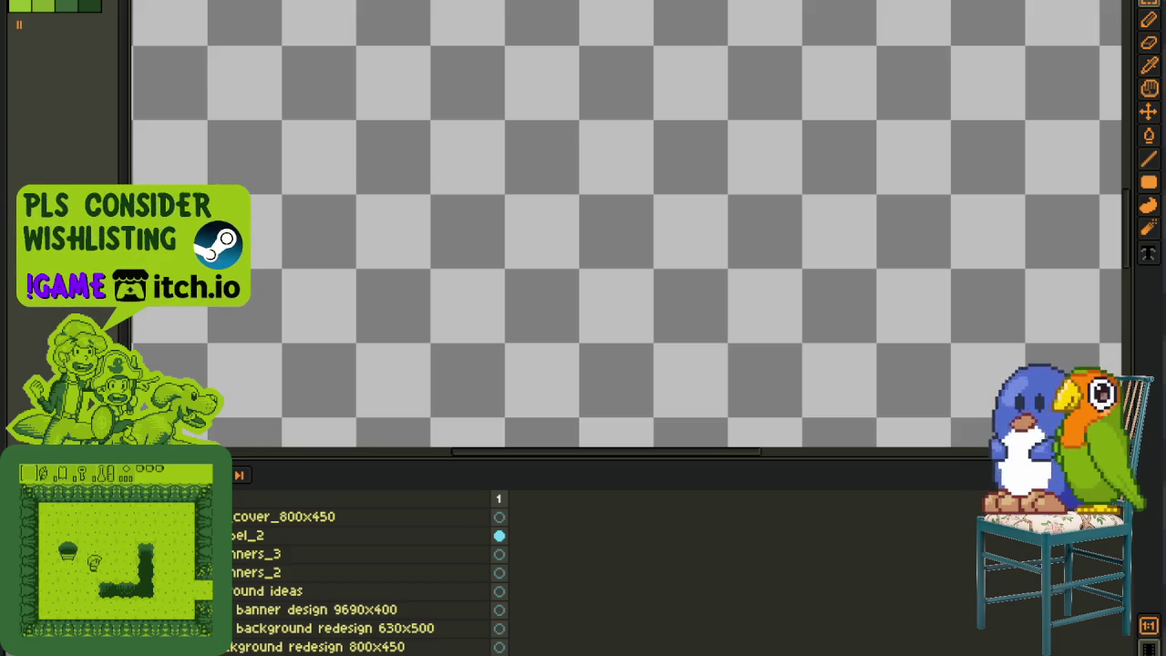
pyautogui.scroll(-2, 365, 573)
pyautogui.scroll(-2, 453, 321)
pyautogui.scroll(-2, 453, 321)
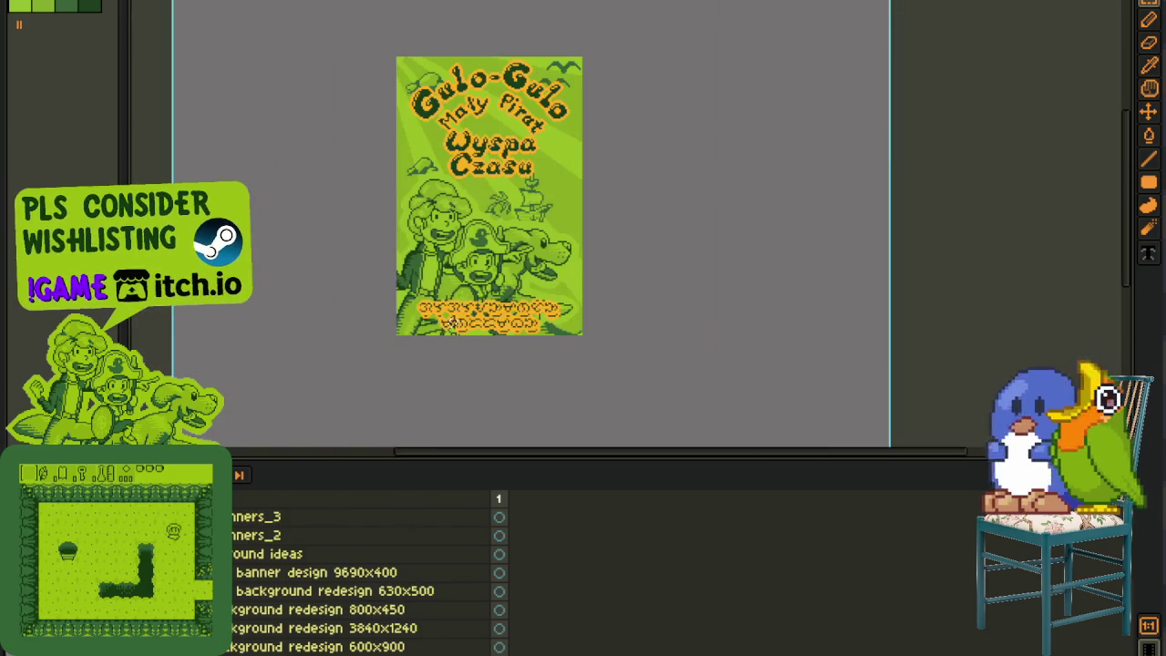
pyautogui.moveTo(303, 594); pyautogui.dragTo(255, 643)
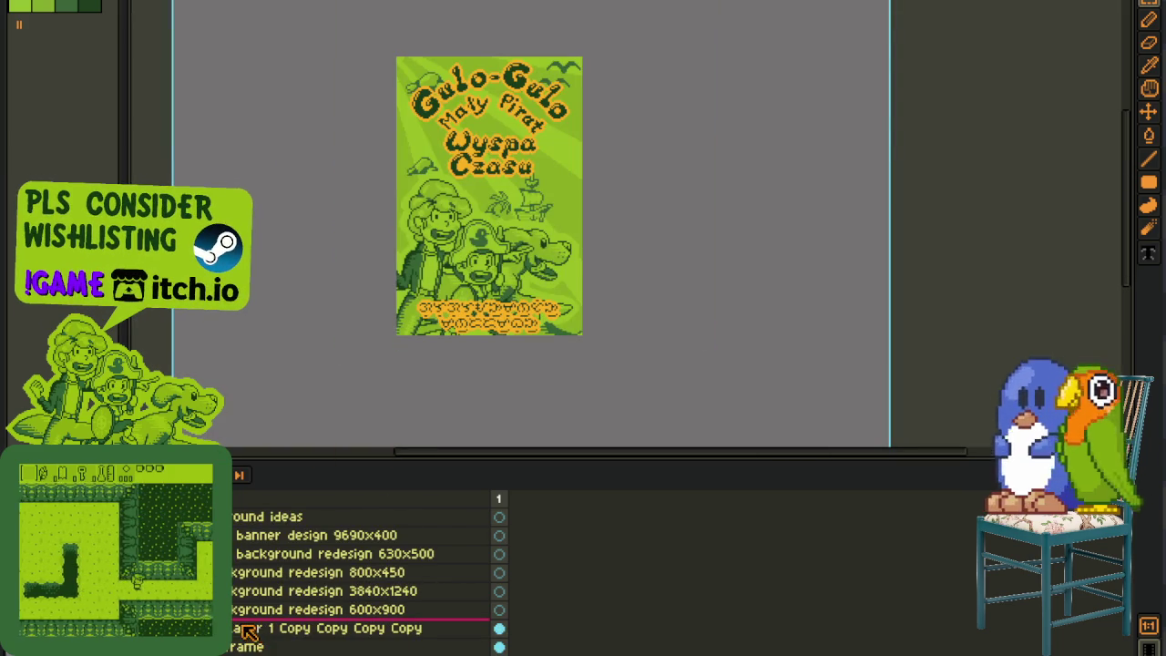
pyautogui.rightClick(255, 633)
pyautogui.click(278, 625)
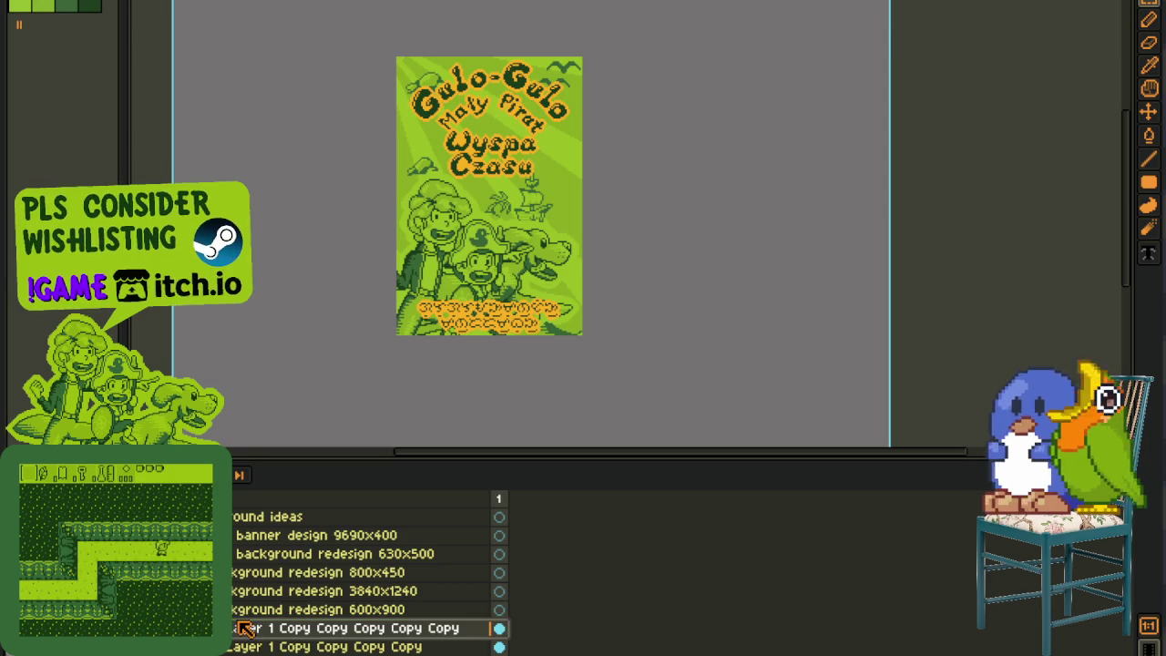
pyautogui.moveTo(235, 636)
pyautogui.mouseDown()
pyautogui.moveTo(241, 515)
pyautogui.moveTo(235, 562)
pyautogui.mouseUp()
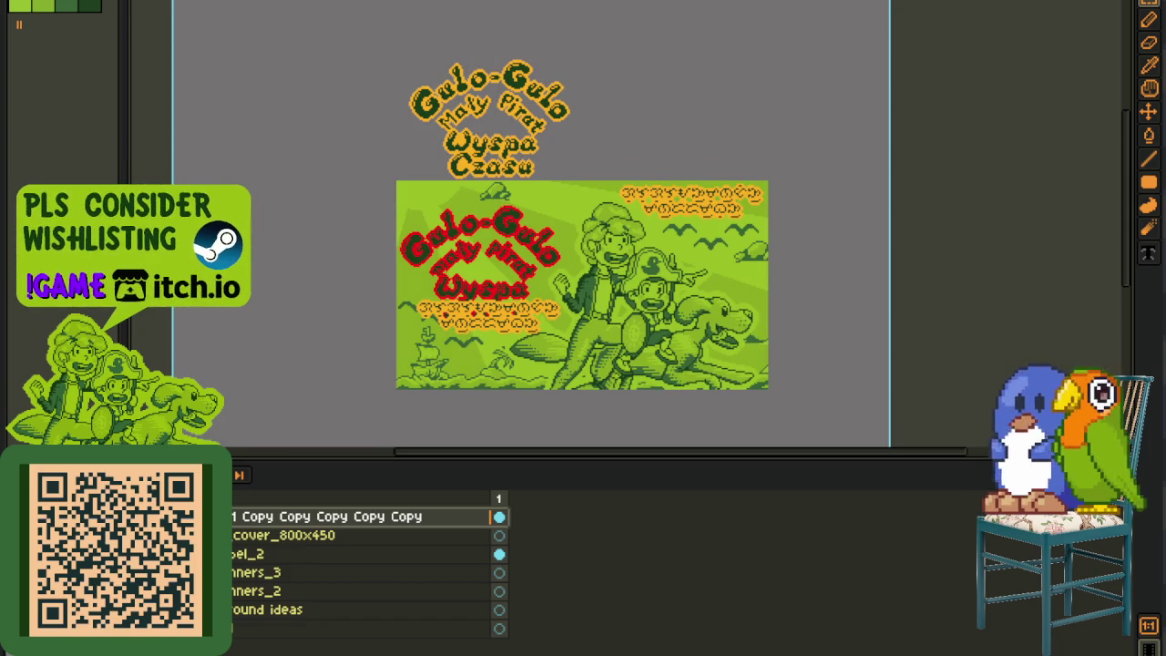
# Step: Erase the old cover text and move the yellow Polish title onto the cover's title area
pyautogui.moveTo(355, 274); pyautogui.dragTo(597, 382)
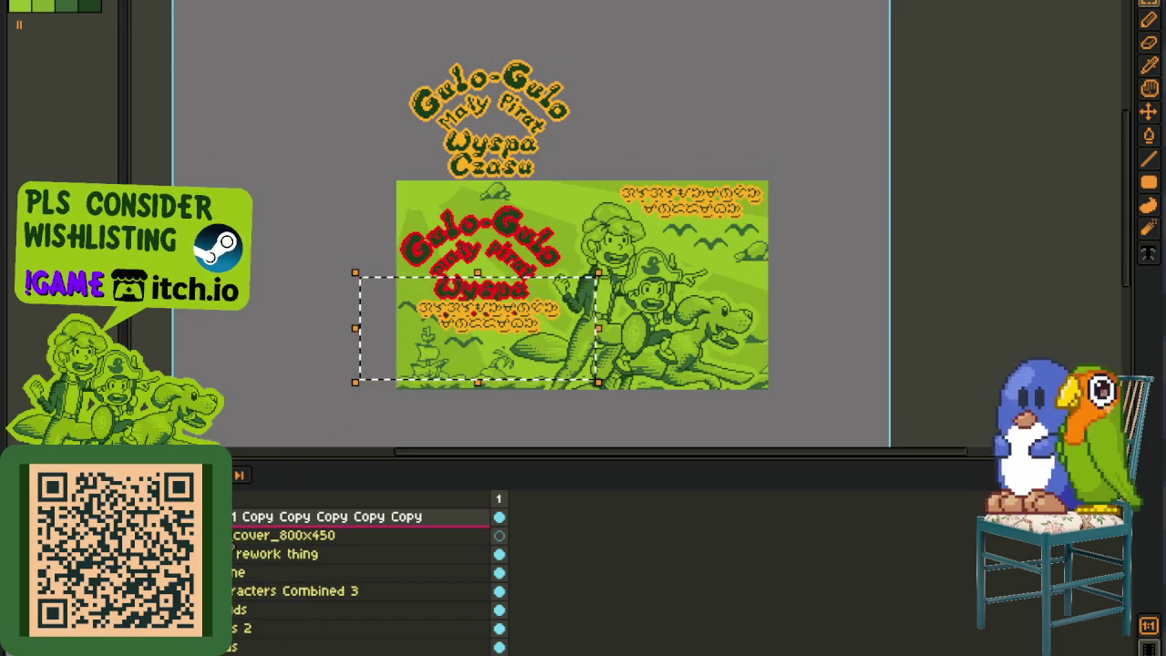
pyautogui.press('Delete')
pyautogui.scroll(1, 464, 87)
pyautogui.press('Tab')
pyautogui.moveTo(301, 15)
pyautogui.mouseDown()
pyautogui.moveTo(421, 156)
pyautogui.moveTo(723, 455)
pyautogui.mouseUp()
pyautogui.moveTo(552, 158)
pyautogui.mouseDown()
pyautogui.moveTo(511, 410)
pyautogui.moveTo(521, 495)
pyautogui.mouseUp()
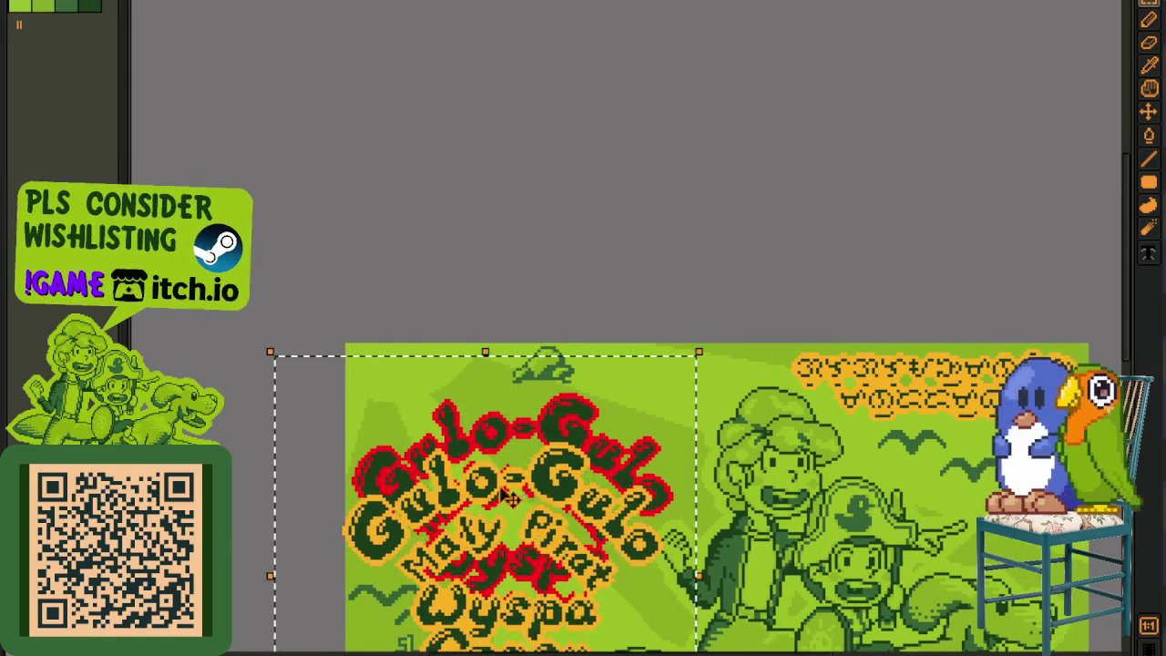
pyautogui.scroll(2, 492, 464)
pyautogui.hotkey('ctrl', 'z')
pyautogui.scroll(-2, 455, 338)
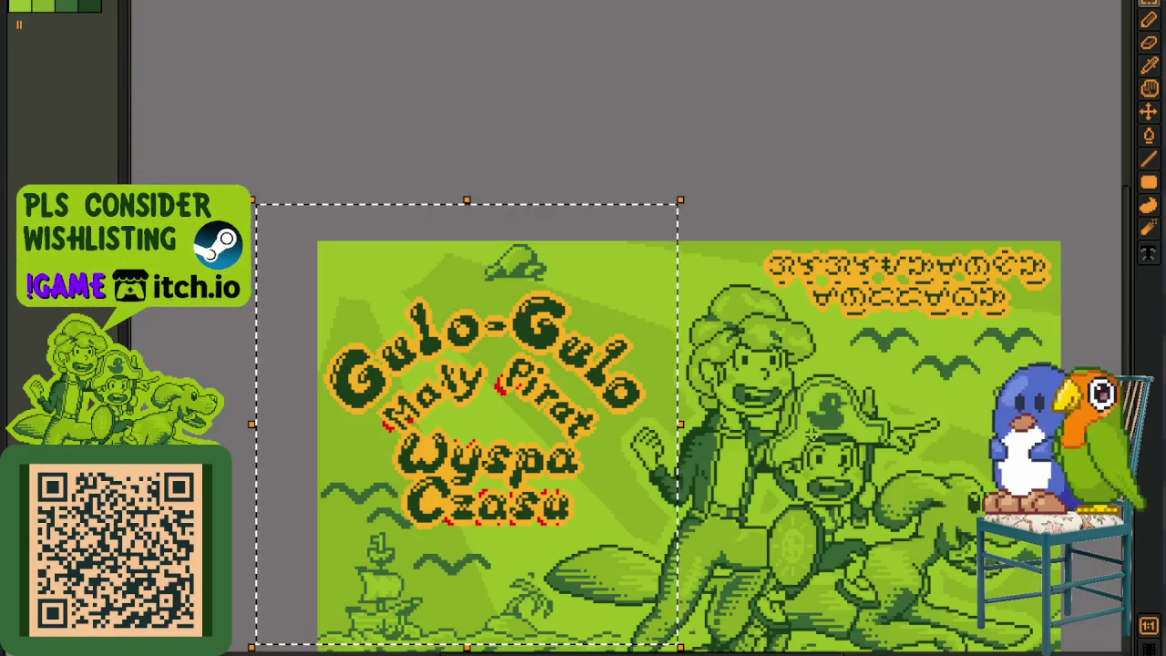
pyautogui.hotkey('ctrl', 'd')
pyautogui.press('Tab')
# Step: Move the title copy below cover_800x450, merge it down, and save
pyautogui.click(364, 554)
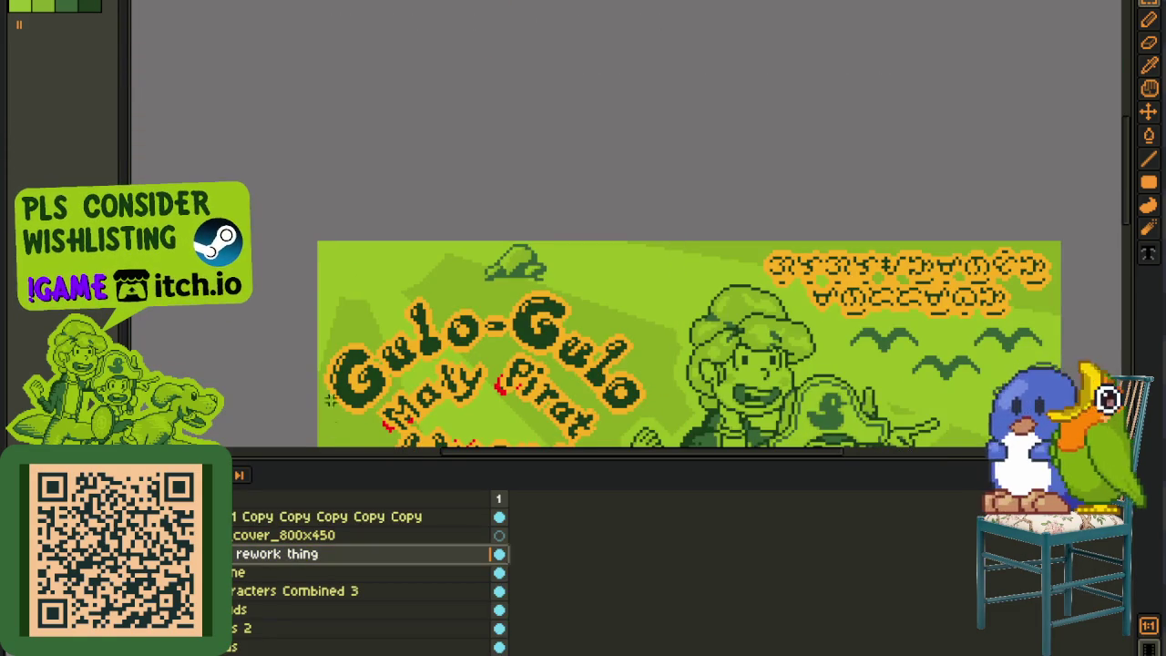
pyautogui.scroll(-2, 282, 200)
pyautogui.moveTo(278, 66); pyautogui.dragTo(507, 438)
pyautogui.hotkey('ctrl', 'z')
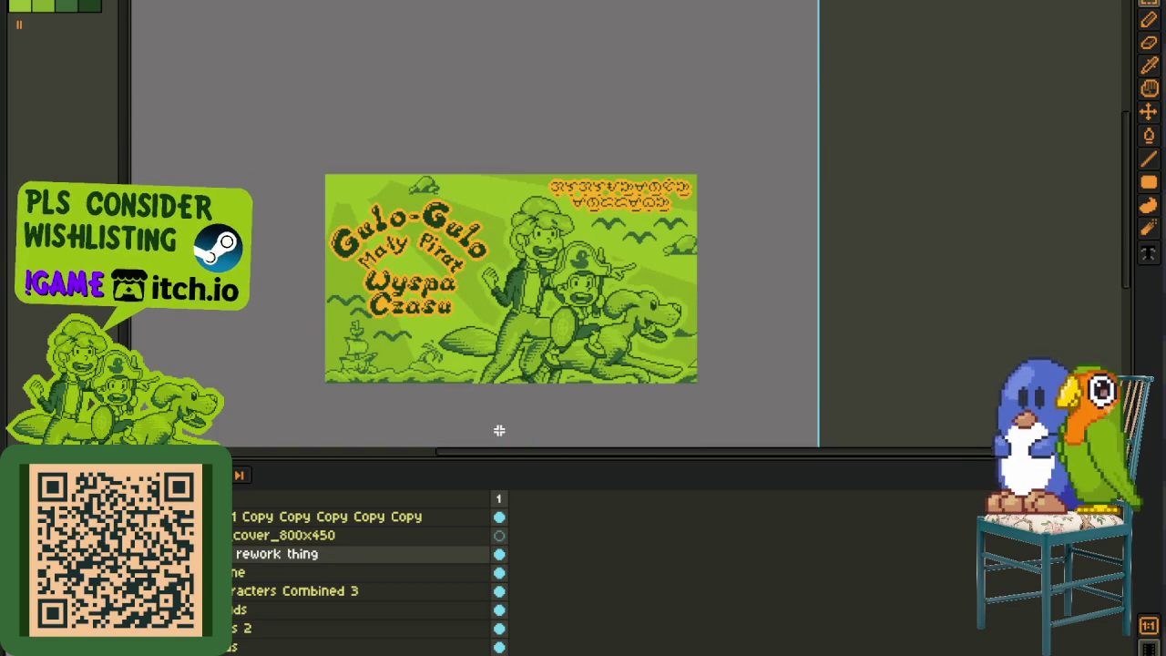
pyautogui.click(235, 516)
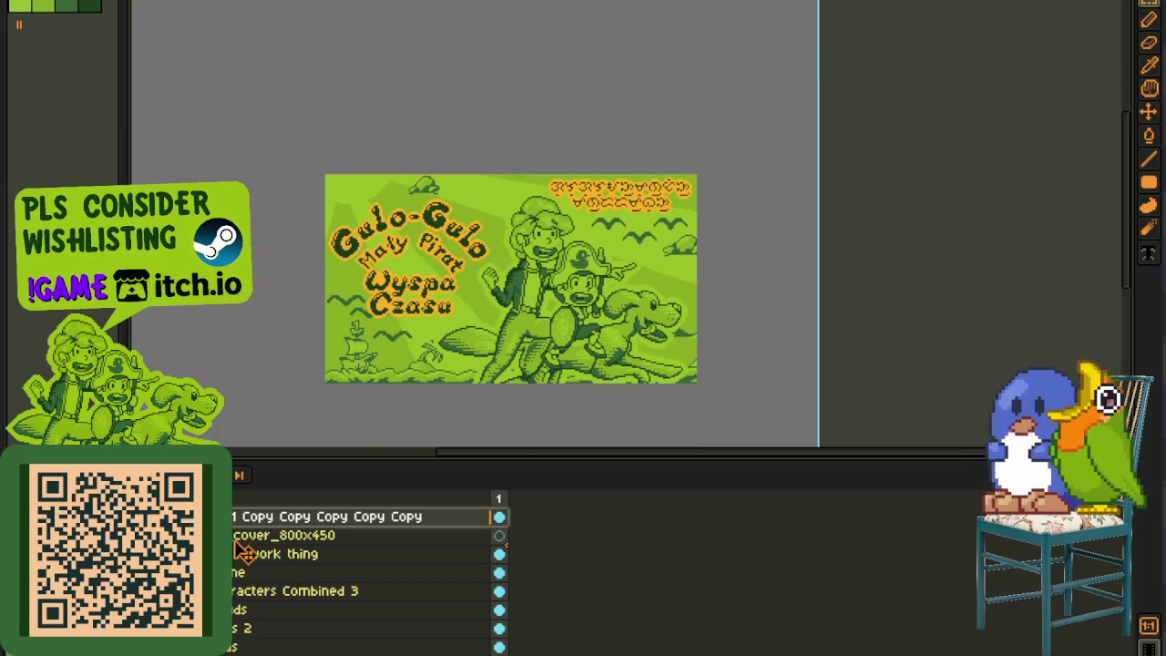
pyautogui.moveTo(244, 537); pyautogui.dragTo(243, 542)
pyautogui.rightClick(240, 538)
pyautogui.click(335, 639)
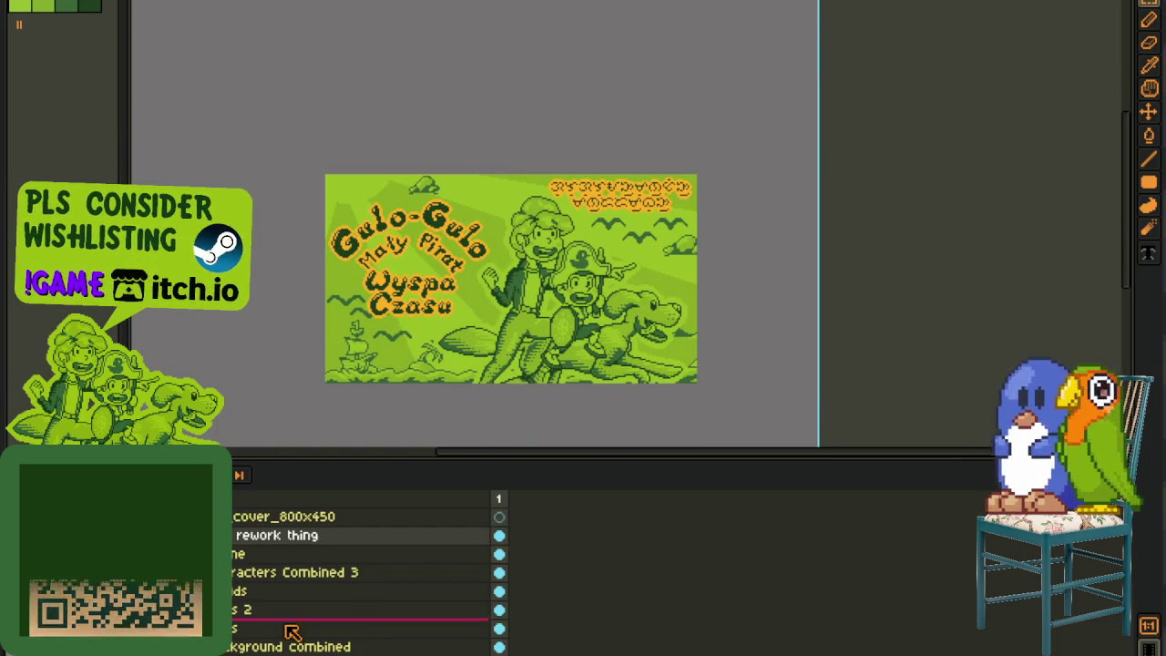
pyautogui.hotkey('ctrl', 's')
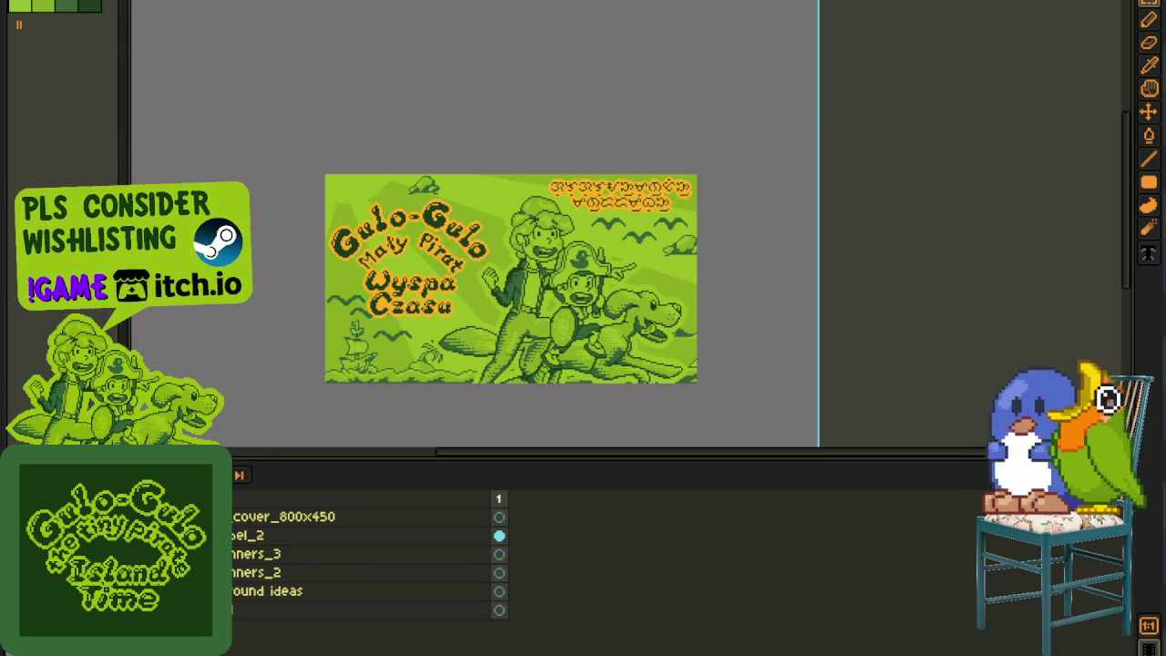
# Step: Export pl_event_cover_800x450.png at 100%, accepting the flat PNG warning
pyautogui.click(18, 2)
pyautogui.click(241, 73)
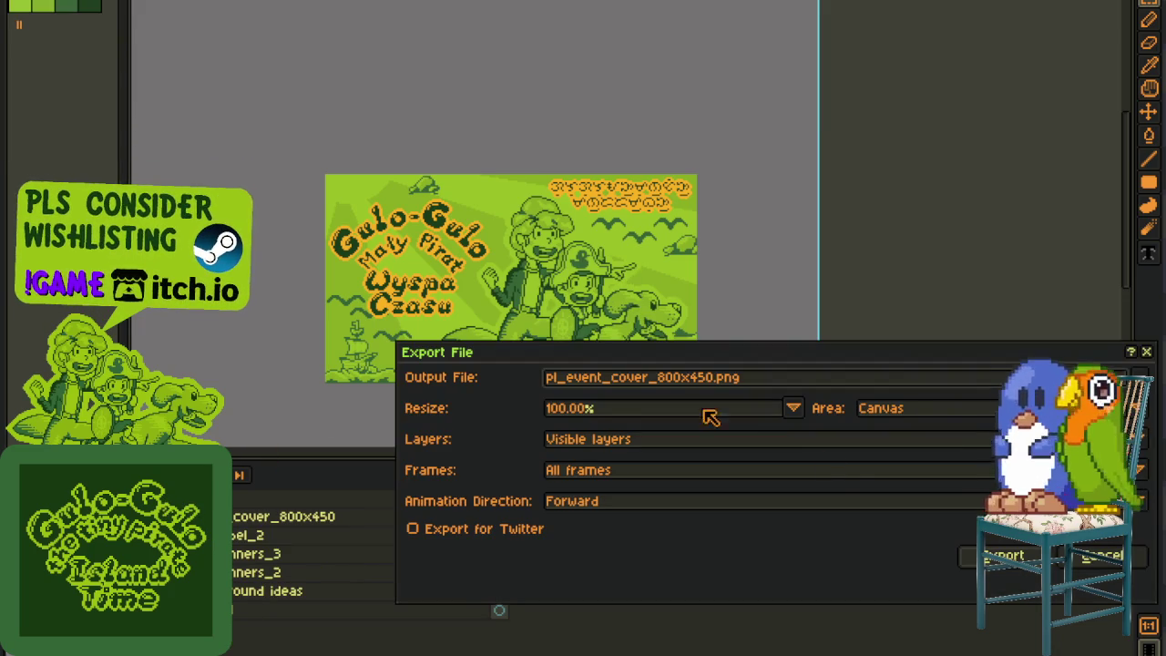
pyautogui.click(1007, 558)
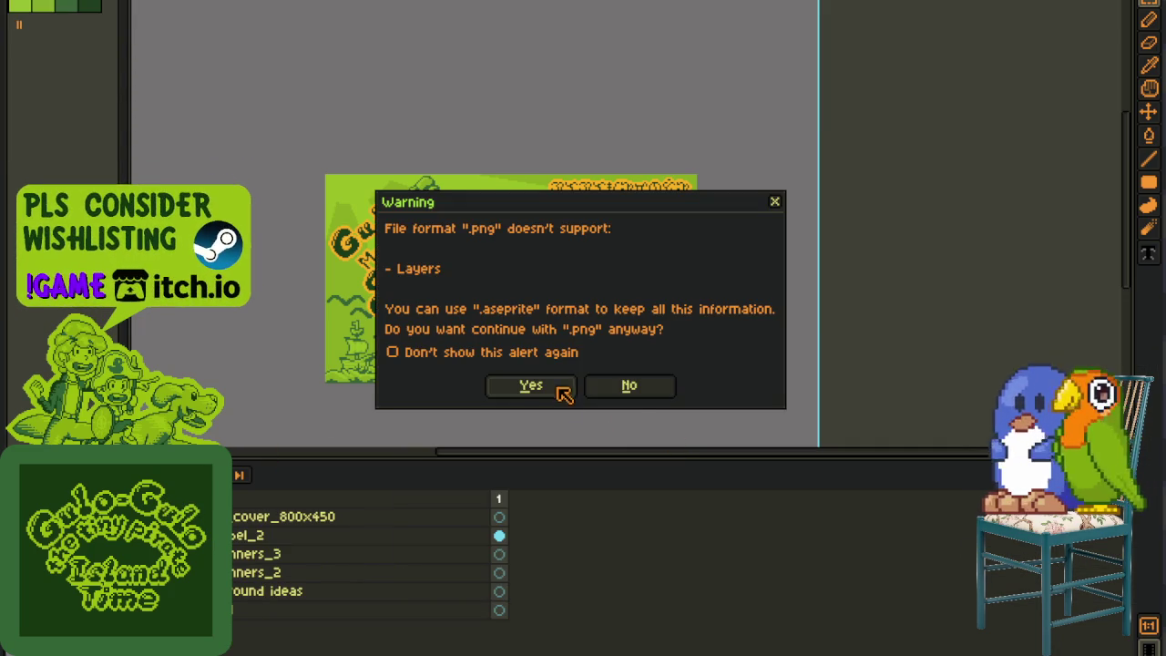
pyautogui.click(562, 390)
pyautogui.hotkey('ctrl', 'Tab')
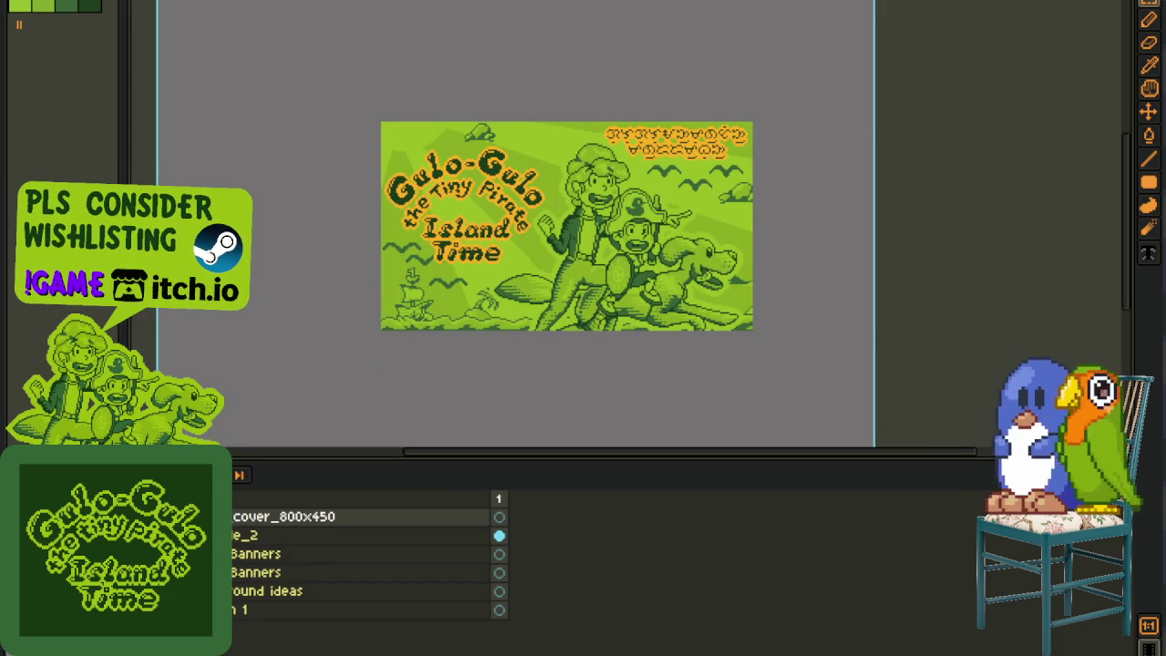
# Step: Open the Dutch cover document, pasting and then undoing the landscape artwork
pyautogui.press('1')
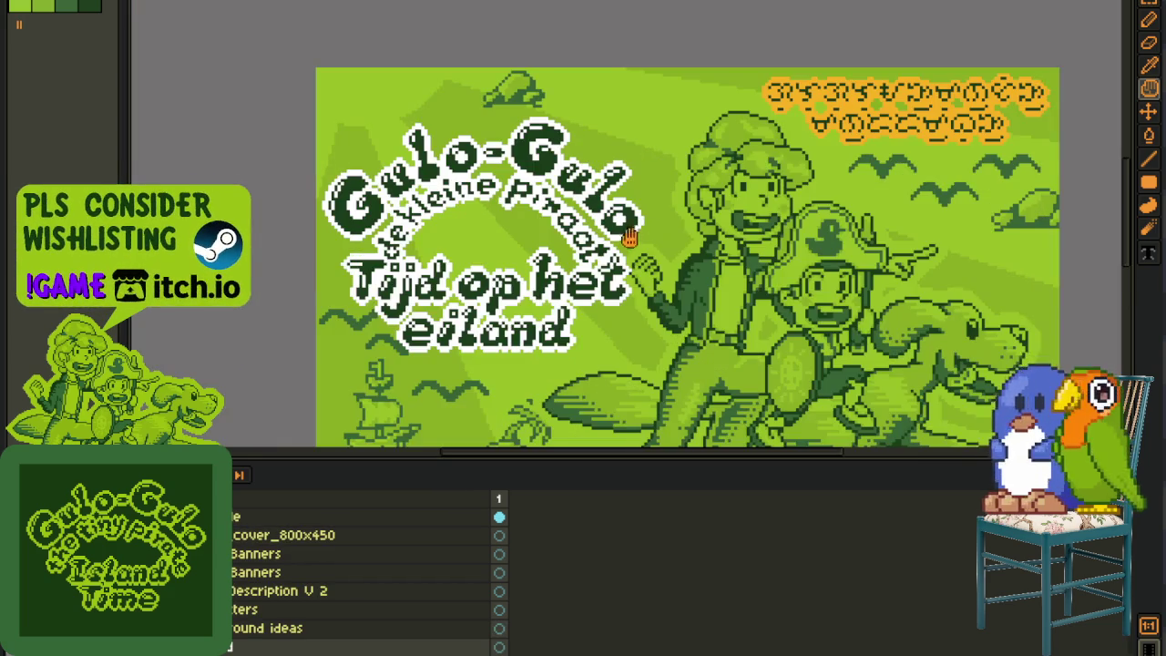
pyautogui.moveTo(613, 244); pyautogui.dragTo(526, 244)
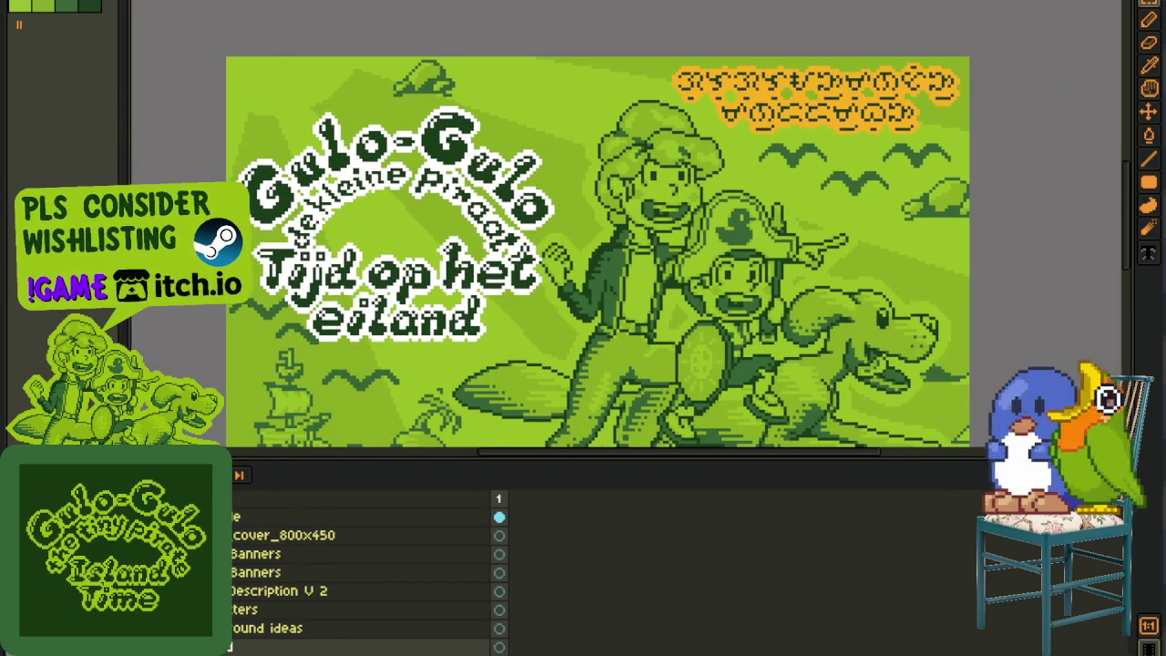
pyautogui.press('Delete')
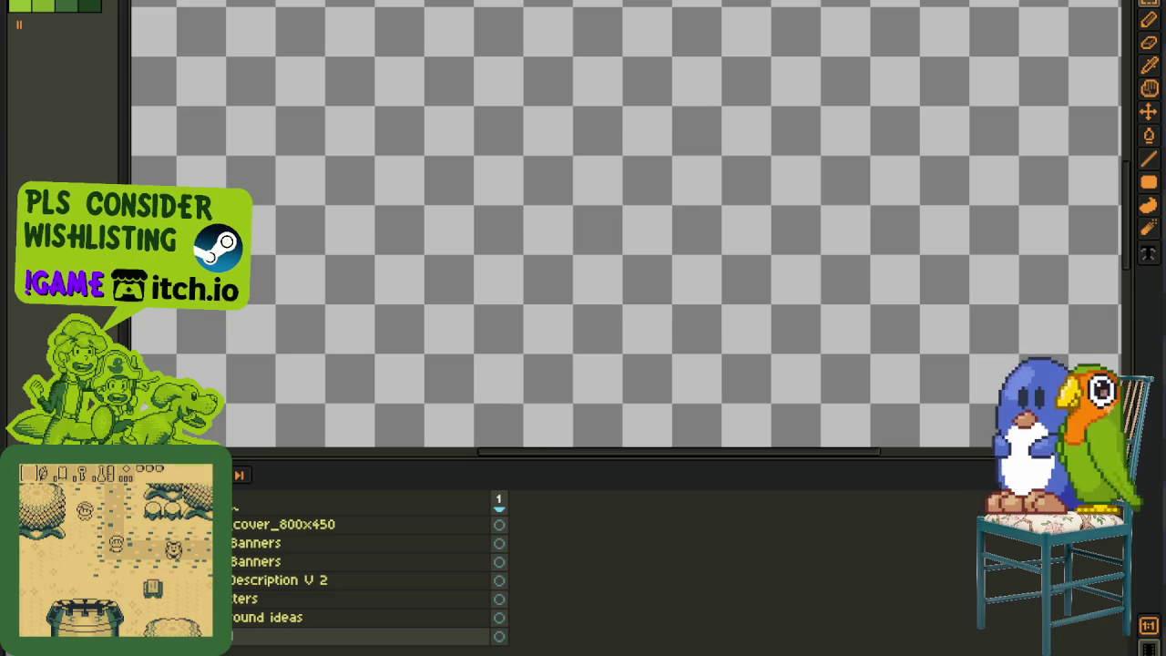
pyautogui.hotkey('ctrl', 'z')
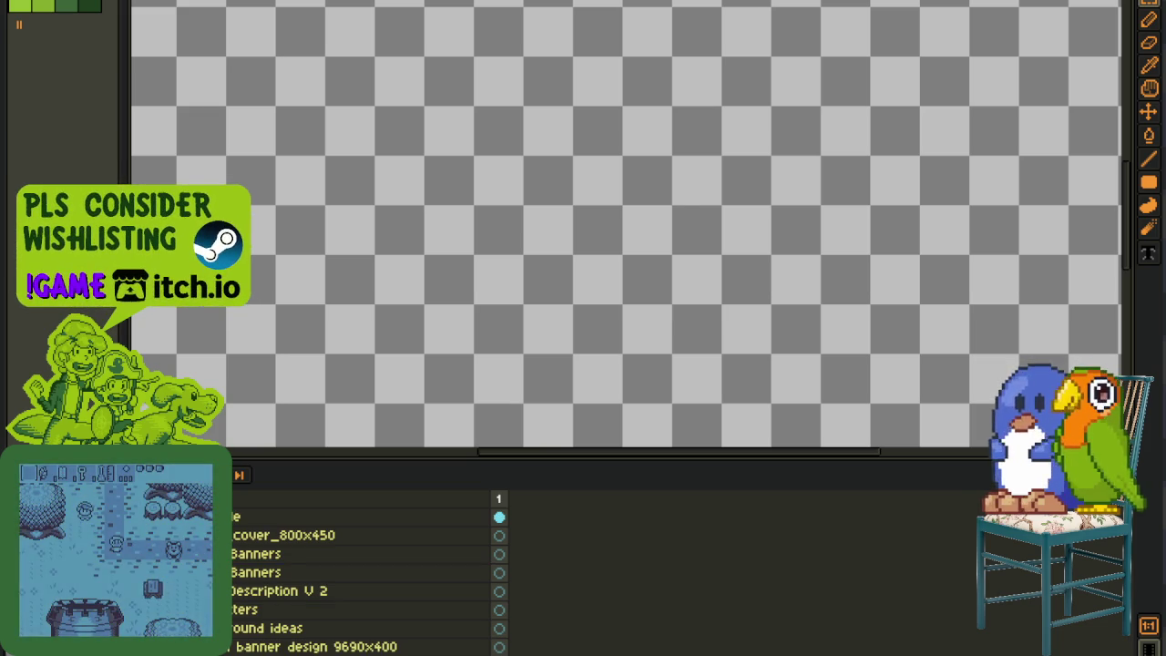
pyautogui.scroll(-2, 364, 573)
pyautogui.scroll(-1, 364, 574)
pyautogui.scroll(-1, 364, 574)
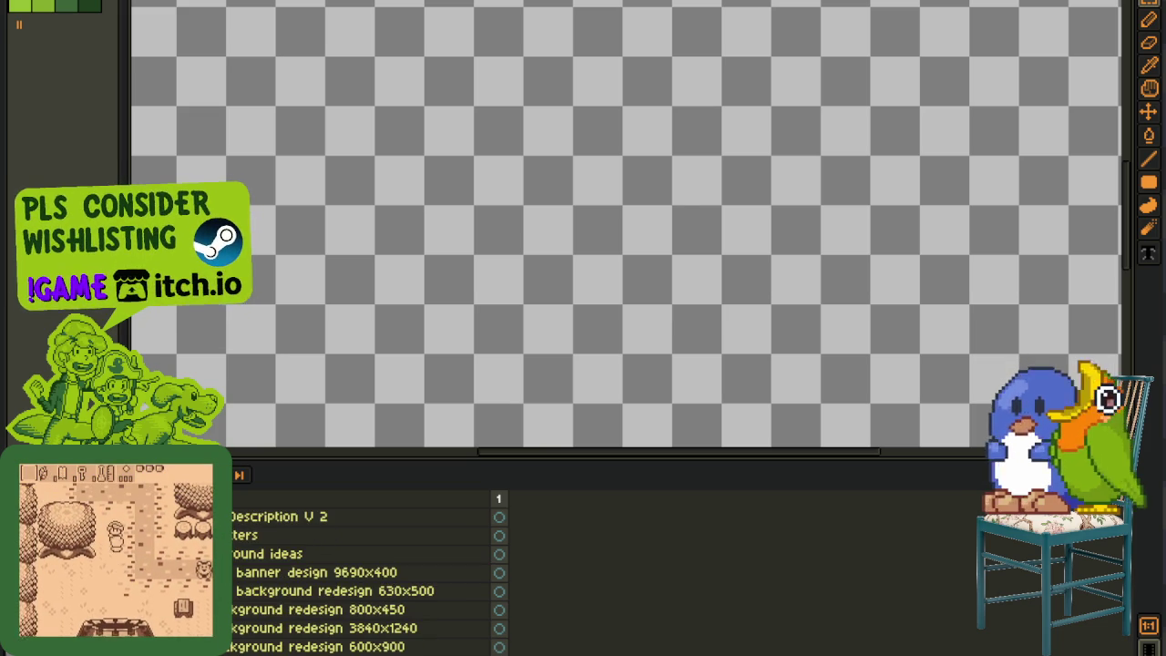
pyautogui.hotkey('ctrl', 'v')
pyautogui.hotkey('ctrl', 'z')
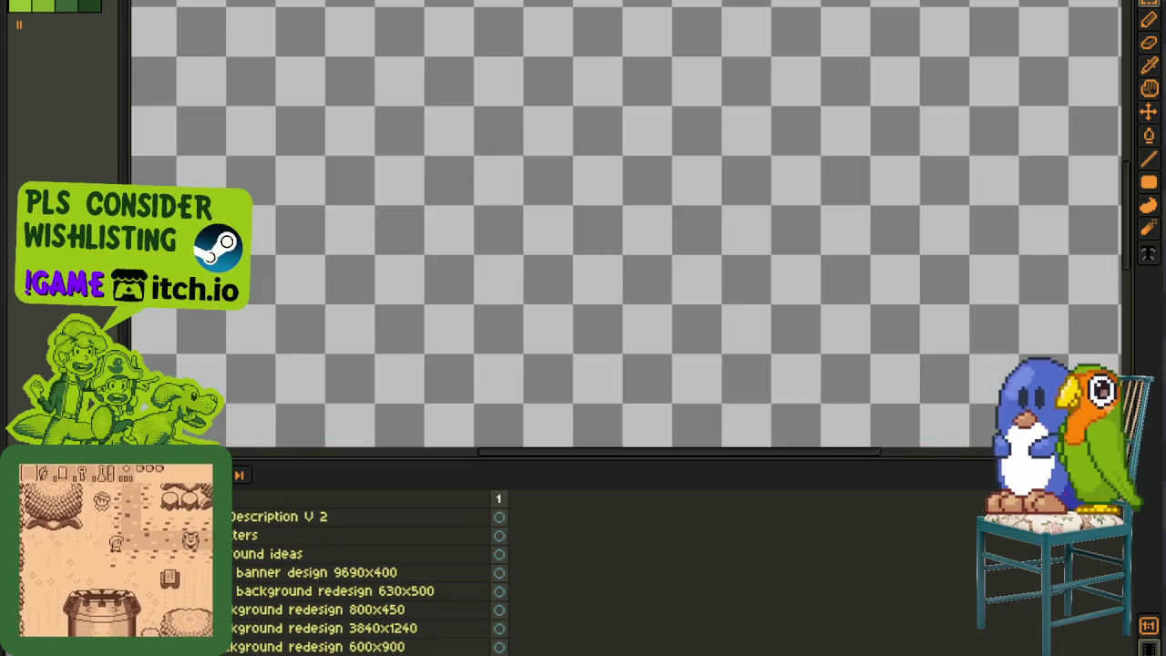
pyautogui.hotkey('ctrl', 'z')
pyautogui.hotkey('ctrl', 'z')
# Step: Duplicate the Dutch poster's title layer and reposition it in the layer stack
pyautogui.scroll(-1, 273, 625)
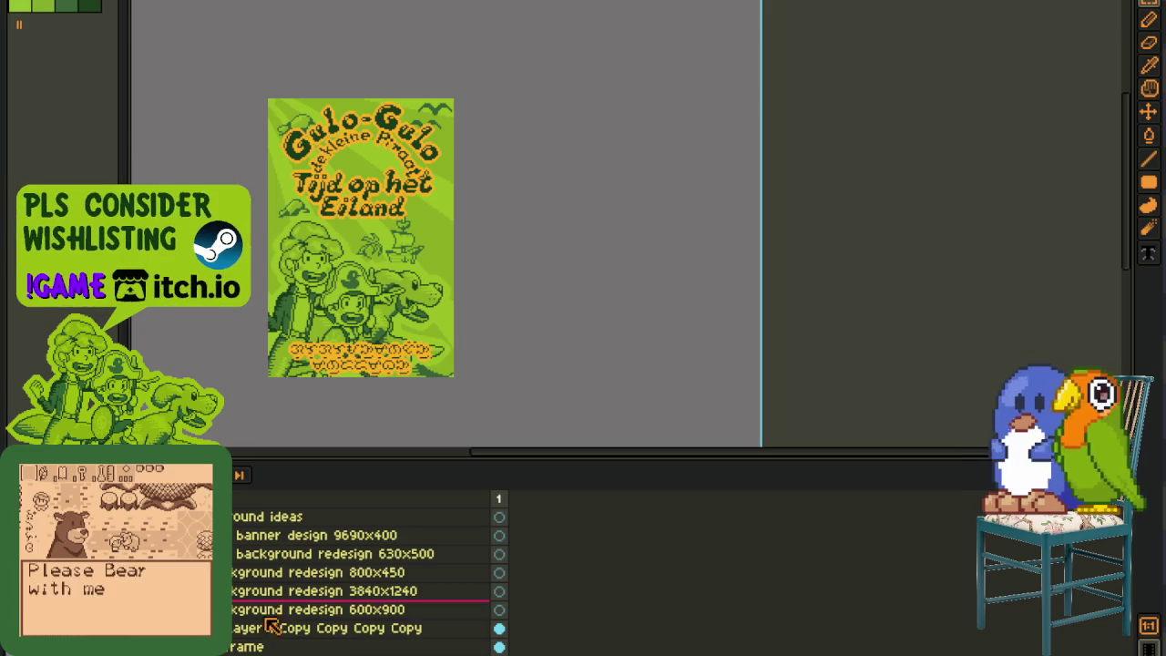
pyautogui.rightClick(274, 626)
pyautogui.click(335, 624)
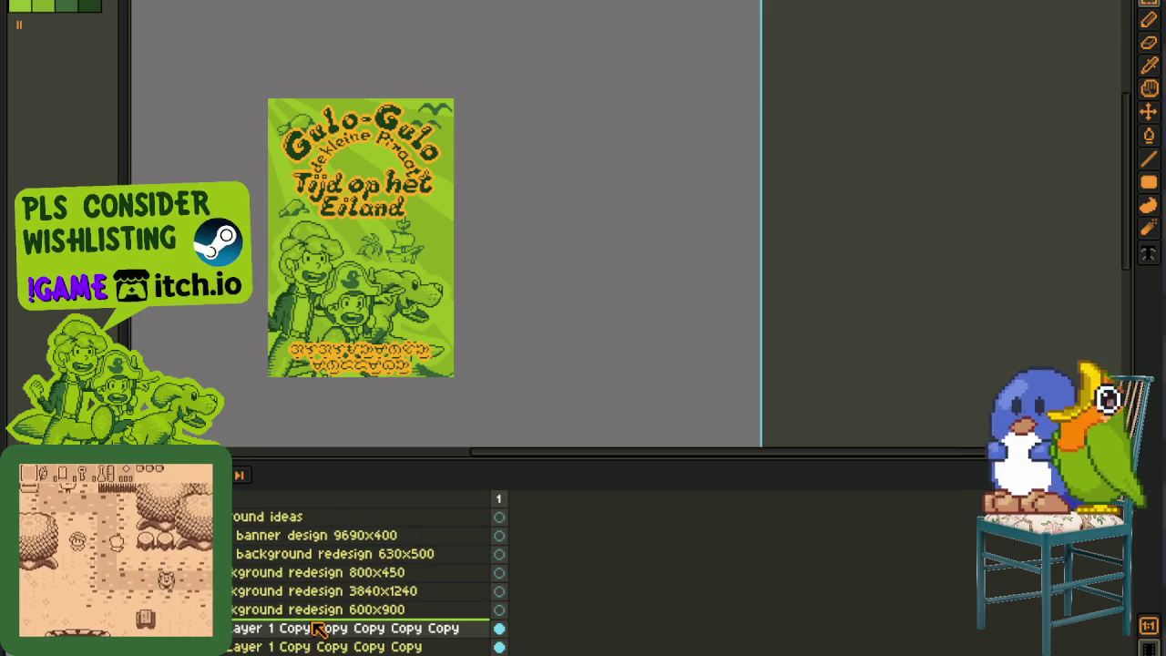
pyautogui.moveTo(316, 627); pyautogui.dragTo(309, 517)
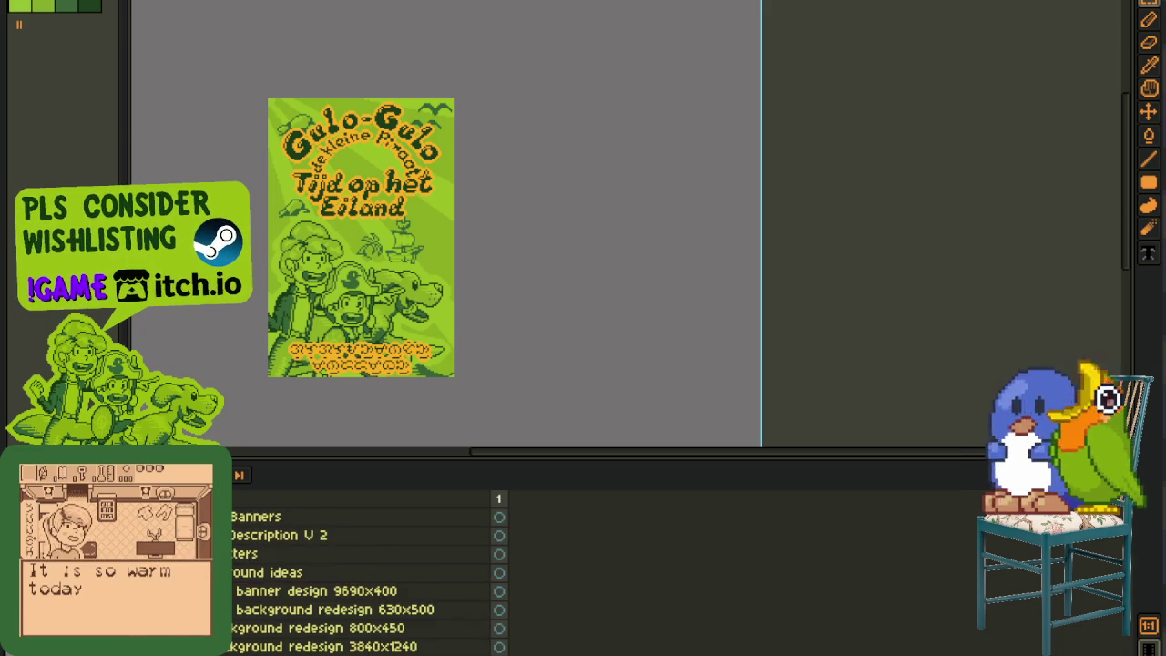
pyautogui.moveTo(310, 516); pyautogui.dragTo(309, 651)
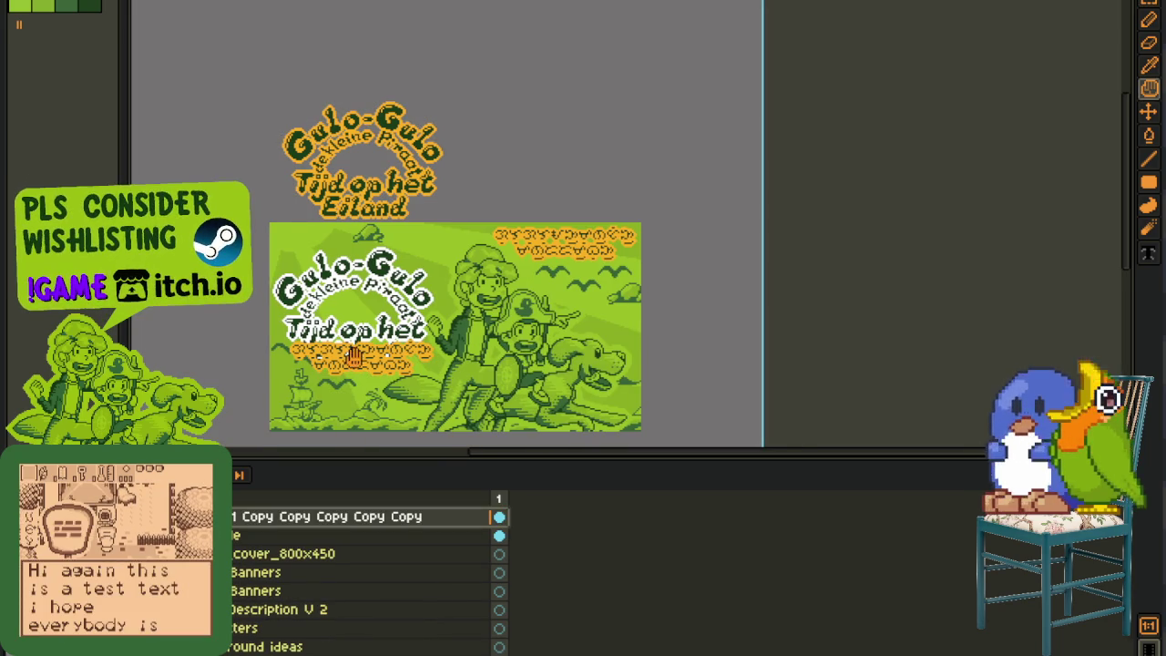
# Step: Move the pasted Dutch title onto the banner and erase the old white-outlined title
pyautogui.moveTo(337, 322); pyautogui.dragTo(363, 308)
pyautogui.hotkey('ctrl', 'z')
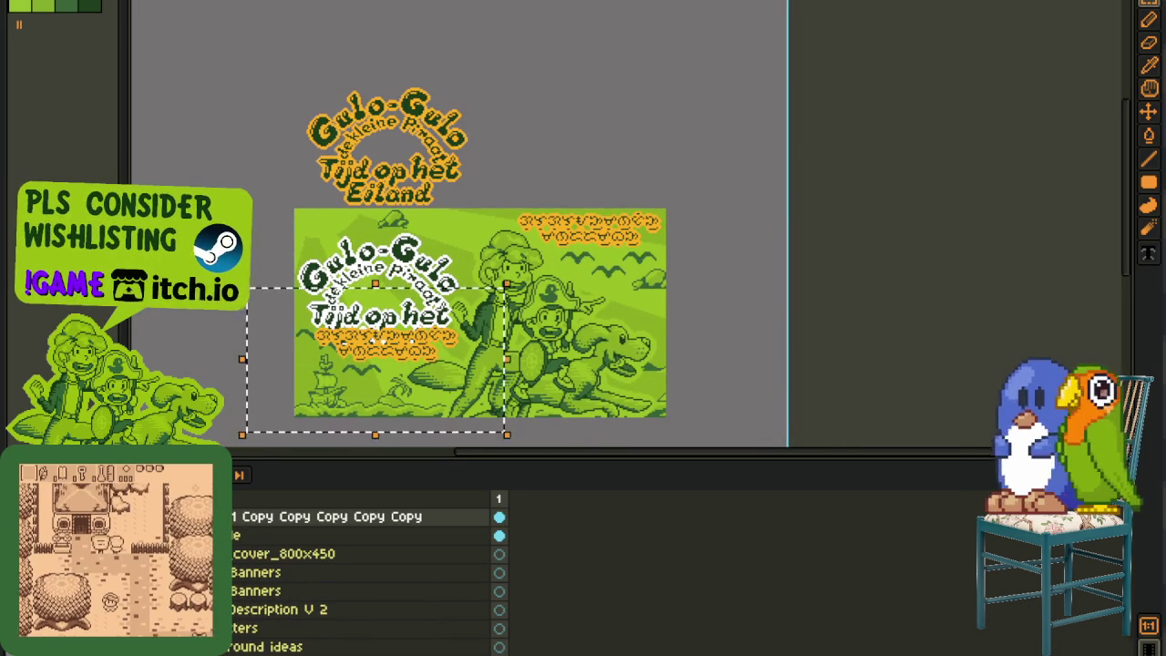
pyautogui.moveTo(255, 24); pyautogui.dragTo(489, 209)
pyautogui.moveTo(367, 181); pyautogui.dragTo(349, 358)
pyautogui.scroll(5, 348, 358)
pyautogui.scroll(-2, 349, 358)
pyautogui.scroll(-1, 382, 203)
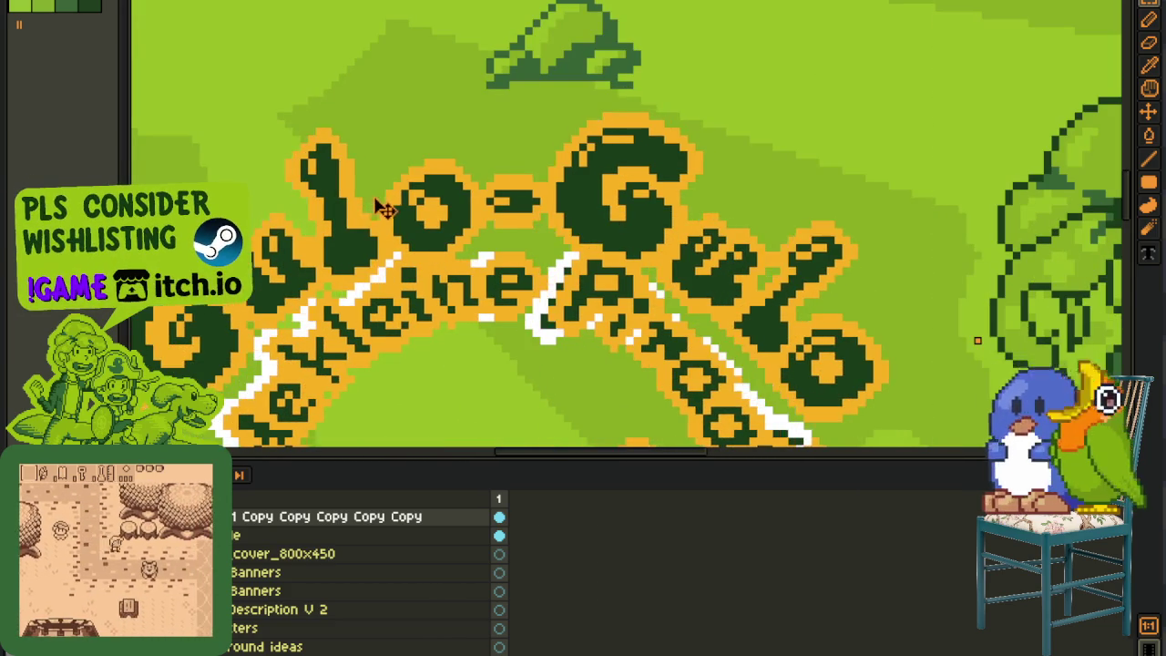
pyautogui.scroll(-3, 383, 203)
pyautogui.scroll(-2, 383, 205)
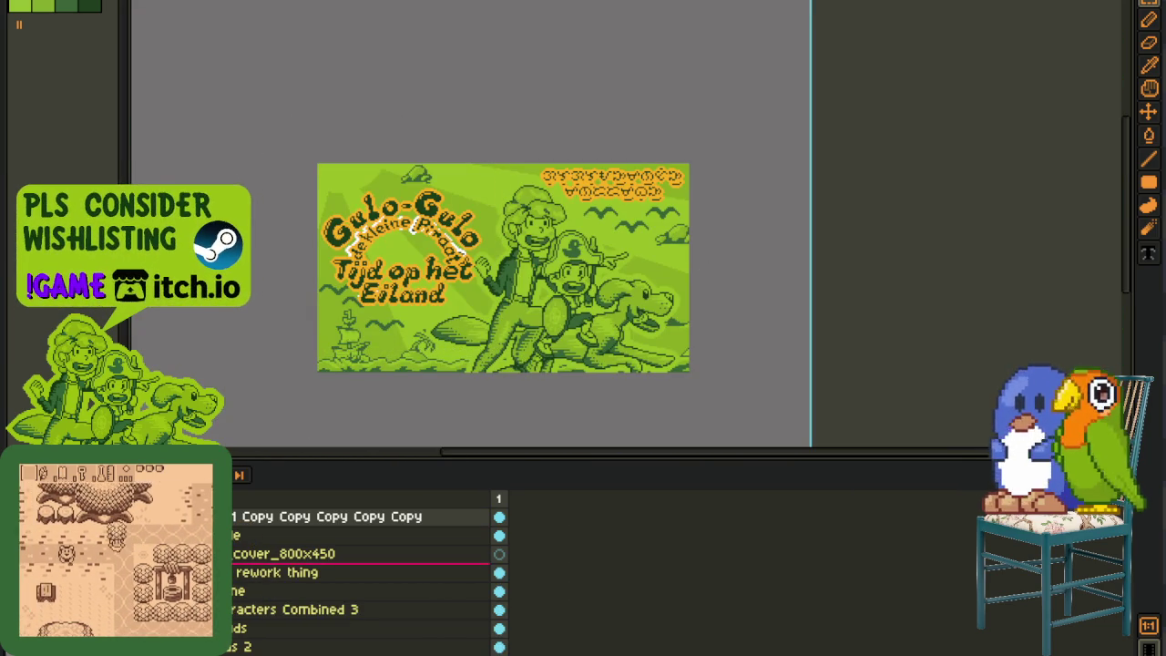
pyautogui.click(276, 572)
pyautogui.moveTo(289, 137); pyautogui.dragTo(477, 377)
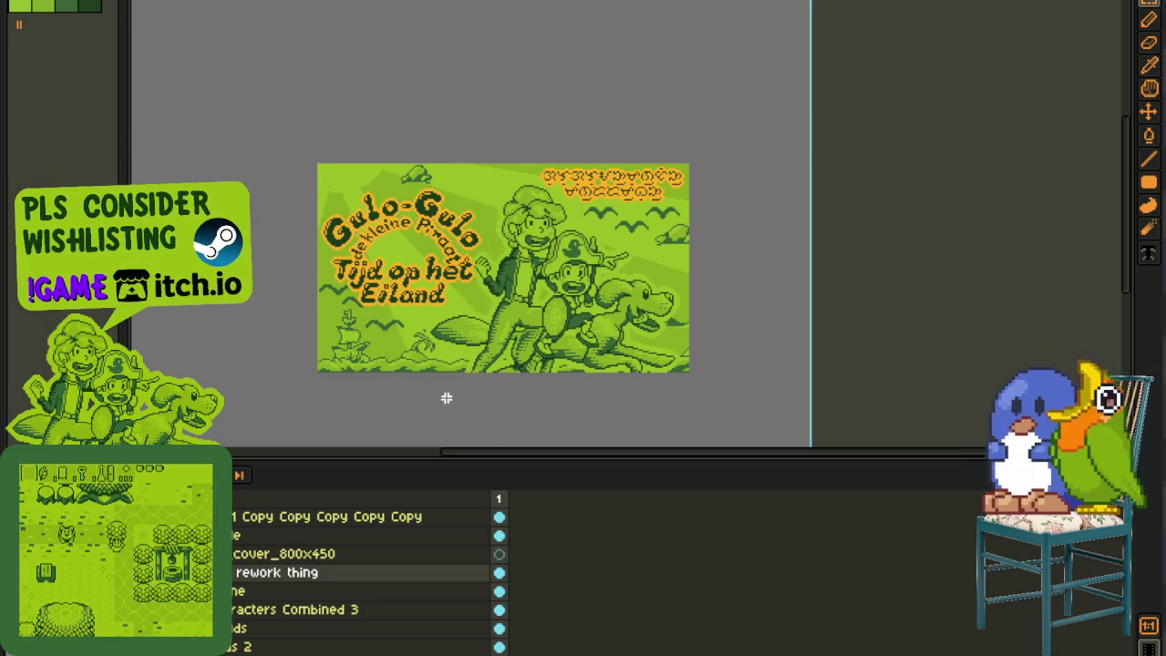
# Step: Move the title copy below cover_800x450, merge it down, and save the Dutch cover
pyautogui.click(244, 517)
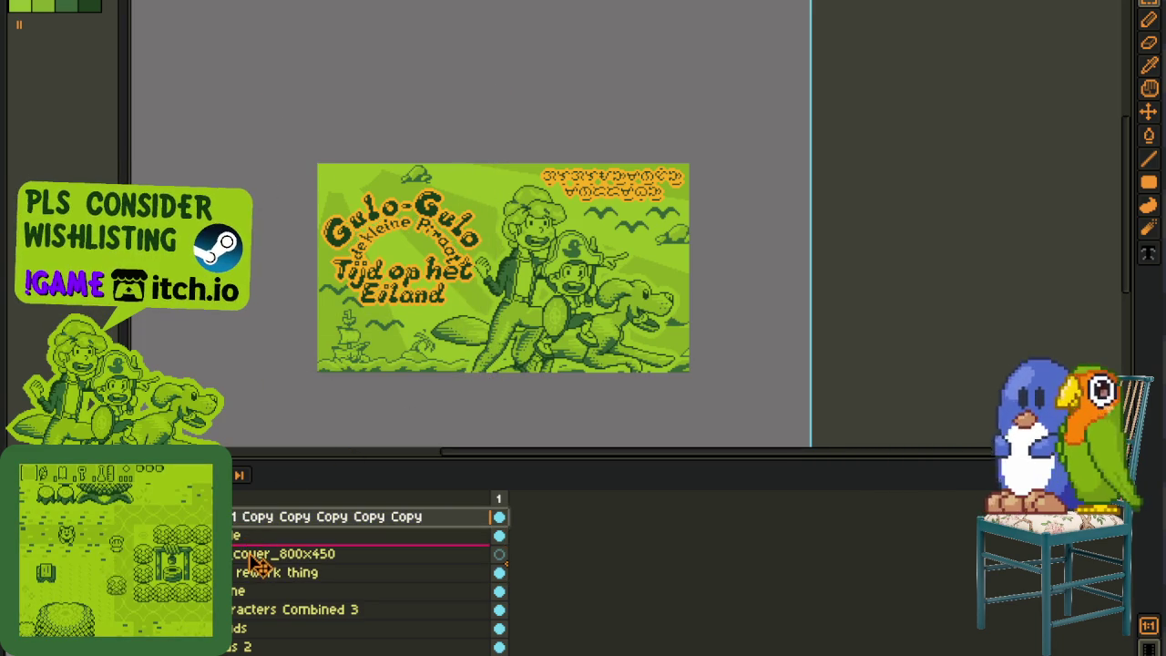
pyautogui.moveTo(248, 537); pyautogui.dragTo(251, 555)
pyautogui.rightClick(253, 553)
pyautogui.click(328, 641)
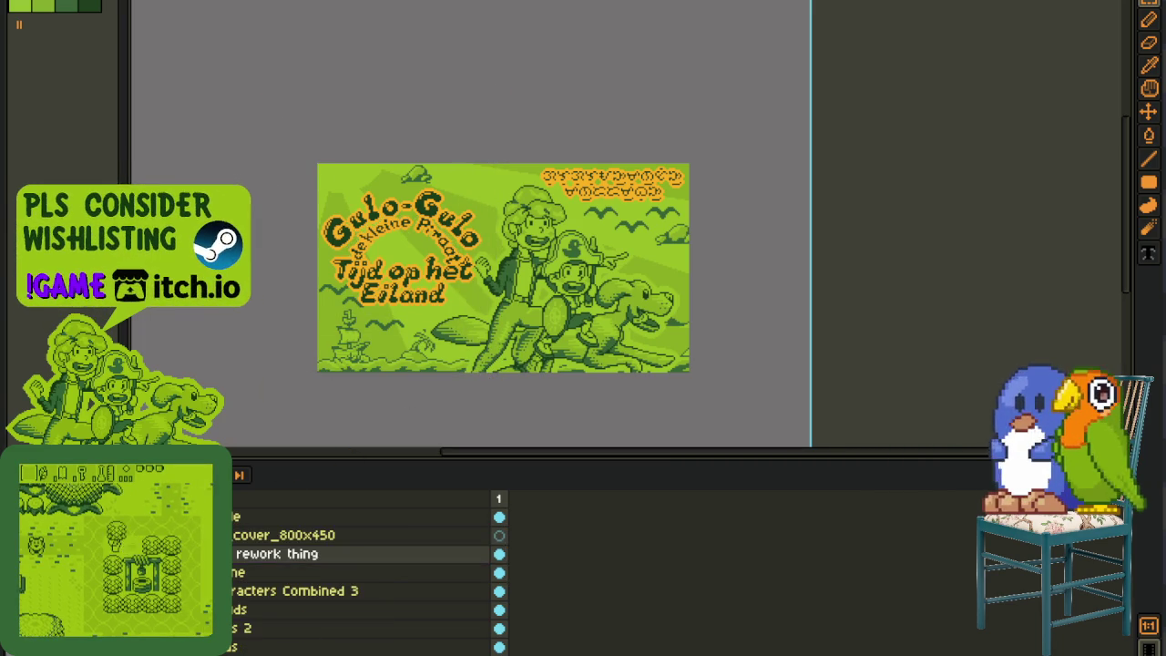
pyautogui.hotkey('ctrl', 's')
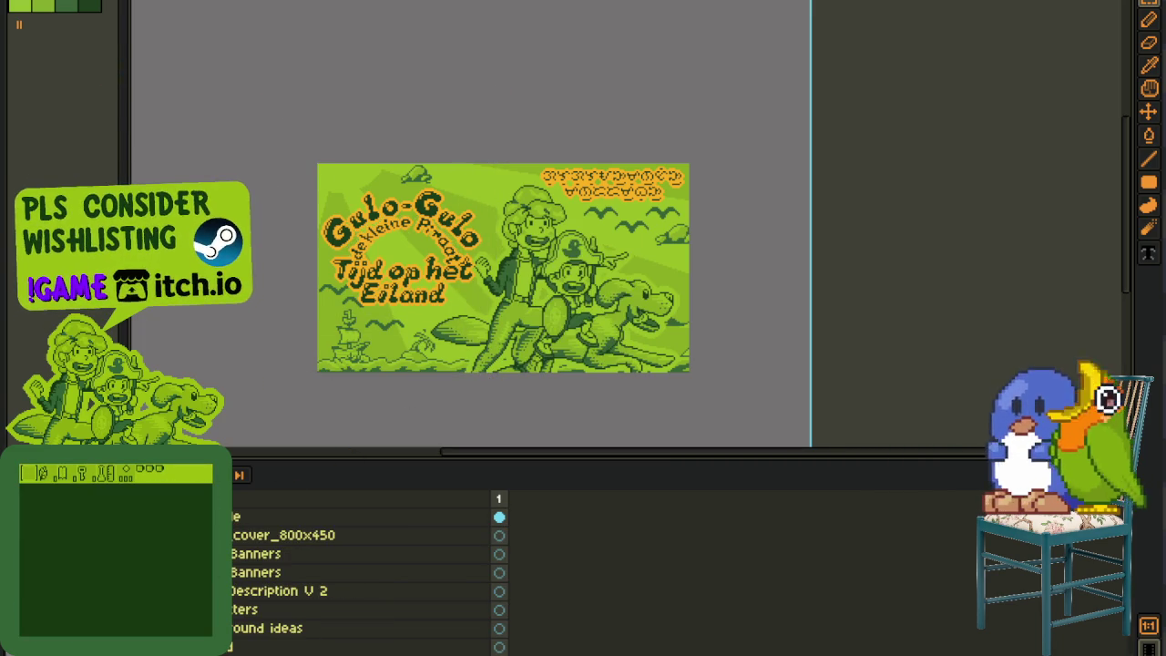
# Step: Export the Dutch cover as a flat PNG
pyautogui.hotkey('alt', 'f')
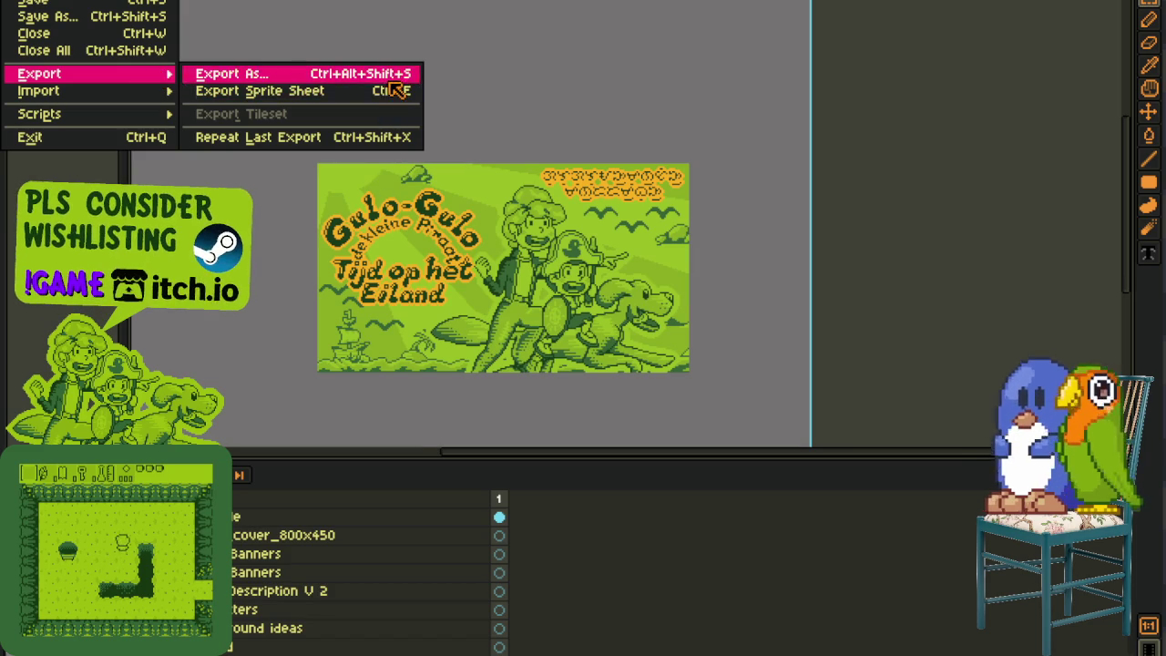
pyautogui.click(265, 73)
pyautogui.click(1004, 556)
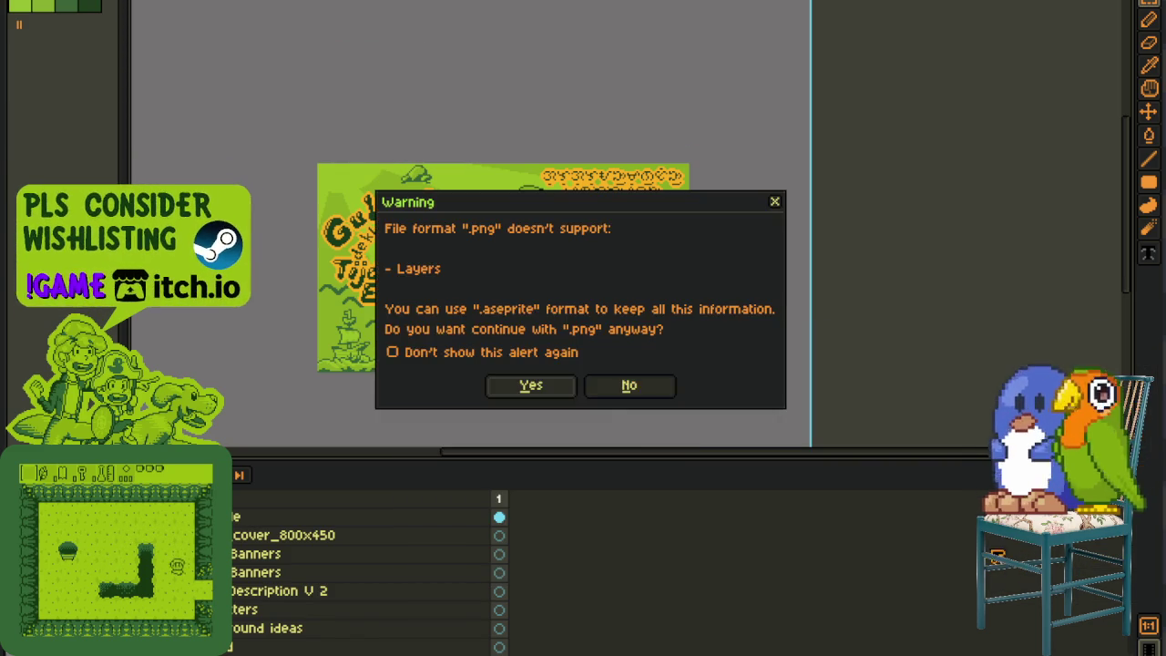
pyautogui.click(532, 386)
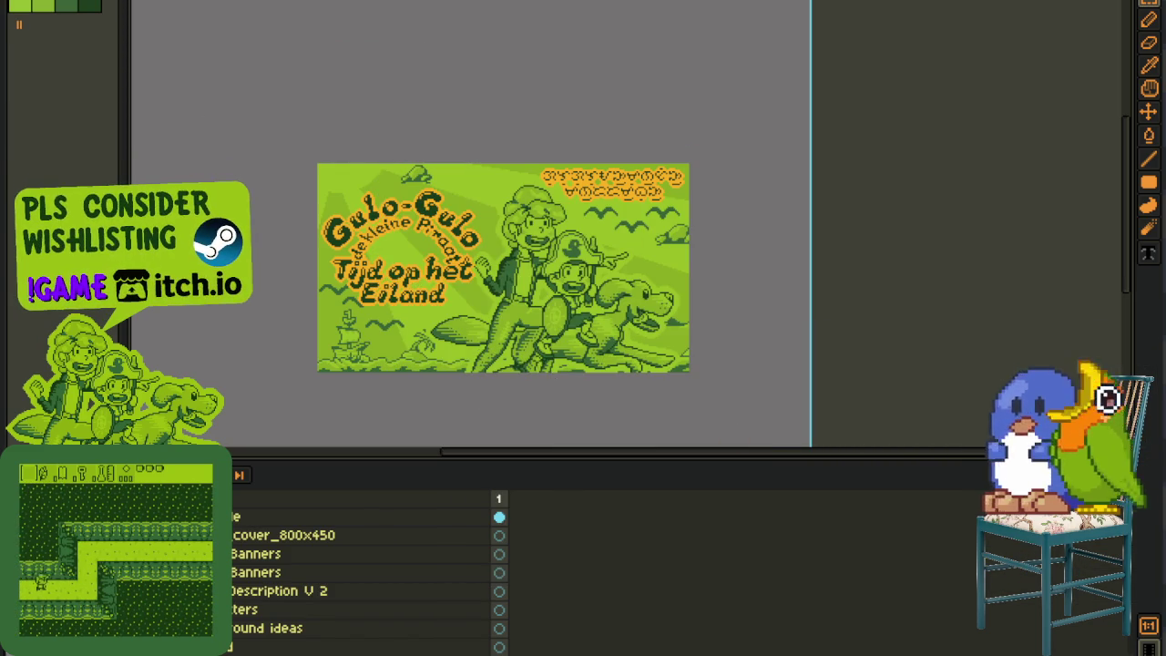
pyautogui.hotkey('ctrl', 'Tab')
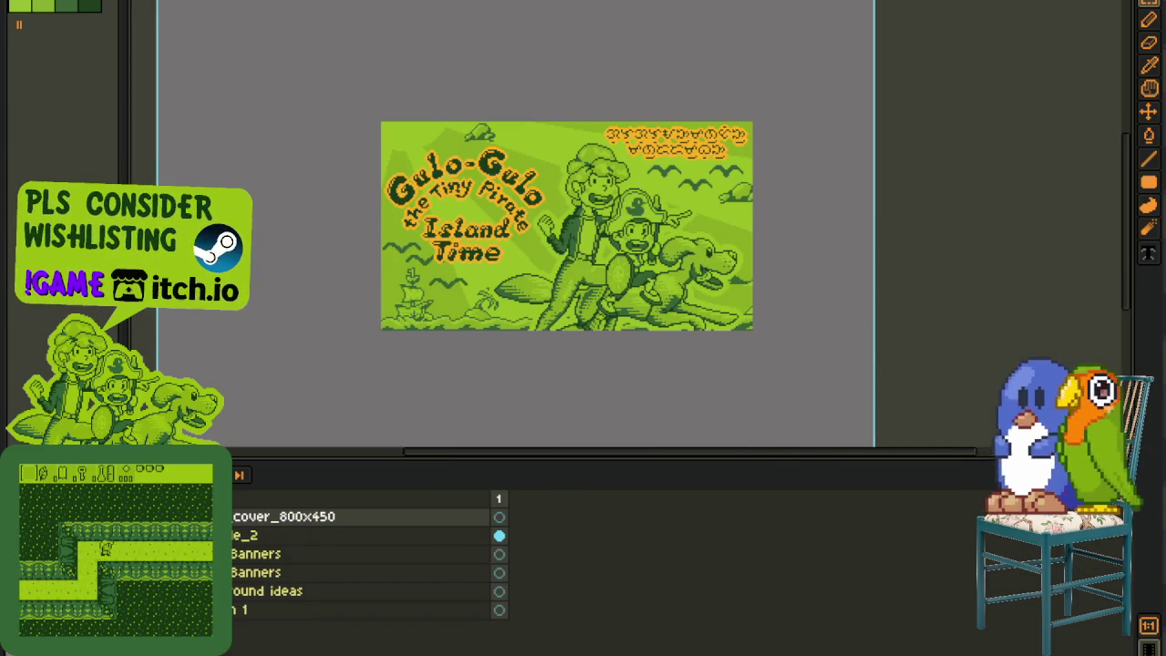
# Step: Cycle through the open documents to reach the French cover
pyautogui.hotkey('ctrl', 'Tab')
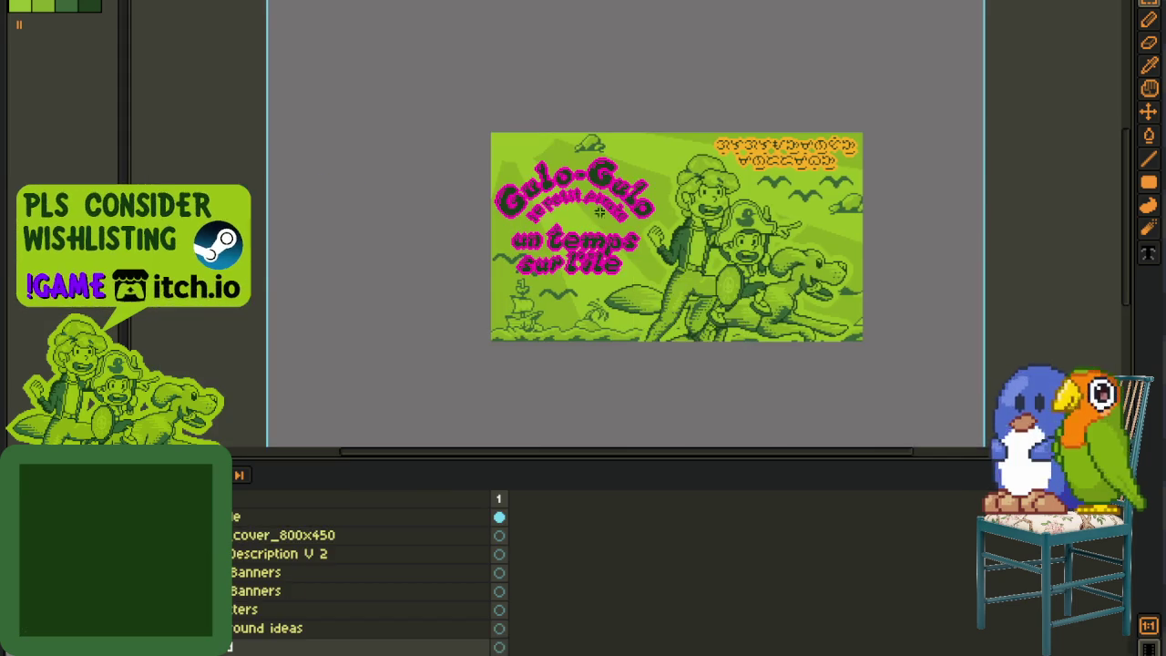
pyautogui.press('1')
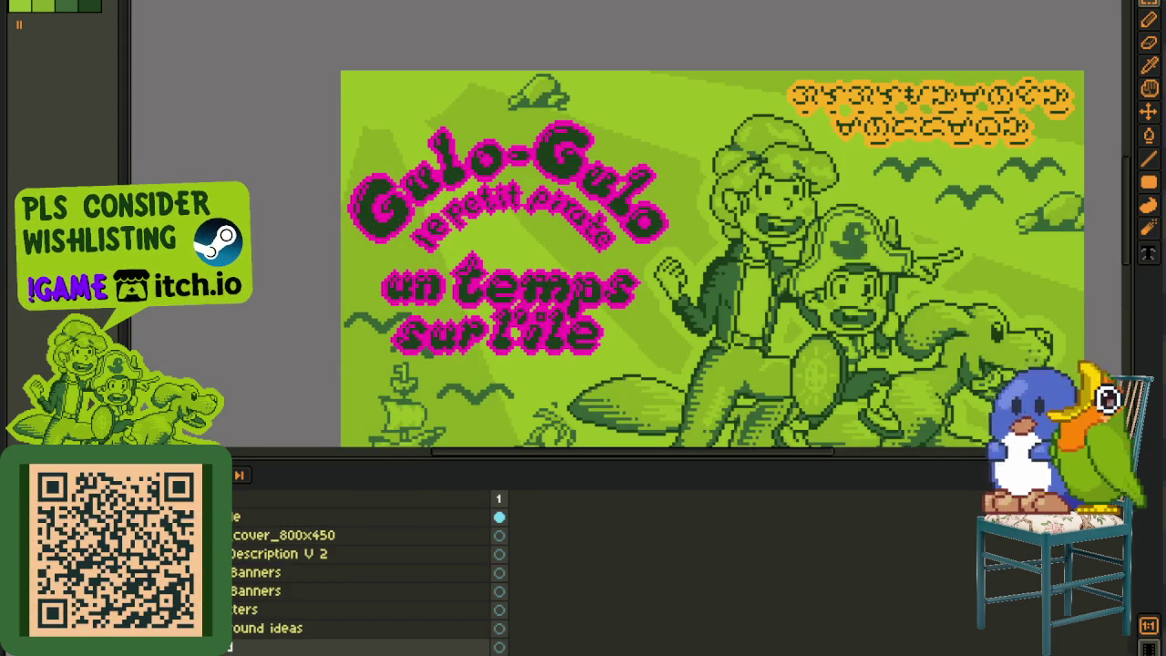
pyautogui.hotkey('ctrl', 'Tab')
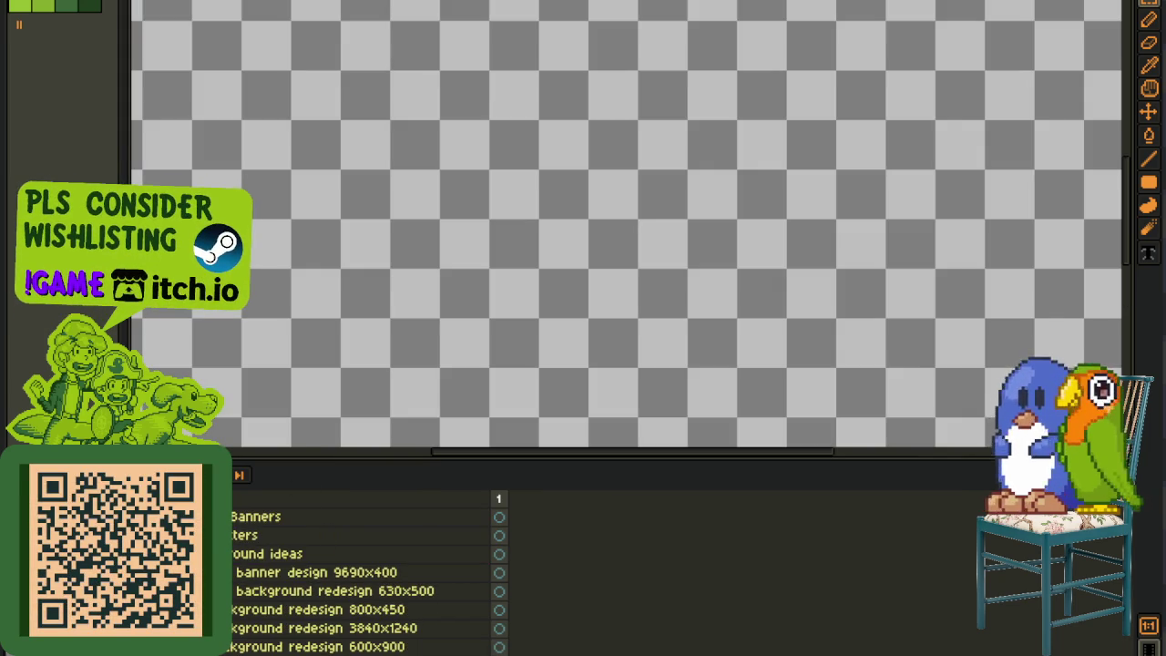
pyautogui.hotkey('ctrl', 'Tab')
pyautogui.hotkey('ctrl', 'Tab')
pyautogui.hotkey('ctrl', 'Tab')
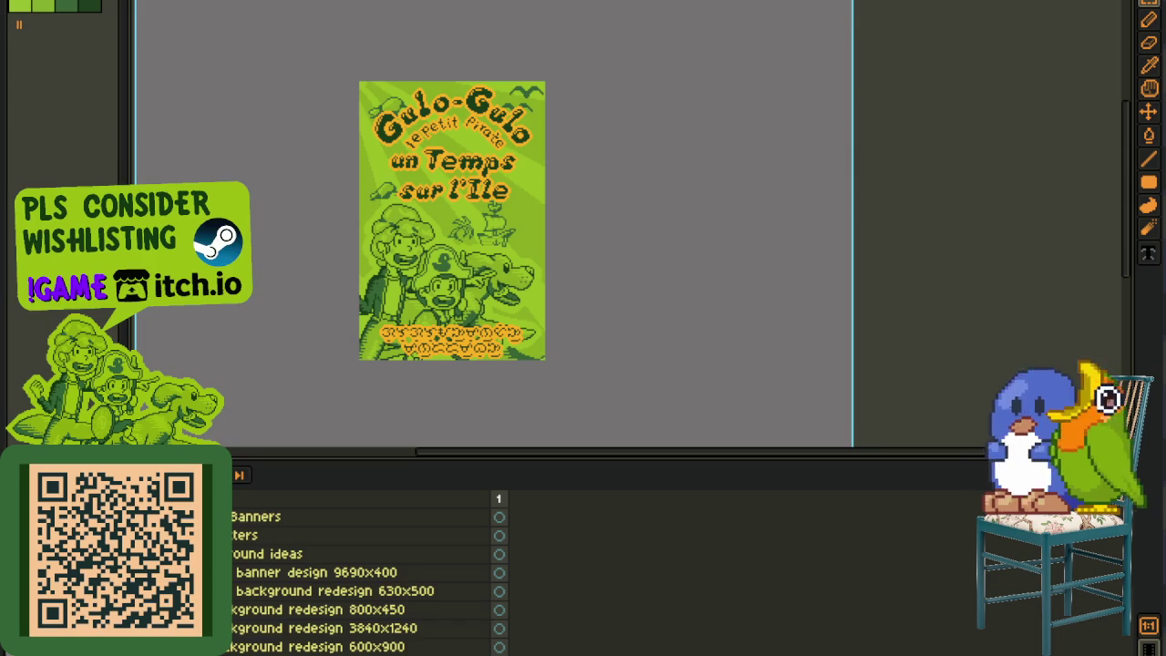
pyautogui.scroll(-1, 235, 643)
# Step: Duplicate the French 'un Temps sur l'Ile' title layer and drag the copy to the top
pyautogui.rightClick(382, 645)
pyautogui.click(344, 643)
pyautogui.moveTo(344, 643)
pyautogui.mouseDown()
pyautogui.moveTo(306, 647)
pyautogui.moveTo(285, 517)
pyautogui.mouseUp()
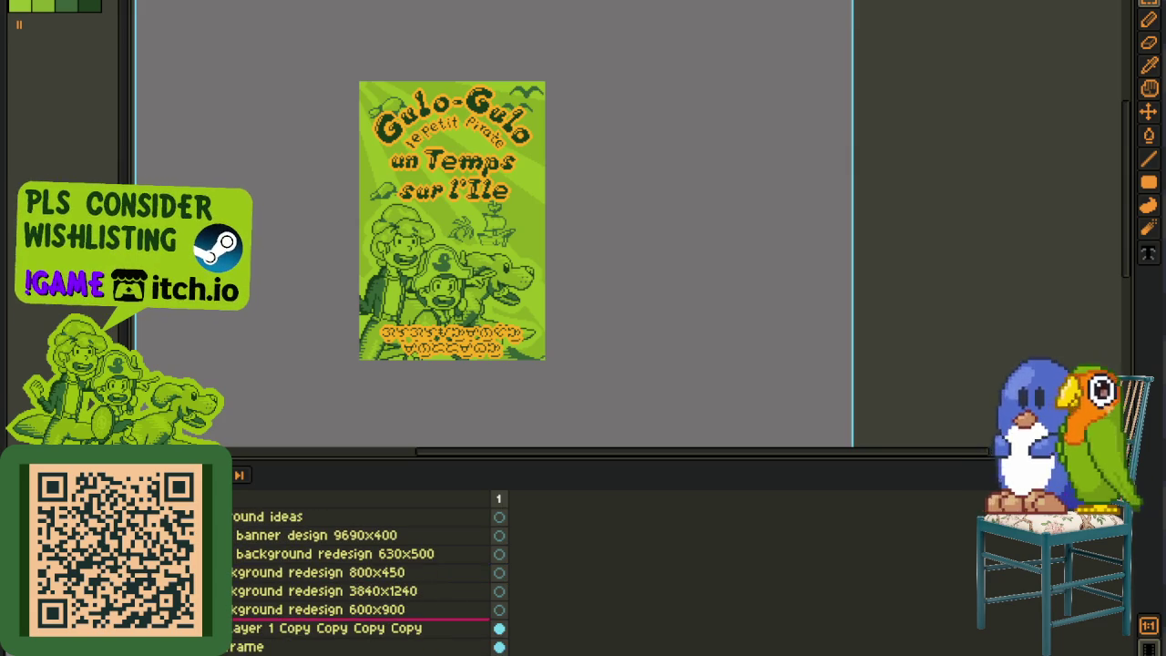
pyautogui.moveTo(263, 516); pyautogui.dragTo(273, 642)
pyautogui.scroll(4, 364, 573)
pyautogui.scroll(1, 365, 574)
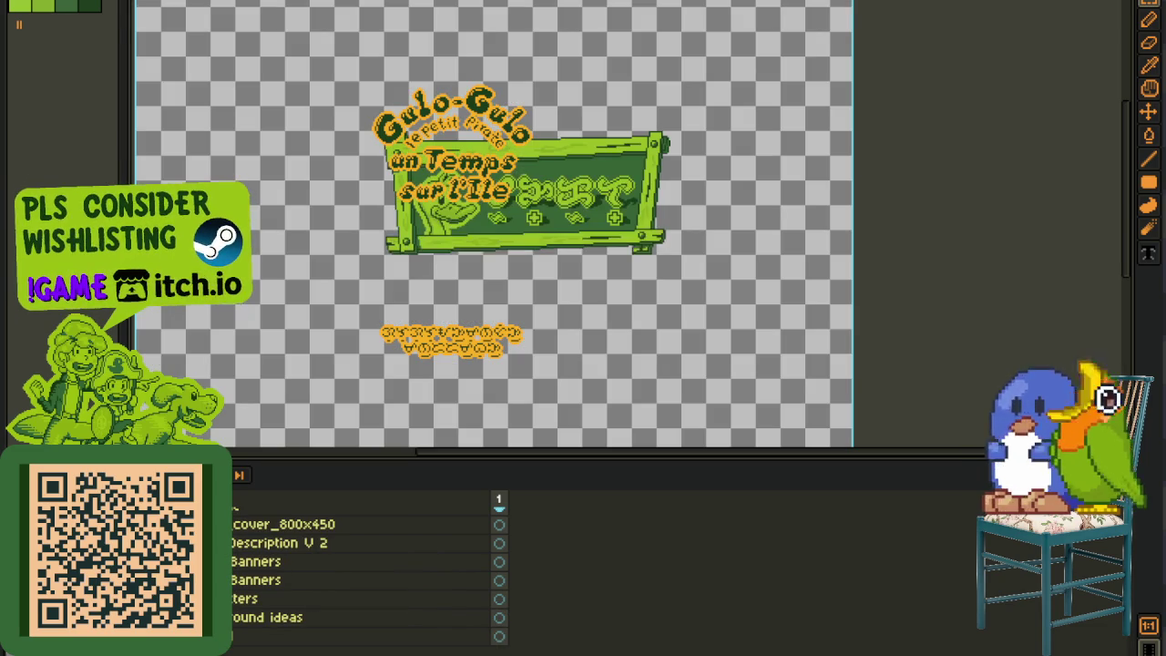
pyautogui.scroll(2, 364, 574)
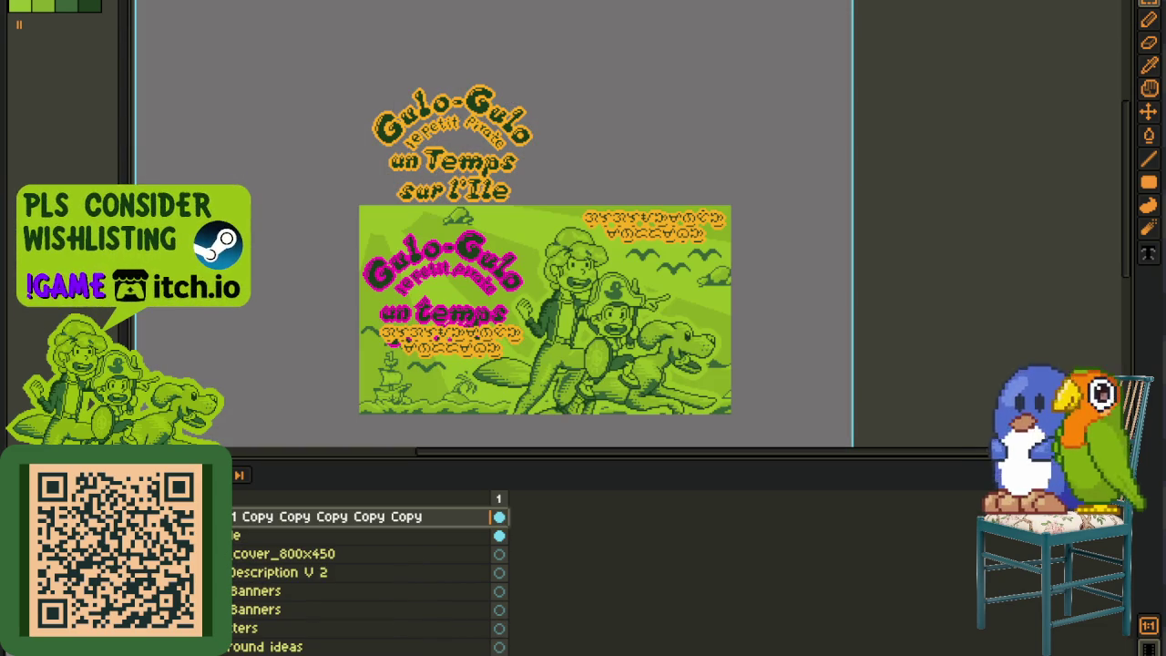
# Step: Select the French title and move it down onto the cover art
pyautogui.hotkey('ctrl', 'z')
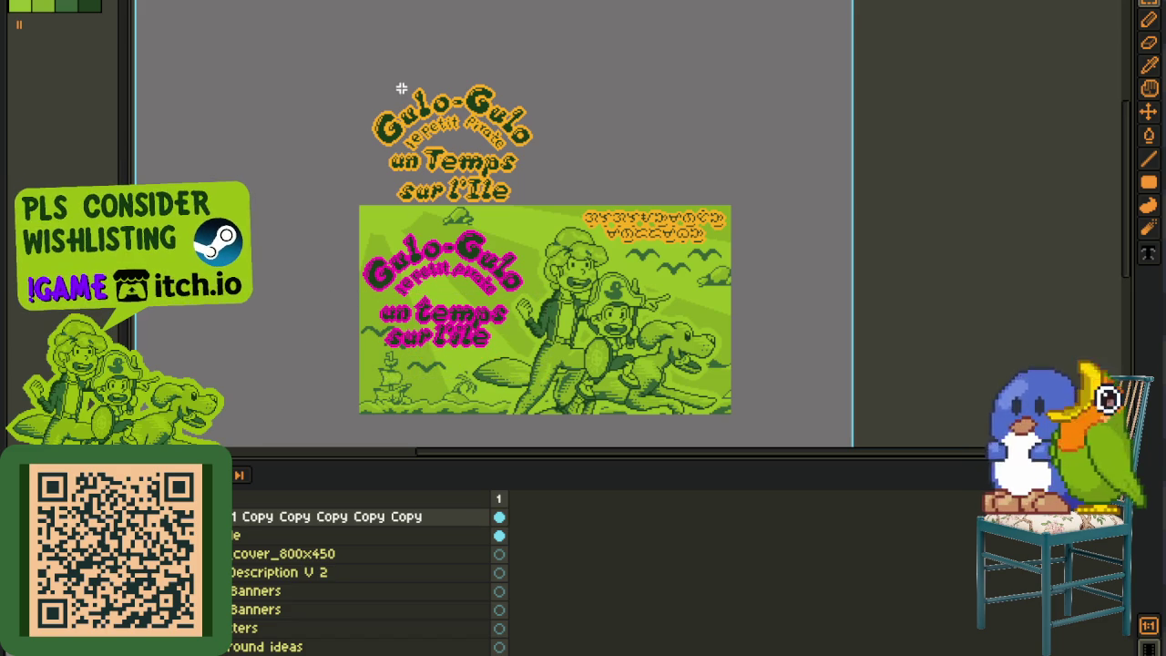
pyautogui.moveTo(359, 18); pyautogui.dragTo(526, 188)
pyautogui.moveTo(408, 157)
pyautogui.mouseDown()
pyautogui.moveTo(382, 358)
pyautogui.moveTo(383, 136)
pyautogui.mouseUp()
pyautogui.scroll(4, 383, 358)
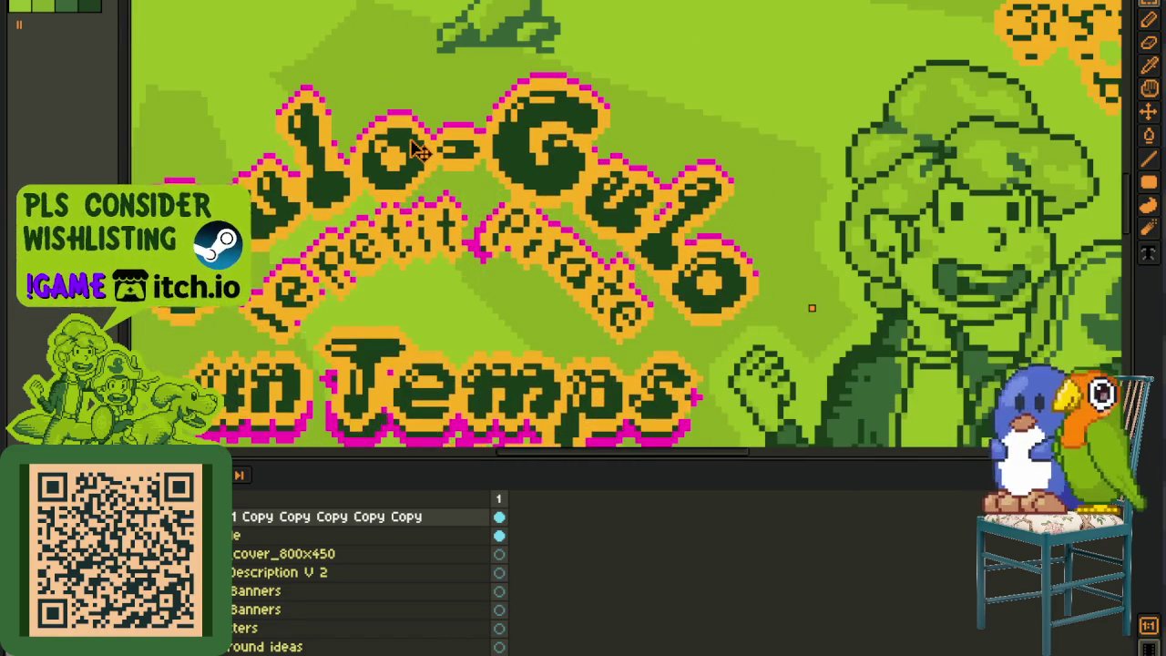
pyautogui.scroll(-4, 674, 207)
pyautogui.hotkey('ctrl', 'd')
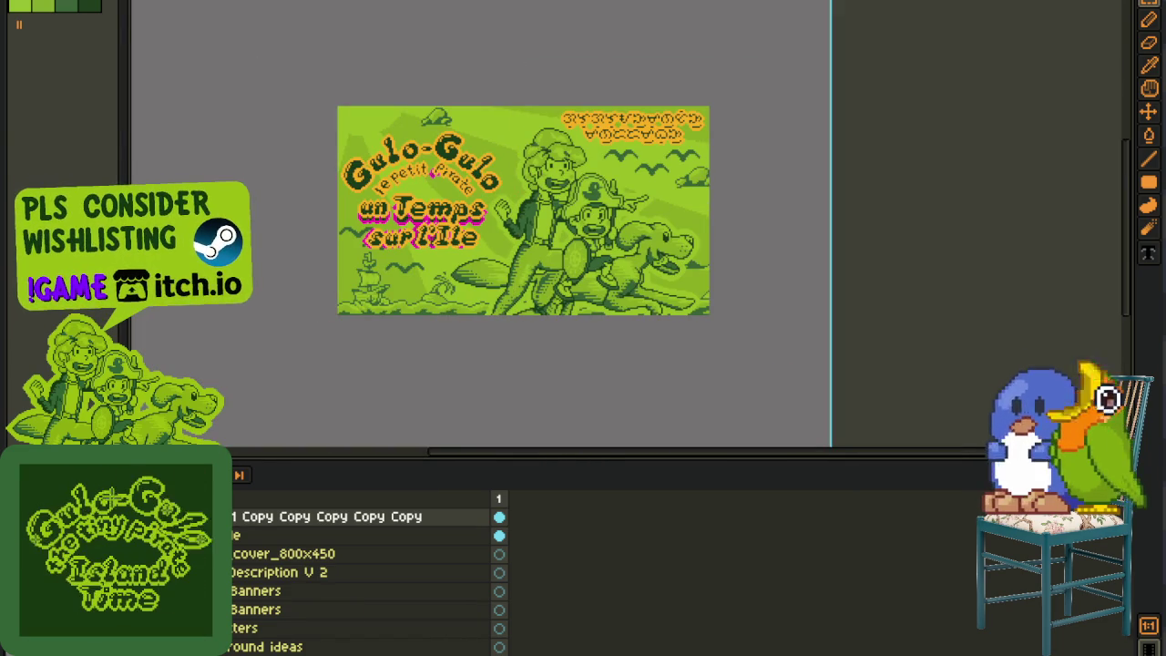
# Step: Delete the old magenta title and merge the French title copy into the cover
pyautogui.click(233, 575)
pyautogui.moveTo(253, 73); pyautogui.dragTo(506, 319)
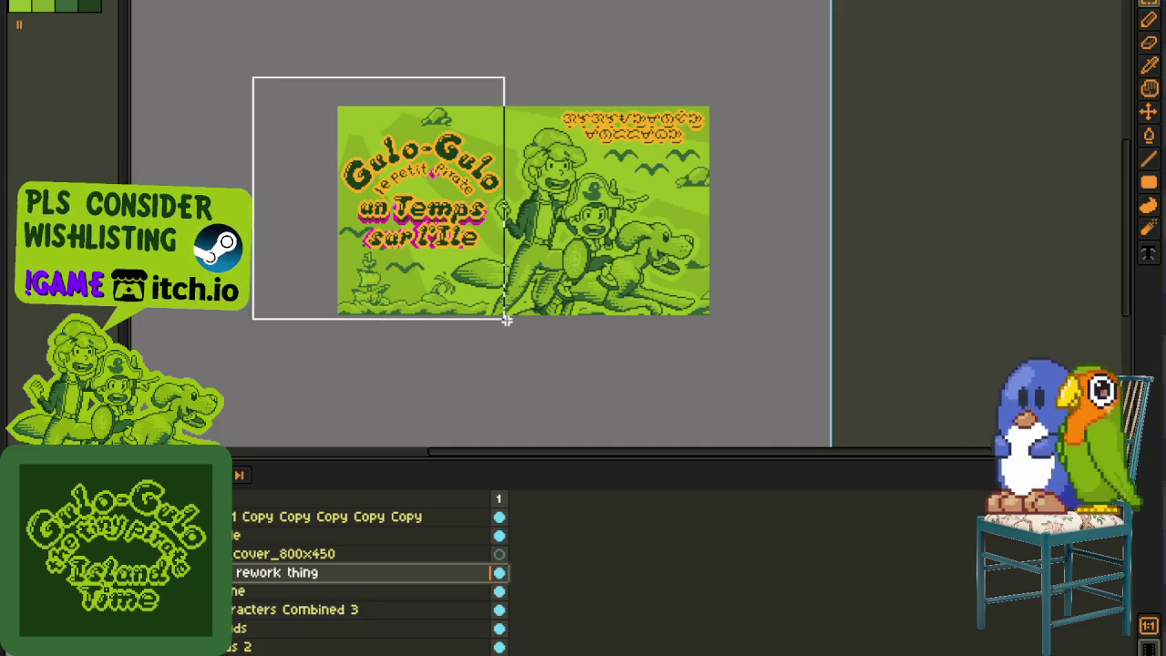
pyautogui.press('Delete')
pyautogui.moveTo(264, 521); pyautogui.dragTo(272, 565)
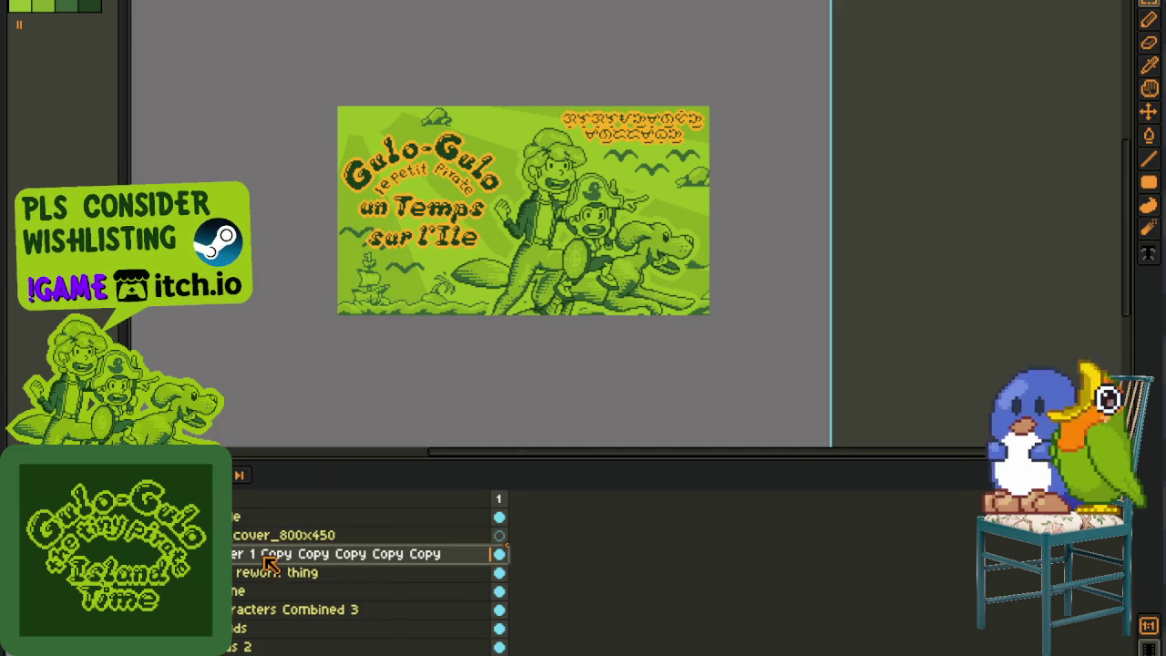
pyautogui.rightClick(273, 554)
pyautogui.click(314, 637)
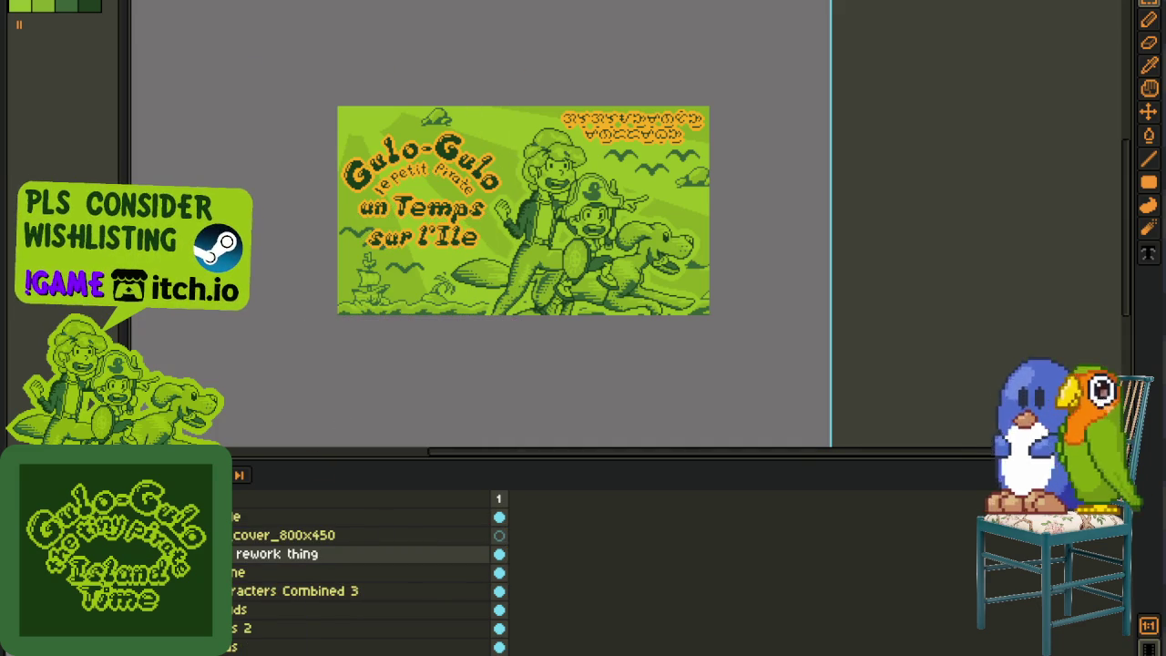
# Step: Save the cover and export it as fr_event_cover_800x450.png
pyautogui.hotkey('ctrl', 's')
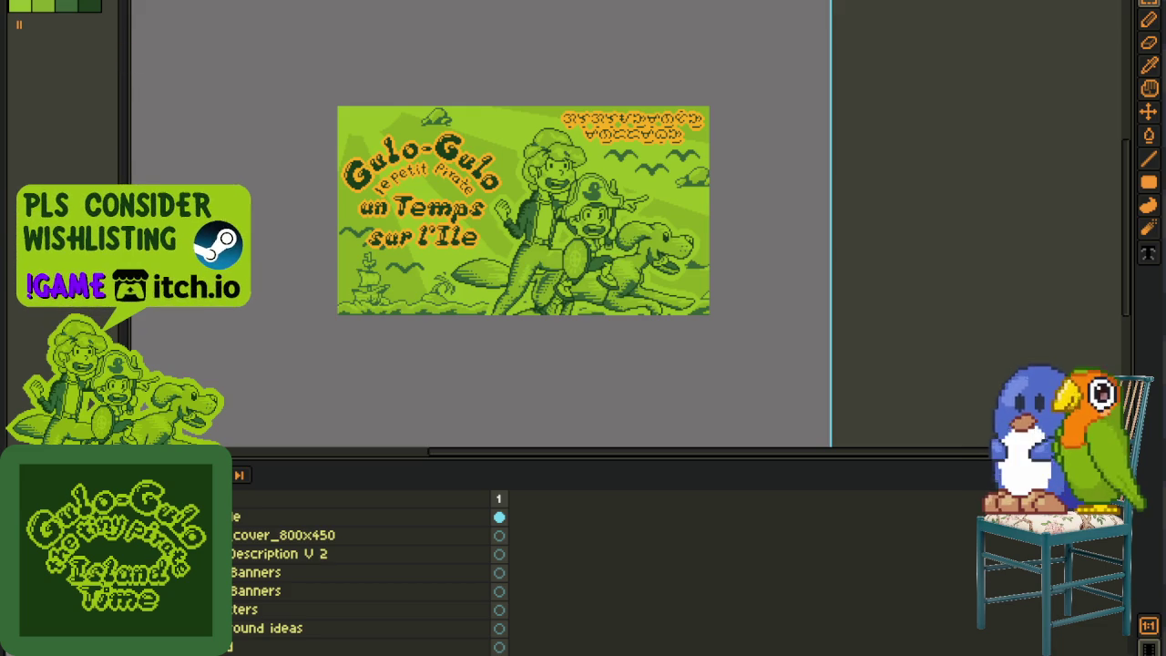
pyautogui.hotkey('alt', 'f')
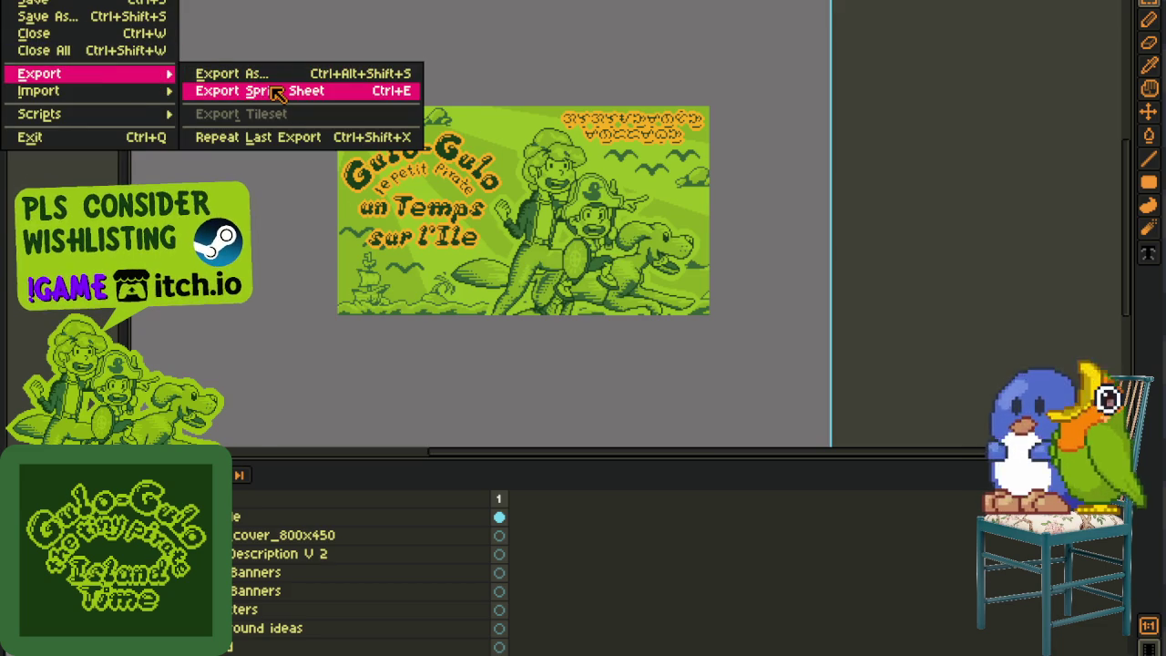
pyautogui.click(278, 91)
pyautogui.click(1105, 654)
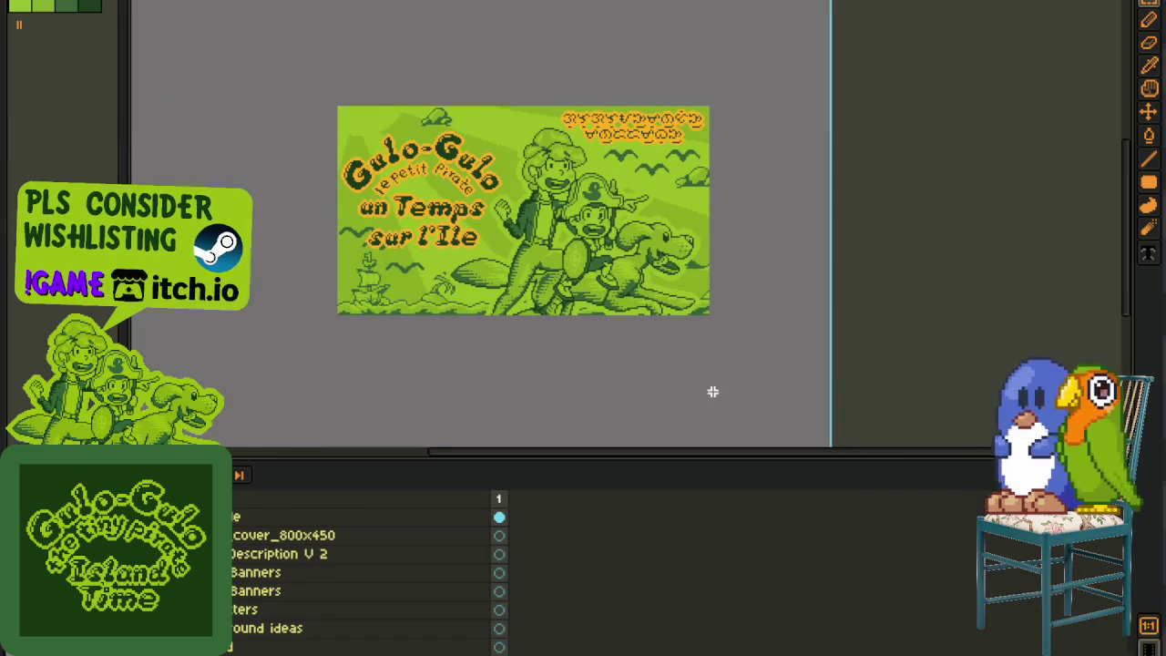
pyautogui.hotkey('alt', 'f')
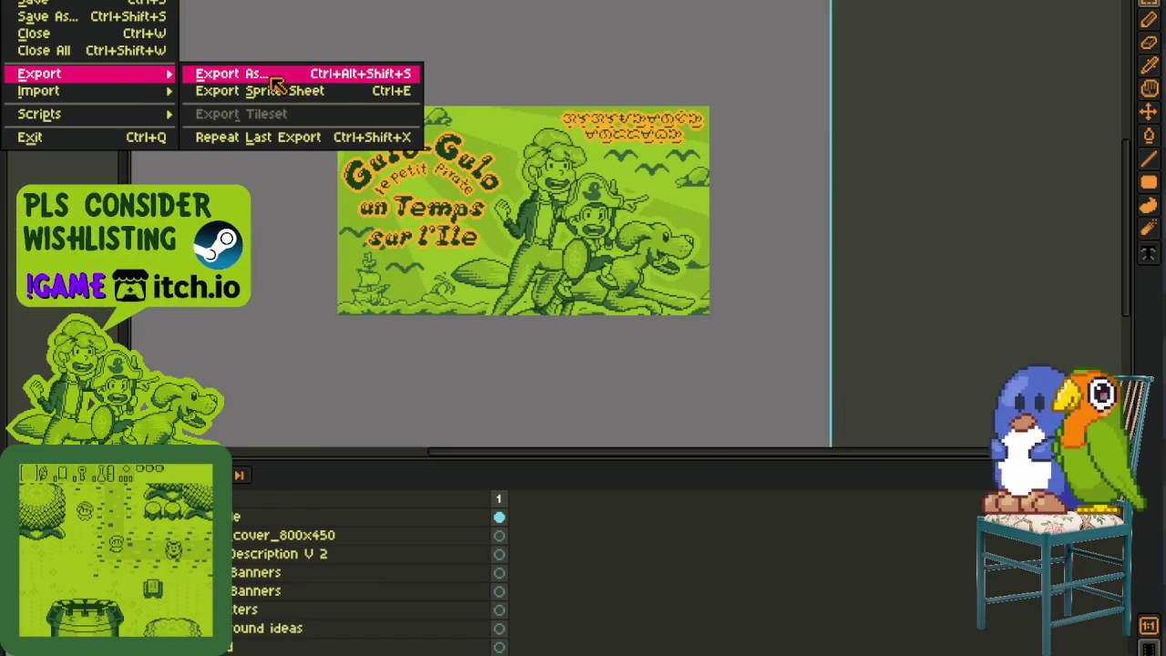
pyautogui.click(272, 78)
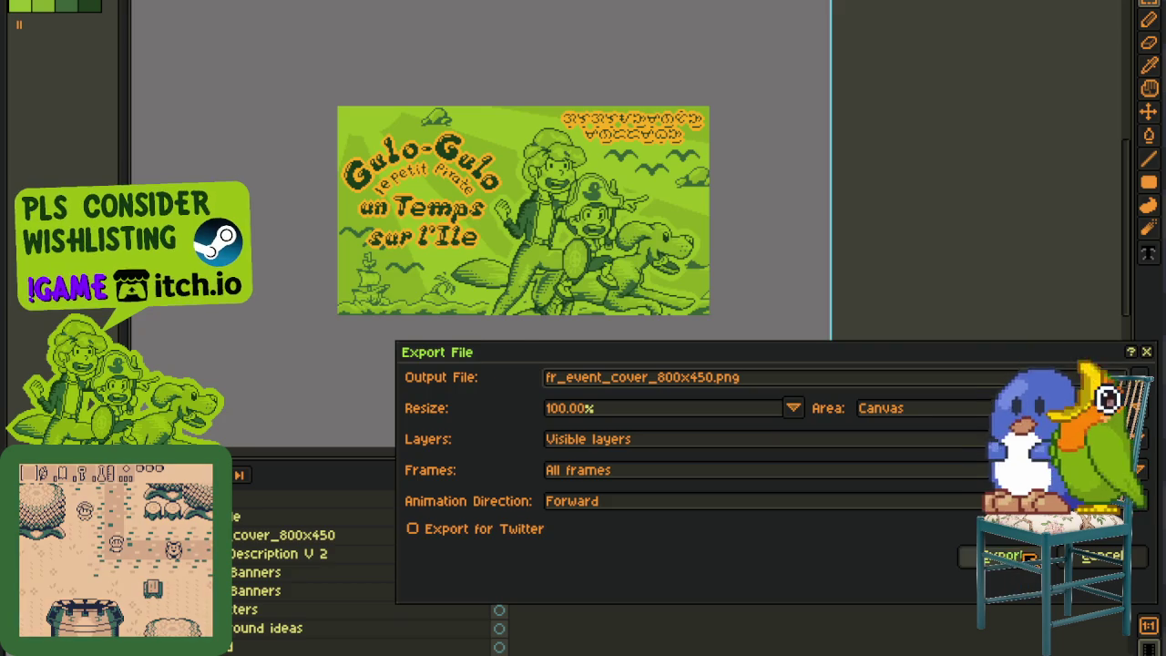
pyautogui.click(1002, 556)
pyautogui.click(567, 388)
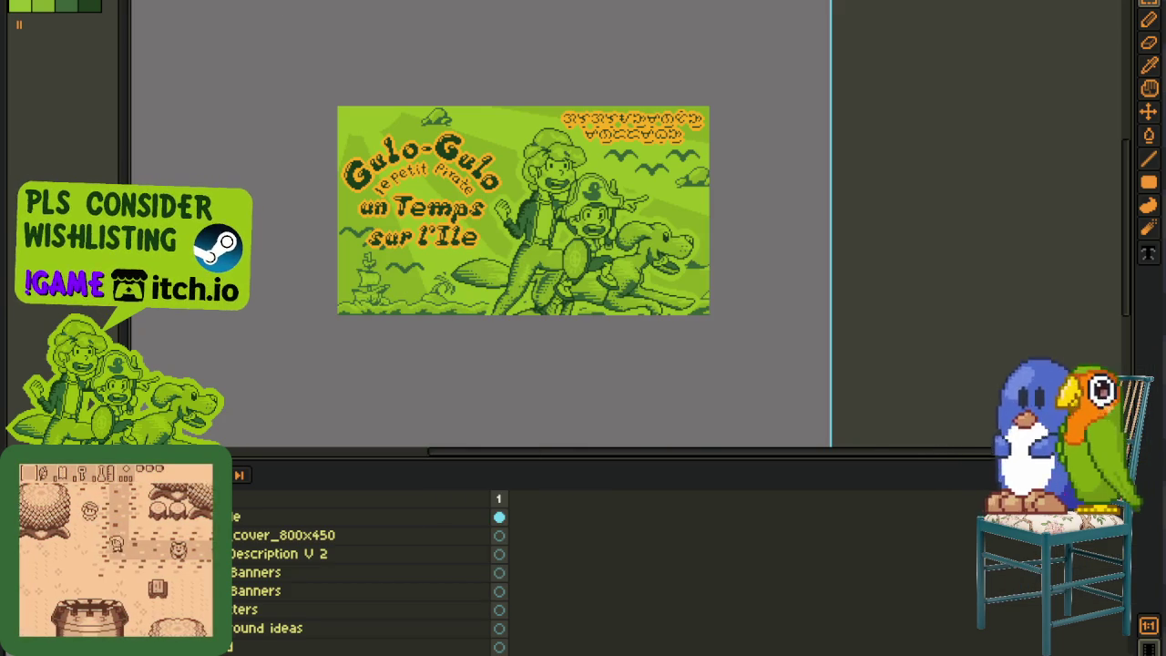
pyautogui.hotkey('ctrl', 'Tab')
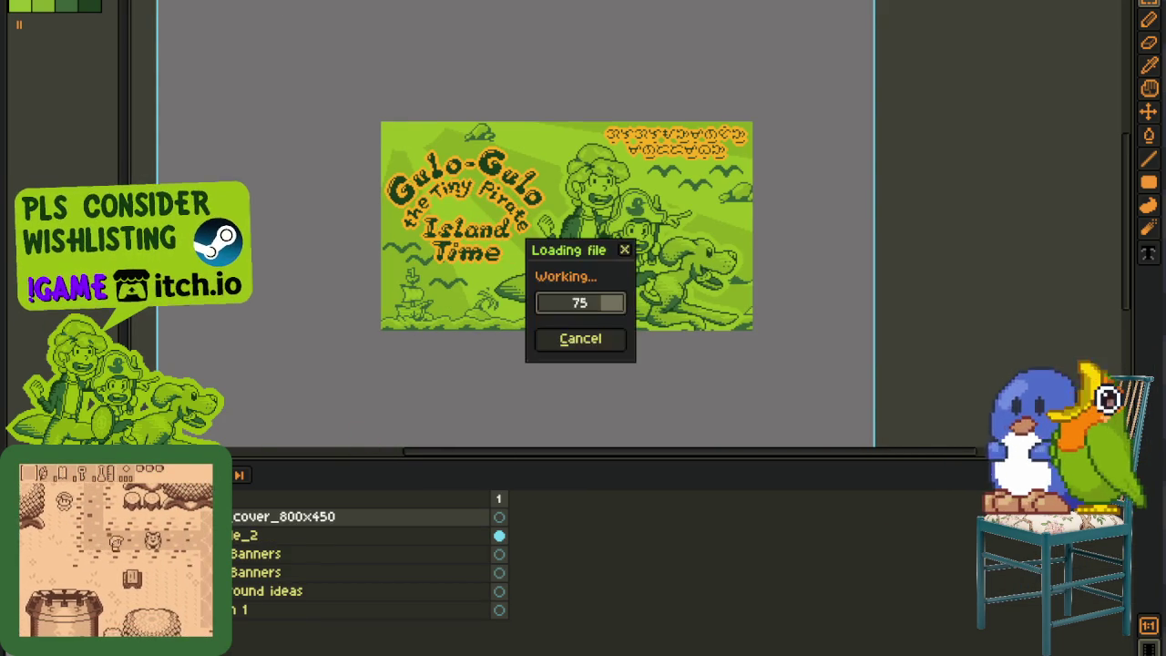
# Step: Select the Spanish 'Tiempos en la Isla' title layer and duplicate it
pyautogui.scroll(2, 533, 255)
pyautogui.scroll(1, 533, 255)
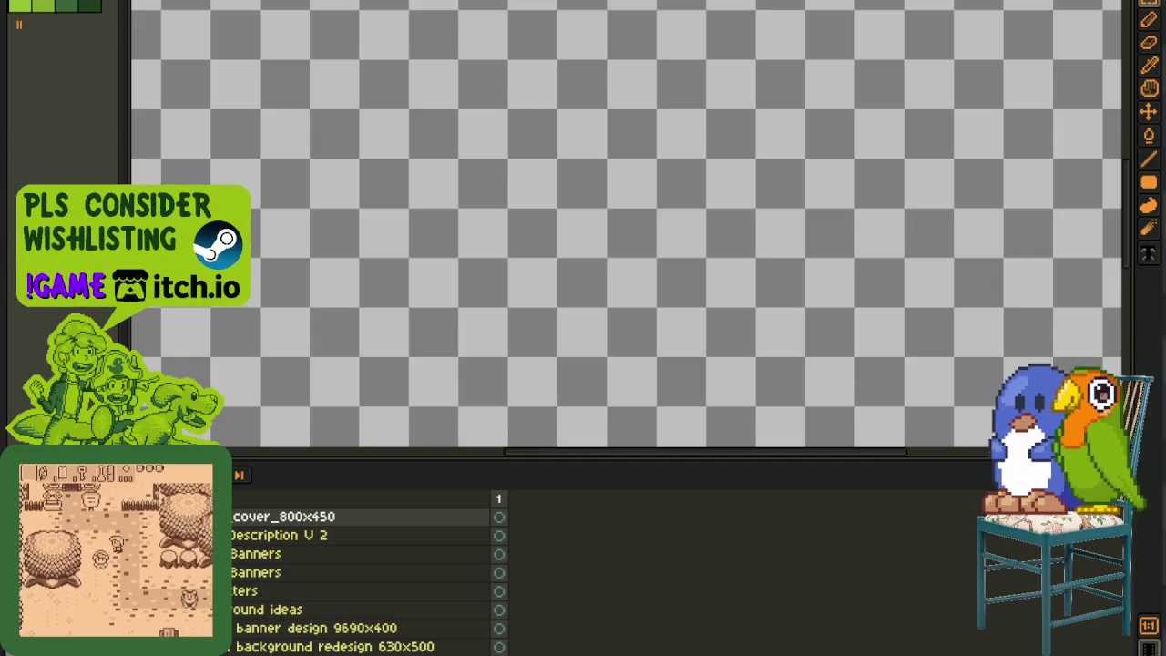
pyautogui.scroll(-3, 365, 574)
pyautogui.scroll(-1, 364, 573)
pyautogui.scroll(-2, 364, 573)
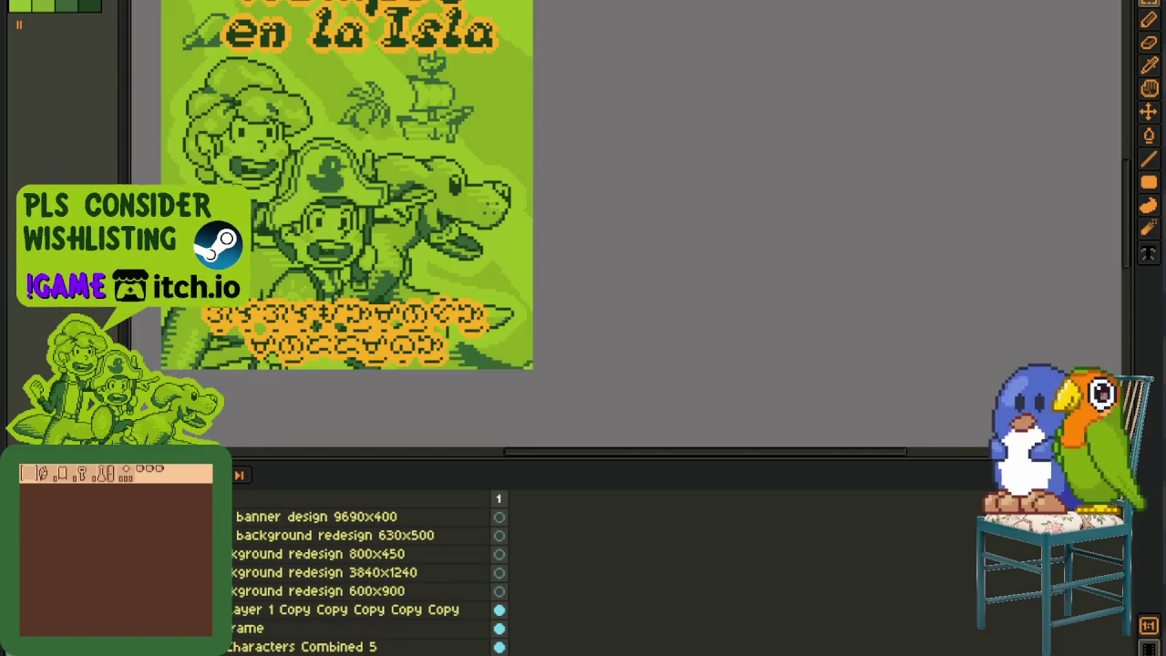
pyautogui.scroll(-5, 333, 368)
pyautogui.moveTo(300, 551); pyautogui.dragTo(290, 606)
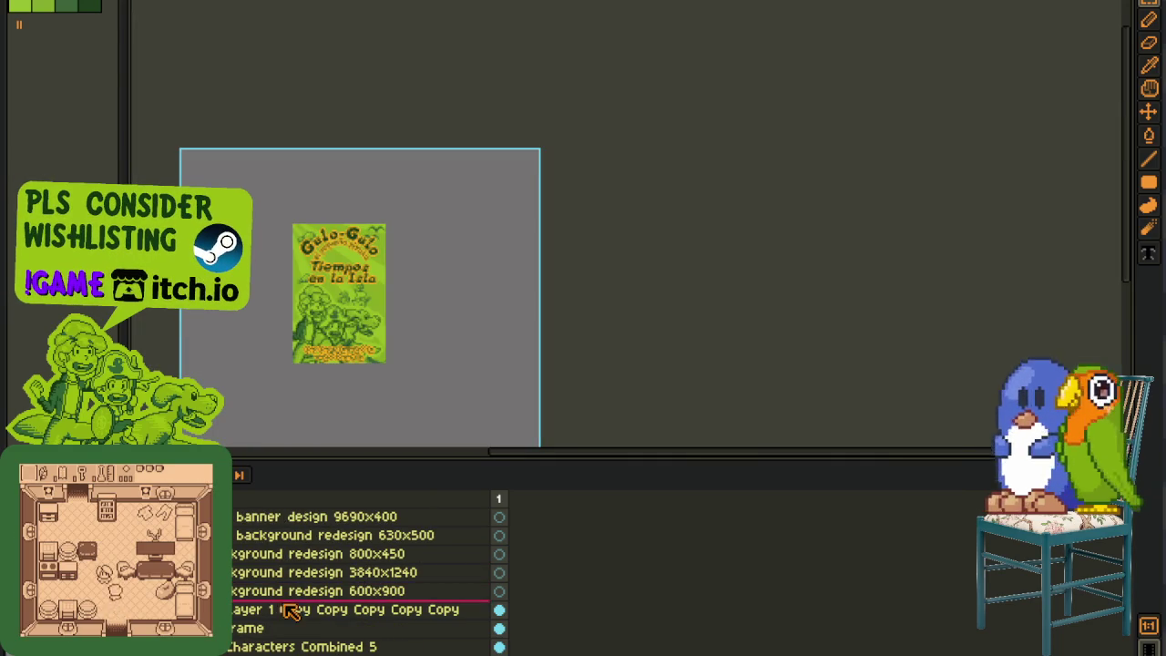
pyautogui.rightClick(317, 627)
pyautogui.click(392, 625)
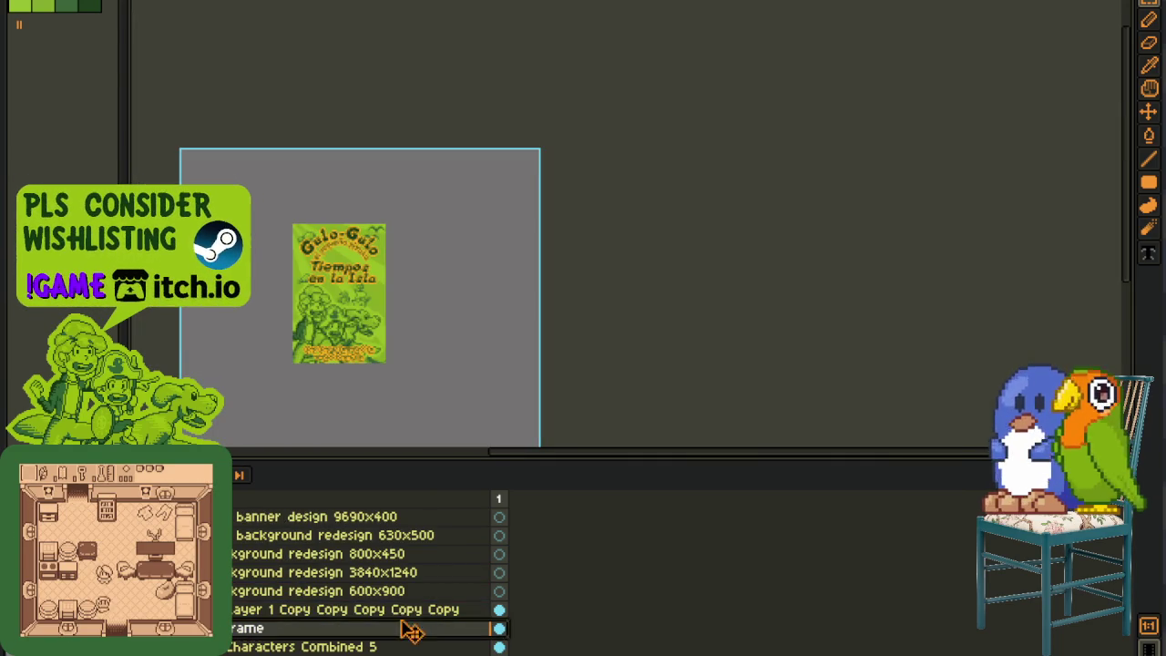
pyautogui.rightClick(438, 611)
pyautogui.click(482, 622)
pyautogui.doubleClick(421, 612)
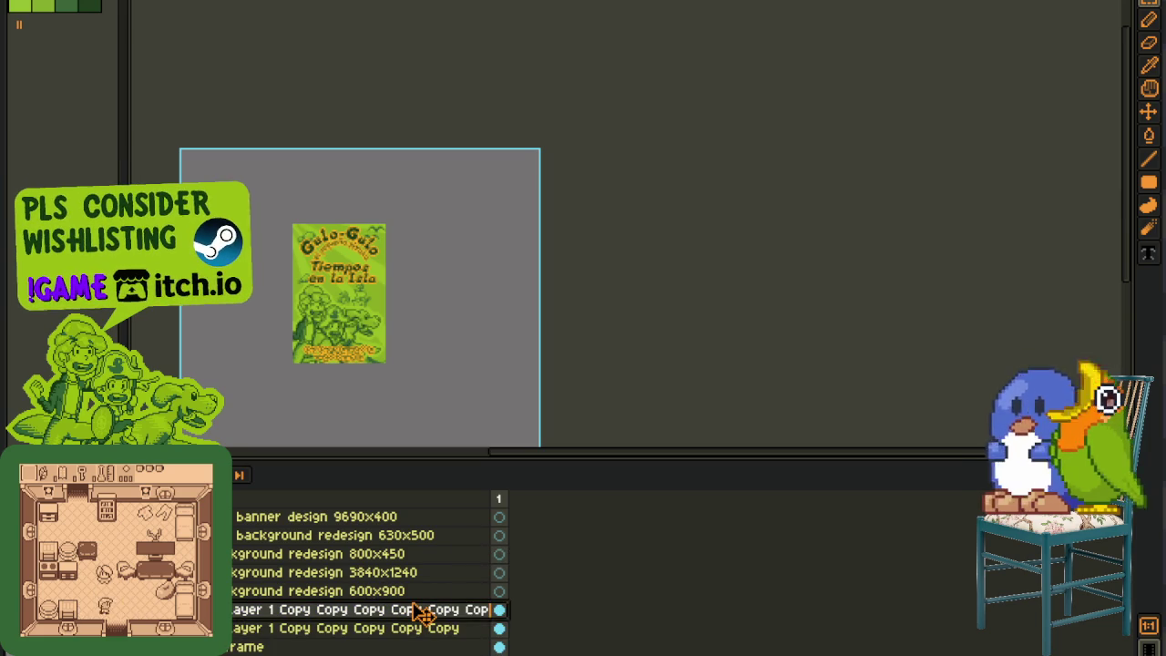
# Step: Move the title copy to the top of the layers, above the 800x450 cover art
pyautogui.scroll(2, 396, 513)
pyautogui.scroll(1, 395, 513)
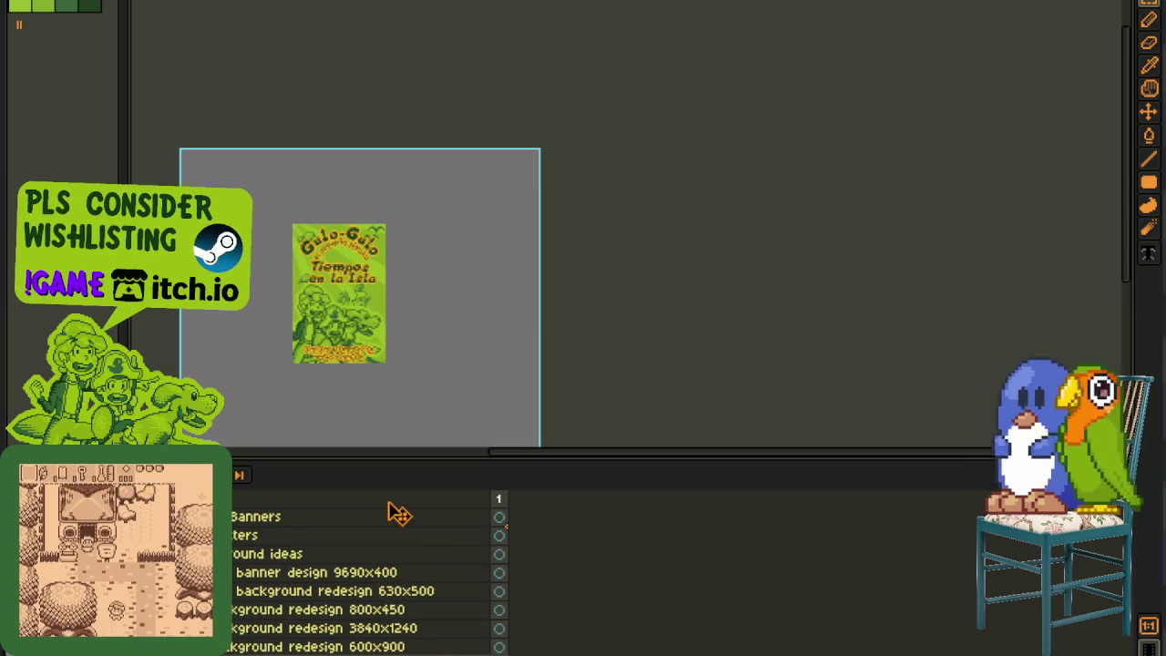
pyautogui.scroll(3, 364, 512)
pyautogui.moveTo(328, 517); pyautogui.dragTo(276, 579)
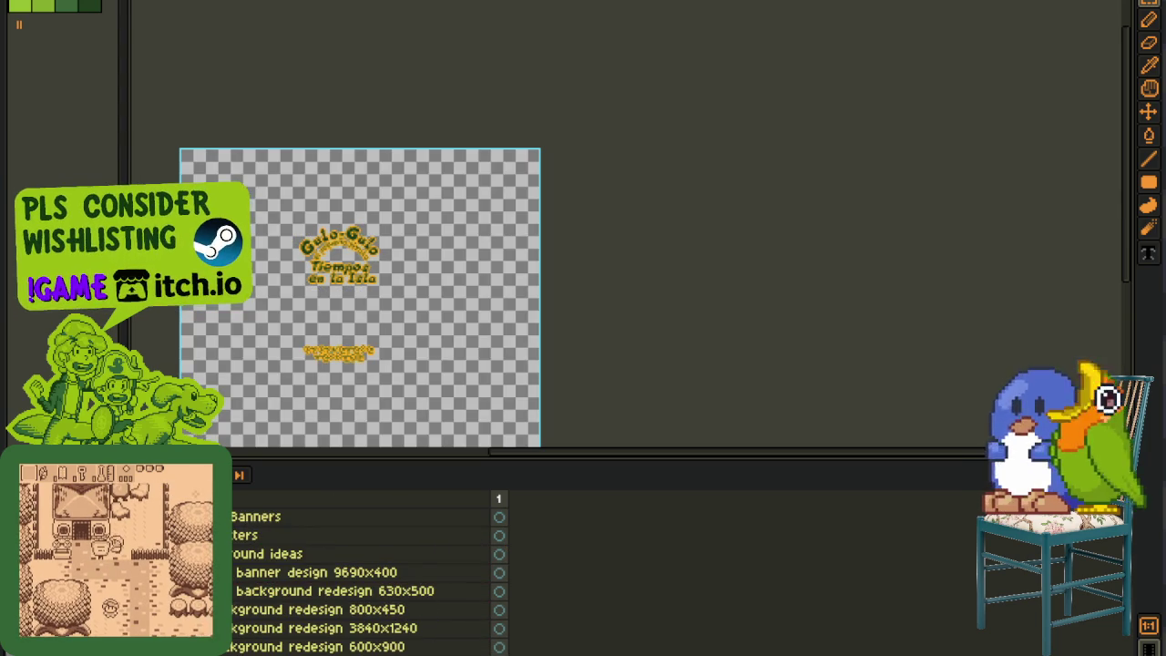
pyautogui.scroll(3, 364, 574)
pyautogui.scroll(1, 365, 574)
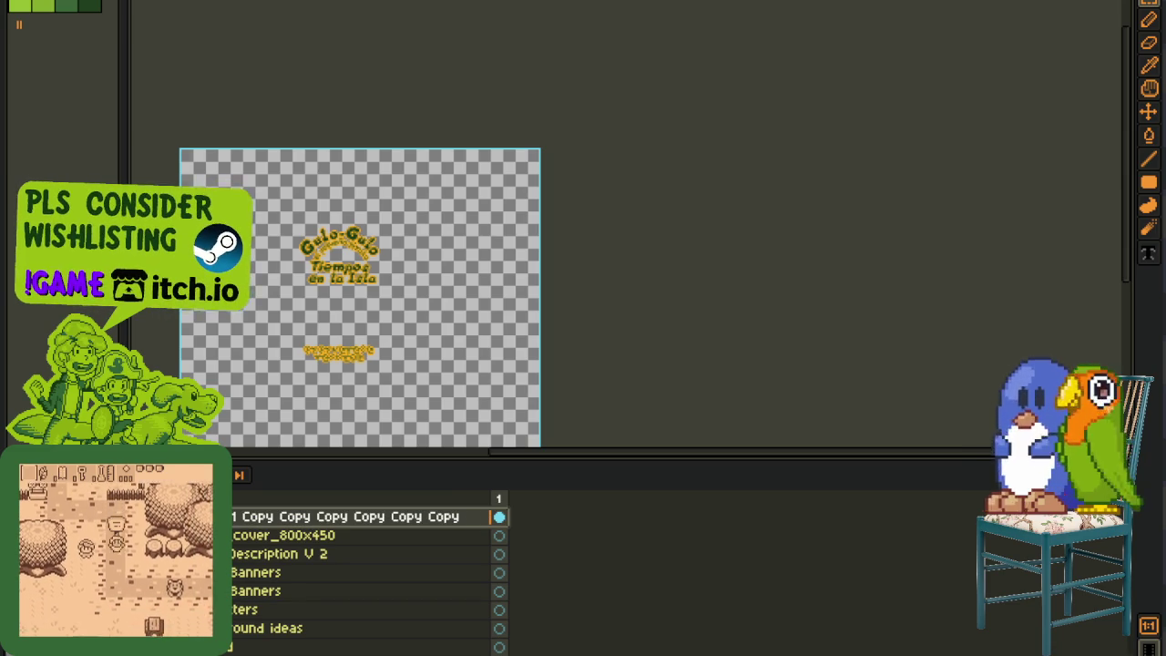
pyautogui.hotkey('ctrl', 'z')
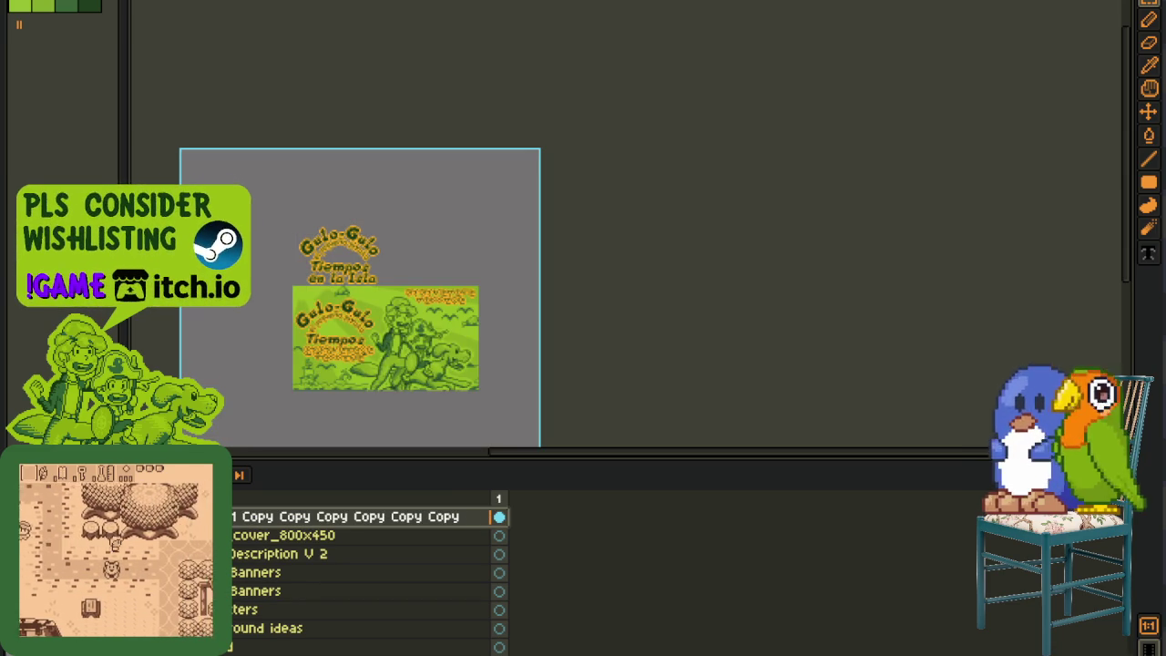
pyautogui.scroll(3, 378, 228)
pyautogui.scroll(2, 378, 227)
pyautogui.hotkey('shift', 'r')
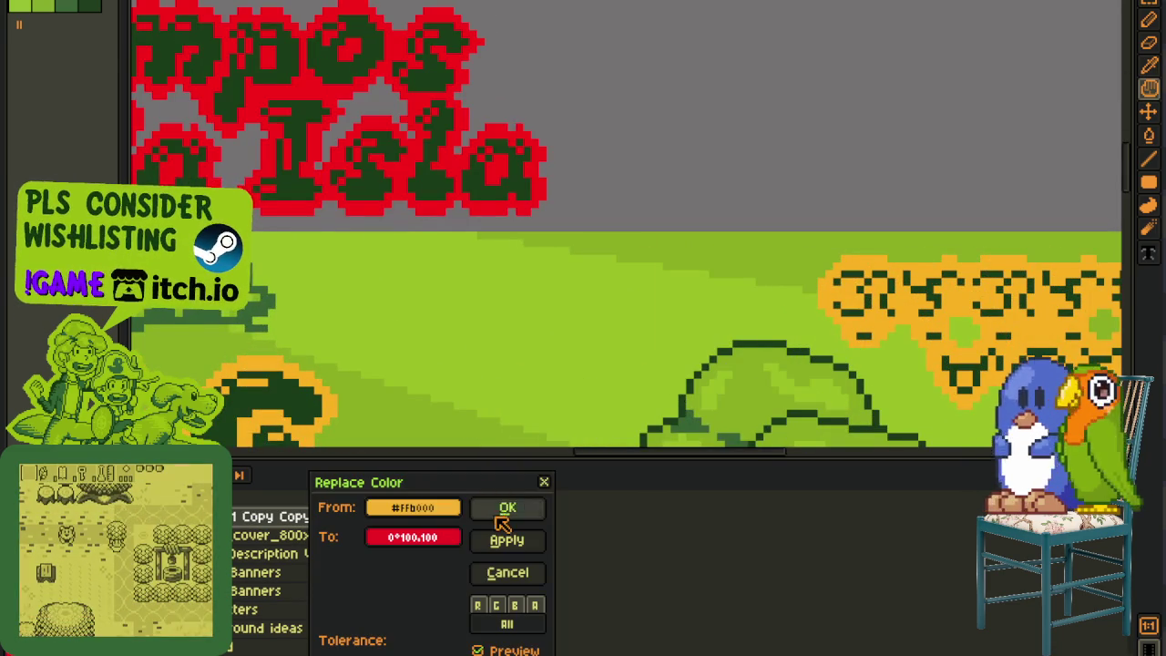
# Step: Apply the orange-to-red swap and move the Spanish title down onto the cover art
pyautogui.click(507, 508)
pyautogui.scroll(-3, 521, 355)
pyautogui.scroll(-2, 521, 355)
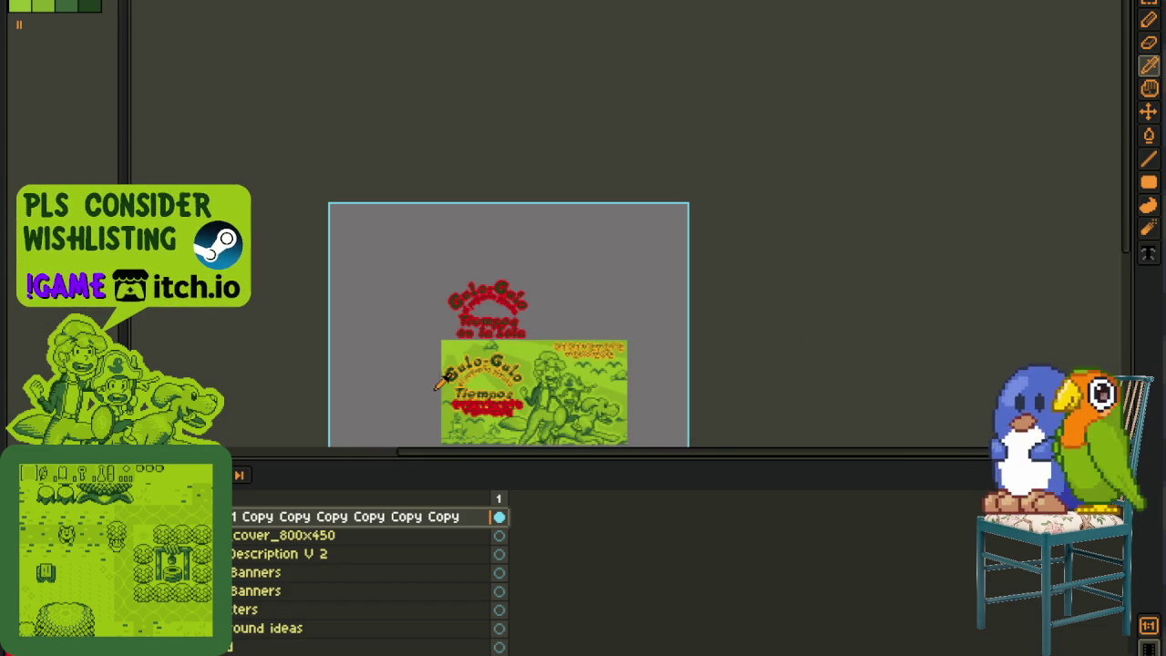
pyautogui.moveTo(427, 334); pyautogui.dragTo(586, 438)
pyautogui.scroll(2, 434, 145)
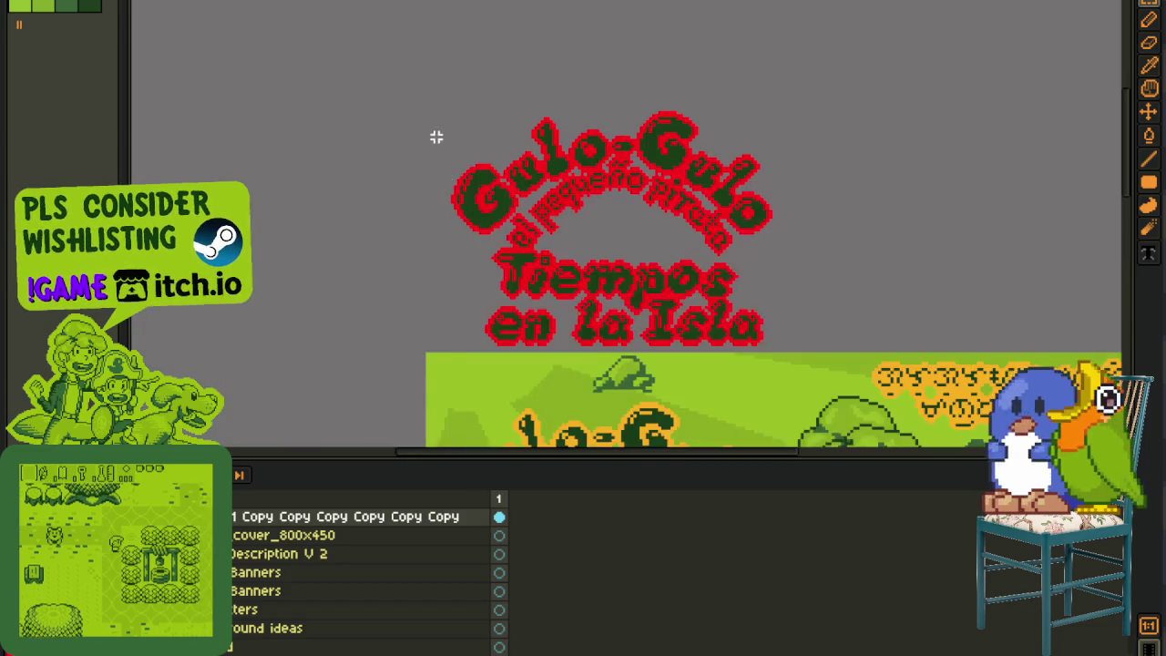
pyautogui.scroll(1, 434, 145)
pyautogui.press('Tab')
pyautogui.moveTo(617, 188)
pyautogui.mouseDown()
pyautogui.moveTo(578, 517)
pyautogui.moveTo(605, 485)
pyautogui.mouseUp()
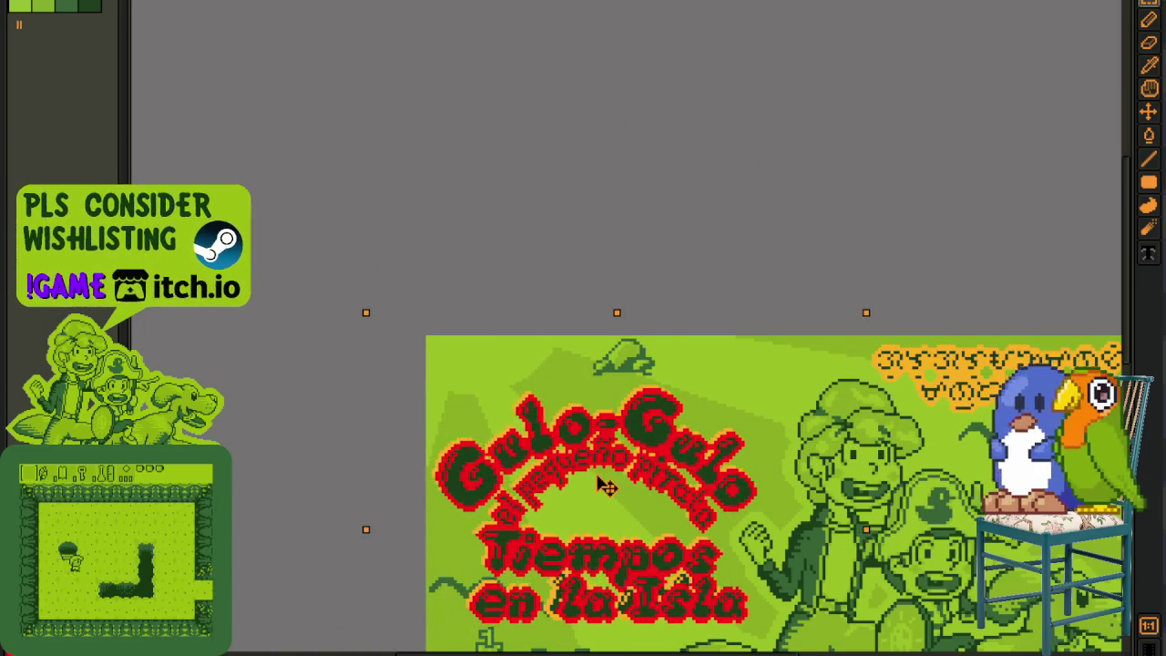
pyautogui.hotkey('ctrl', 'd')
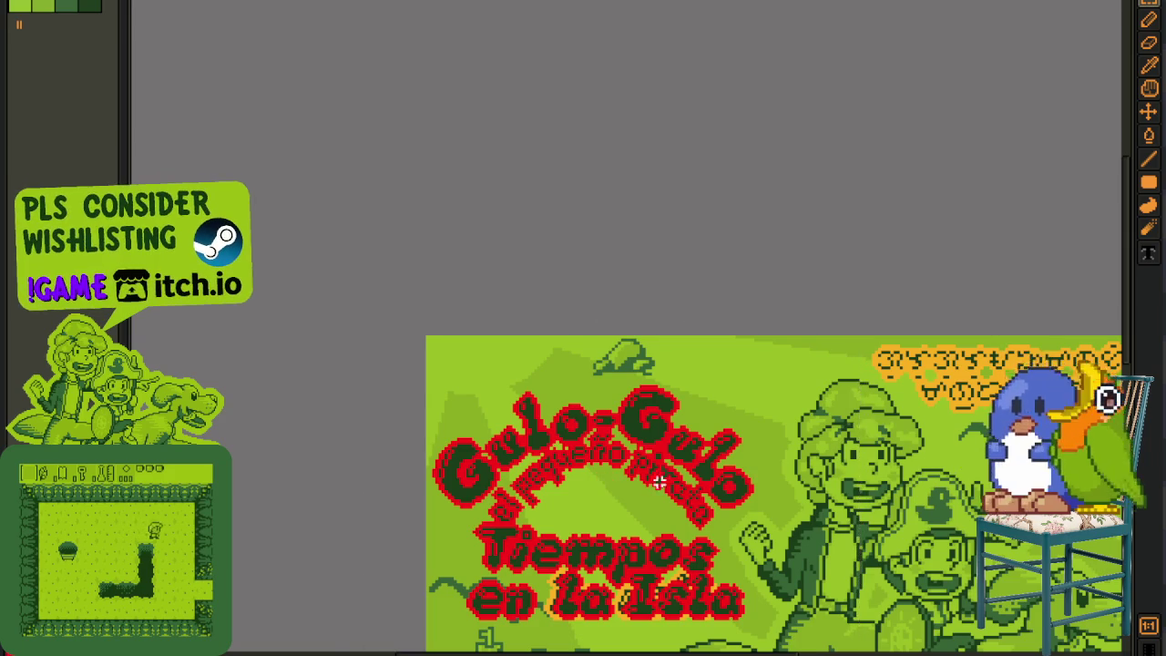
# Step: Replace the red #FF0000 outline with the orange outline colour and check the banner
pyautogui.scroll(3, 610, 480)
pyautogui.scroll(1, 610, 480)
pyautogui.hotkey('shift', 'r')
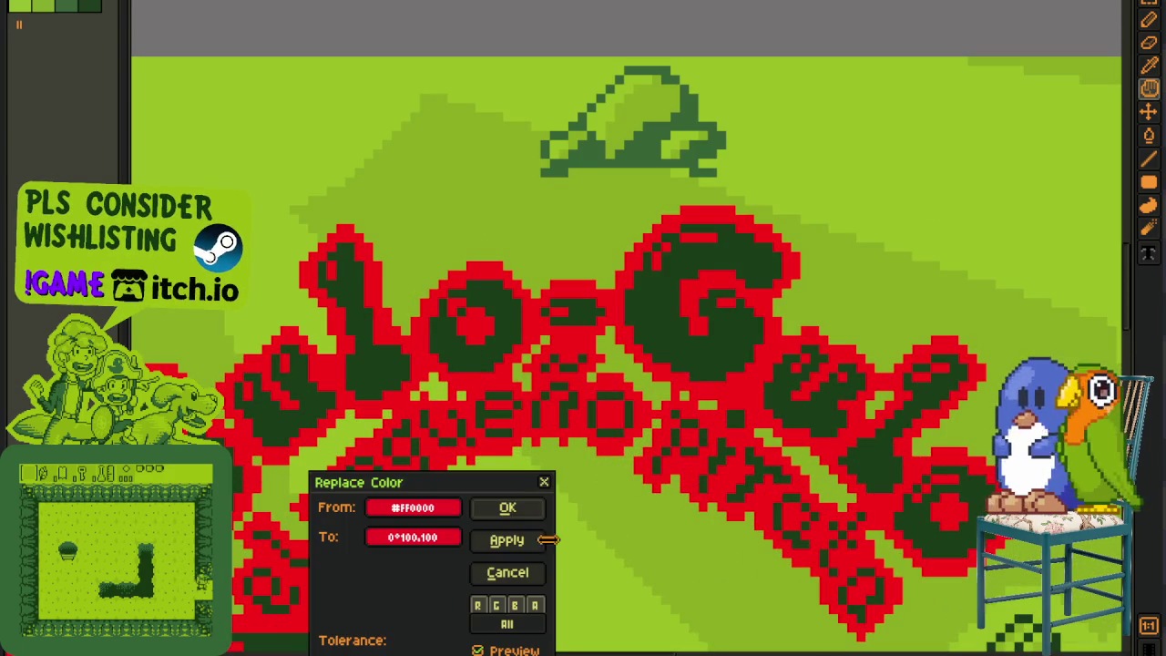
pyautogui.click(510, 436)
pyautogui.scroll(-5, 522, 497)
pyautogui.press('Tab')
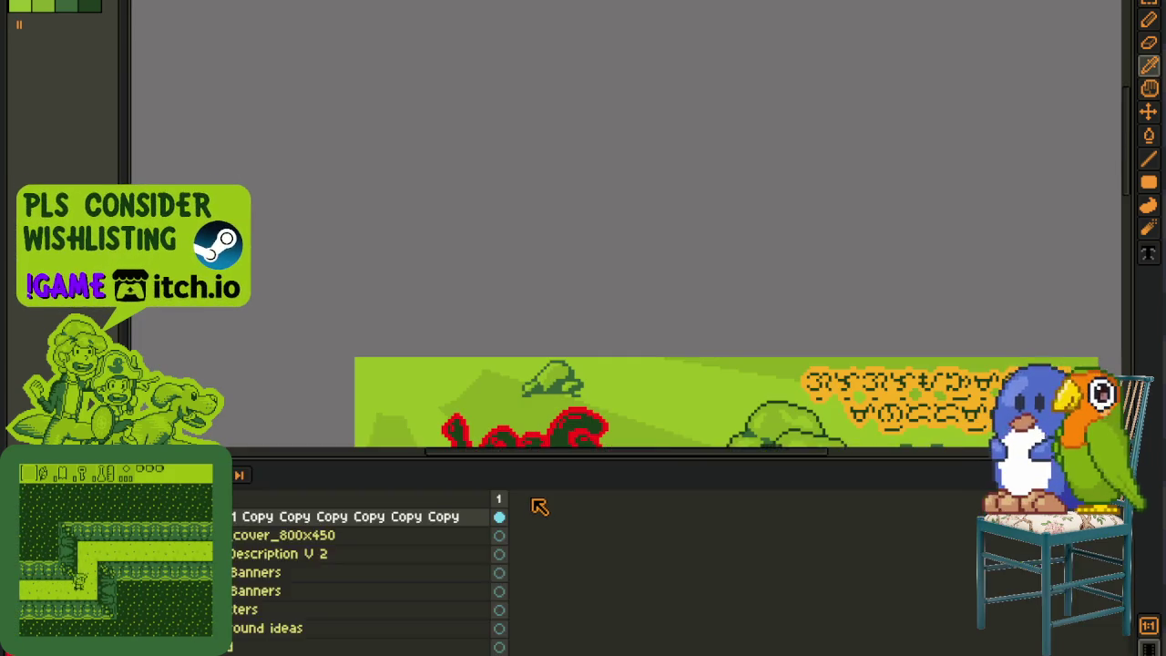
pyautogui.press('Tab')
pyautogui.scroll(-3, 883, 312)
pyautogui.scroll(-3, 1066, 323)
pyautogui.scroll(6, 763, 341)
pyautogui.scroll(2, 674, 319)
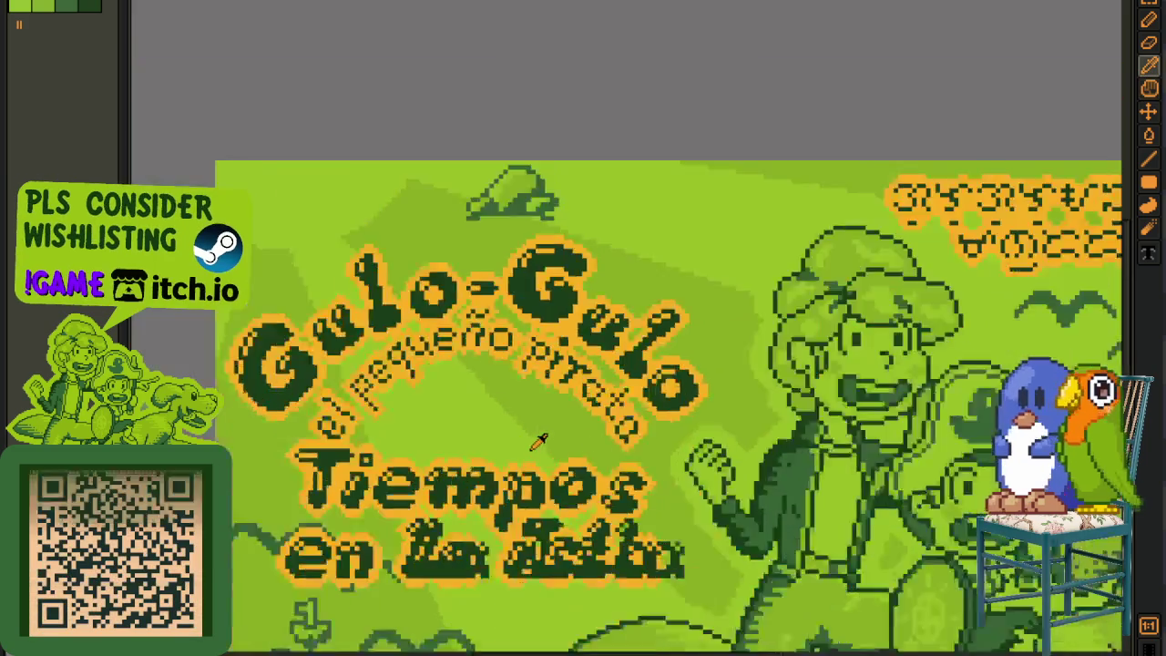
pyautogui.press('Tab')
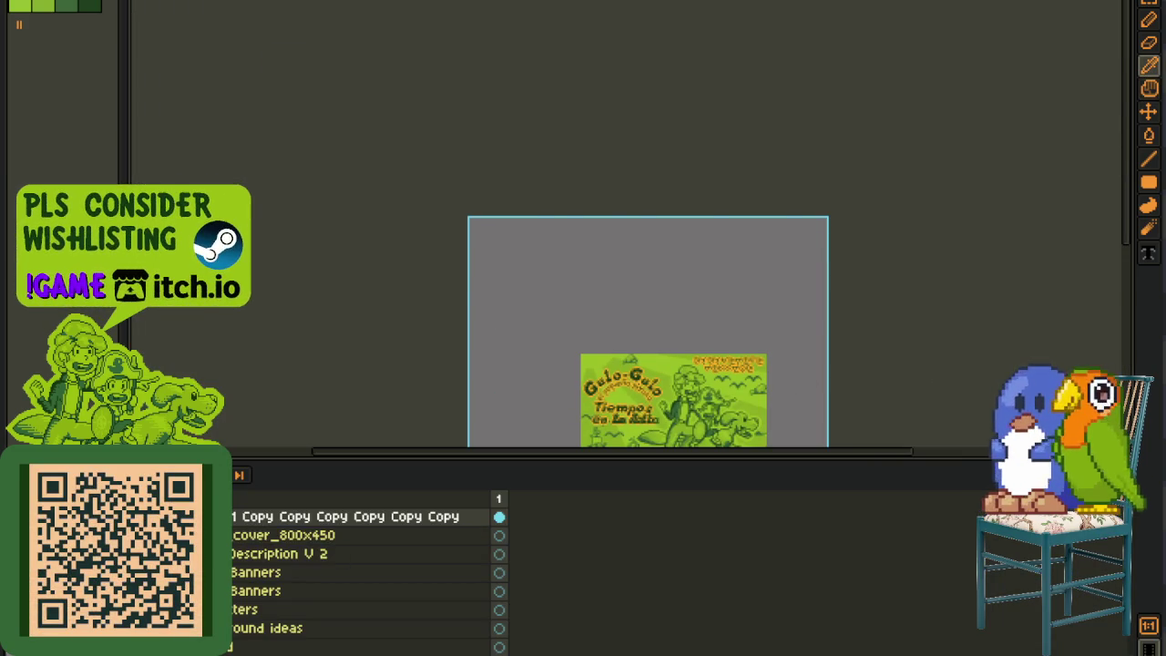
# Step: Switch to the standalone Spanish title artwork and zoom in on the lettering
pyautogui.press('Tab')
pyautogui.scroll(3, 638, 419)
pyautogui.scroll(1, 663, 424)
pyautogui.press('h')
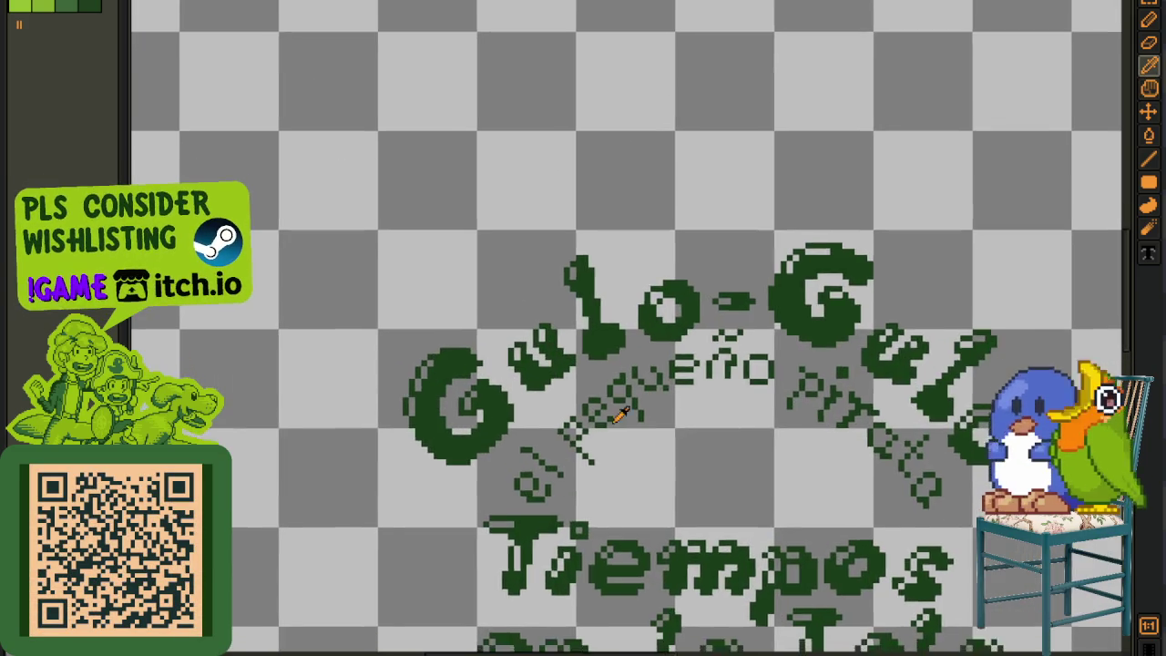
pyautogui.scroll(5, 622, 415)
pyautogui.press('Tab')
pyautogui.press('b')
pyautogui.press('Tab')
# Step: Nudge stray strokes in the 'el pequeño pirata' subtitle, then preview a red outline
pyautogui.moveTo(568, 389); pyautogui.dragTo(625, 586)
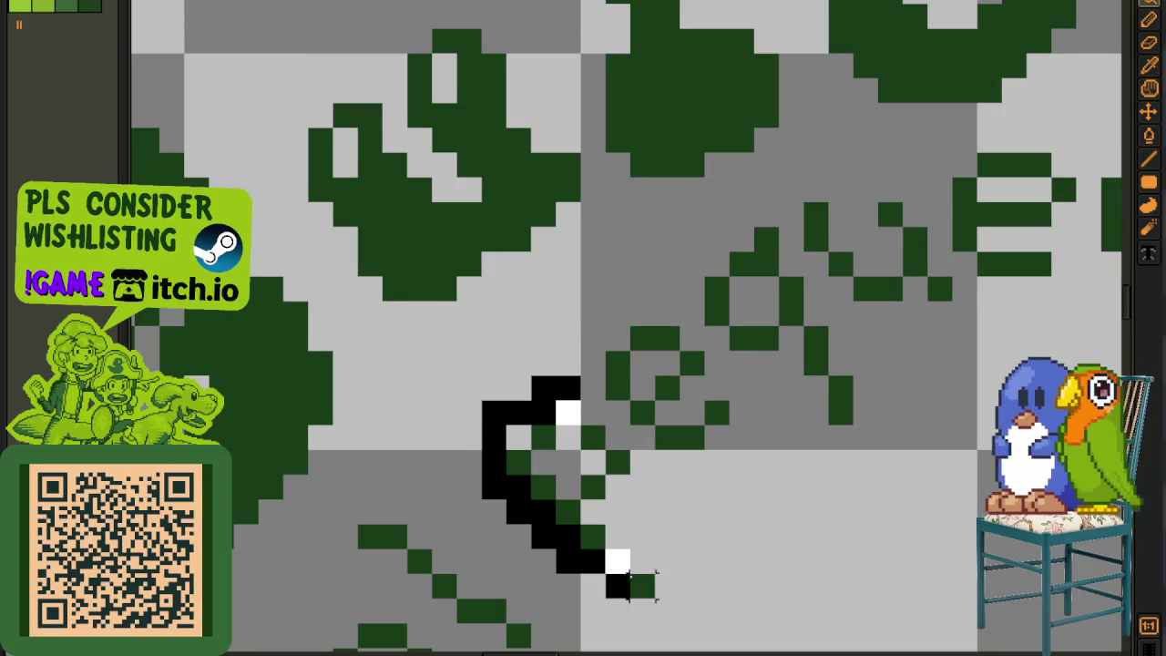
pyautogui.moveTo(597, 471); pyautogui.dragTo(557, 416)
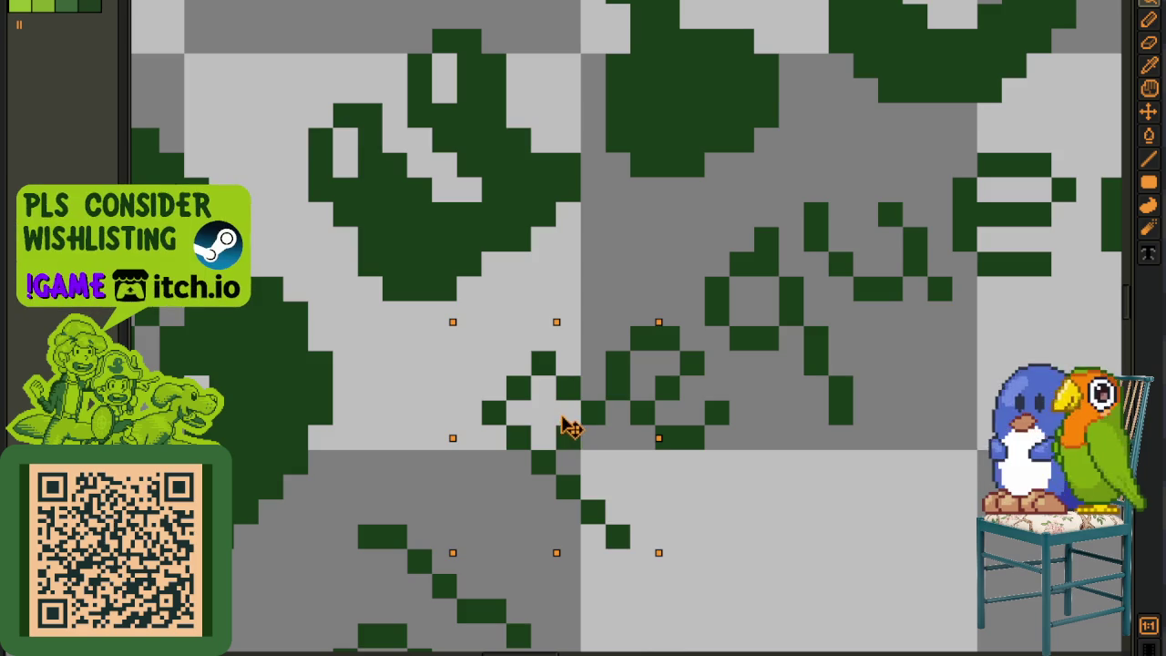
pyautogui.press('Up')
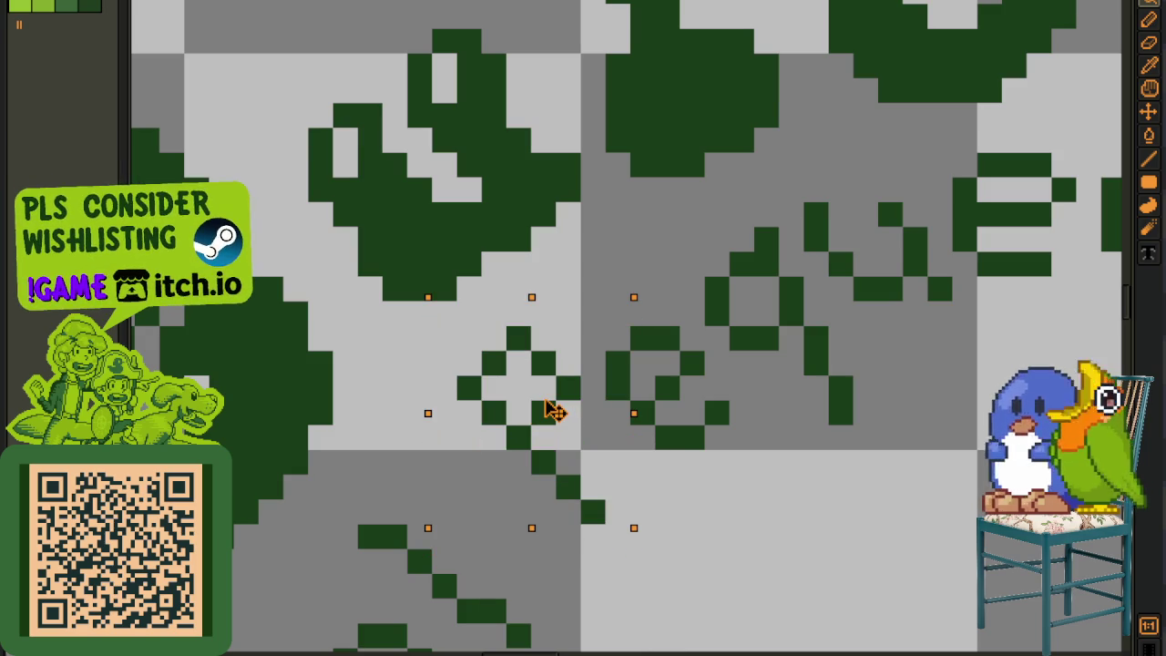
pyautogui.scroll(-3, 558, 415)
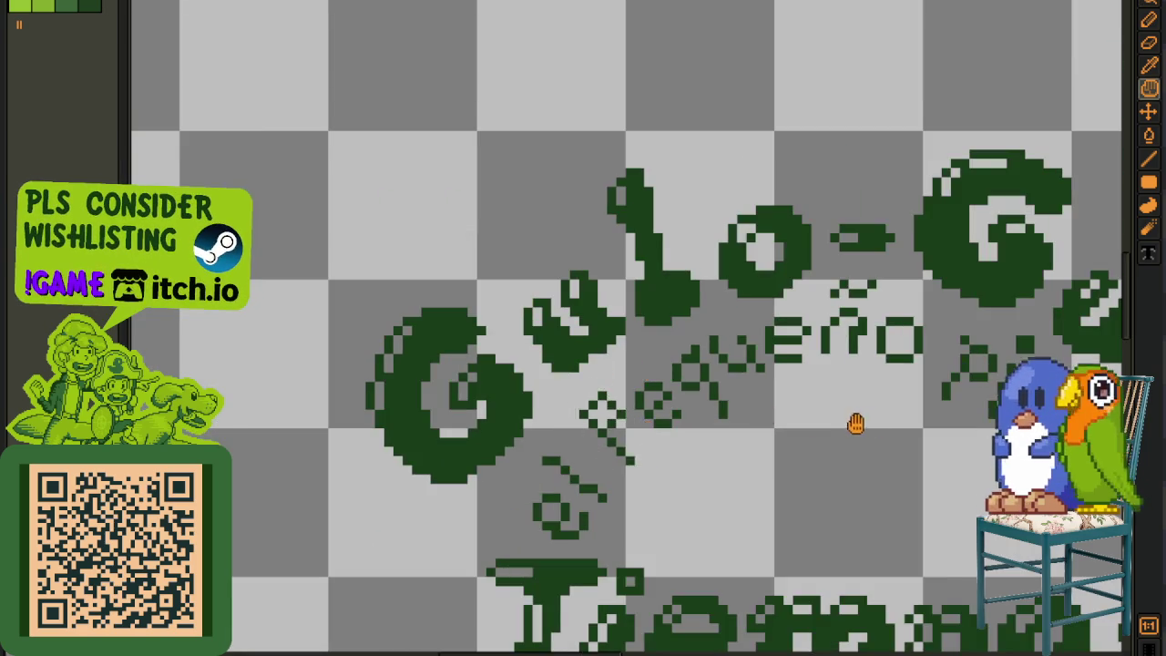
pyautogui.scroll(1, 601, 396)
pyautogui.scroll(1, 603, 394)
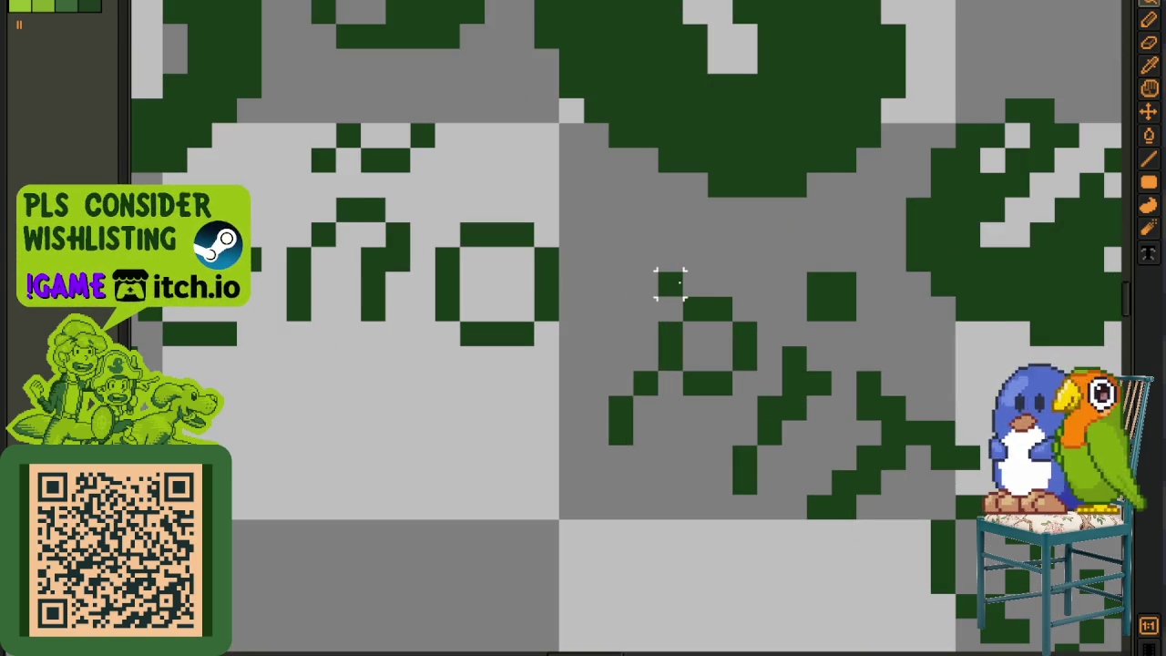
pyautogui.moveTo(670, 284)
pyautogui.mouseDown()
pyautogui.moveTo(612, 463)
pyautogui.moveTo(755, 337)
pyautogui.moveTo(742, 297)
pyautogui.mouseUp()
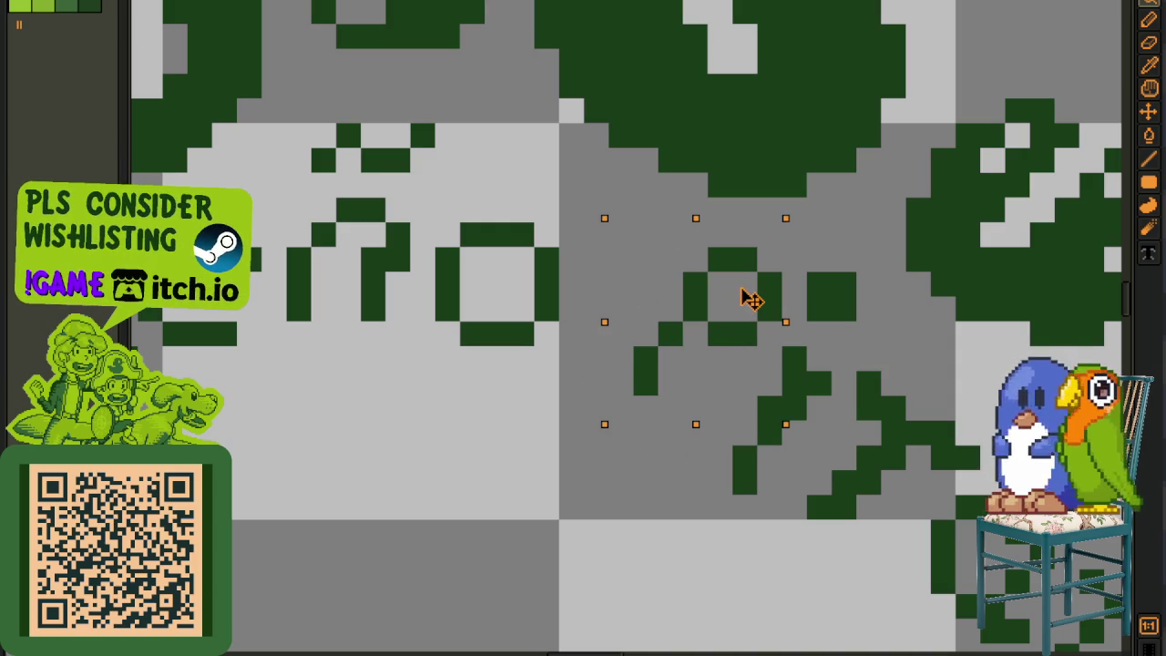
pyautogui.scroll(-2, 671, 409)
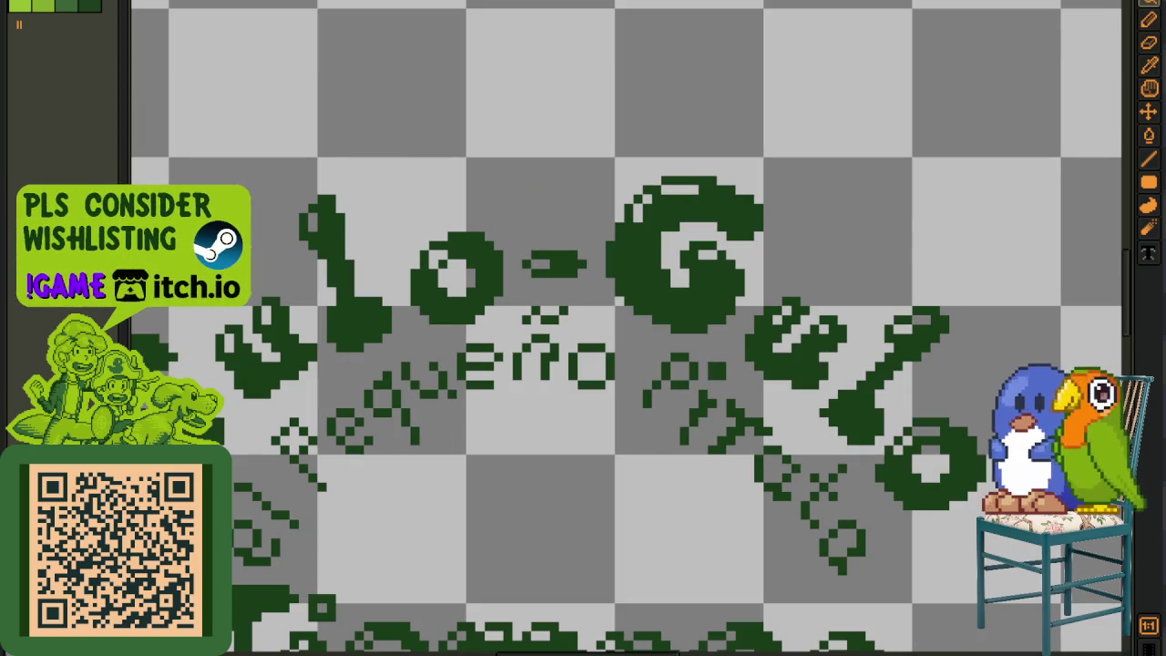
pyautogui.hotkey('ctrl', 'shift', 'o')
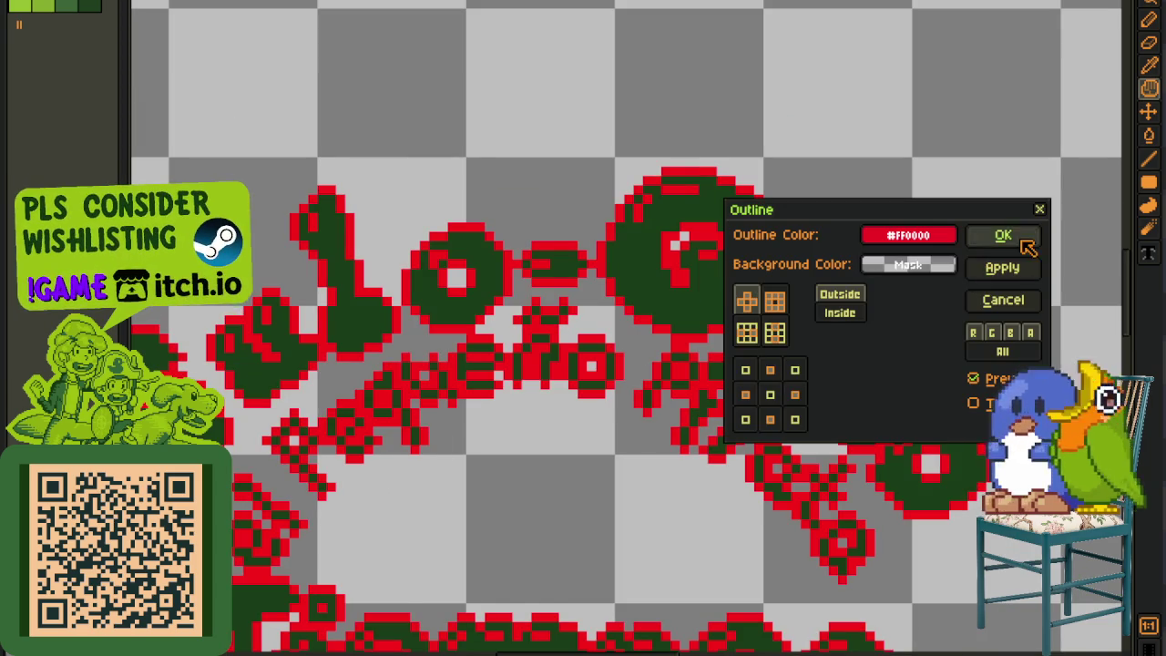
# Step: Apply the red outline twice to thicken it and save the title artwork
pyautogui.click(1002, 266)
pyautogui.click(1002, 235)
pyautogui.scroll(-2, 916, 203)
pyautogui.scroll(-1, 689, 404)
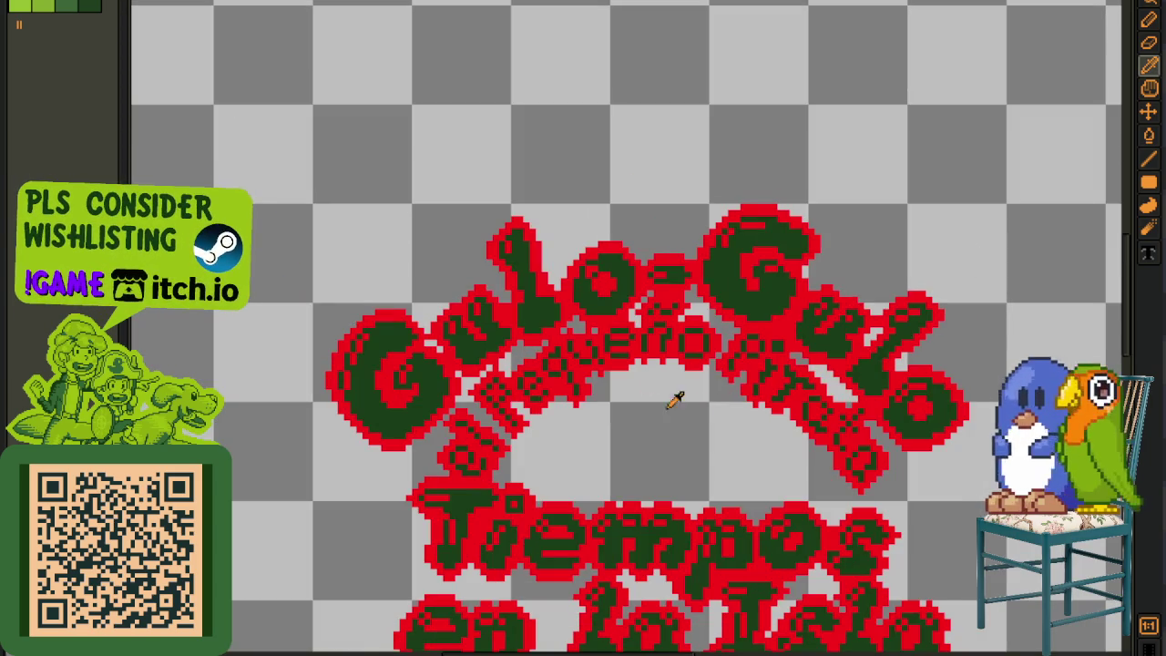
pyautogui.scroll(5, 617, 326)
pyautogui.scroll(-4, 601, 326)
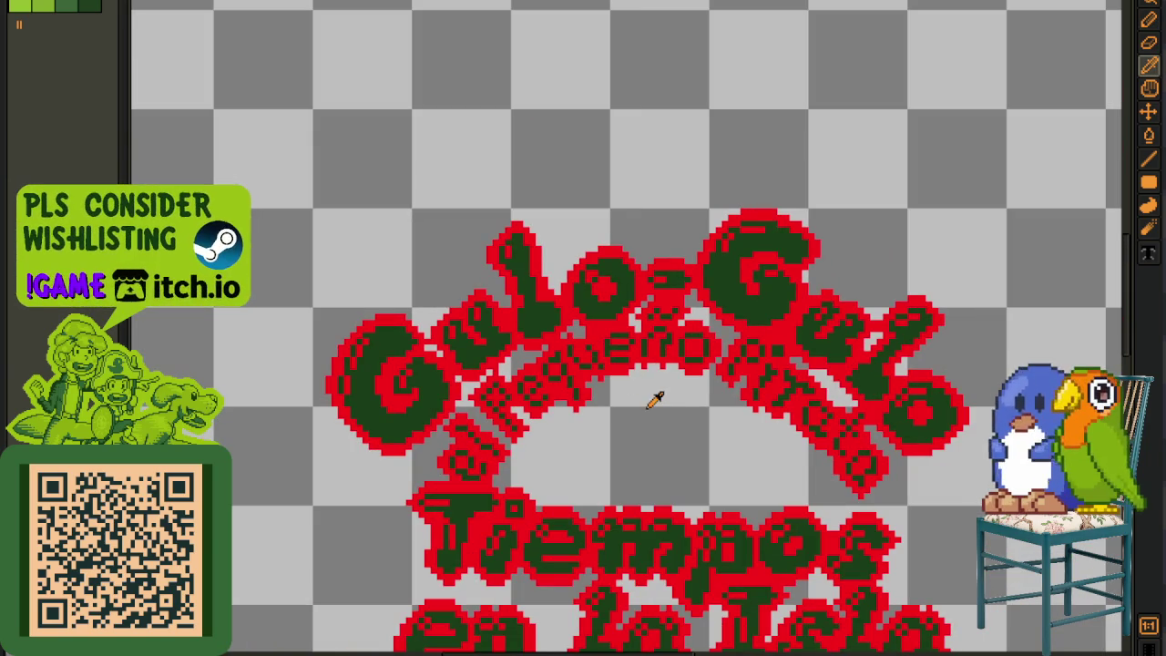
pyautogui.moveTo(661, 424); pyautogui.dragTo(543, 303)
pyautogui.hotkey('ctrl', 's')
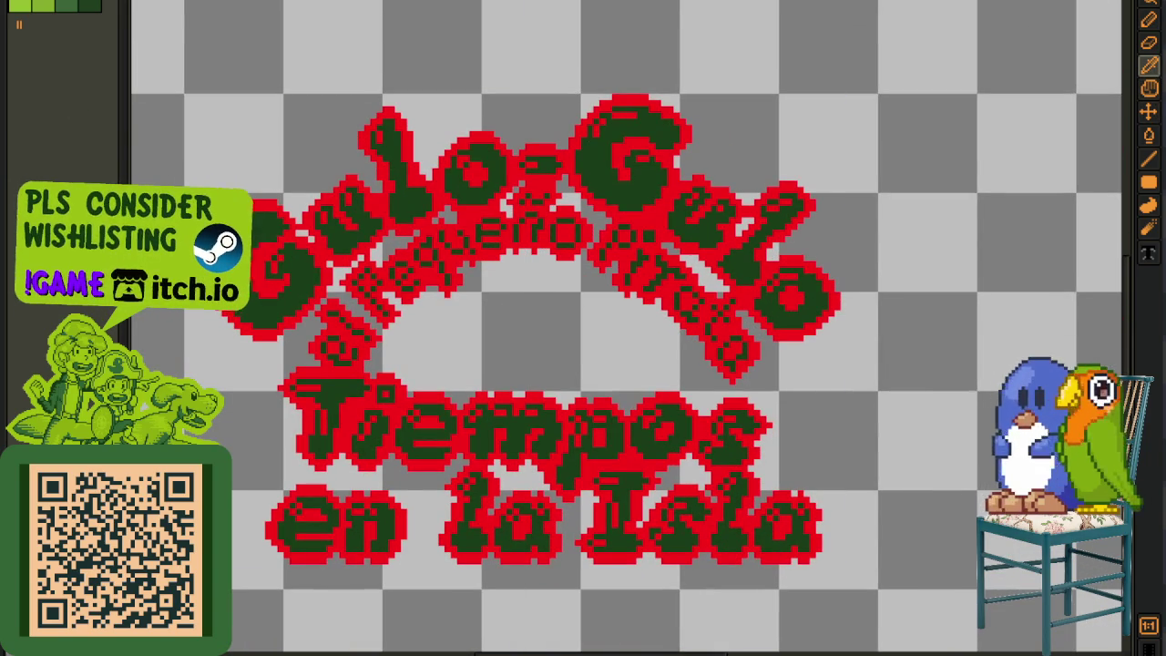
# Step: Replace the red outline with the banner's green and return to the Spanish cover
pyautogui.scroll(2, 521, 242)
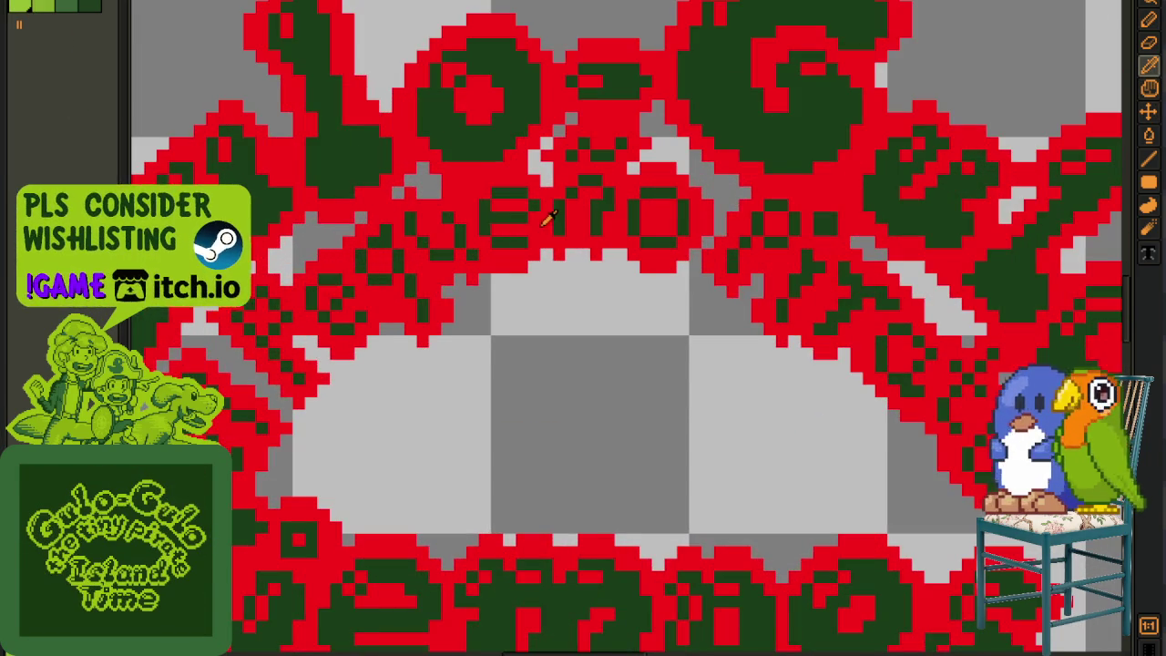
pyautogui.hotkey('shift', 'r')
pyautogui.click(509, 508)
pyautogui.scroll(-2, 512, 424)
pyautogui.press('Tab')
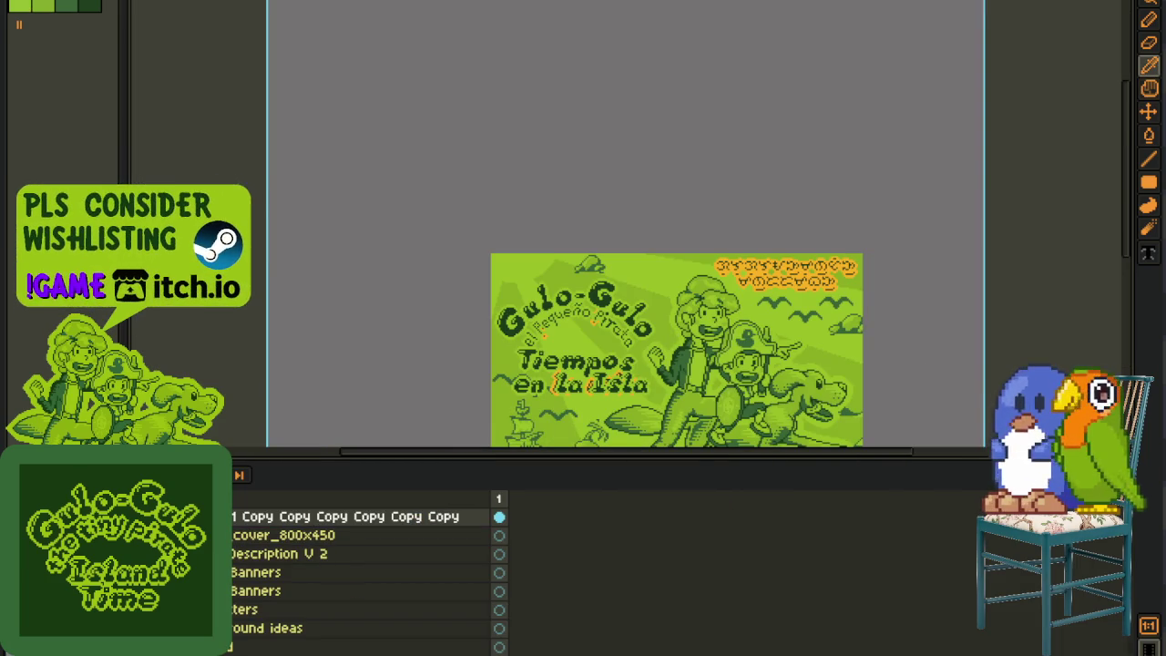
# Step: Move the title layer under cover_800x450 and merge it down
pyautogui.moveTo(421, 186); pyautogui.dragTo(665, 456)
pyautogui.moveTo(241, 541); pyautogui.dragTo(251, 546)
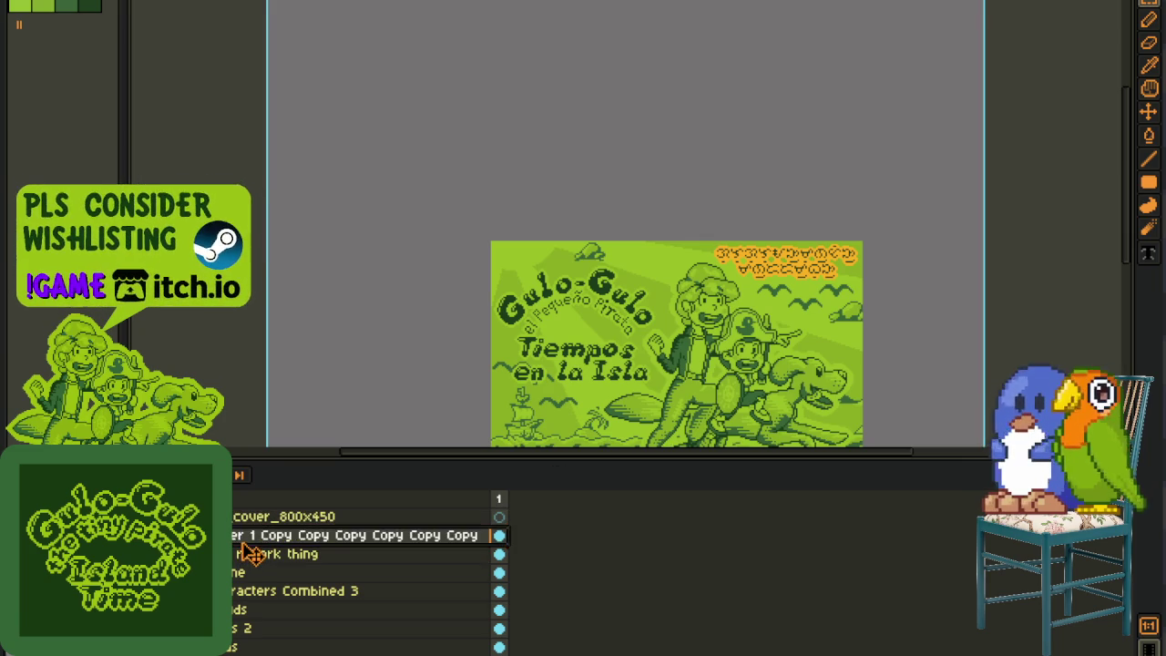
pyautogui.rightClick(242, 537)
pyautogui.click(287, 635)
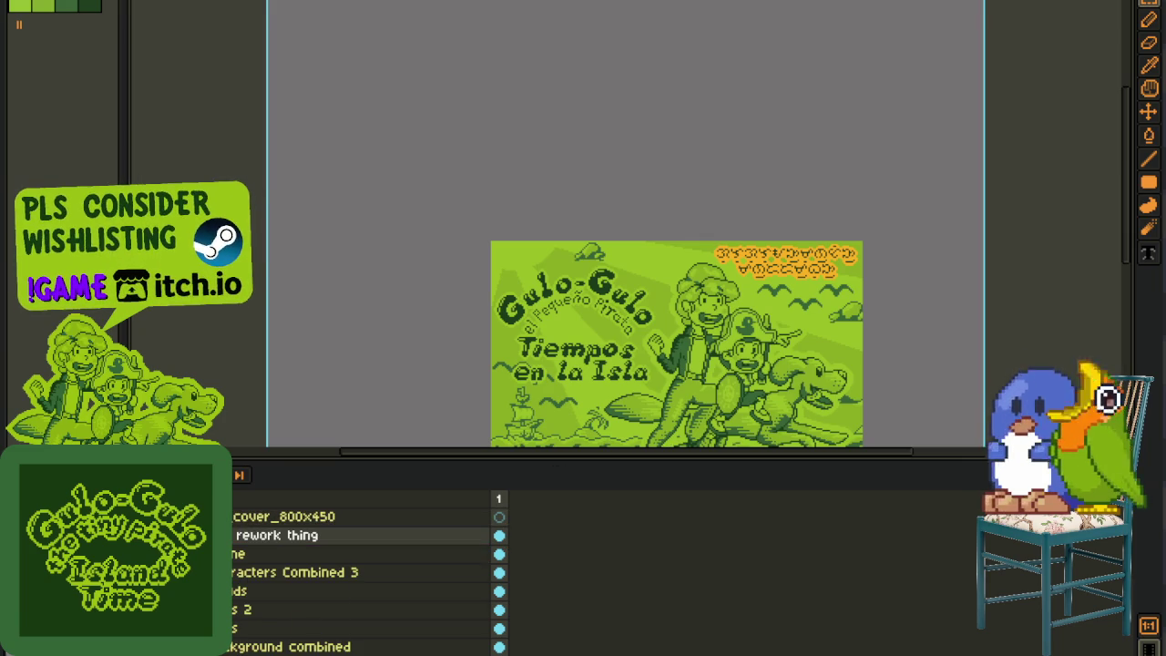
# Step: Save the Spanish cover and export it flattened as es_event_cover_800x450.png
pyautogui.hotkey('ctrl', 's')
pyautogui.click(18, 2)
pyautogui.moveTo(86, 73)
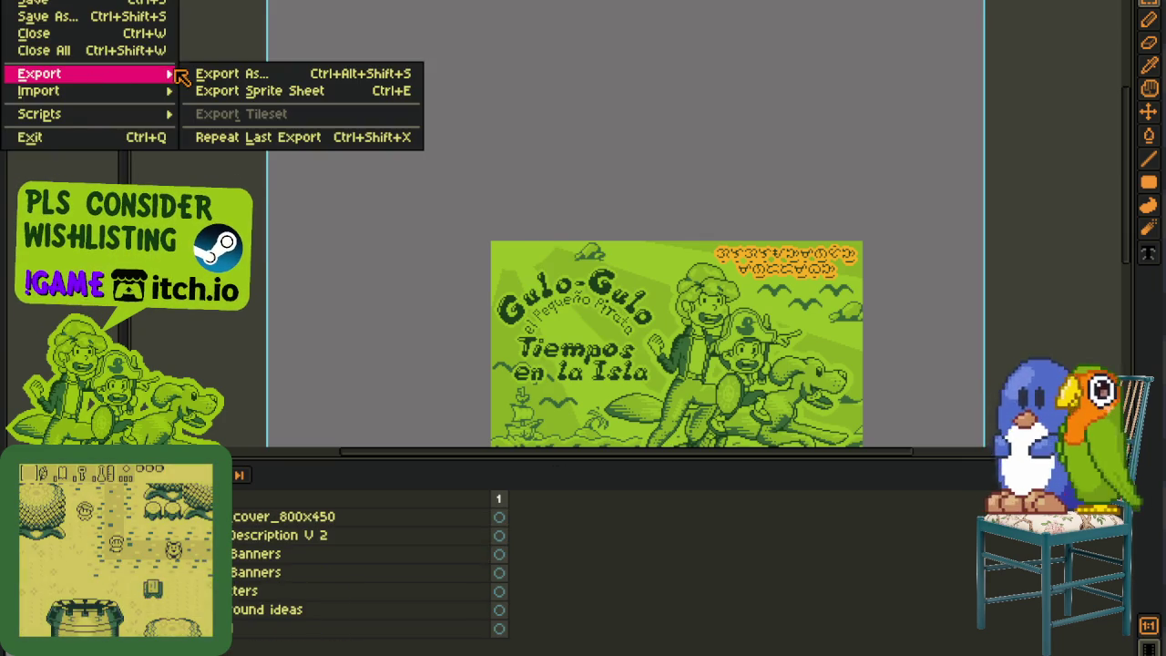
pyautogui.click(235, 73)
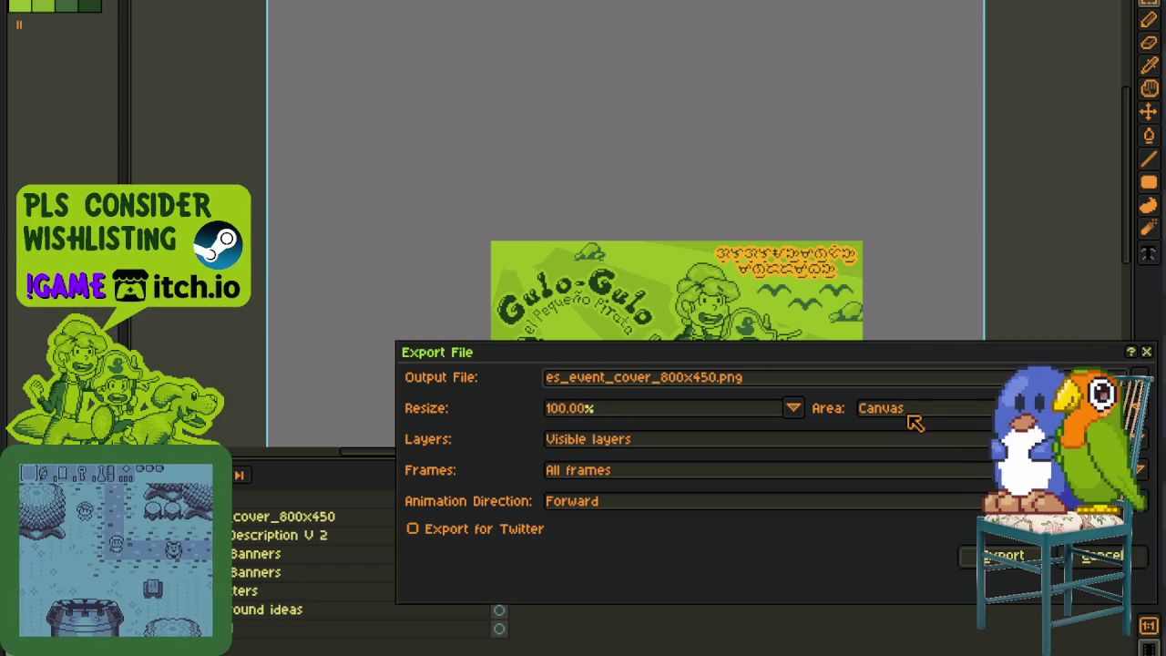
pyautogui.click(1018, 554)
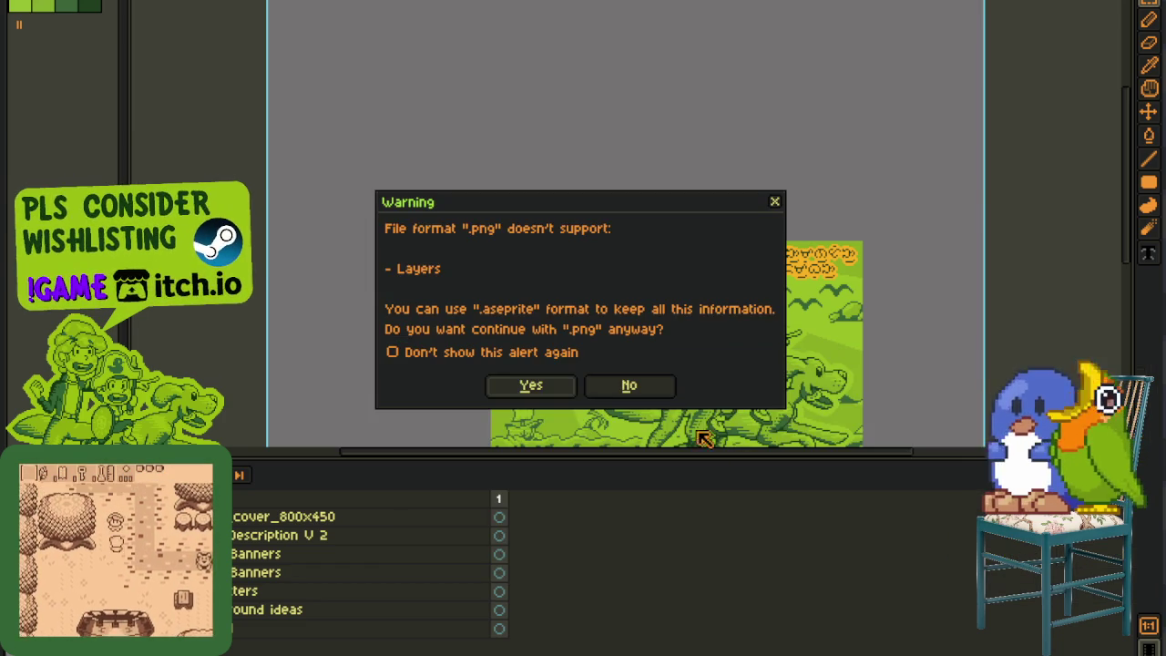
pyautogui.click(567, 388)
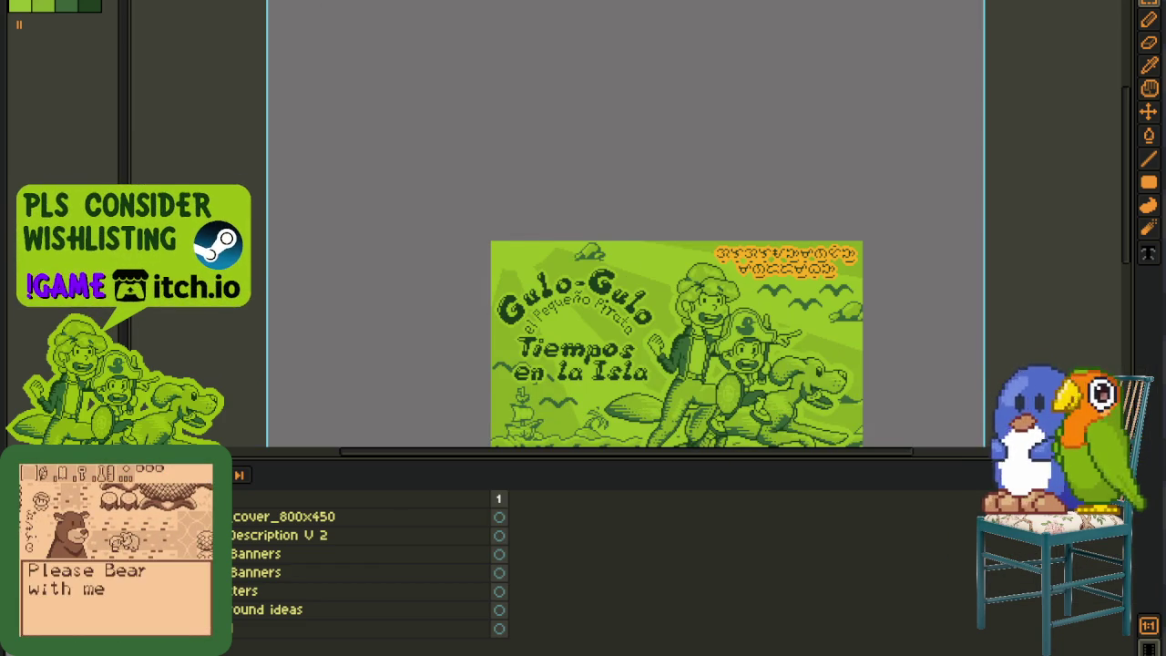
pyautogui.hotkey('ctrl', 'Tab')
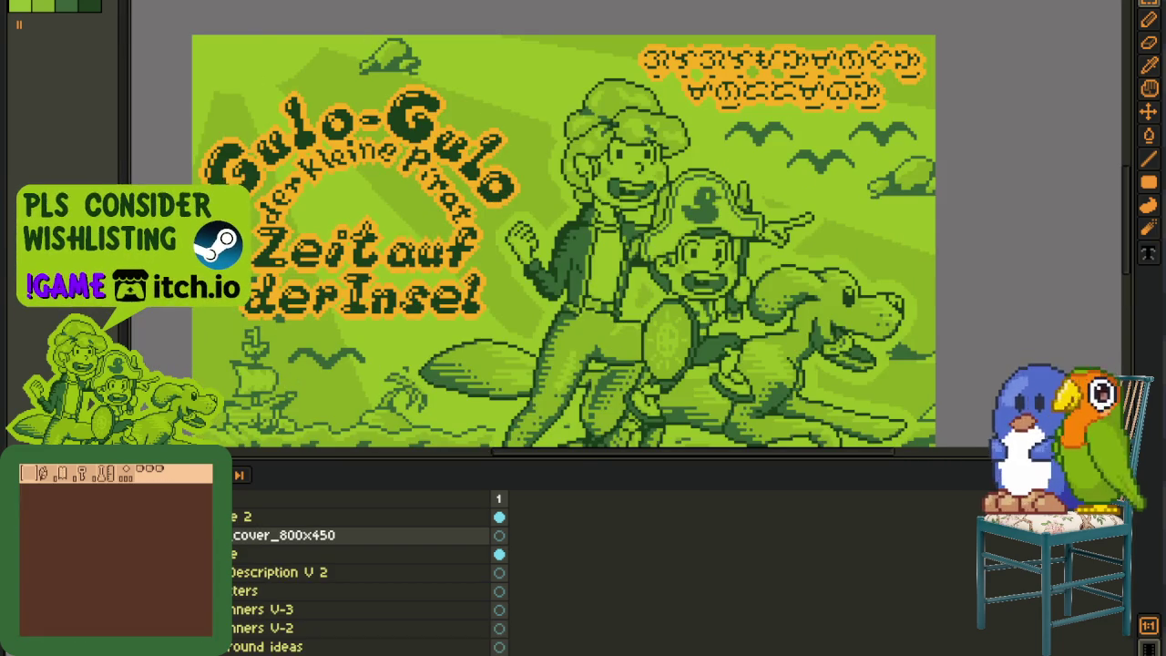
# Step: Cycle to the next open cover document, the German 'Zeit auf der Insel' cover
pyautogui.hotkey('ctrl', 'Tab')
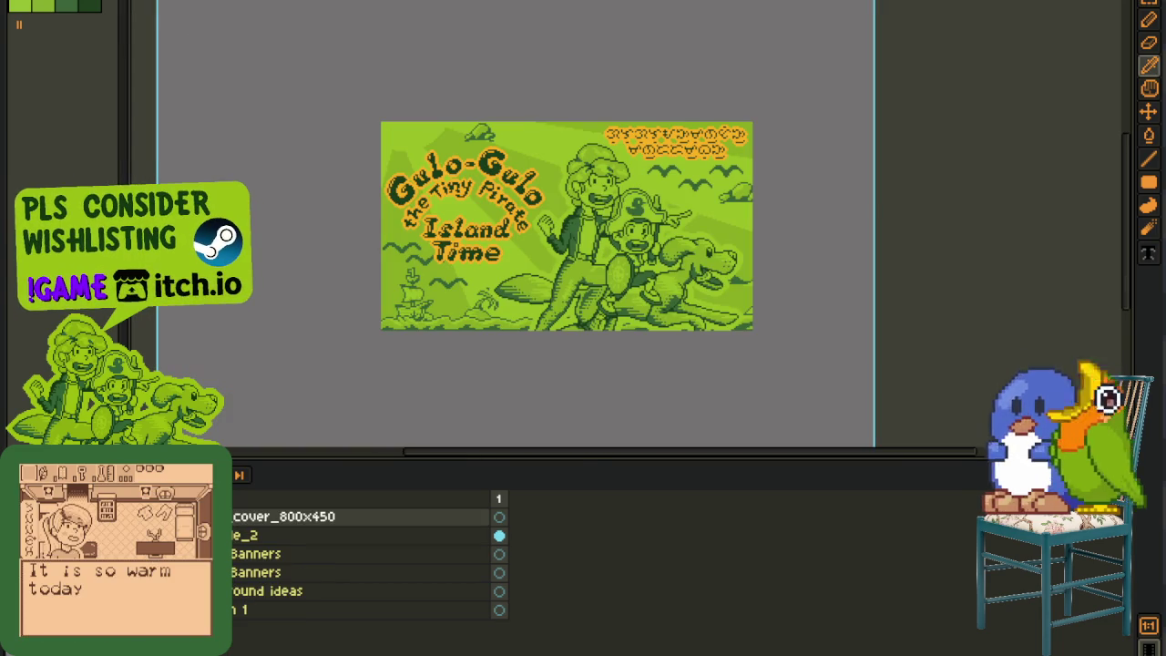
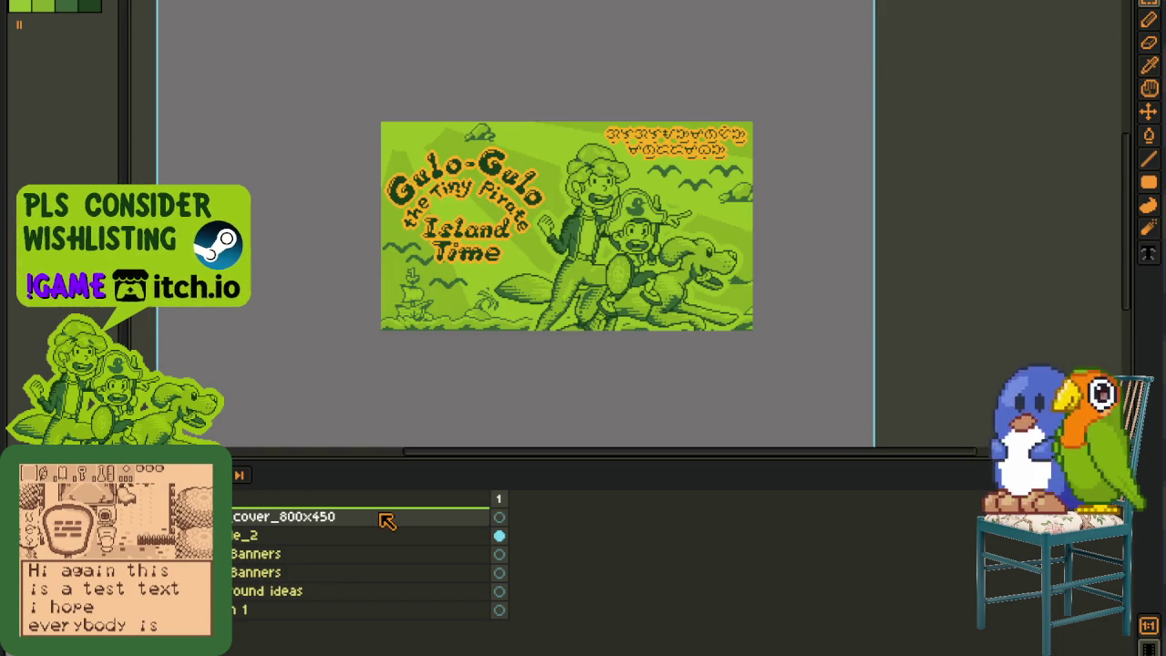
# Step: Copy the 800x450 cover layer and paste it into the other open document
pyautogui.click(387, 521)
pyautogui.hotkey('ctrl', 'c')
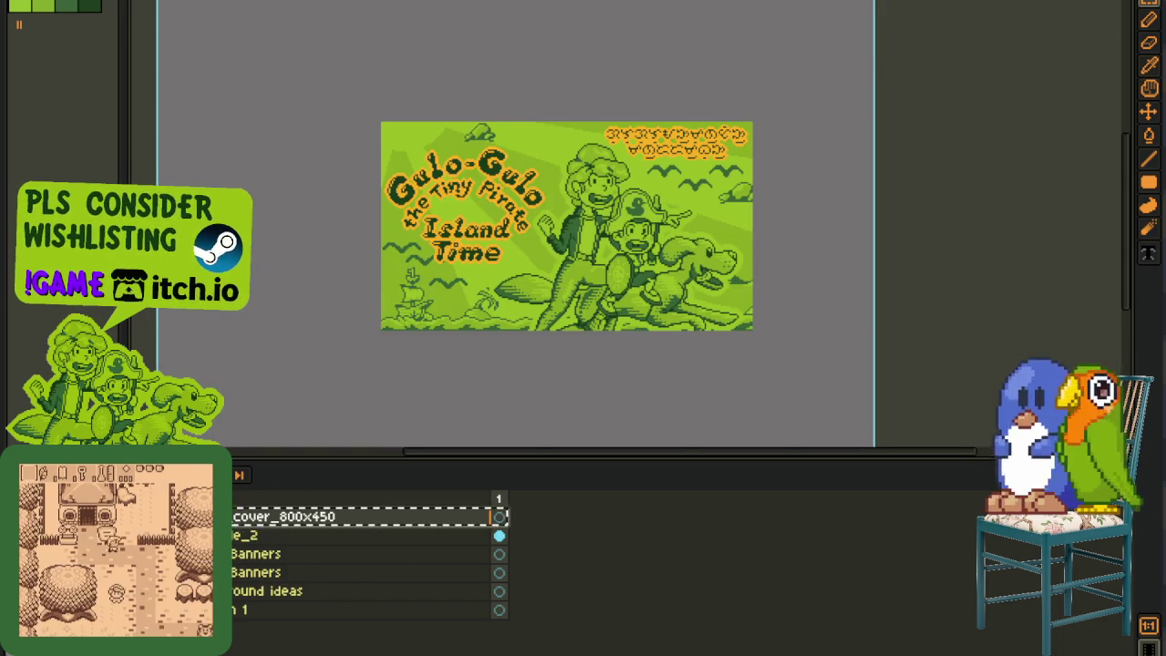
pyautogui.hotkey('ctrl', 'Tab')
pyautogui.scroll(-5, 626, 186)
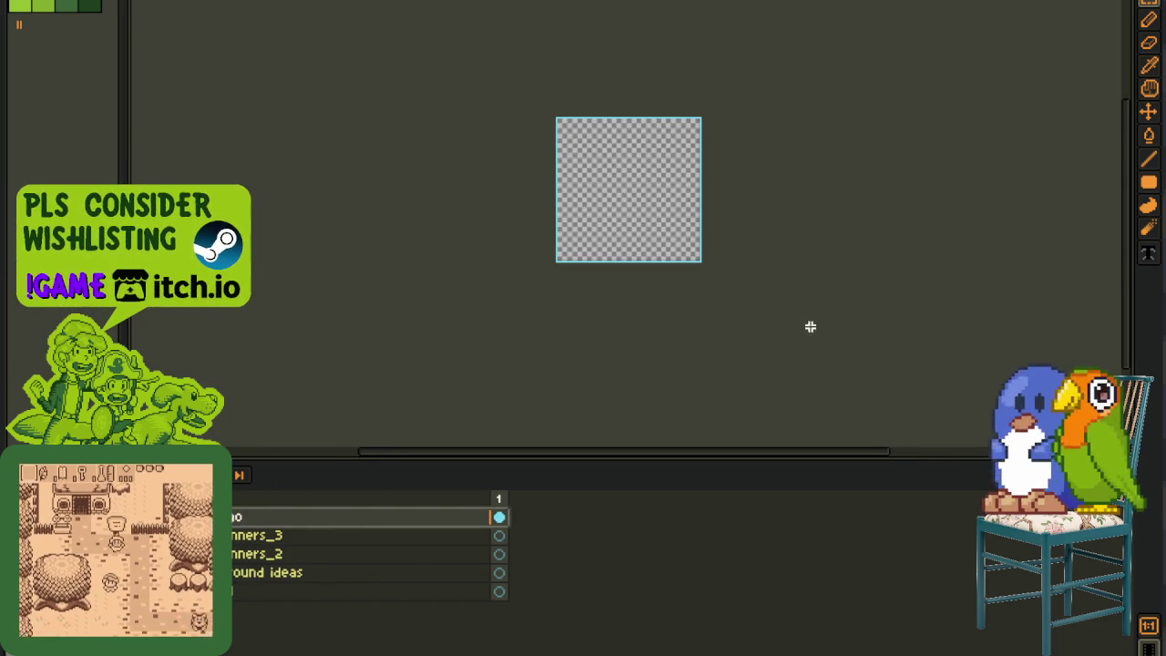
pyautogui.hotkey('ctrl', 'v')
# Step: Duplicate the title-logo layer and move the copy above the cover layer
pyautogui.rightClick(273, 535)
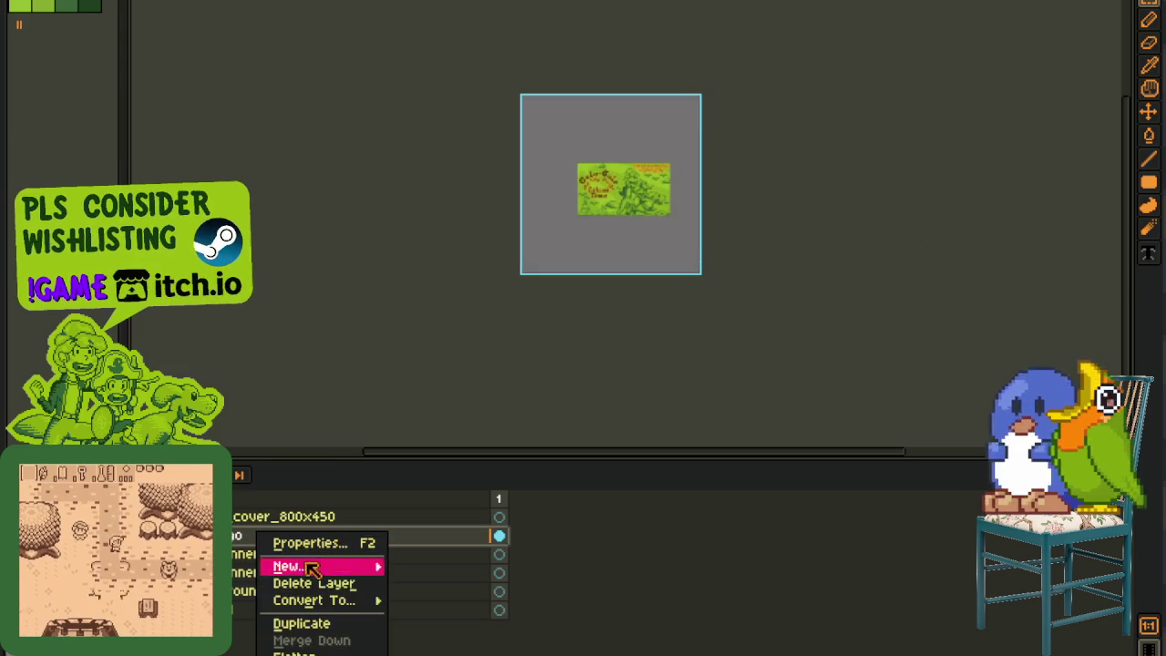
pyautogui.click(339, 624)
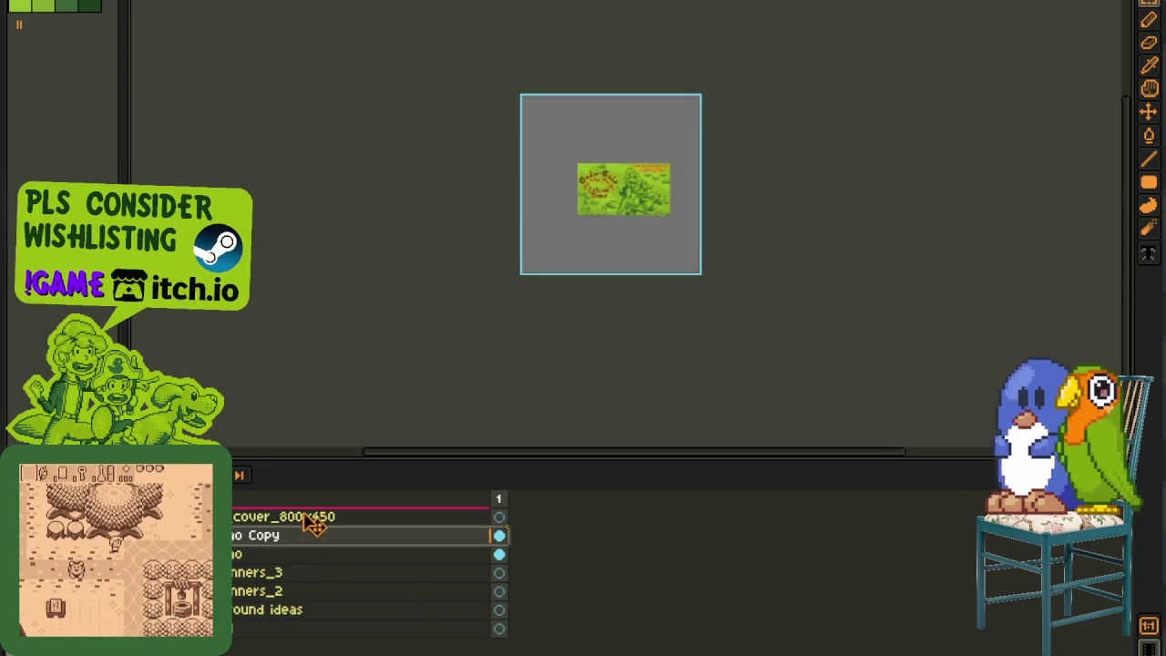
pyautogui.moveTo(310, 539); pyautogui.dragTo(310, 515)
pyautogui.scroll(3, 677, 141)
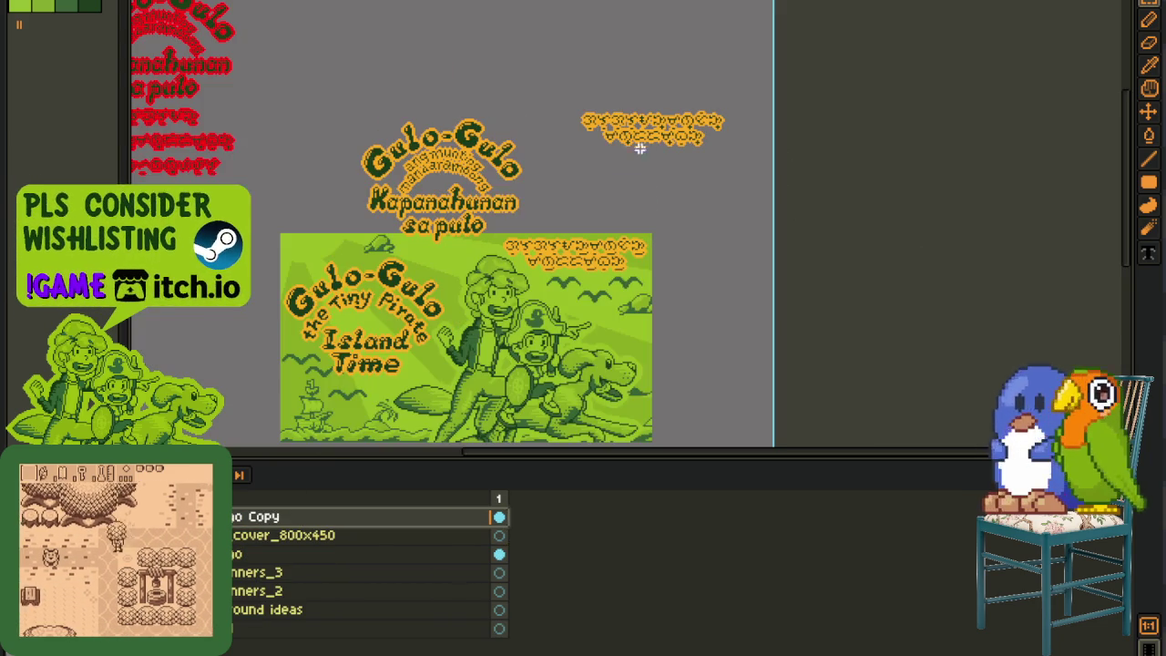
pyautogui.moveTo(492, 204); pyautogui.dragTo(577, 183)
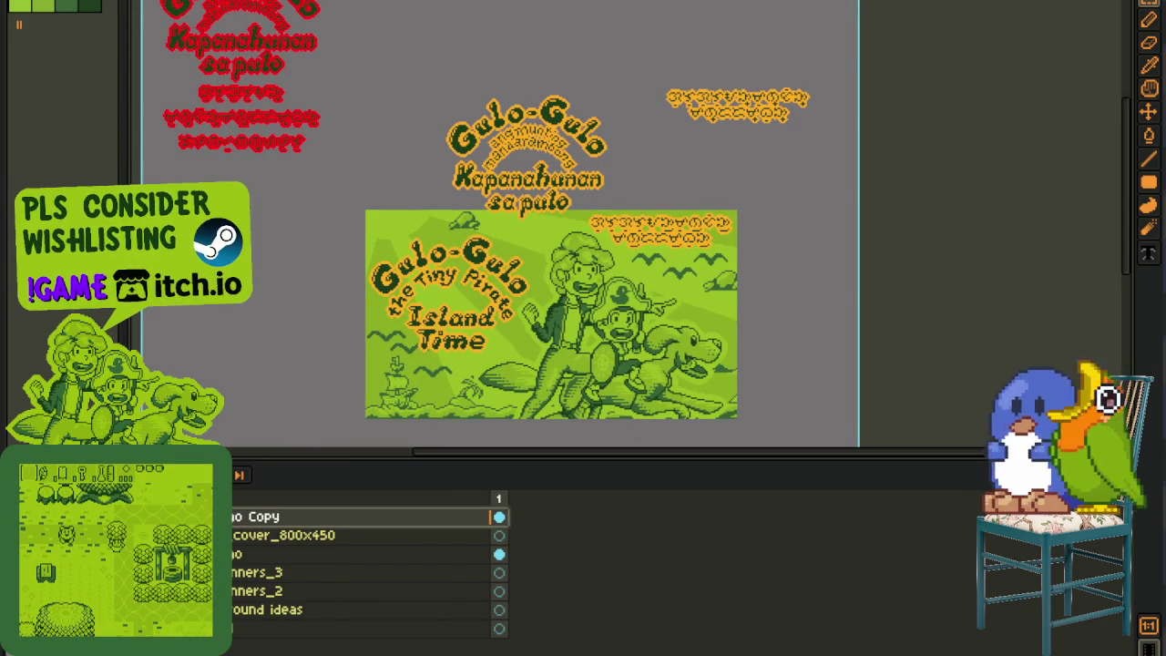
# Step: Zoom around the title logos, opening and cancelling Replace Color
pyautogui.scroll(3, 547, 210)
pyautogui.scroll(2, 552, 224)
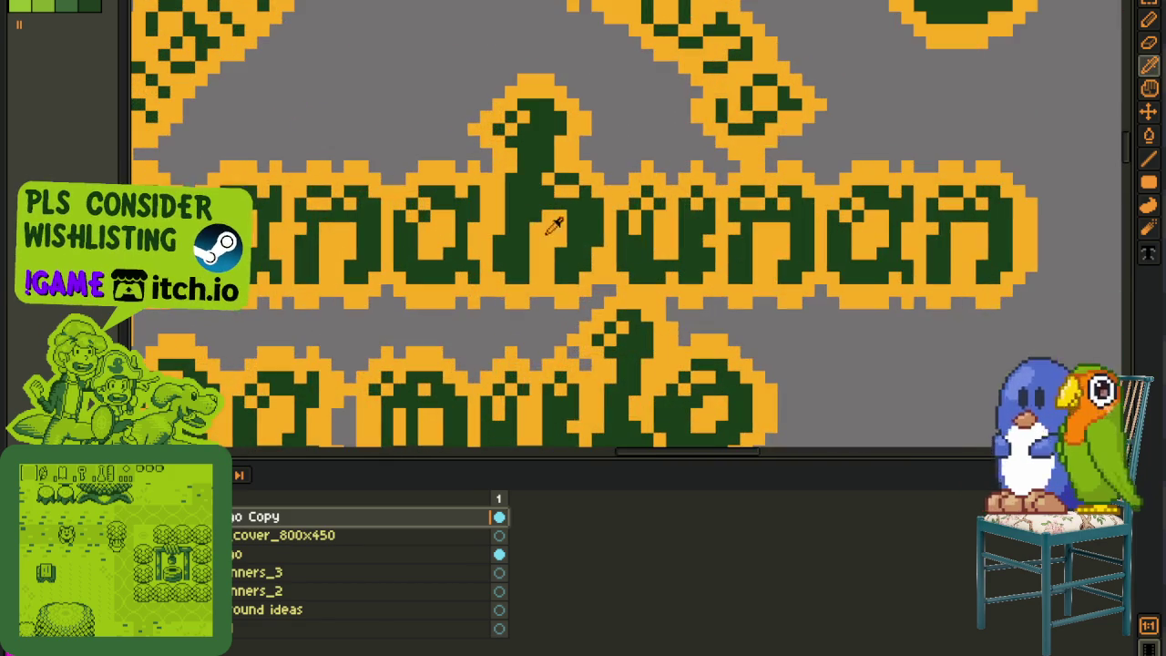
pyautogui.hotkey('shift', 'r')
pyautogui.press('Escape')
pyautogui.scroll(-2, 970, 191)
pyautogui.scroll(-3, 970, 192)
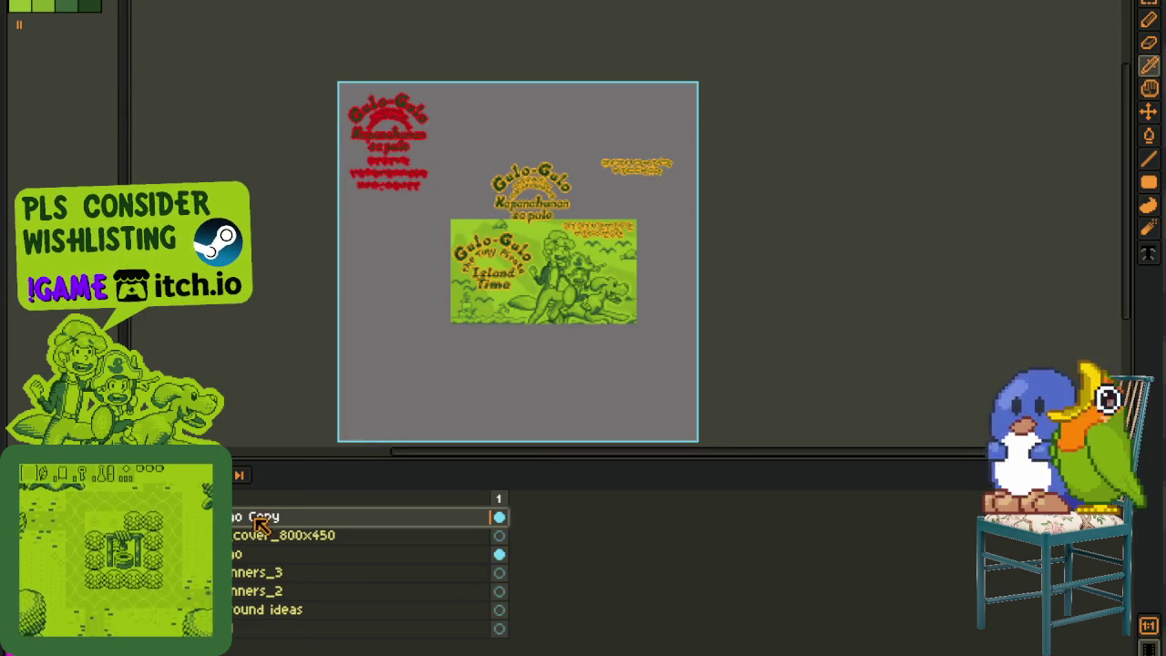
# Step: Cancel Replace Color, switch to the pencil, and pan to see the whole cover
pyautogui.hotkey('shift', 'r')
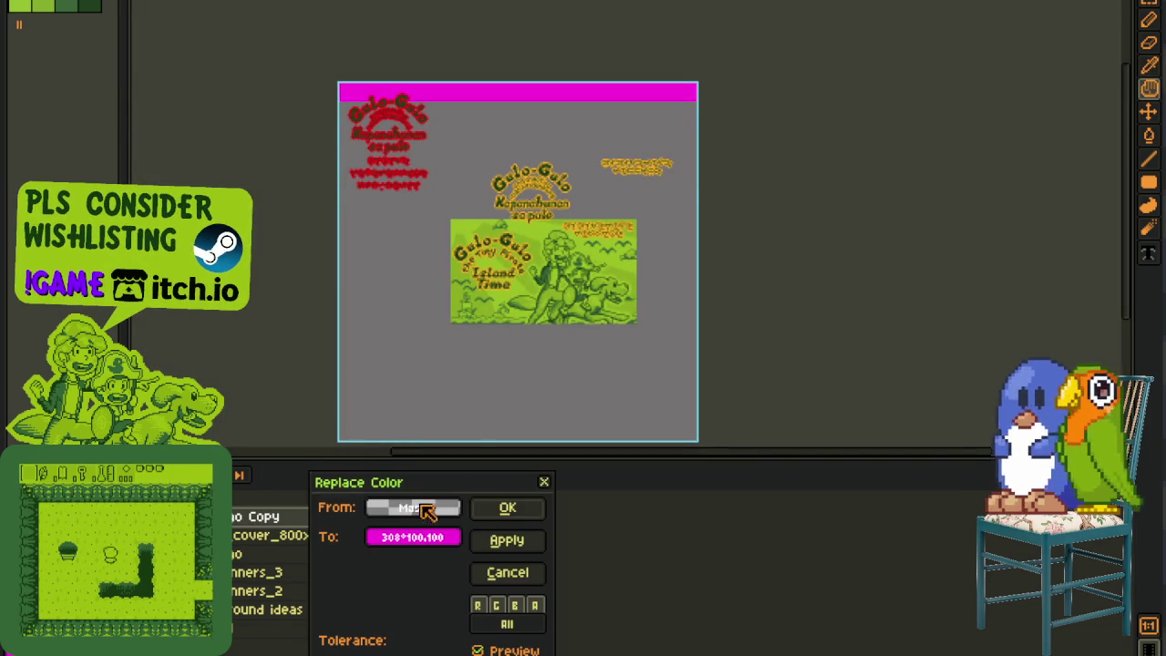
pyautogui.click(508, 572)
pyautogui.scroll(3, 547, 227)
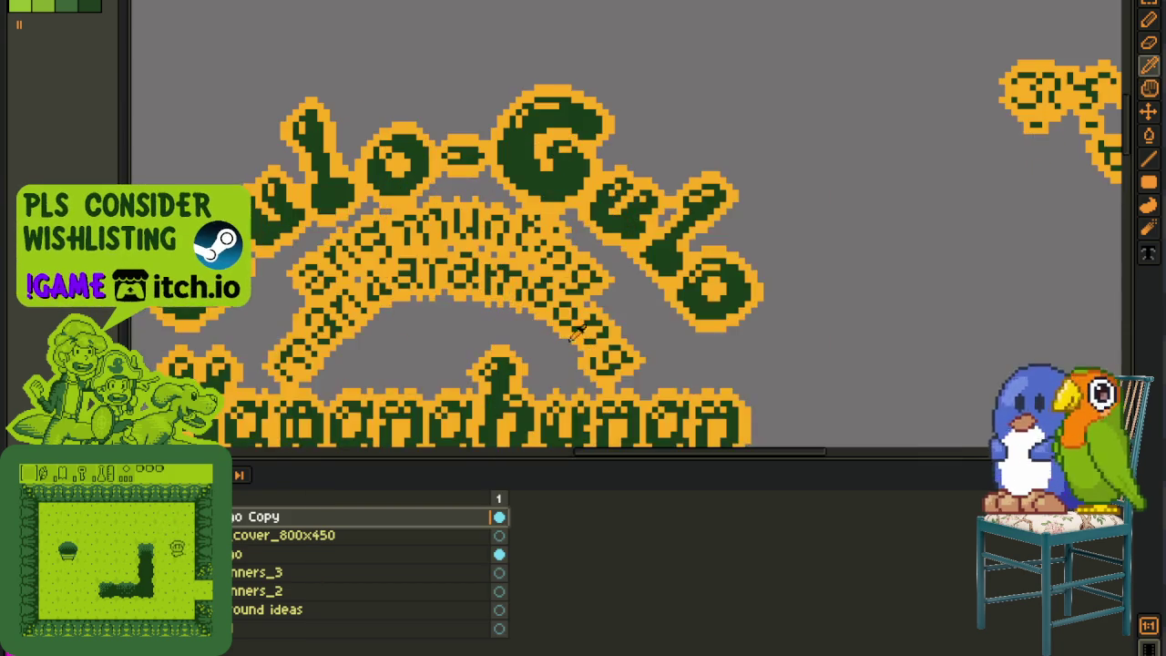
pyautogui.press('b')
pyautogui.scroll(2, 590, 271)
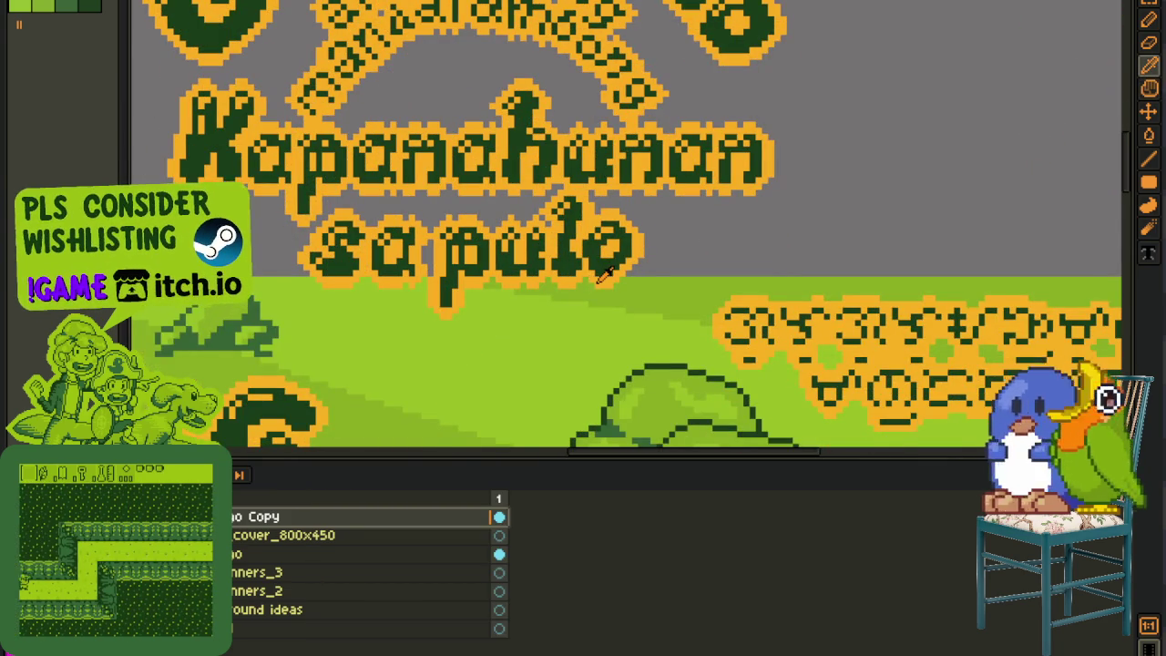
pyautogui.scroll(-3, 592, 274)
pyautogui.moveTo(666, 248); pyautogui.dragTo(611, 216)
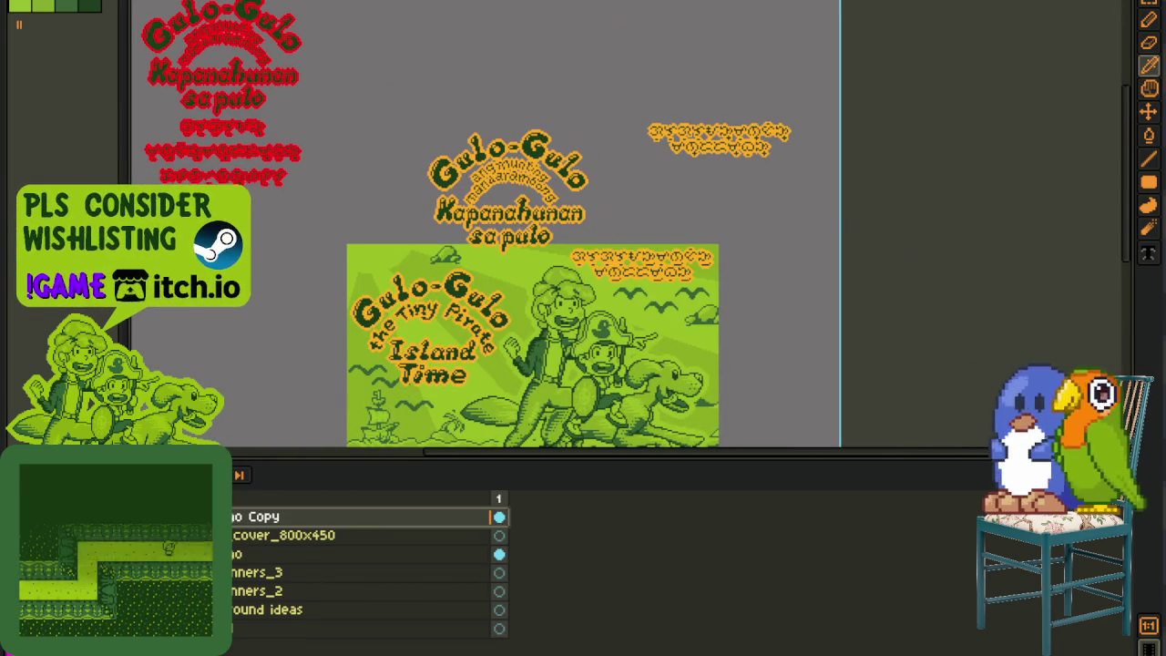
# Step: Compare the cover with the logo copy hidden, then delete the logo copy layer
pyautogui.press('Delete')
pyautogui.hotkey('ctrl', 'z')
pyautogui.rightClick(239, 517)
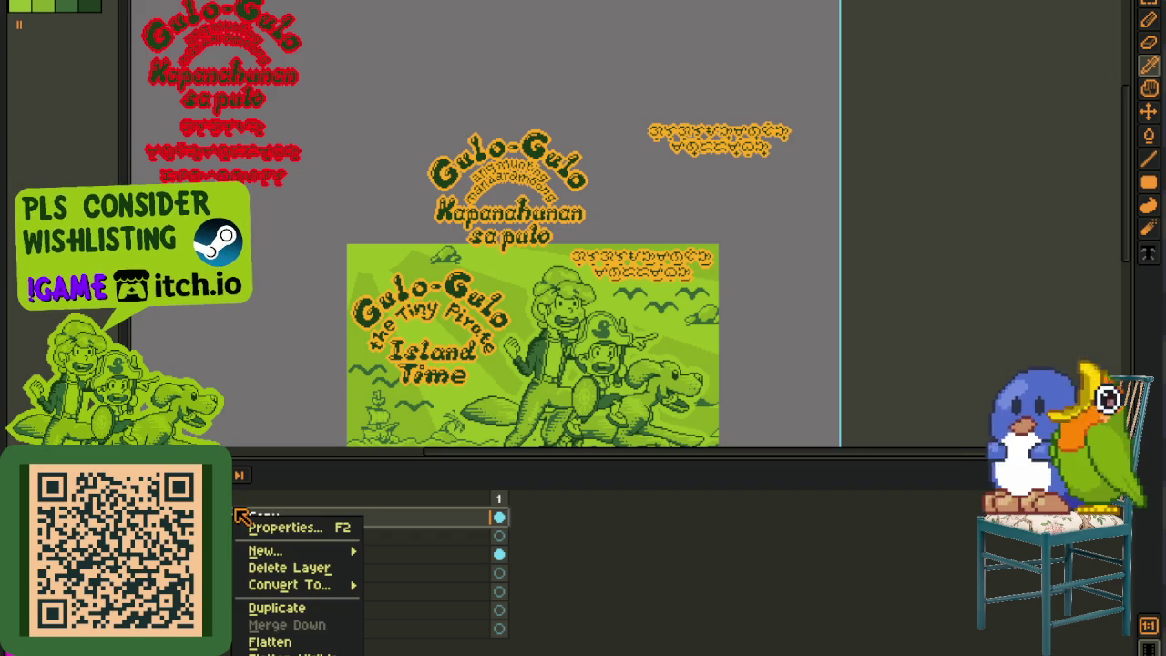
pyautogui.moveTo(265, 550)
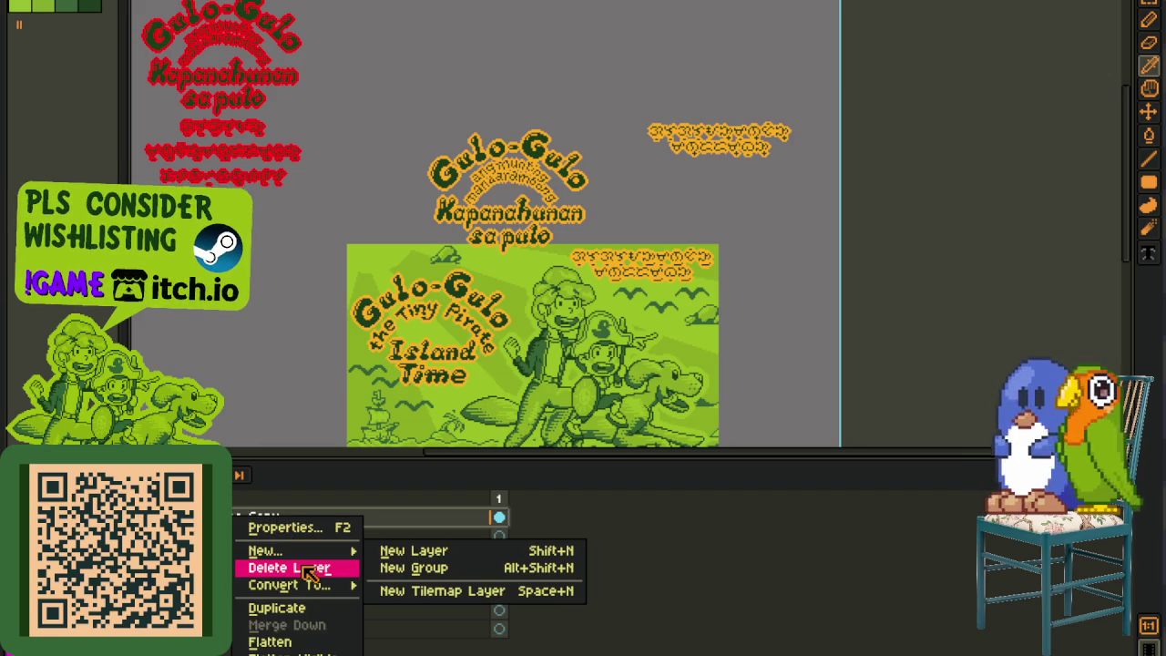
pyautogui.click(310, 568)
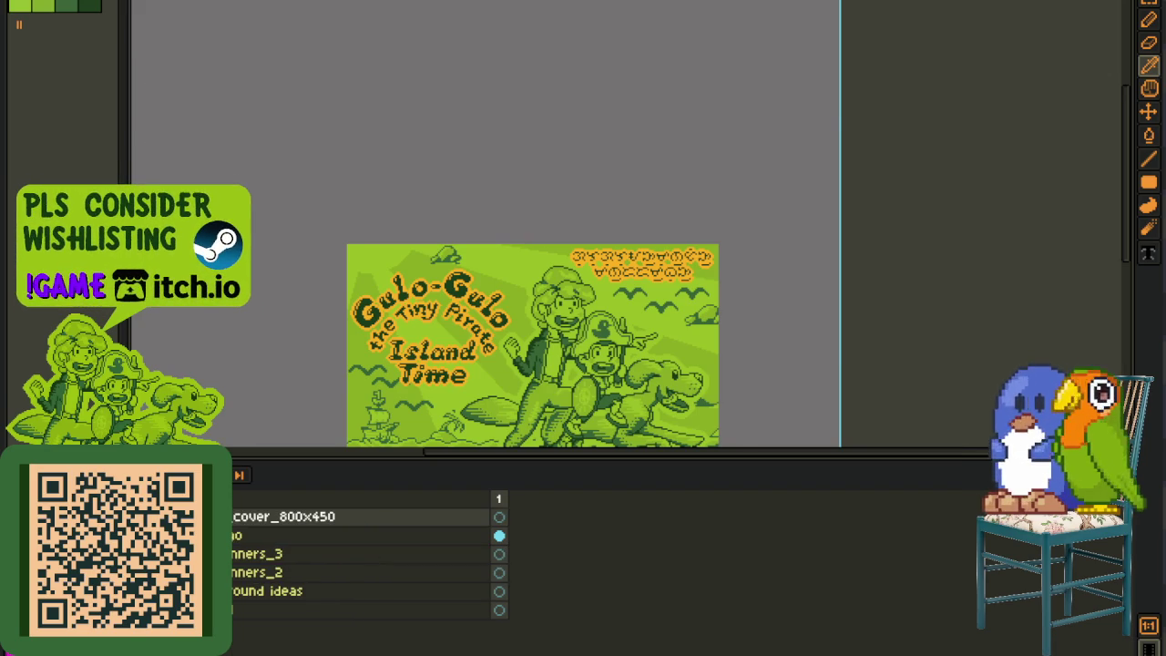
# Step: Duplicate the white-outlined Kapanahunan sa Pulo logo layer and drag the copy to the top
pyautogui.hotkey('ctrl', 'z')
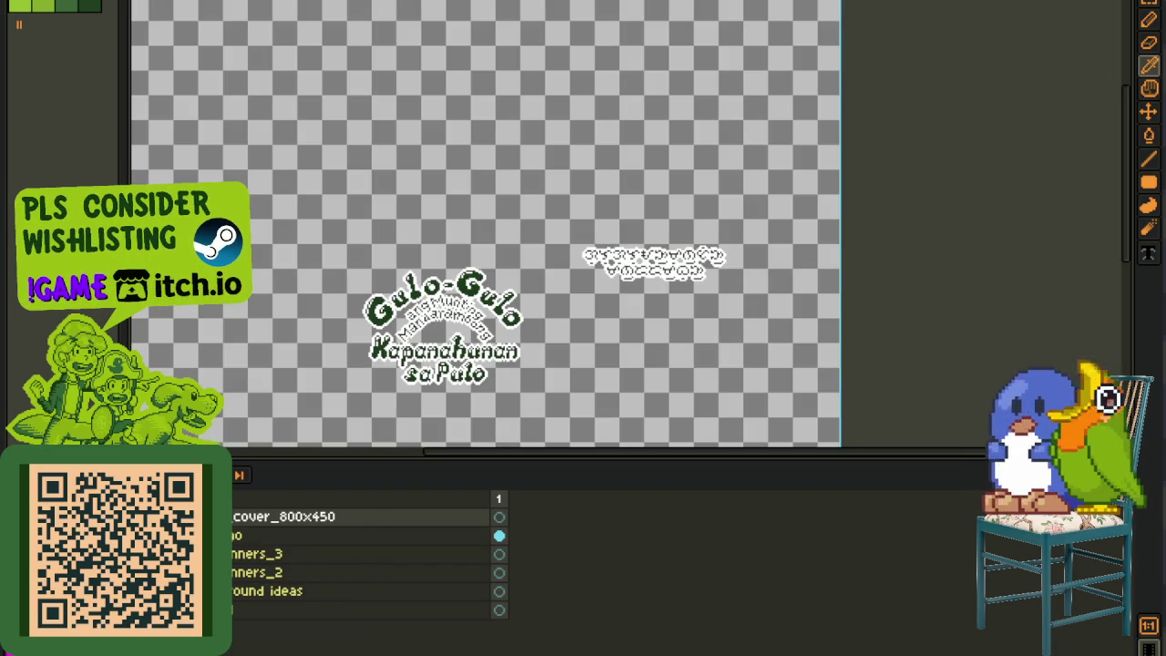
pyautogui.rightClick(235, 575)
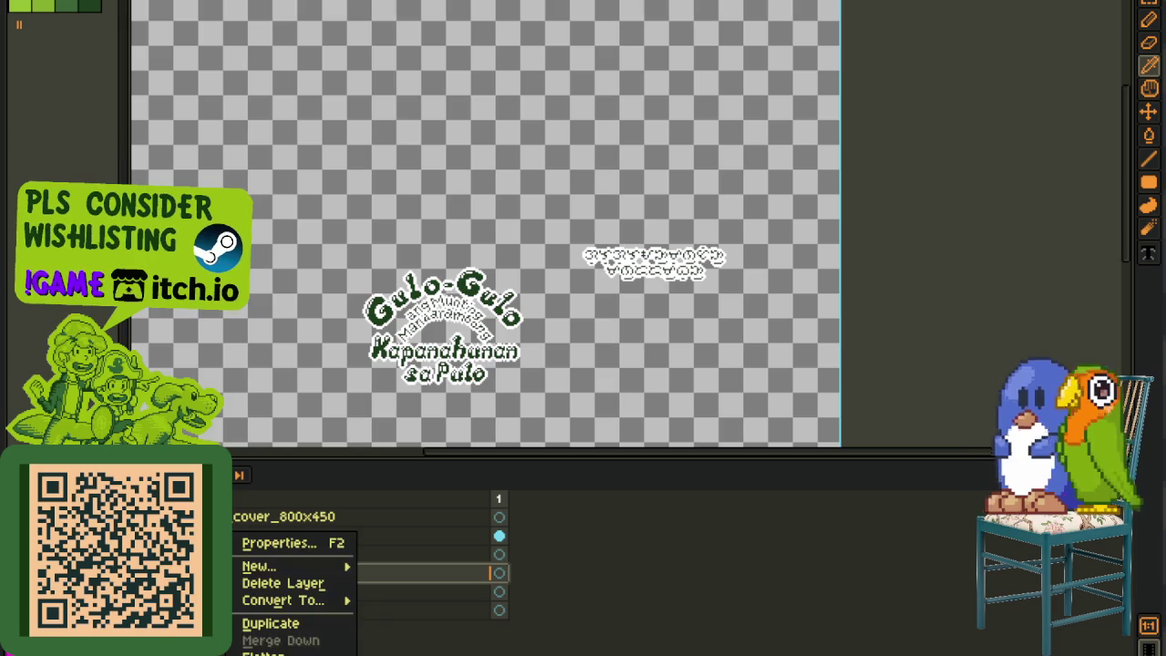
pyautogui.press('Escape')
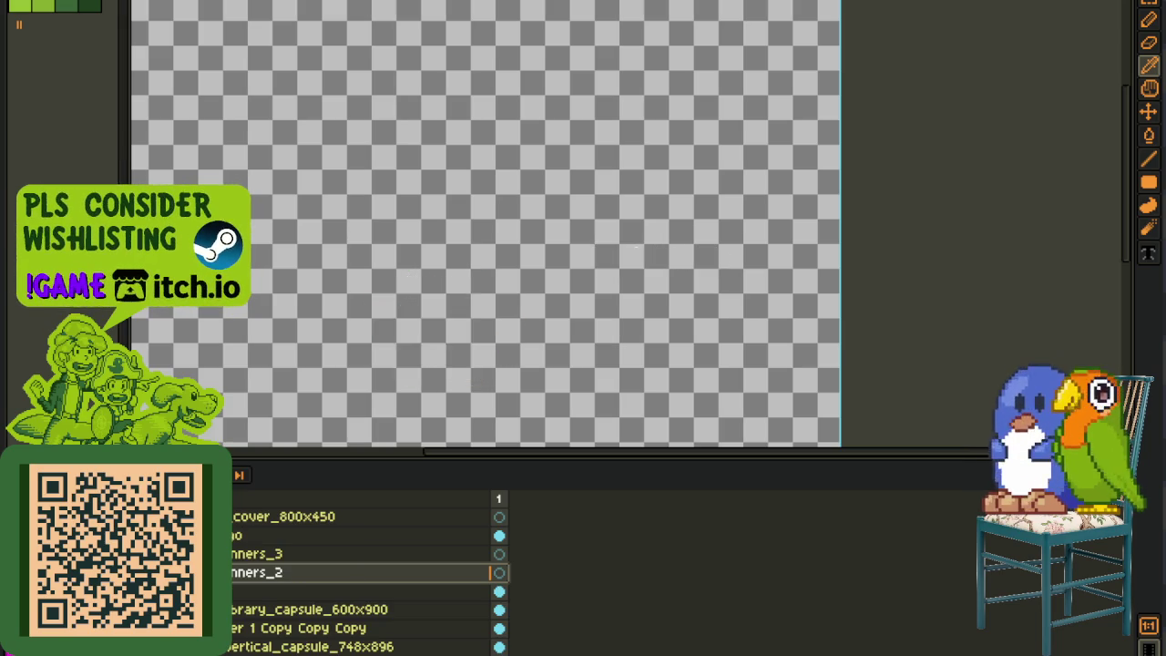
pyautogui.rightClick(241, 628)
pyautogui.click(273, 622)
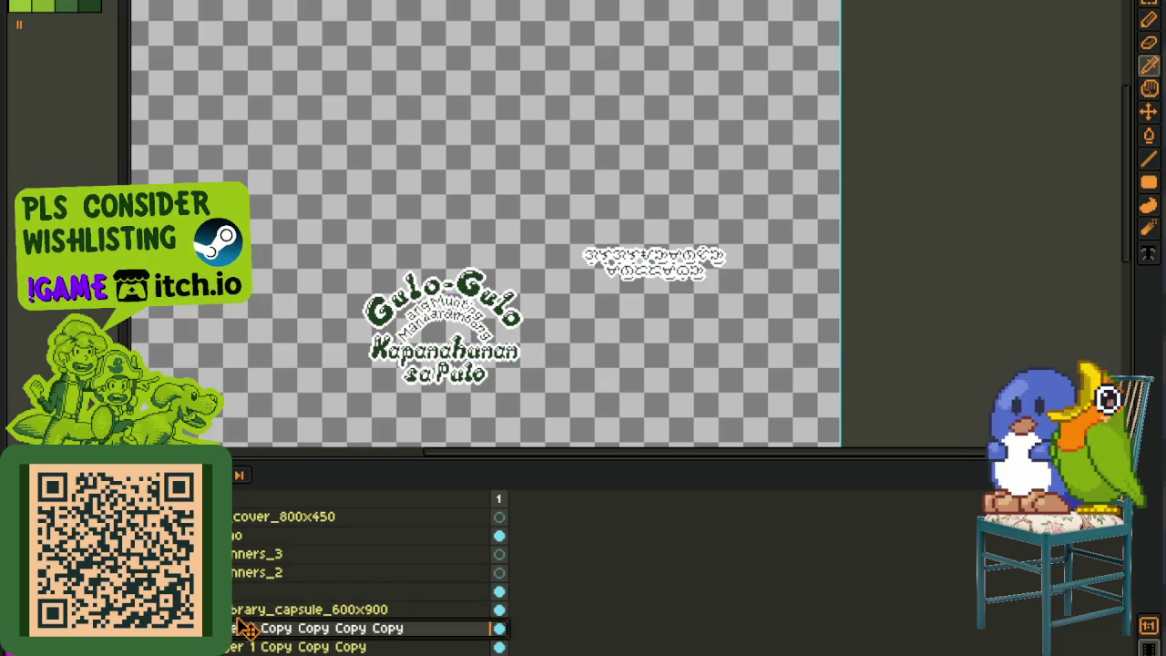
pyautogui.moveTo(241, 627); pyautogui.dragTo(251, 516)
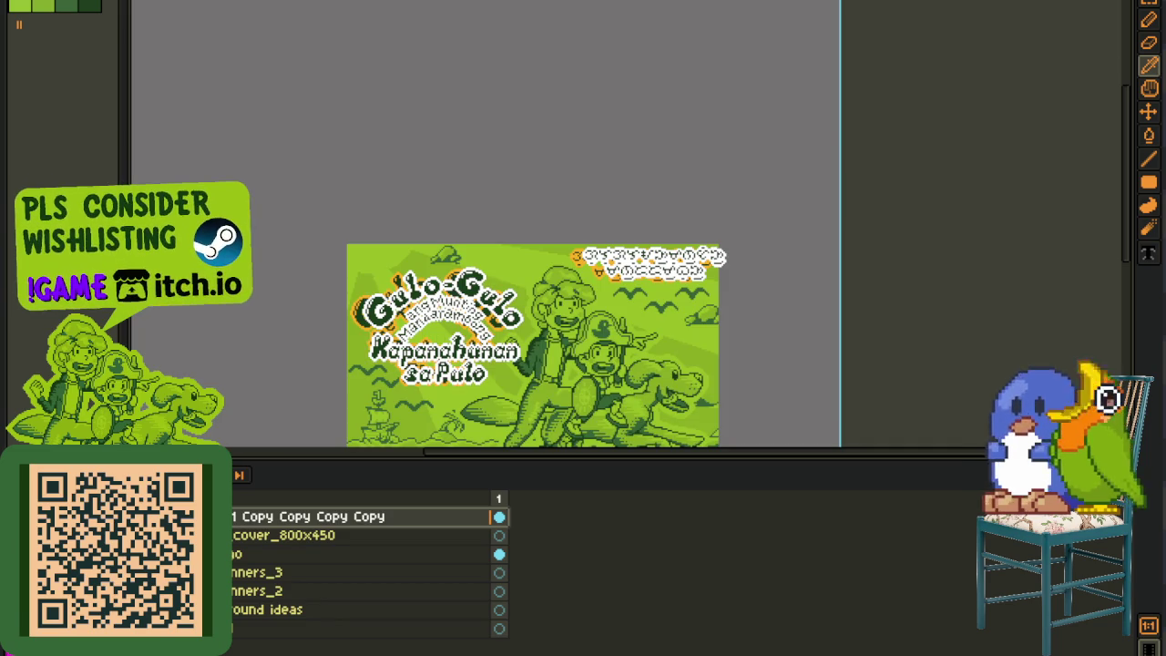
# Step: Use the marquee to select and reposition the title text and logo areas on the cover
pyautogui.press('m')
pyautogui.moveTo(565, 200); pyautogui.dragTo(842, 324)
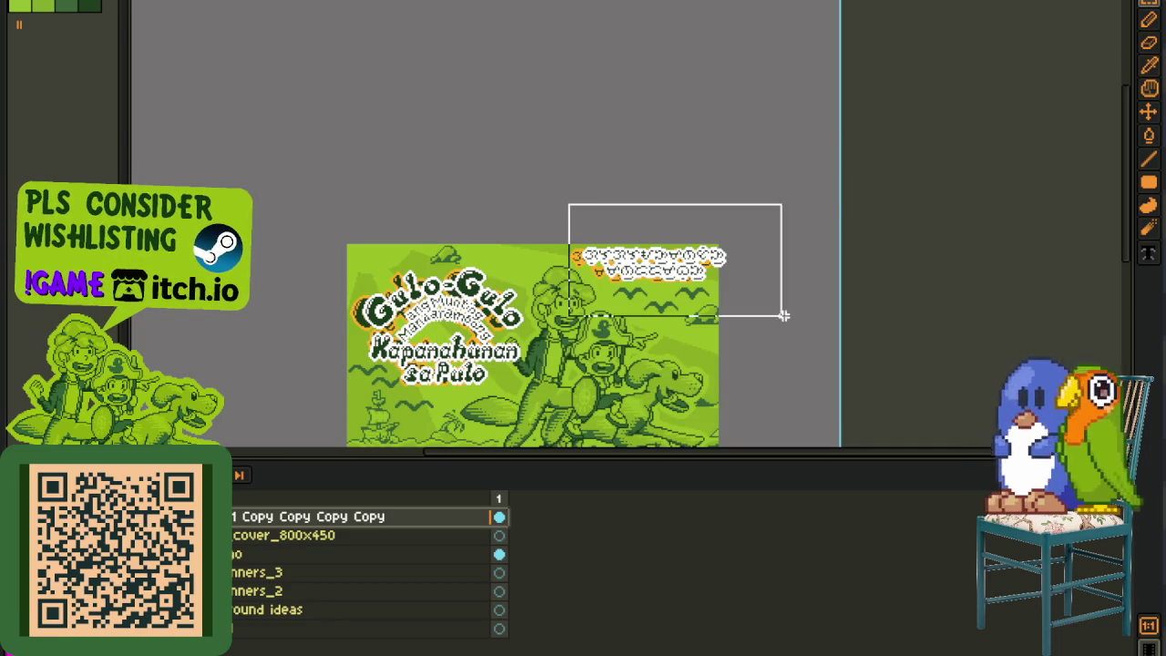
pyautogui.moveTo(281, 210); pyautogui.dragTo(619, 447)
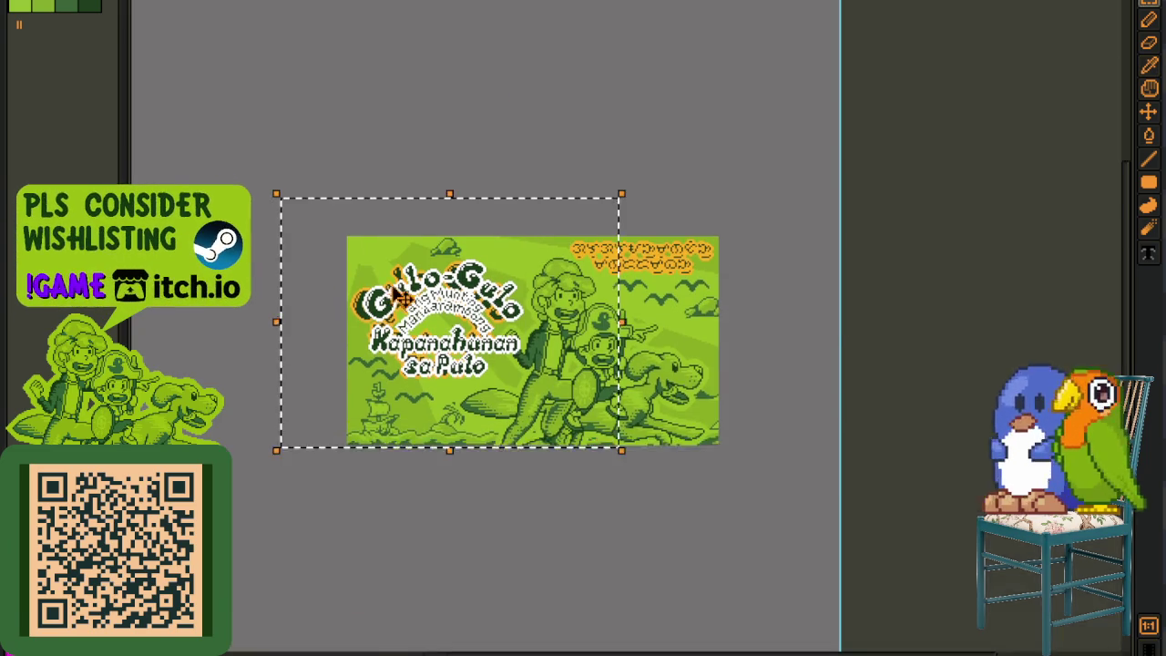
pyautogui.scroll(3, 469, 284)
pyautogui.scroll(-1, 469, 284)
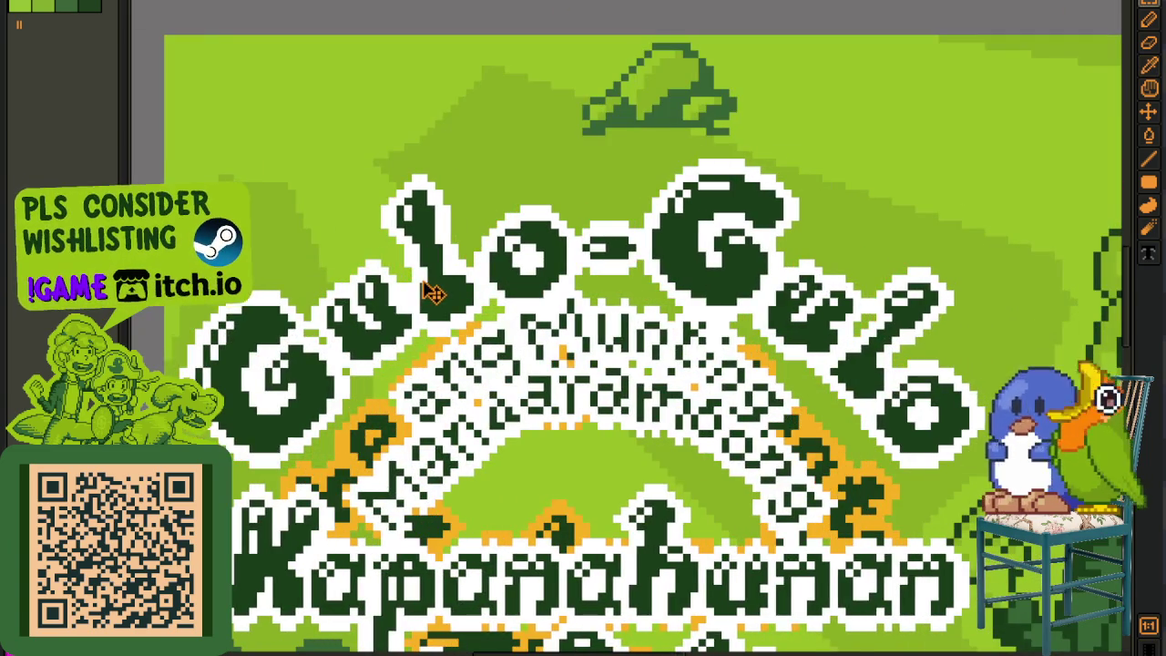
pyautogui.scroll(-2, 447, 292)
pyautogui.hotkey('ctrl', 'd')
pyautogui.press('Tab')
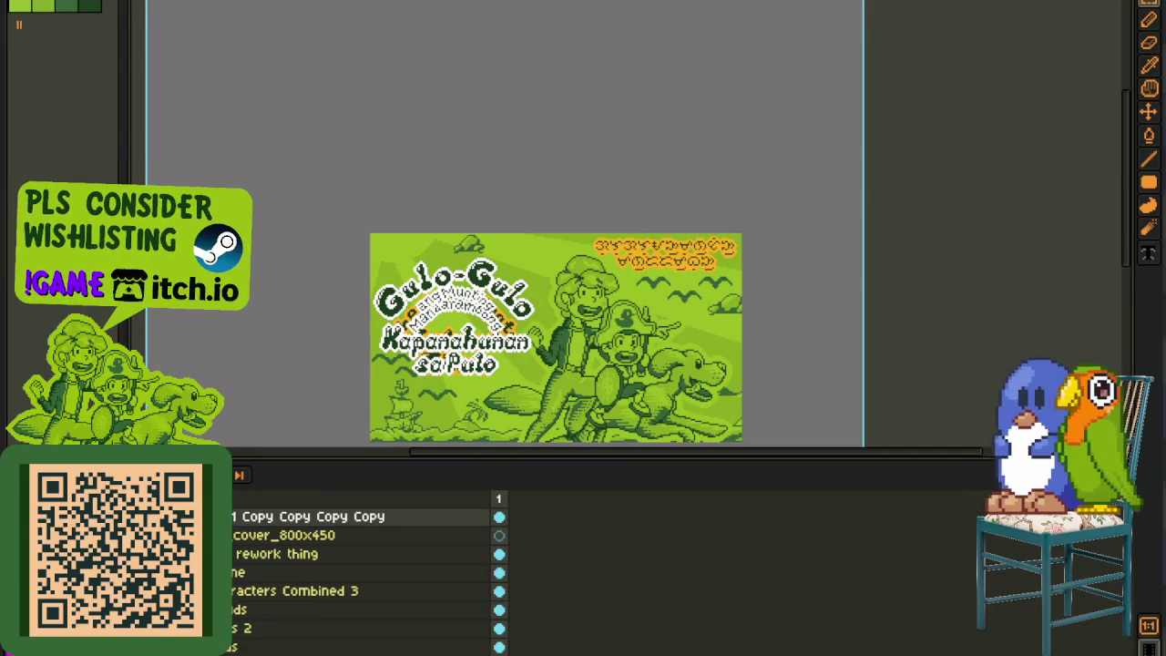
pyautogui.click(246, 553)
pyautogui.moveTo(319, 171); pyautogui.dragTo(554, 437)
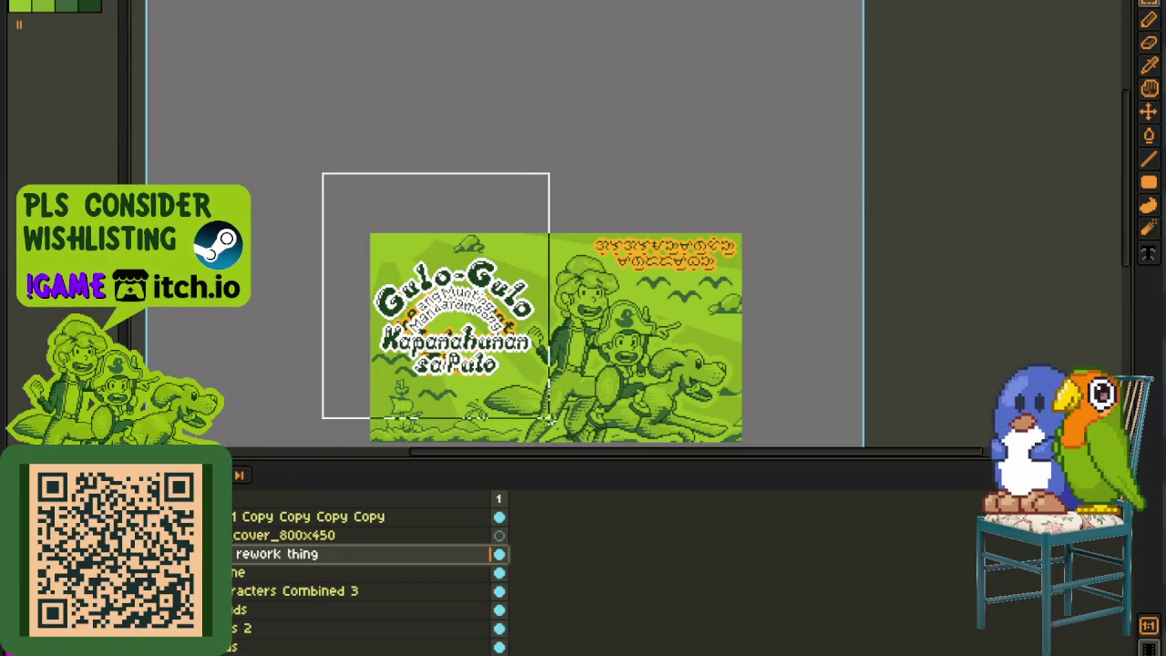
pyautogui.hotkey('ctrl', 'd')
# Step: Move the logo layer below the cover, merge it down into rework thing, and save
pyautogui.moveTo(273, 517); pyautogui.dragTo(278, 551)
pyautogui.rightClick(333, 536)
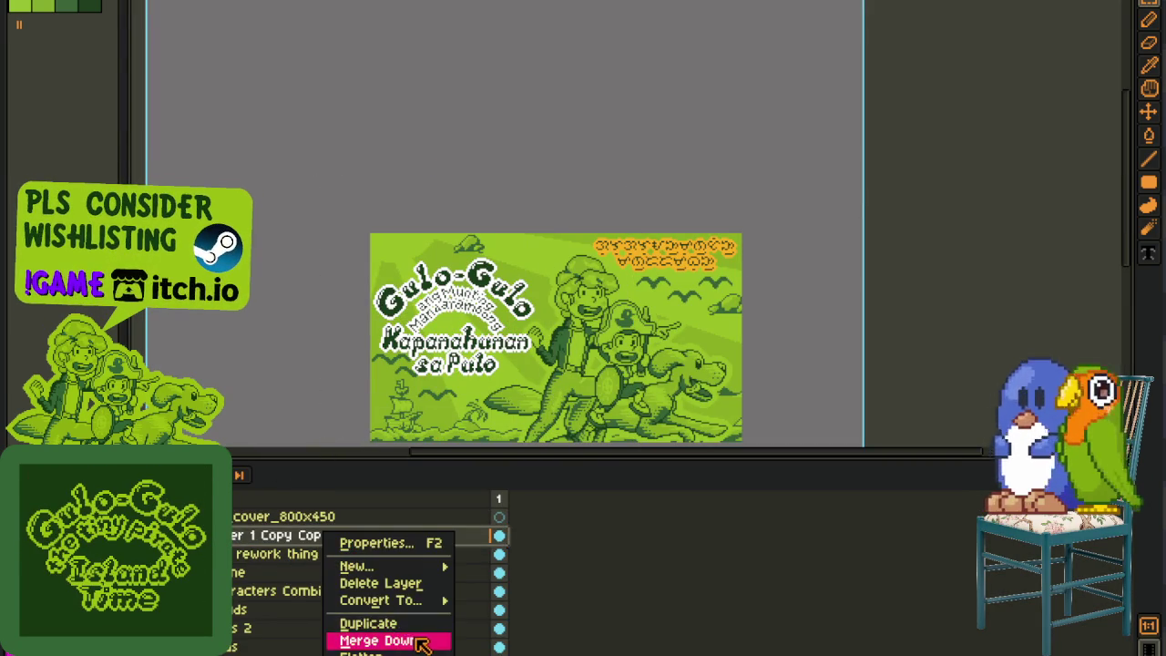
pyautogui.click(383, 641)
pyautogui.hotkey('ctrl', 's')
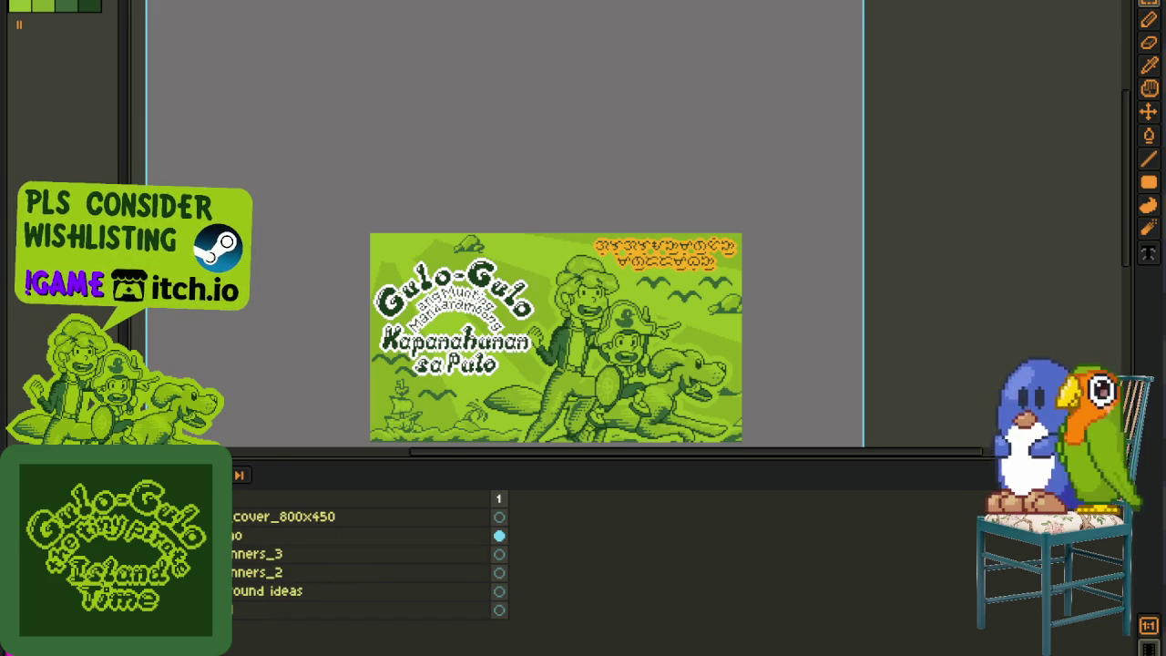
pyautogui.hotkey('alt', 'f')
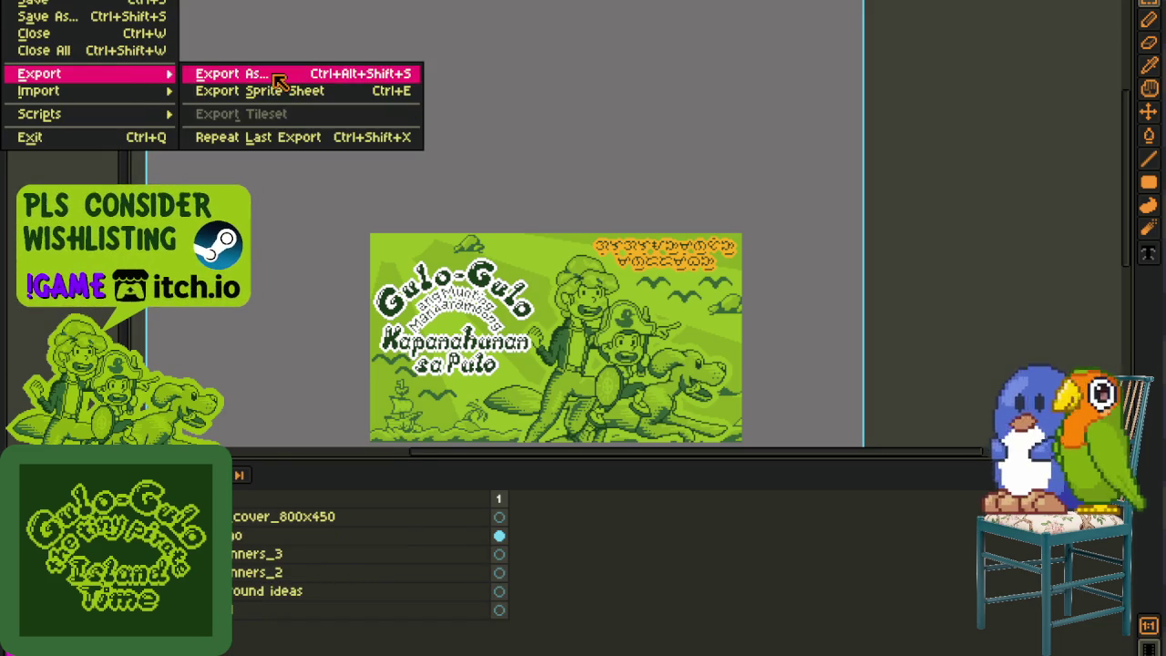
# Step: Export the cover as tl_event_cover_800x450.png, accepting the PNG format warning
pyautogui.click(279, 81)
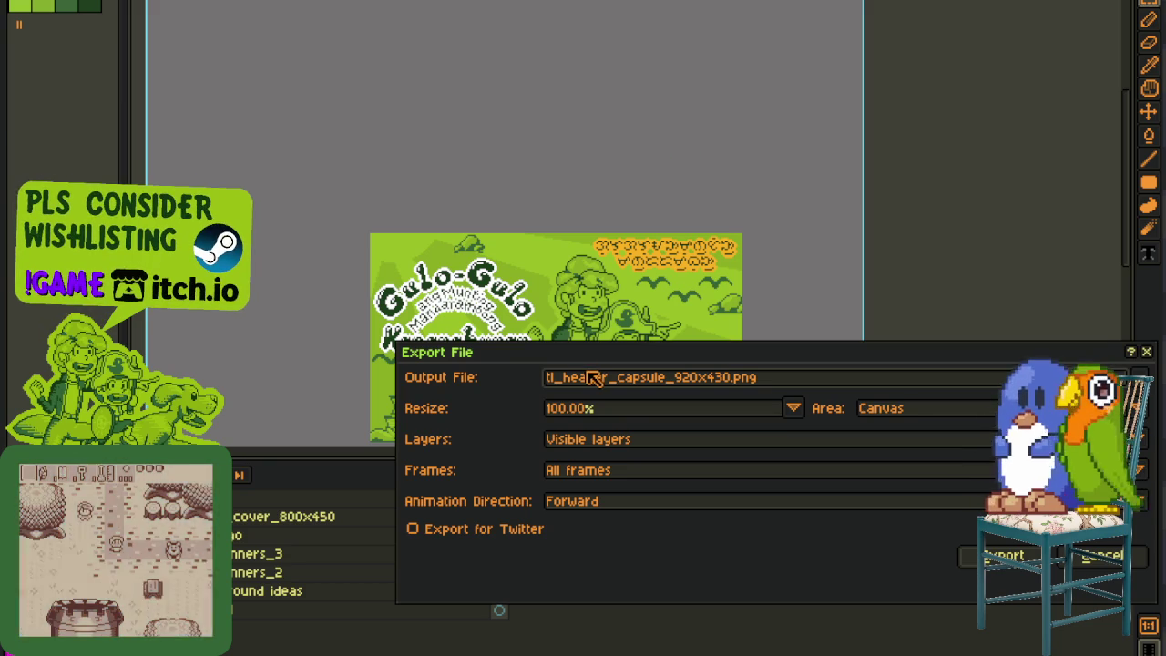
pyautogui.moveTo(565, 378); pyautogui.dragTo(923, 387)
pyautogui.write('event_cover_800x450.png')
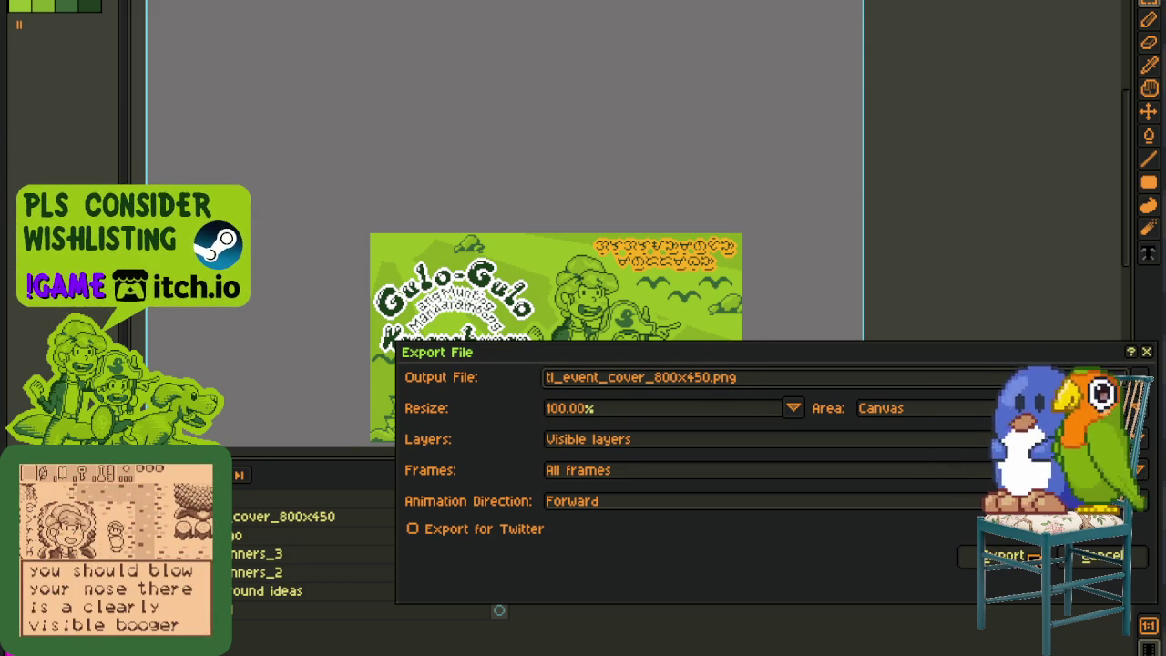
pyautogui.click(1002, 555)
pyautogui.click(546, 390)
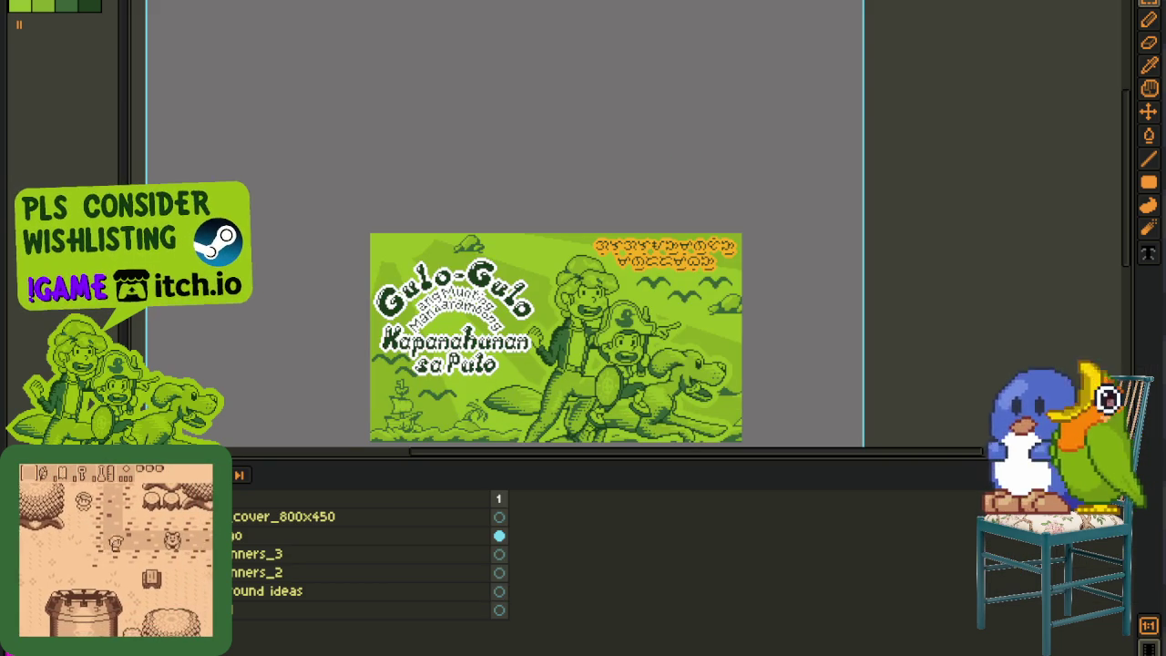
pyautogui.hotkey('ctrl', 'Tab')
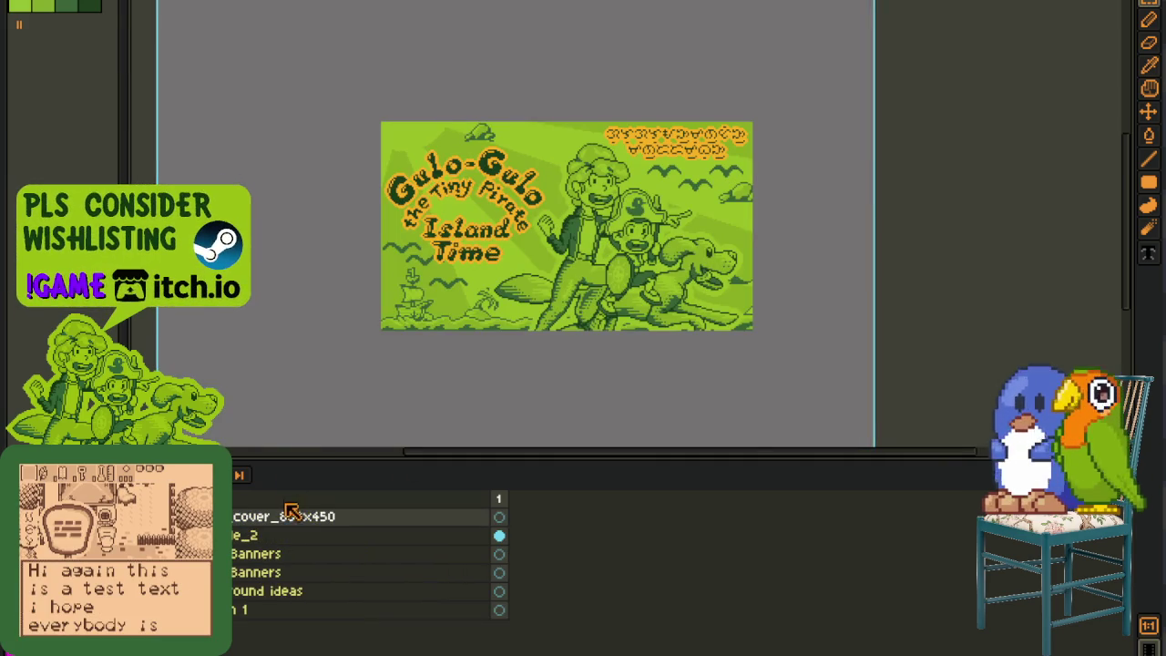
pyautogui.scroll(1, 459, 218)
pyautogui.scroll(-2, 460, 219)
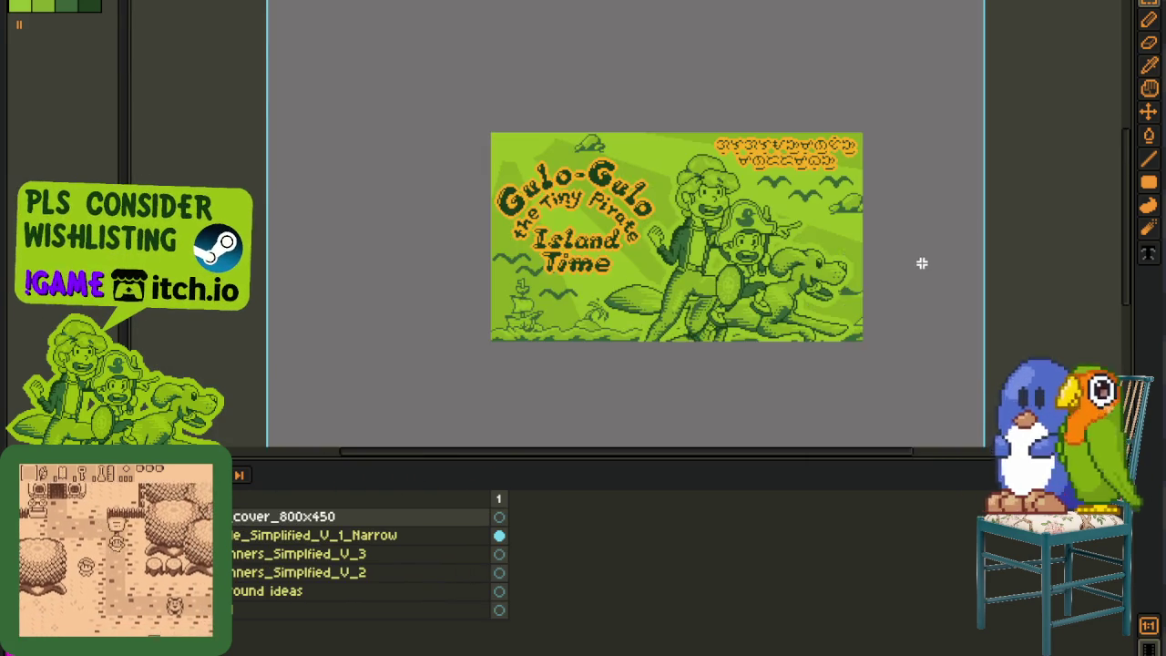
pyautogui.scroll(-1, 918, 263)
pyautogui.scroll(1, 916, 259)
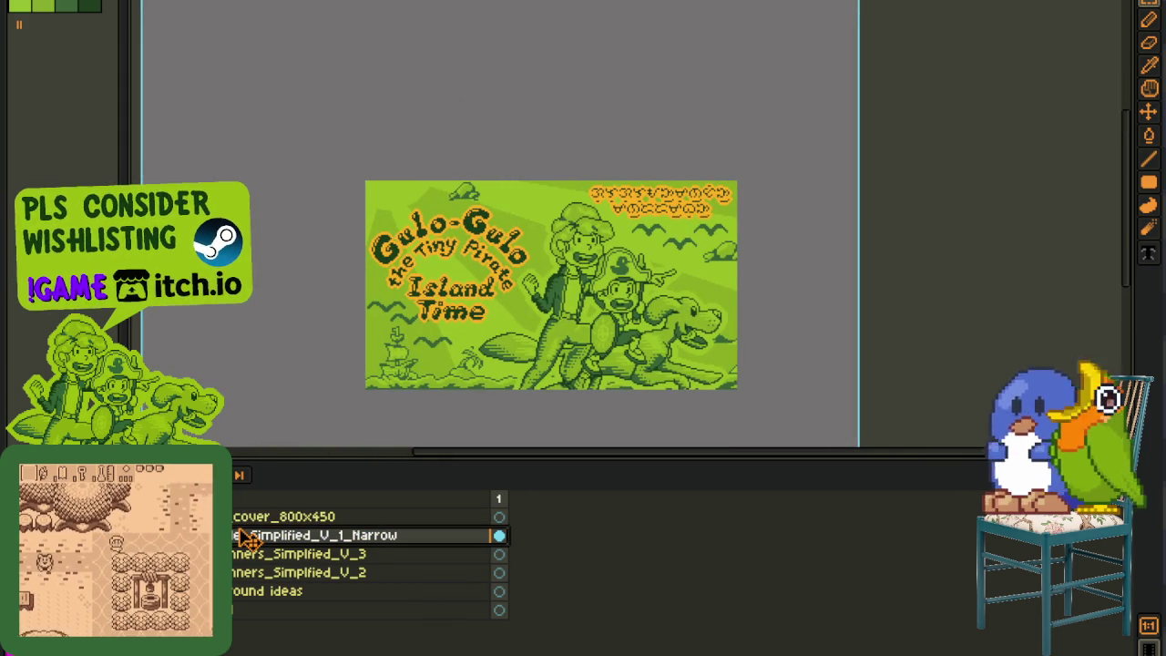
pyautogui.moveTo(248, 537); pyautogui.dragTo(248, 510)
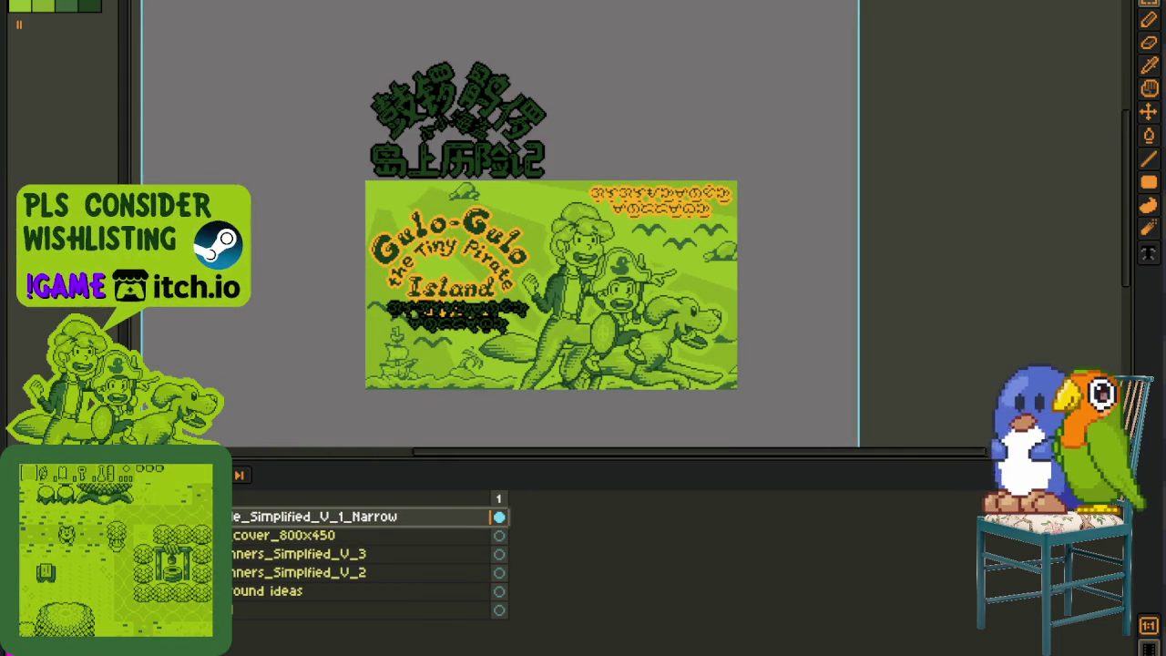
# Step: Move the Narrow layer below the cover and mark out the red title area on rework thing
pyautogui.moveTo(274, 517); pyautogui.dragTo(323, 551)
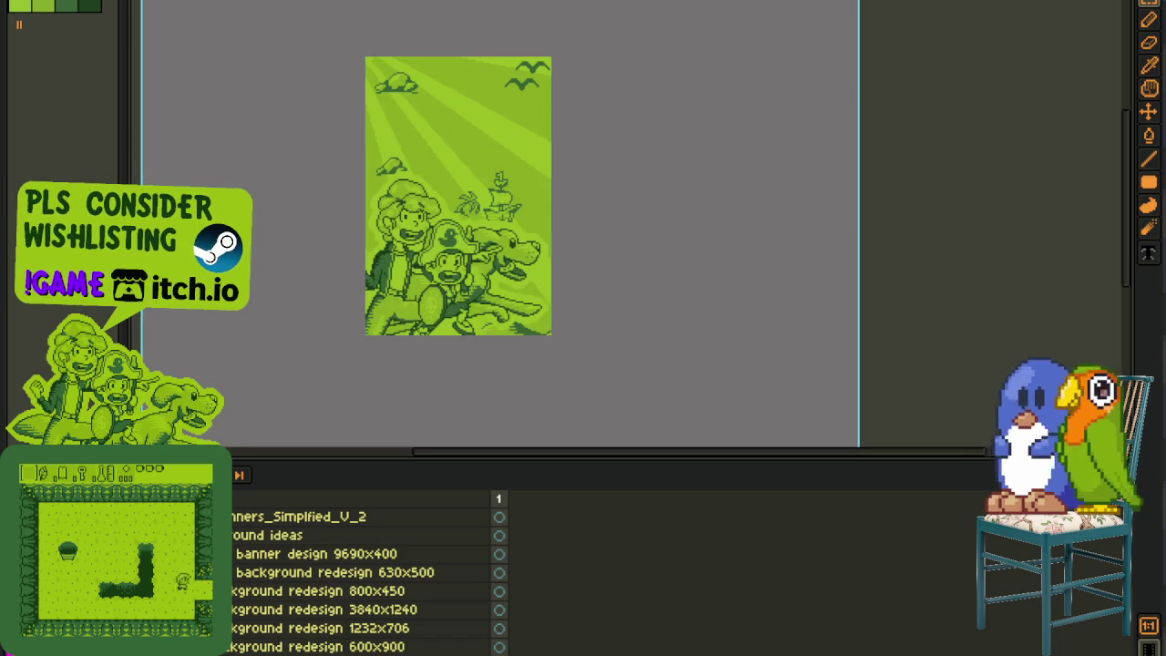
pyautogui.scroll(-3, 364, 574)
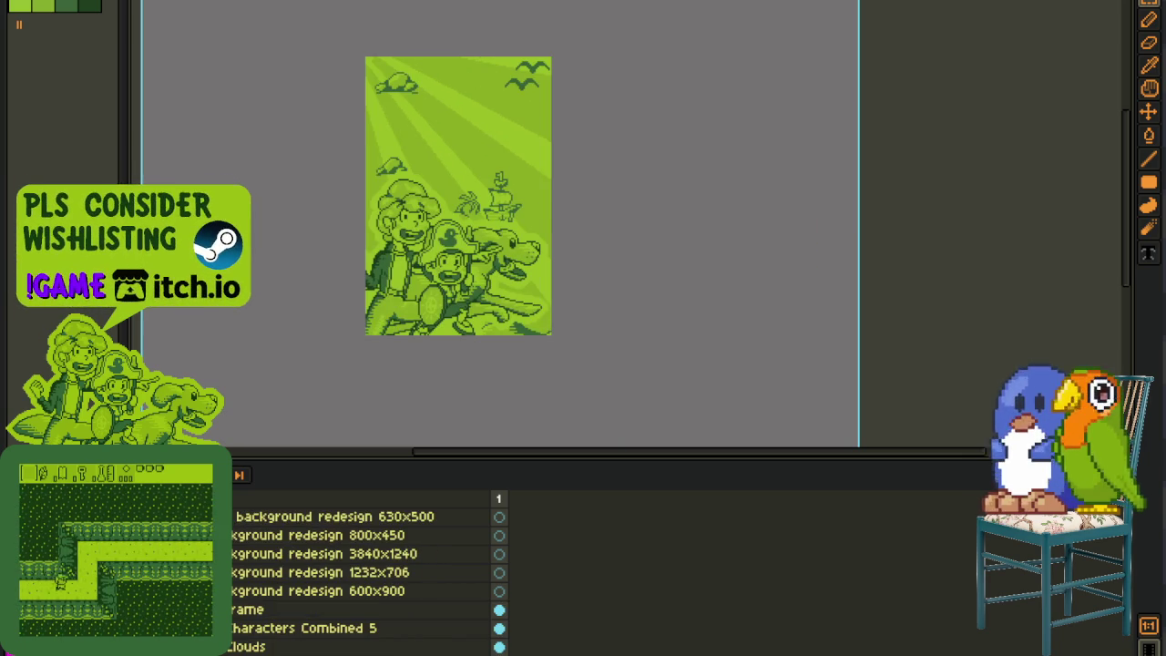
pyautogui.scroll(3, 364, 574)
pyautogui.scroll(1, 365, 574)
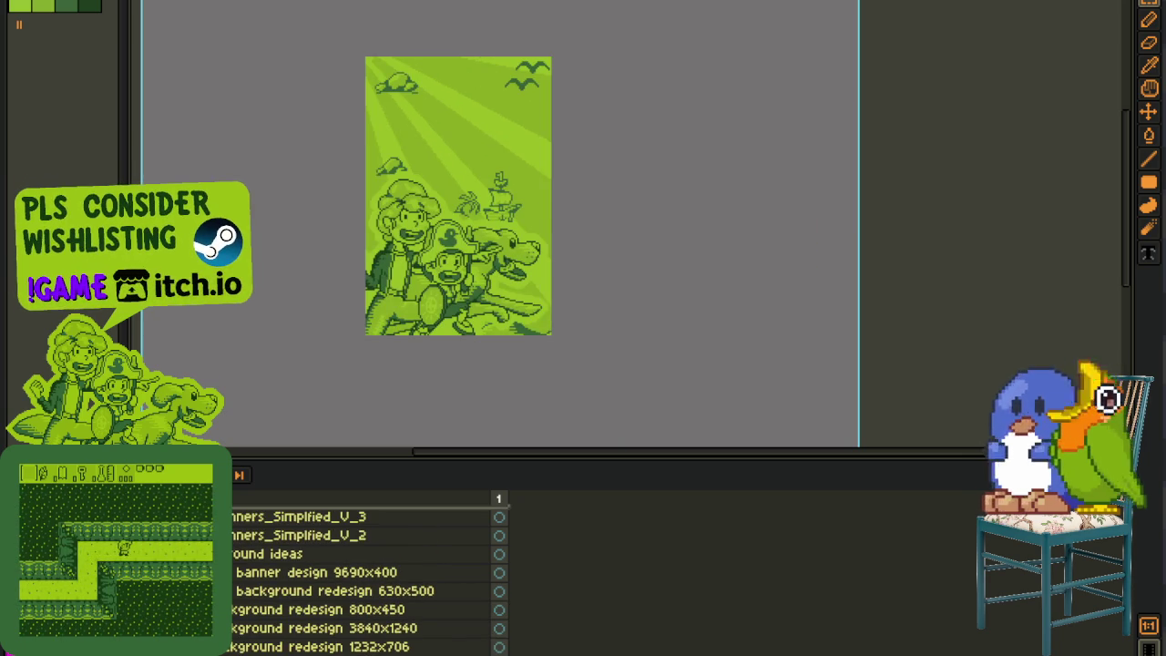
pyautogui.scroll(2, 365, 574)
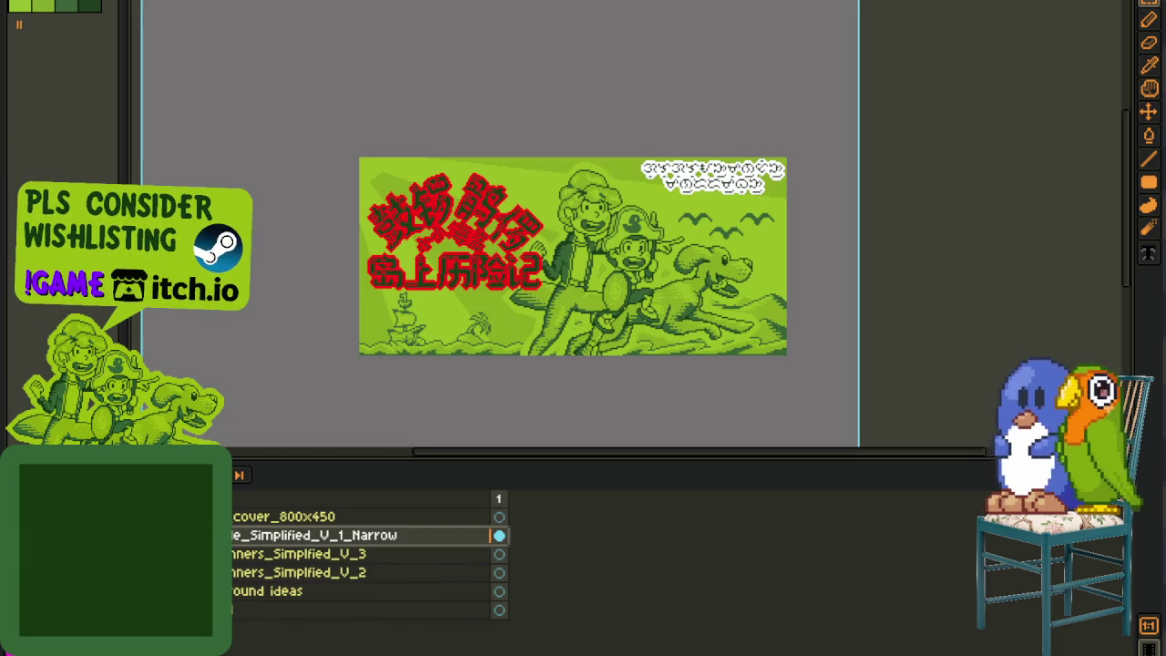
pyautogui.scroll(-2, 364, 574)
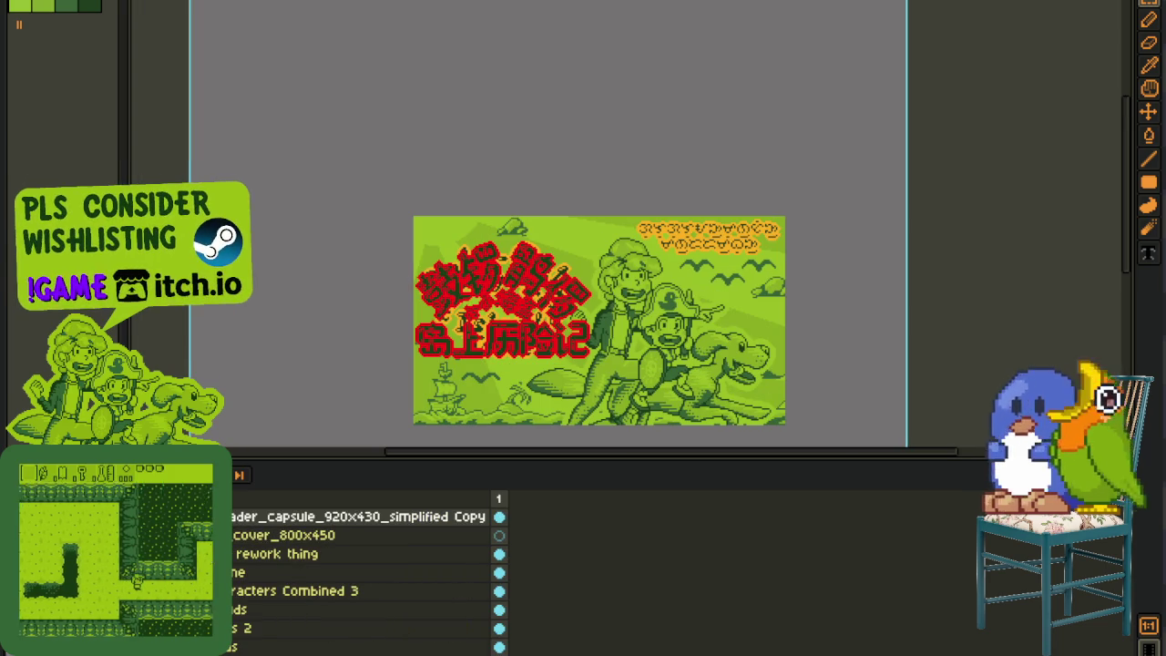
pyautogui.click(273, 554)
pyautogui.moveTo(336, 143); pyautogui.dragTo(592, 430)
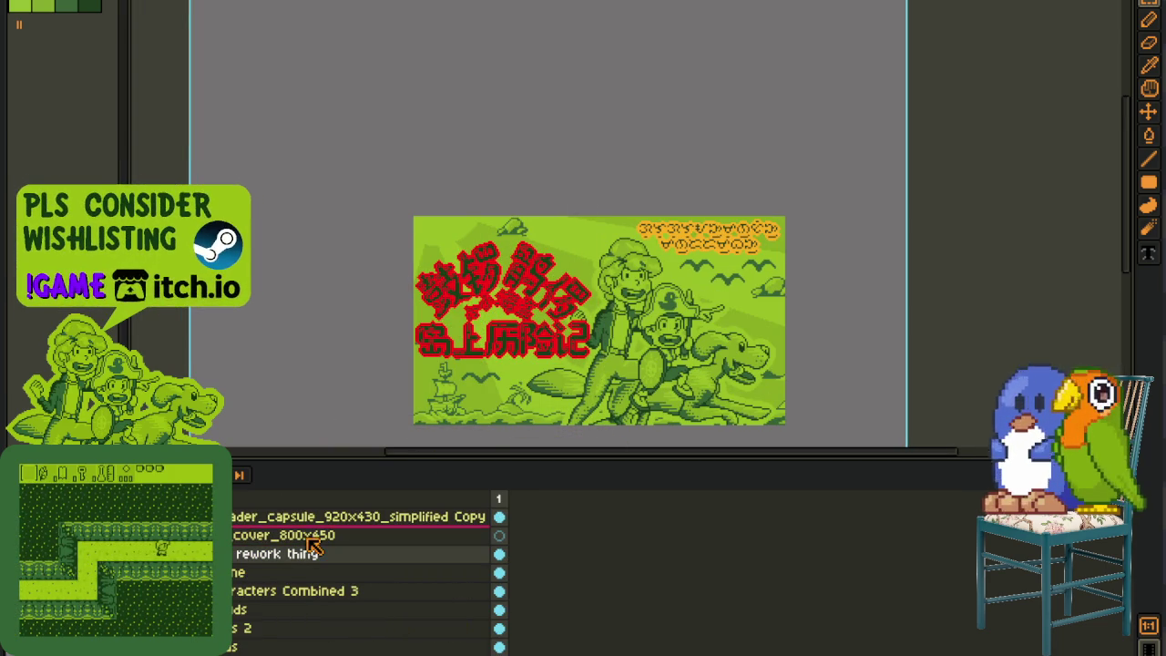
pyautogui.moveTo(320, 164); pyautogui.dragTo(632, 444)
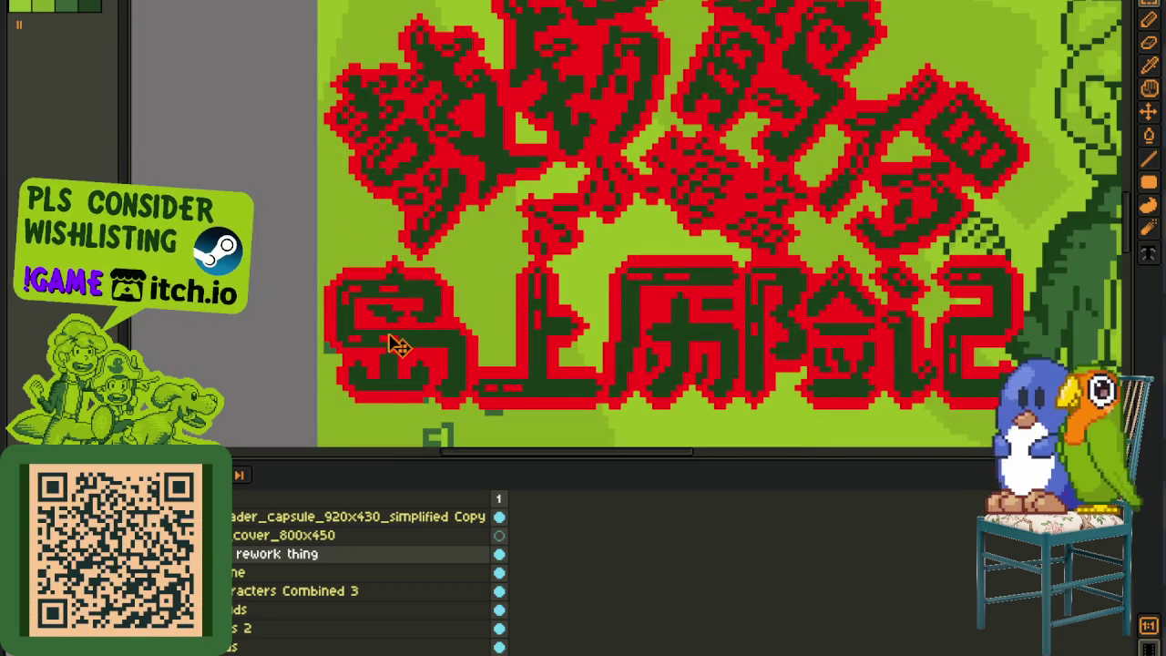
# Step: Place the red title layer above the cover, nudge it right and up, and deselect
pyautogui.moveTo(282, 535); pyautogui.dragTo(278, 525)
pyautogui.scroll(-3, 546, 300)
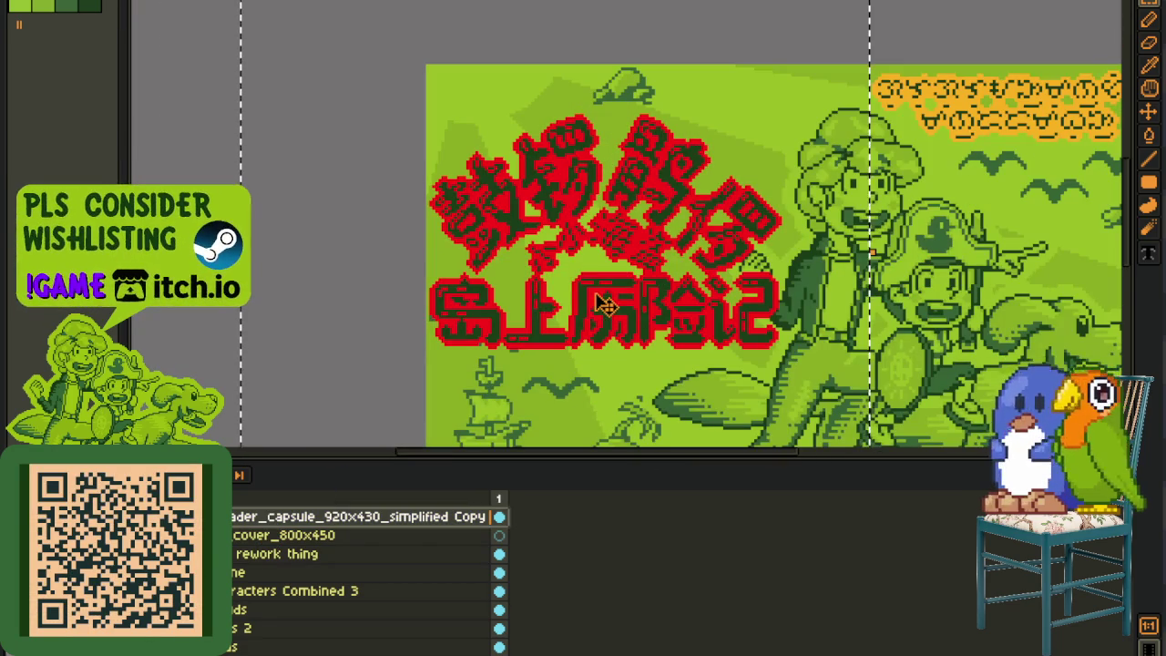
pyautogui.press('Right')
pyautogui.press('Right')
pyautogui.scroll(-2, 738, 321)
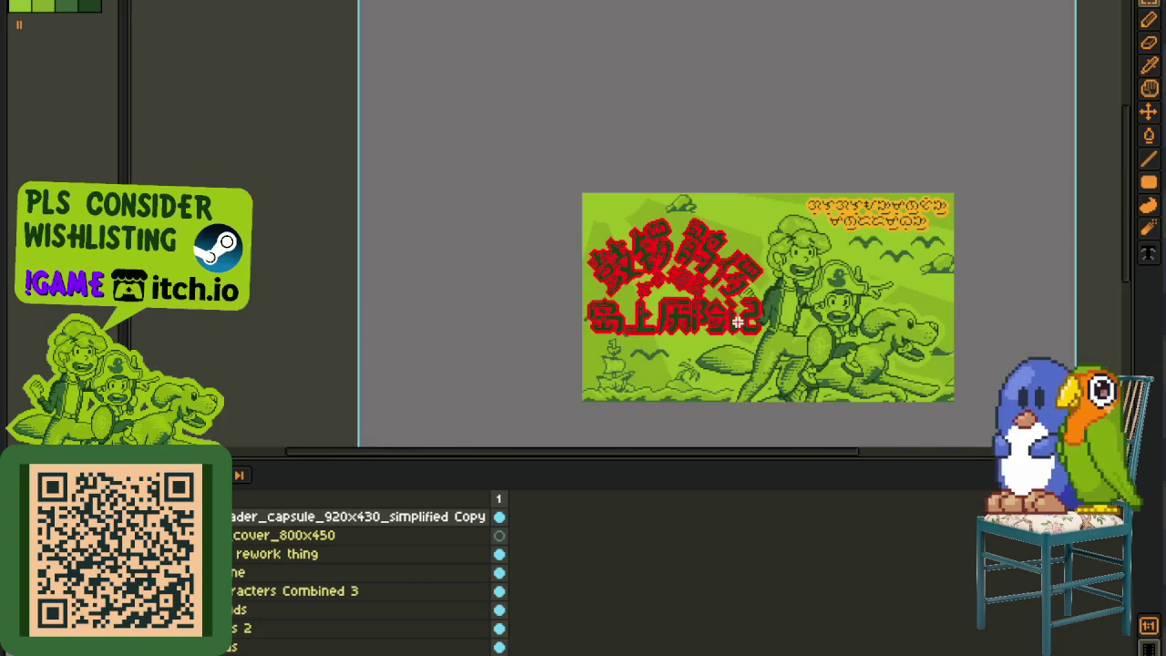
pyautogui.scroll(2, 763, 303)
pyautogui.press('Up')
pyautogui.press('Up')
pyautogui.press('Up')
pyautogui.press('Up')
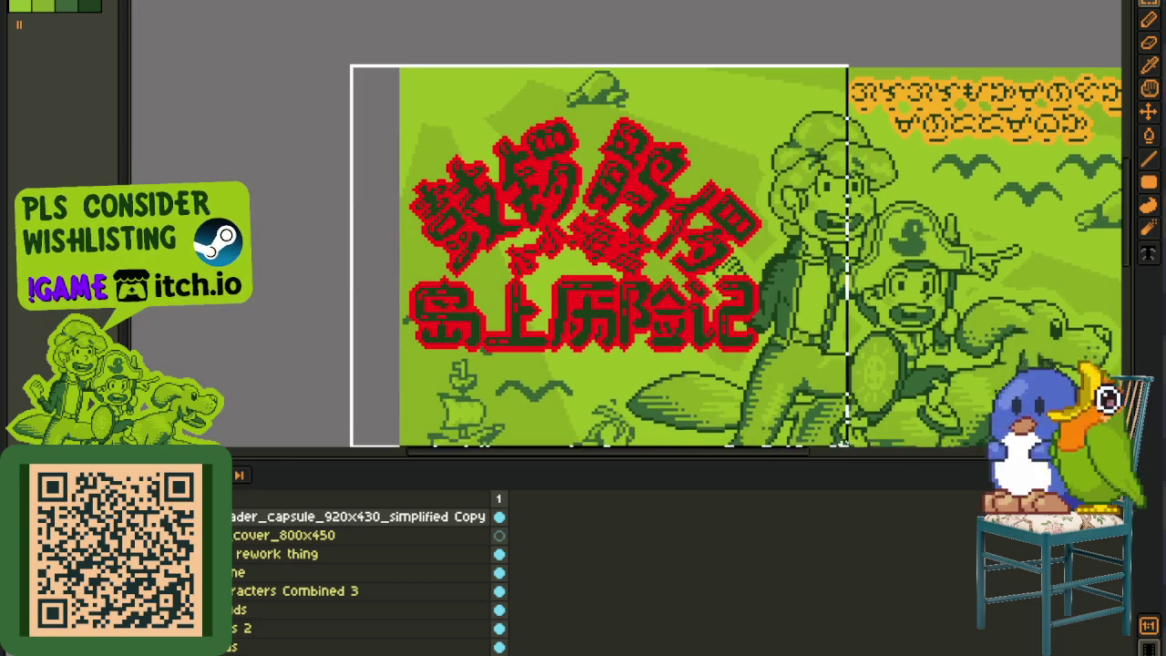
pyautogui.press('Return')
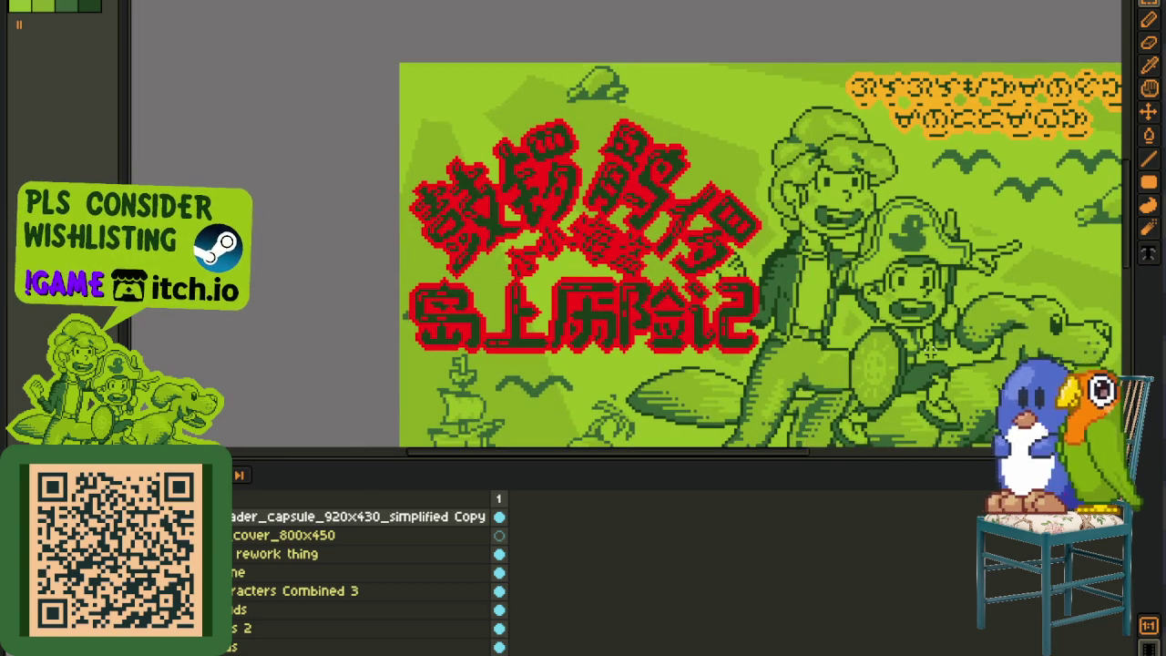
pyautogui.scroll(-2, 924, 362)
pyautogui.scroll(1, 723, 313)
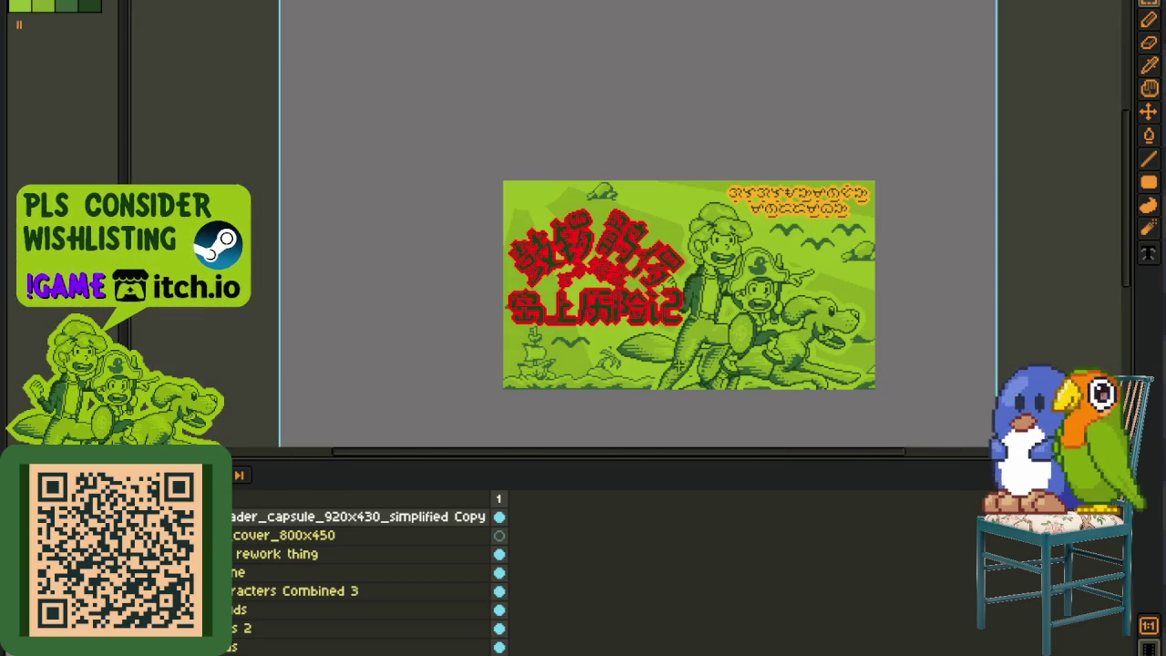
# Step: Merge the red title layer down into the cover artwork and save the document
pyautogui.moveTo(333, 536); pyautogui.dragTo(343, 551)
pyautogui.rightClick(328, 533)
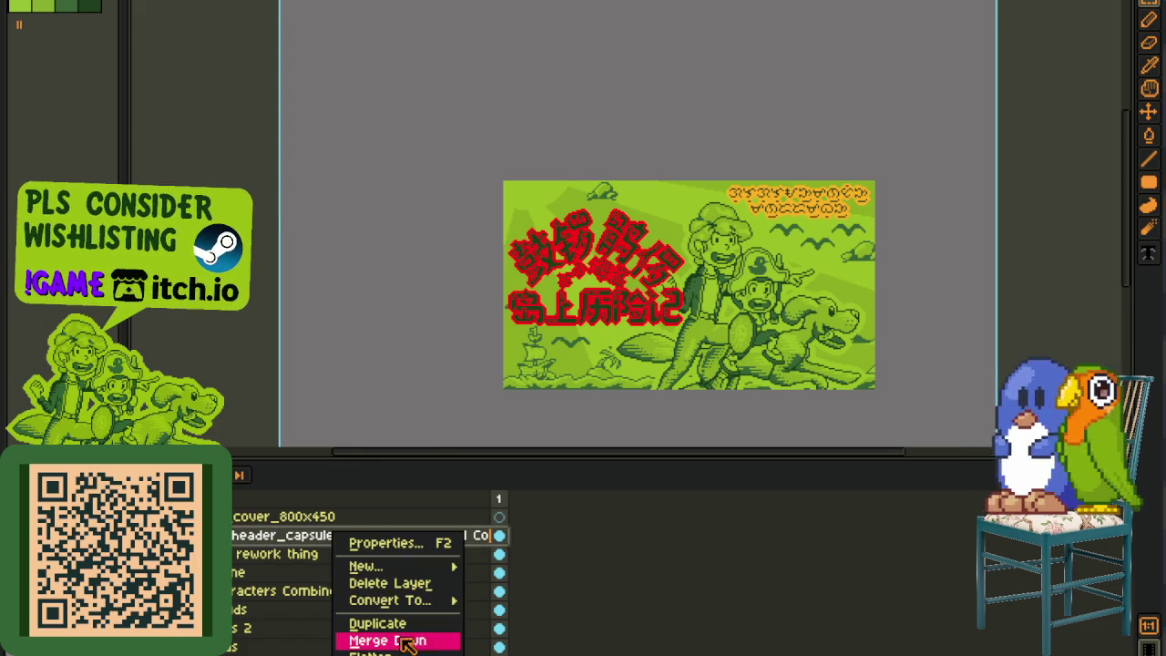
pyautogui.click(403, 637)
pyautogui.hotkey('ctrl', 'z')
pyautogui.hotkey('ctrl', 's')
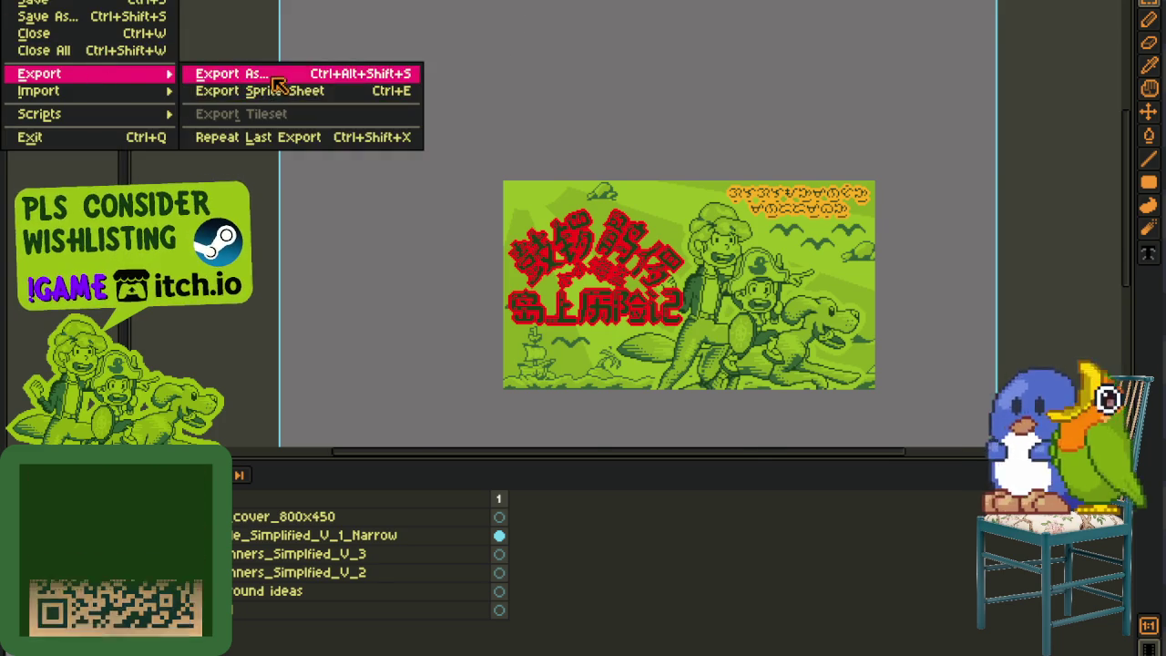
# Step: Export the cover as zh_event_cover_800x450.png, accepting PNG without layers
pyautogui.moveTo(39, 73)
pyautogui.click(314, 76)
pyautogui.click(567, 383)
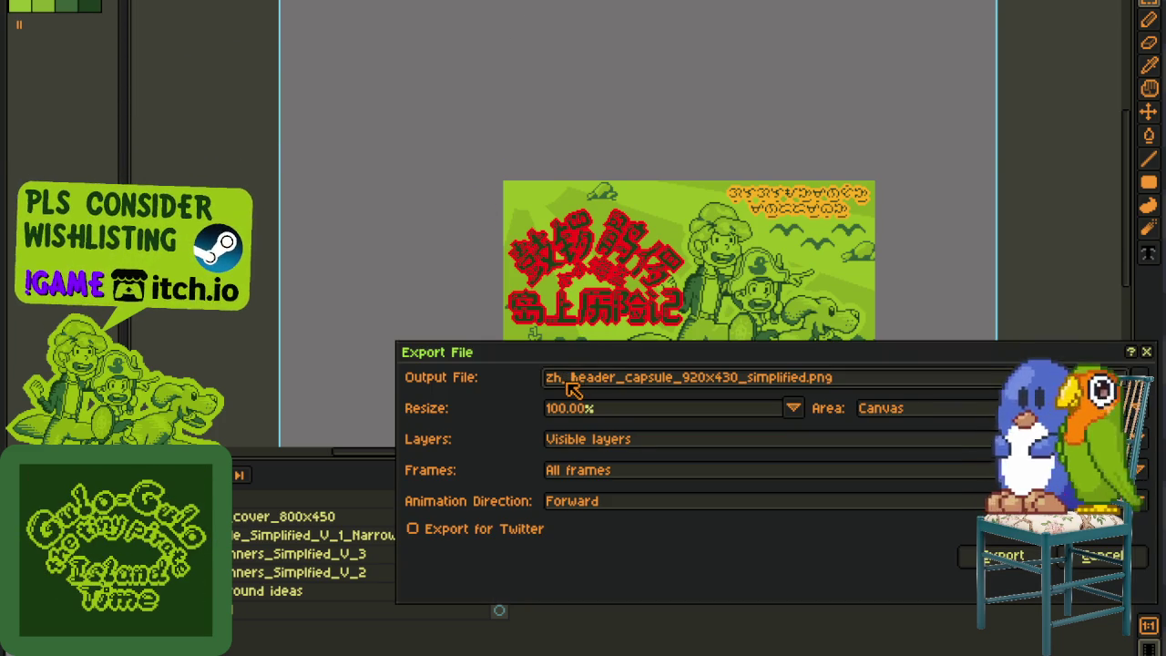
pyautogui.hotkey('shift', 'End')
pyautogui.write('event_cover_800x450.png')
pyautogui.press('Return')
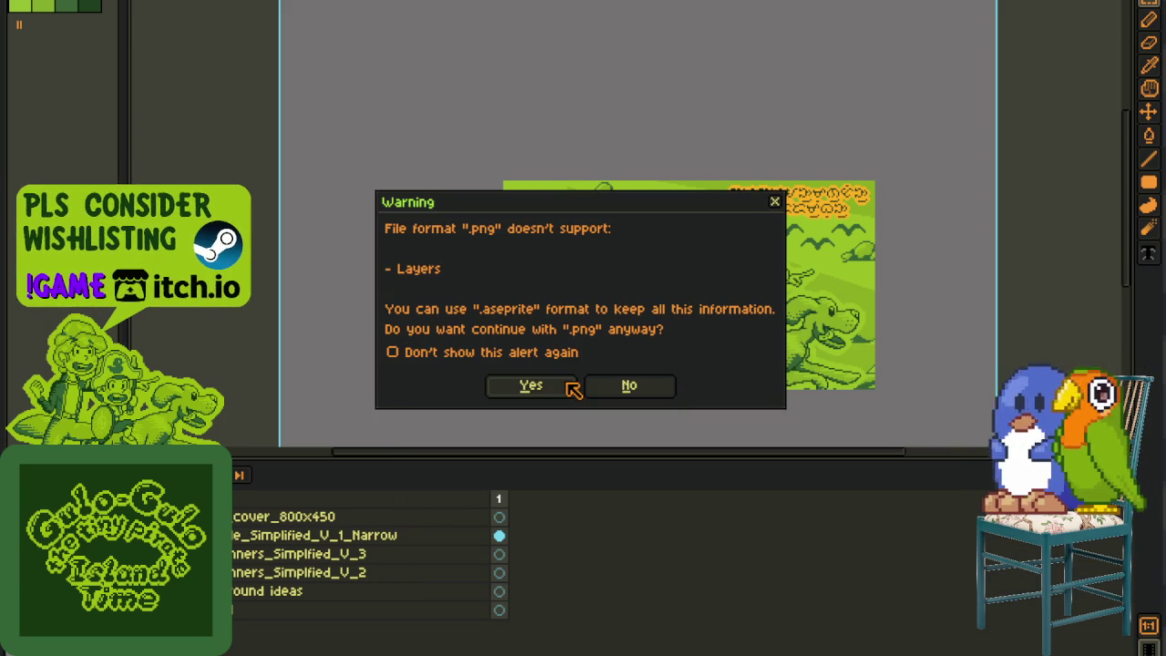
pyautogui.press('Return')
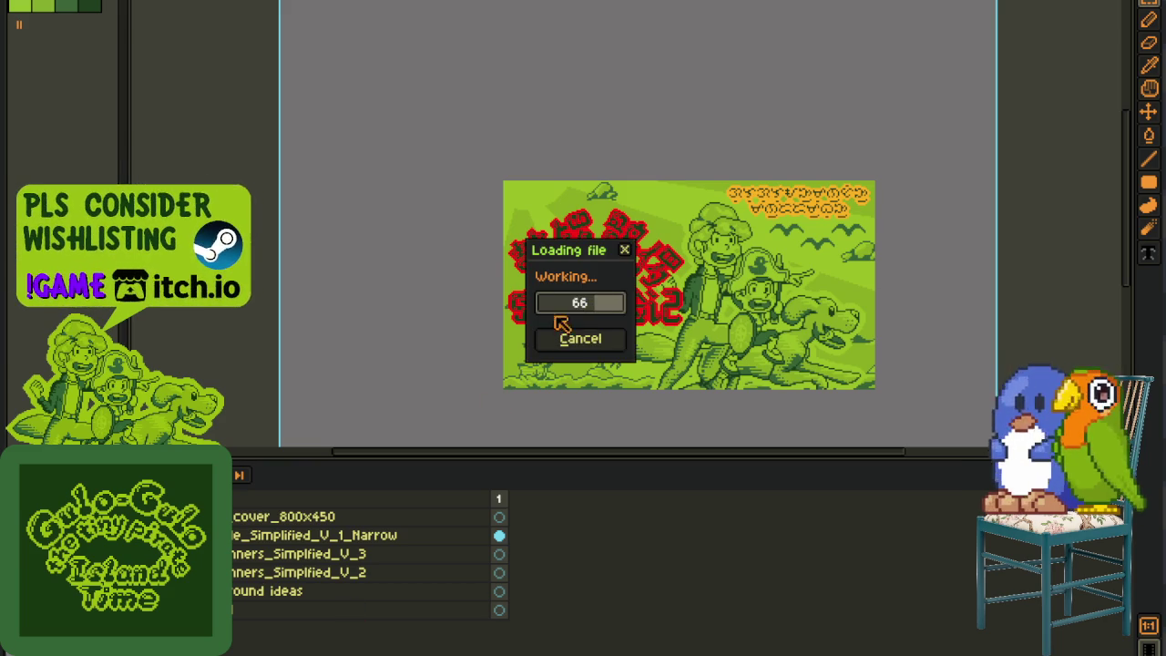
pyautogui.scroll(-1, 449, 272)
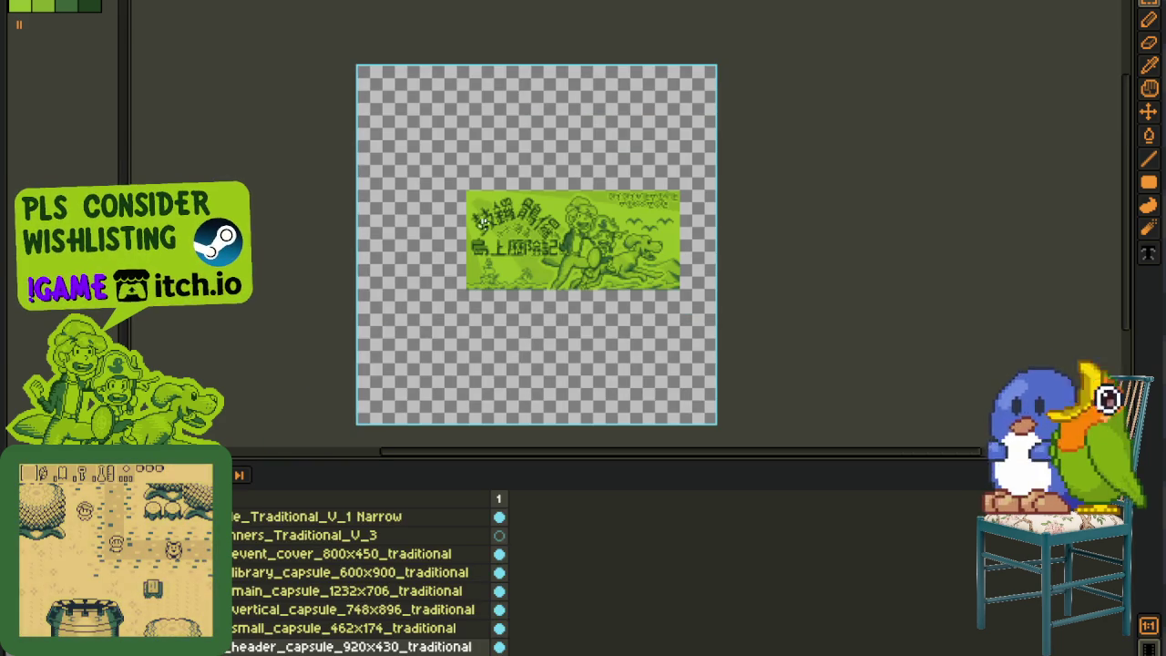
# Step: Copy the cover_800x450 layer and paste it into the Traditional Chinese document
pyautogui.hotkey('ctrl', 'w')
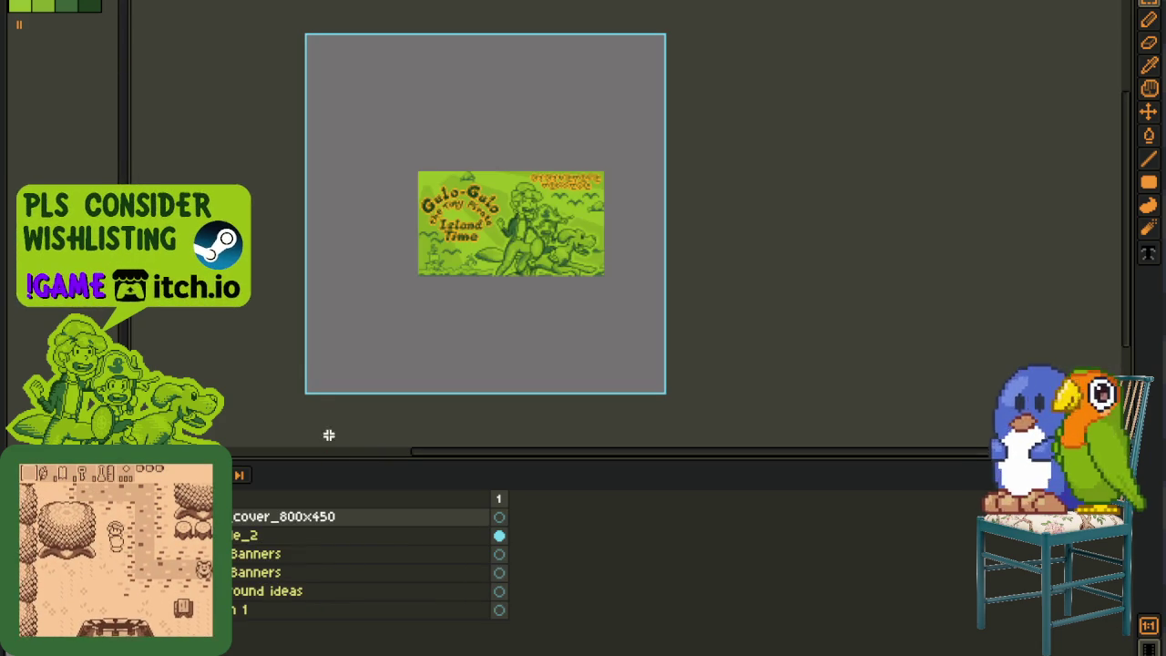
pyautogui.click(300, 517)
pyautogui.hotkey('ctrl', 'c')
pyautogui.hotkey('ctrl', 'Tab')
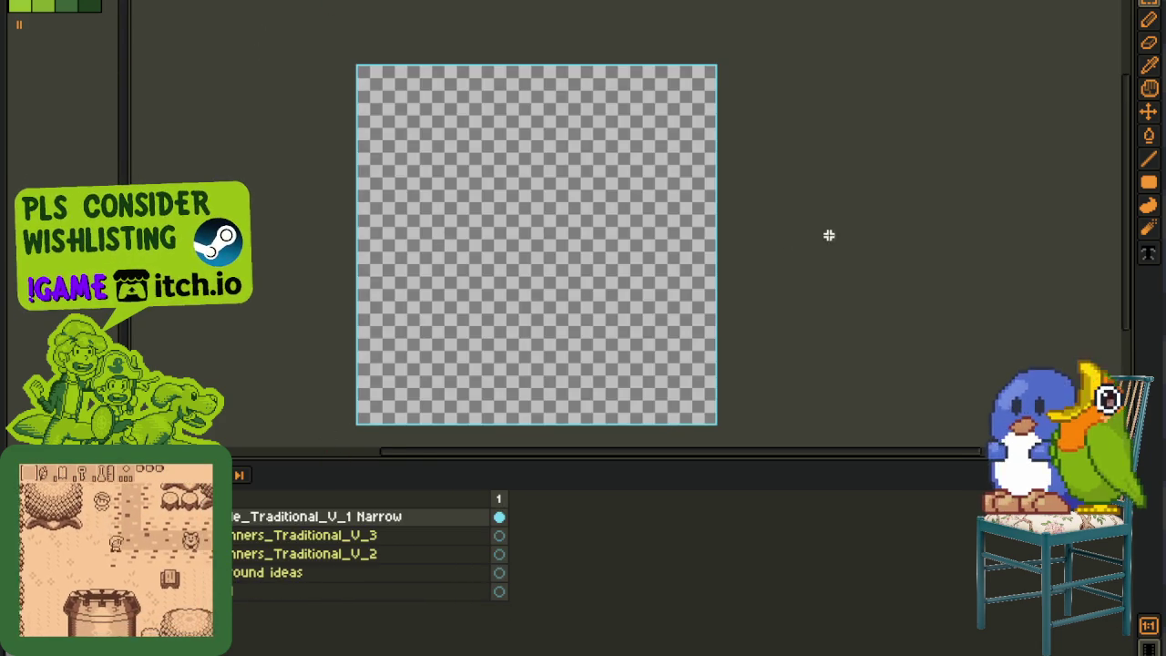
pyautogui.hotkey('ctrl', 'v')
pyautogui.hotkey('ctrl', 'Tab')
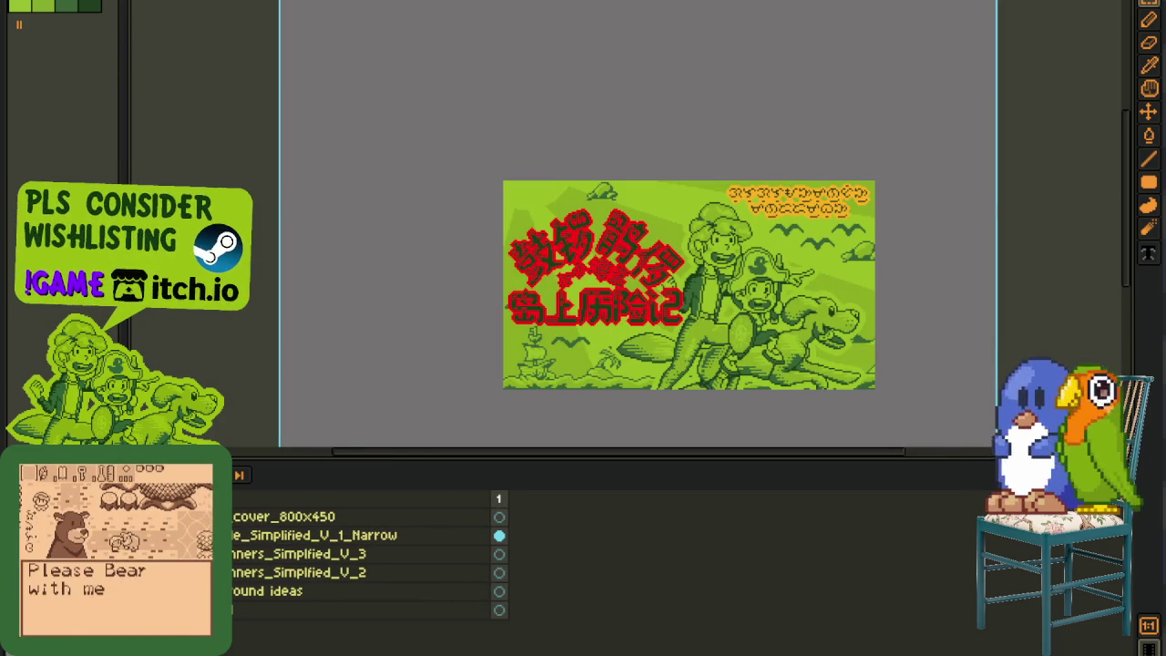
pyautogui.hotkey('ctrl', 'Tab')
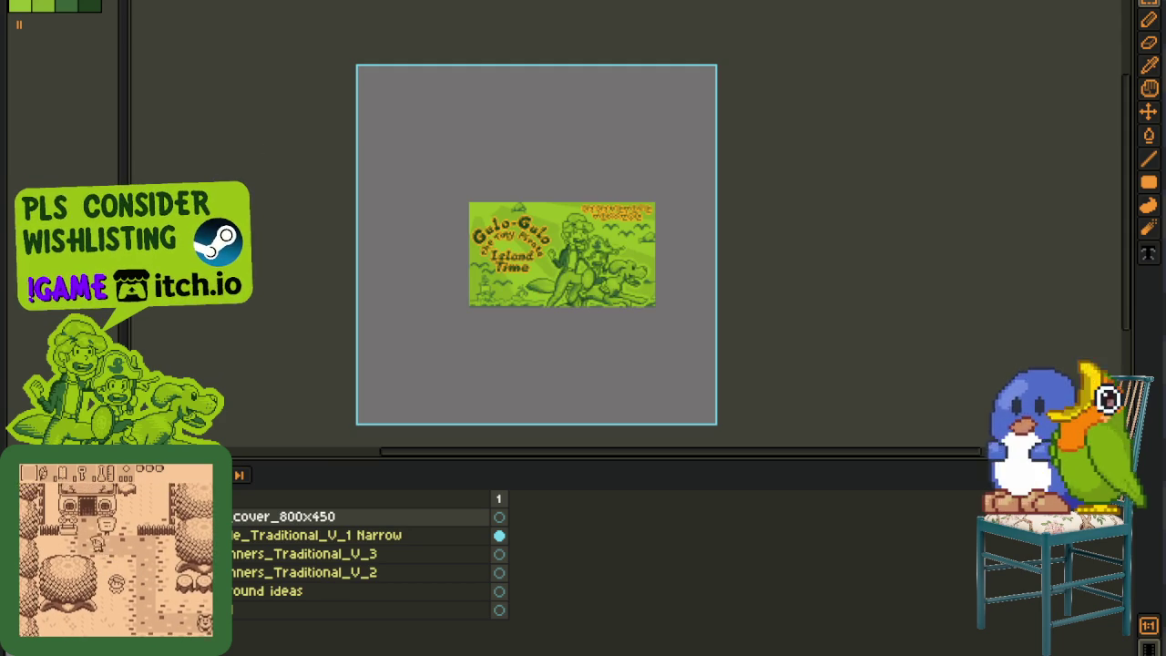
# Step: Erase a layer's contents with select-all and Delete, then add a new layer at the top
pyautogui.scroll(-3, 556, 301)
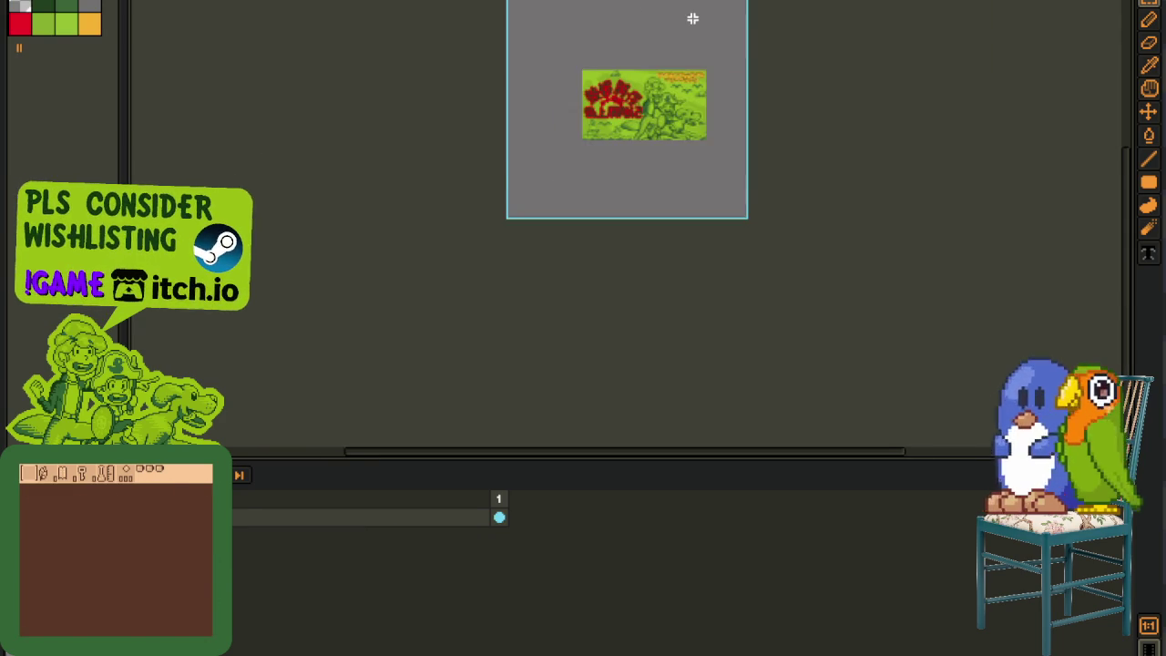
pyautogui.press('m')
pyautogui.scroll(-5, 786, 94)
pyautogui.hotkey('ctrl', 'a')
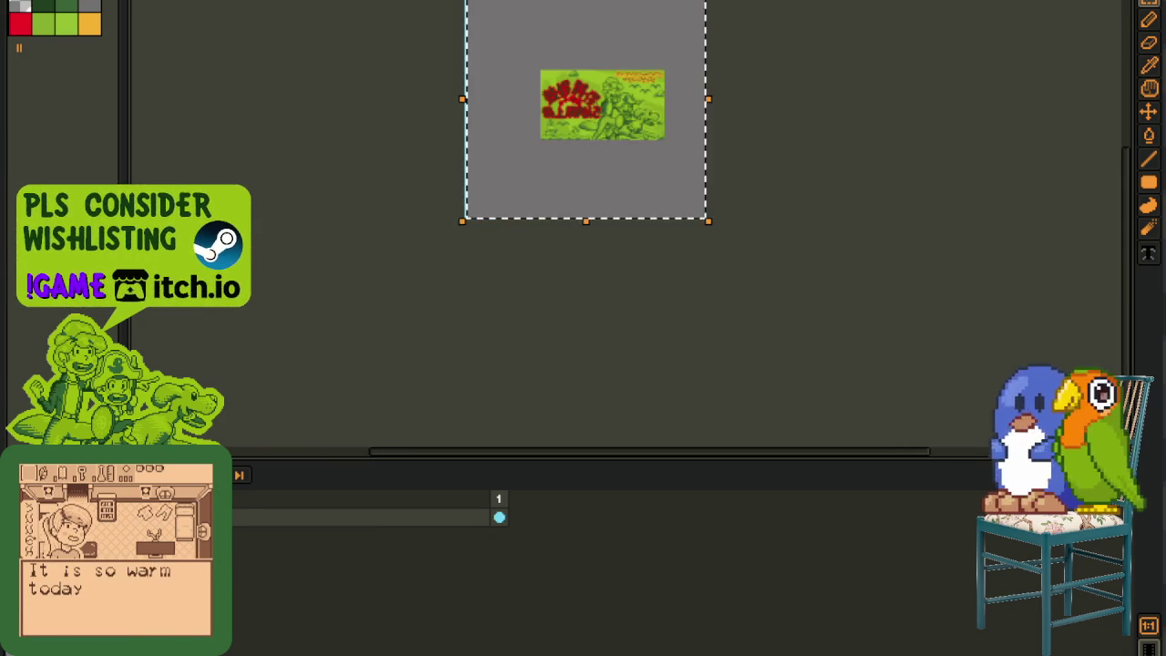
pyautogui.press('Delete')
pyautogui.hotkey('ctrl', 'Tab')
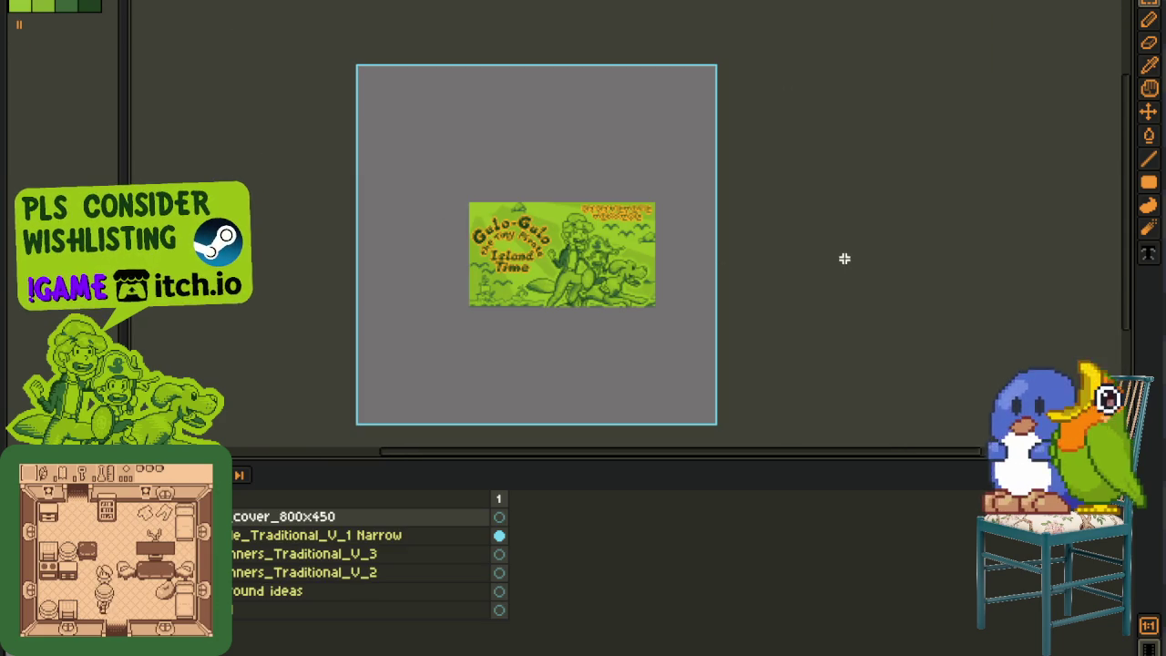
pyautogui.rightClick(309, 515)
pyautogui.press('Return')
pyautogui.scroll(1, 453, 376)
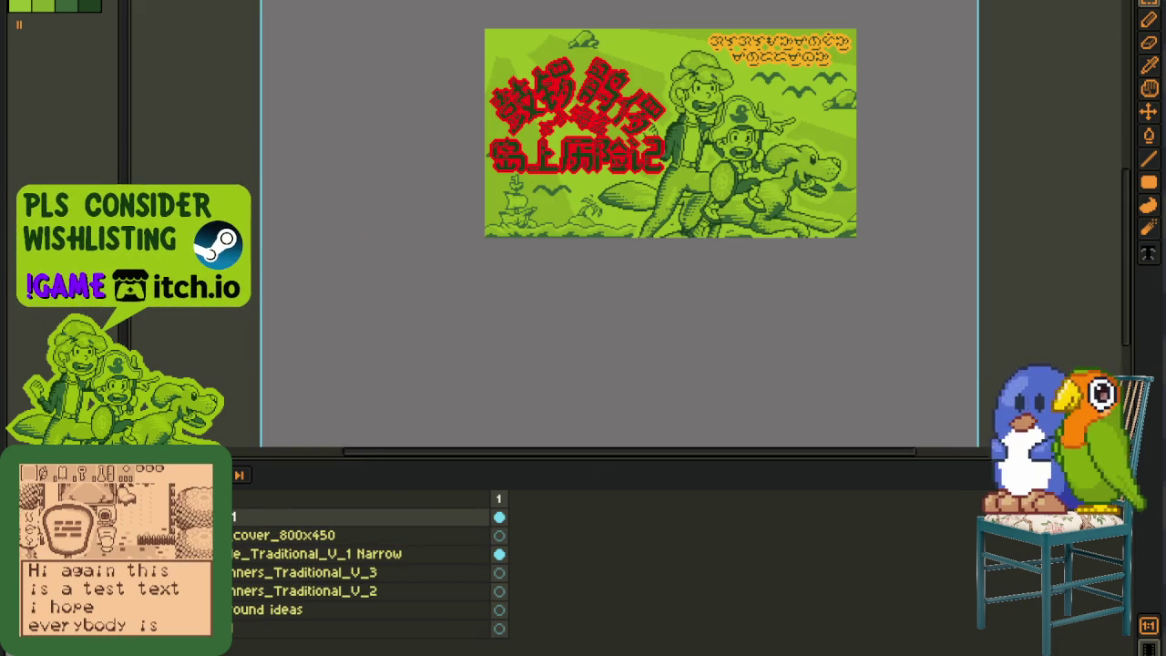
# Step: Rename the new layer (typing 'itle') and clear it to transparent
pyautogui.doubleClick(318, 517)
pyautogui.write('TD')
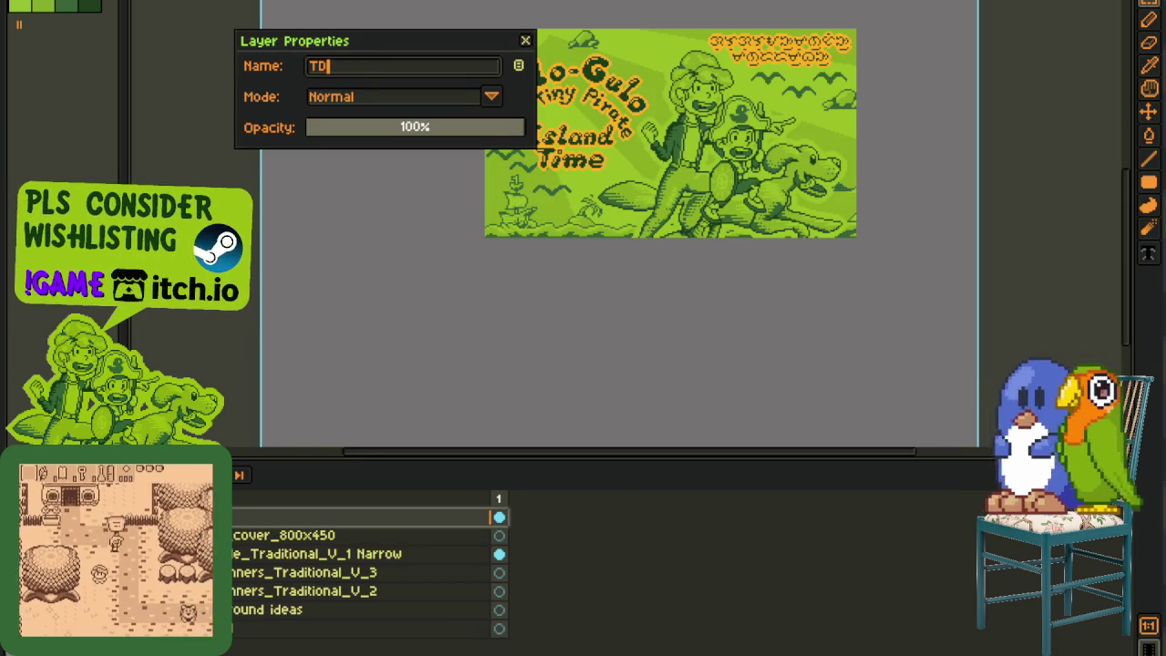
pyautogui.write('itle')
pyautogui.press('Return')
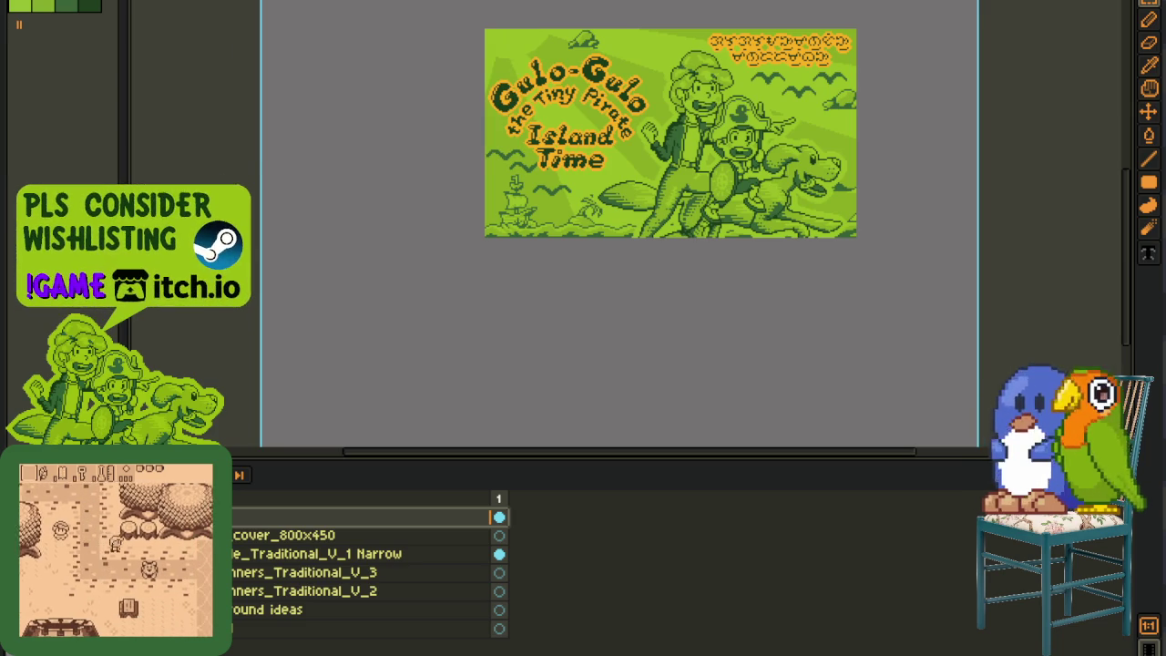
pyautogui.press('Delete')
# Step: Paste back the traditional capsule layers and duplicate the header capsule traditional layer
pyautogui.hotkey('ctrl', 'v')
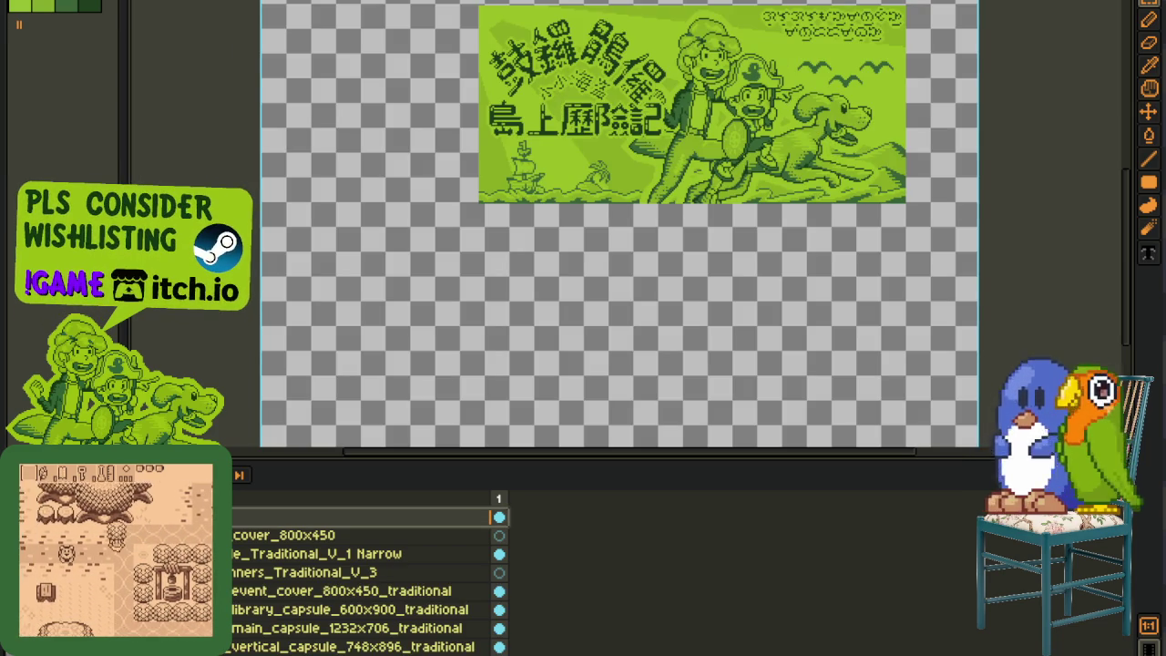
pyautogui.hotkey('ctrl', 'z')
pyautogui.hotkey('ctrl', 'z')
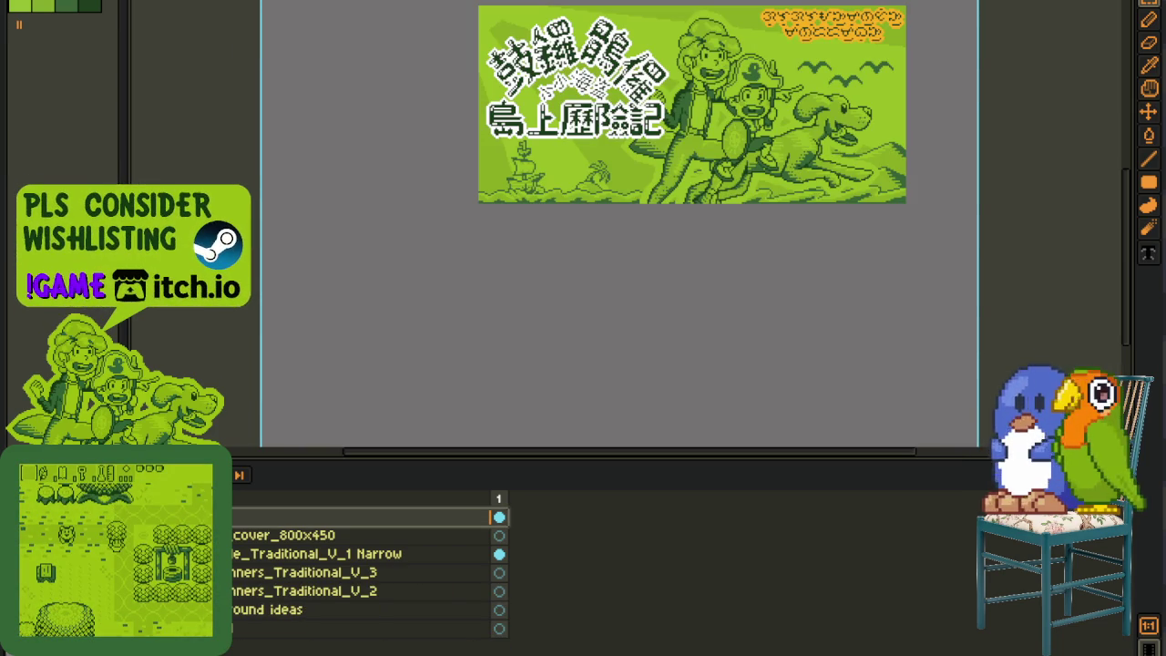
pyautogui.hotkey('ctrl', 'v')
pyautogui.scroll(-2, 364, 574)
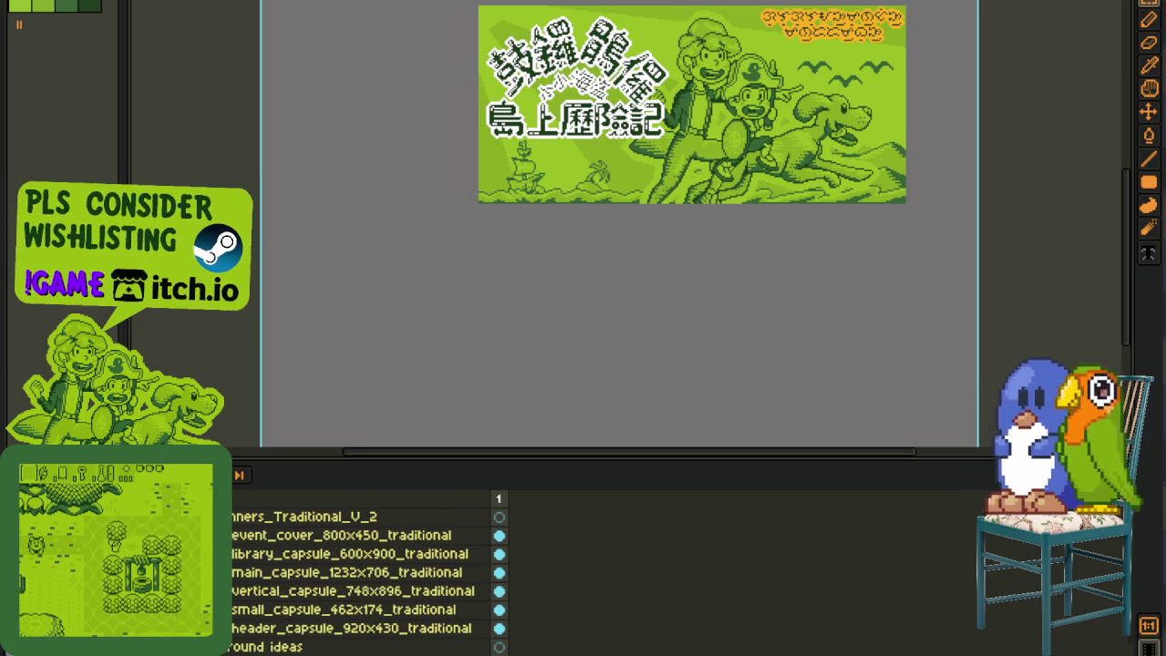
pyautogui.scroll(1, 365, 573)
pyautogui.rightClick(274, 643)
pyautogui.click(301, 621)
# Step: Drag the header_capsule_920x430_traditional Copy layer to the top of the layer stack
pyautogui.moveTo(271, 643); pyautogui.dragTo(239, 646)
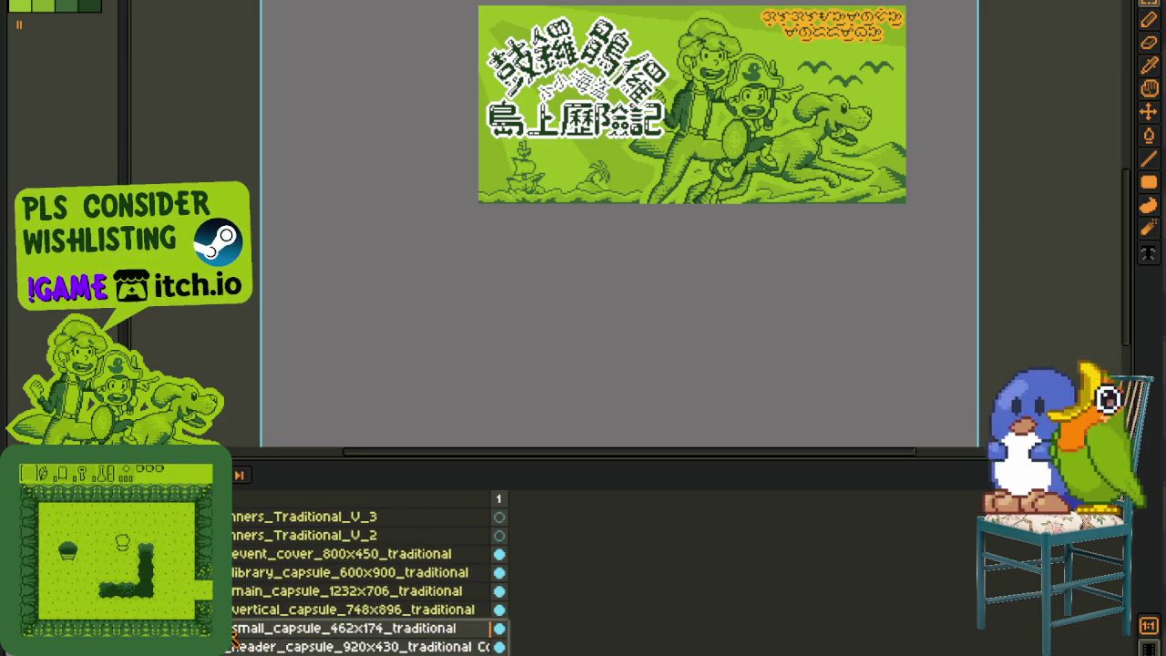
pyautogui.moveTo(235, 647); pyautogui.dragTo(241, 514)
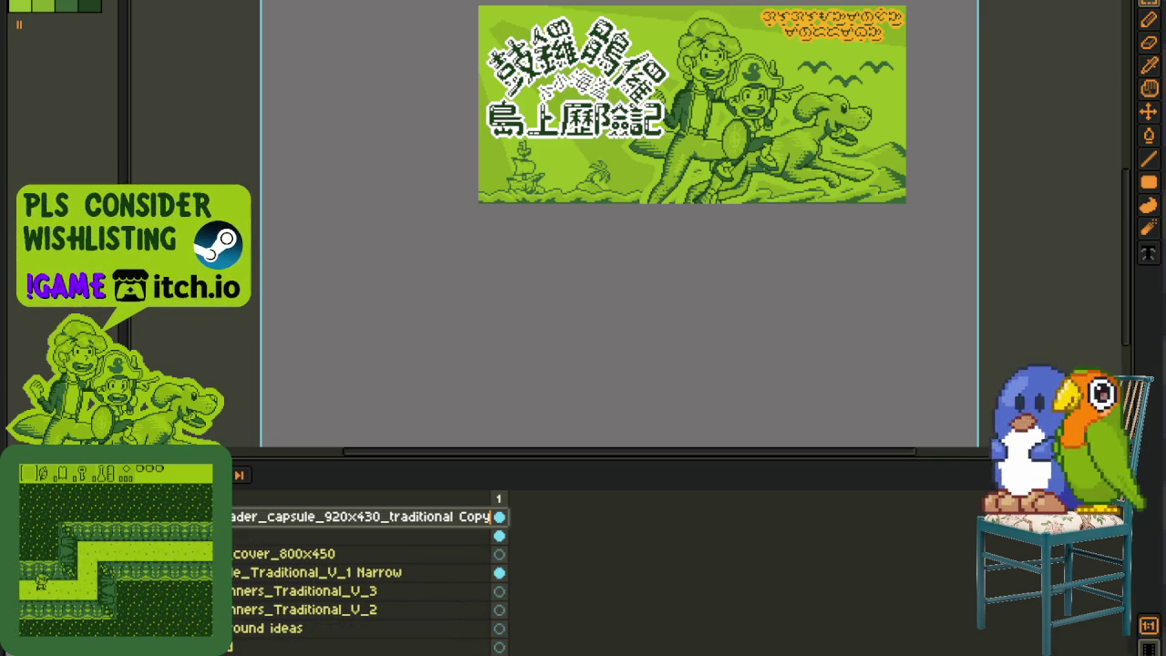
pyautogui.scroll(-1, 364, 574)
pyautogui.scroll(-3, 364, 573)
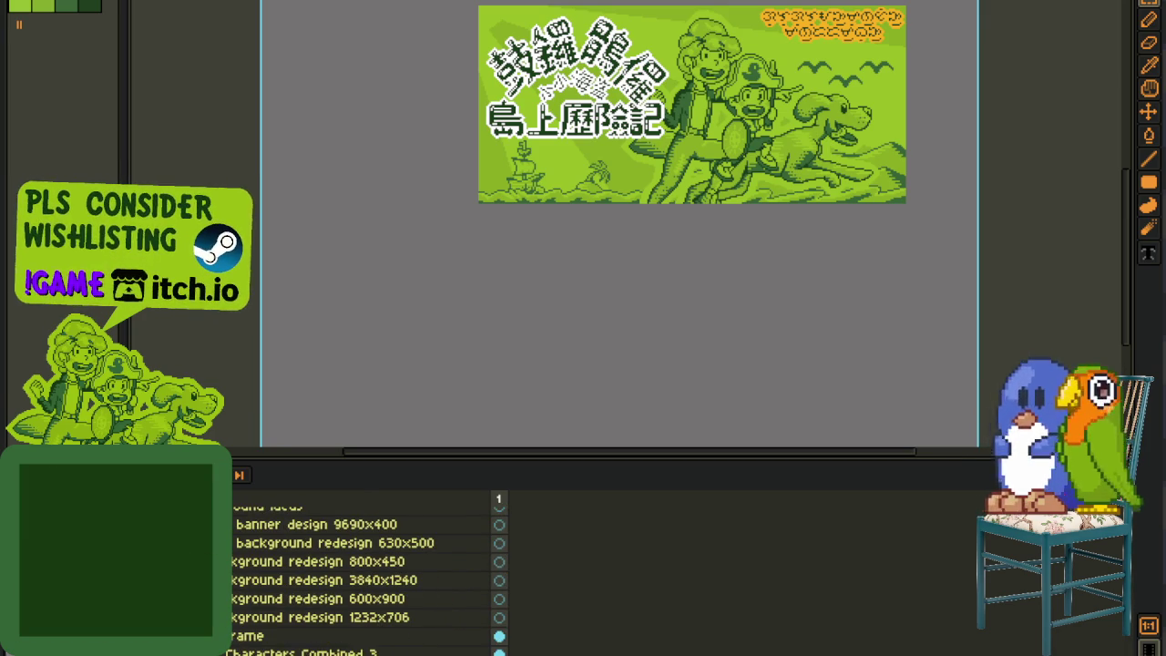
pyautogui.scroll(-2, 365, 574)
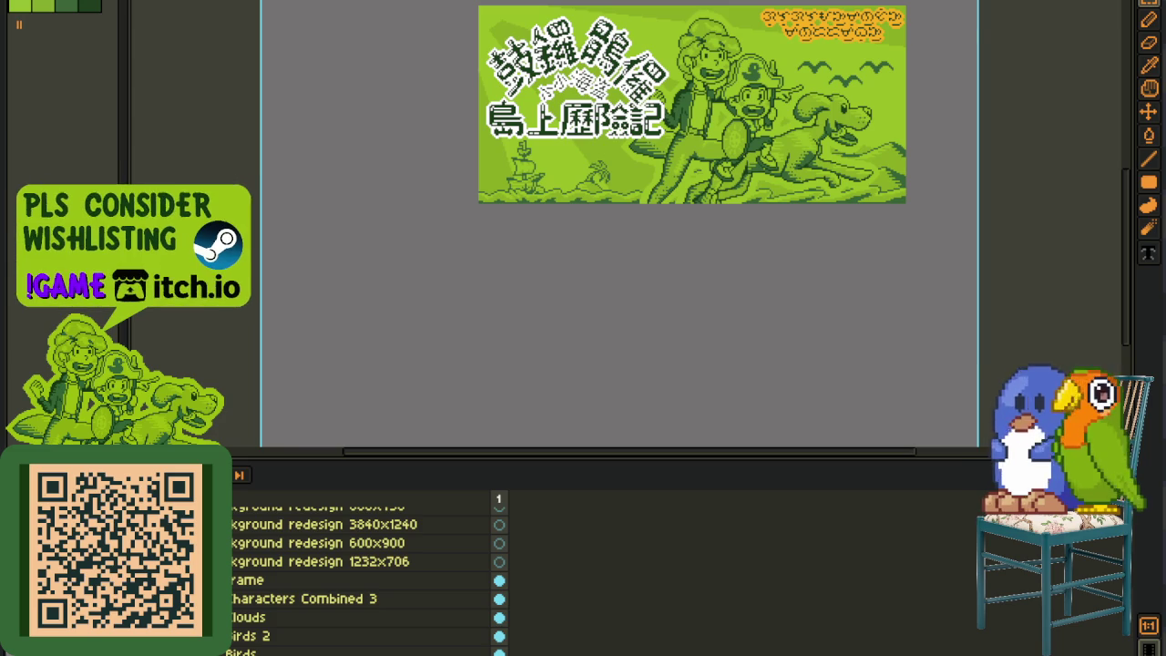
pyautogui.scroll(-2, 364, 583)
pyautogui.scroll(3, 364, 574)
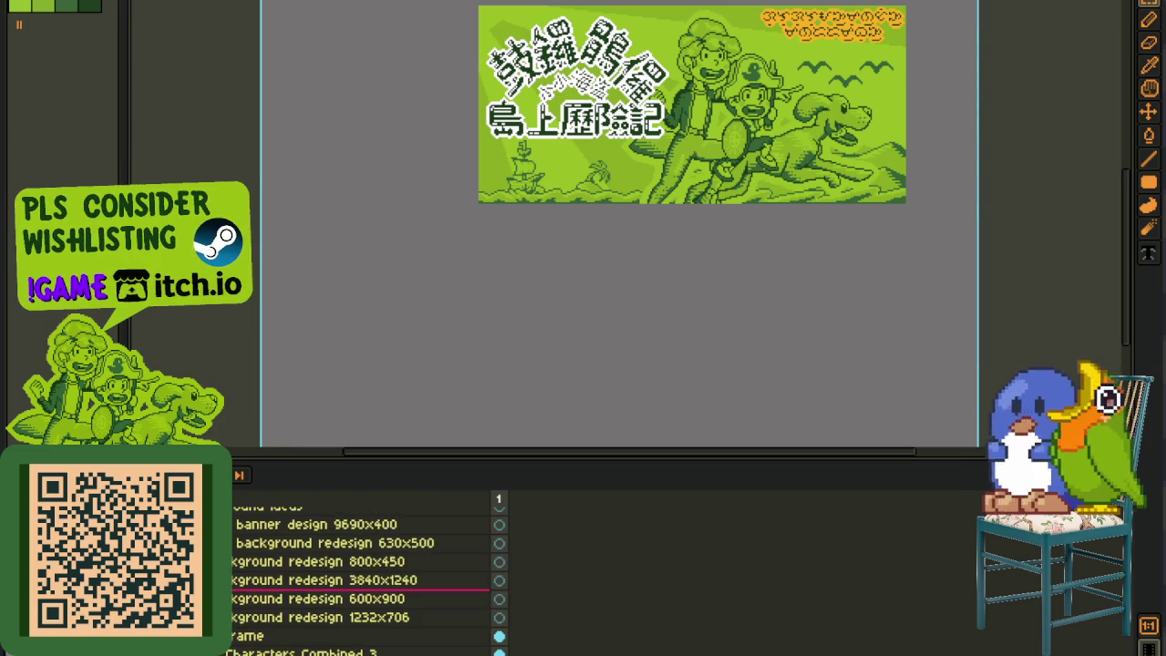
pyautogui.scroll(3, 364, 574)
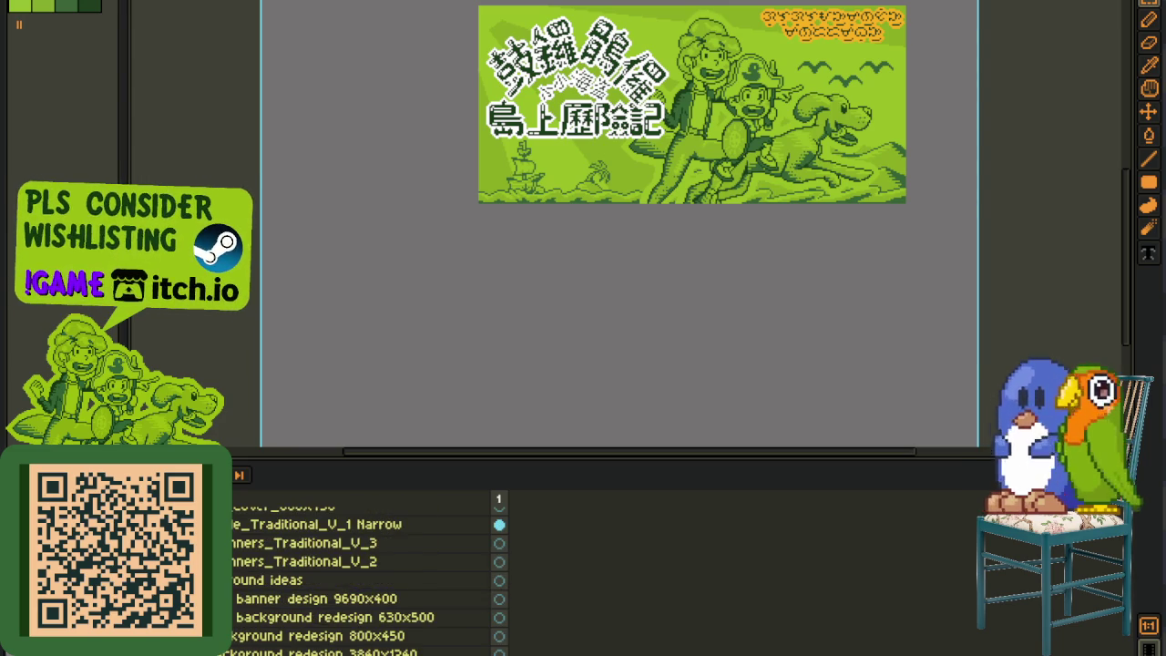
pyautogui.scroll(2, 364, 574)
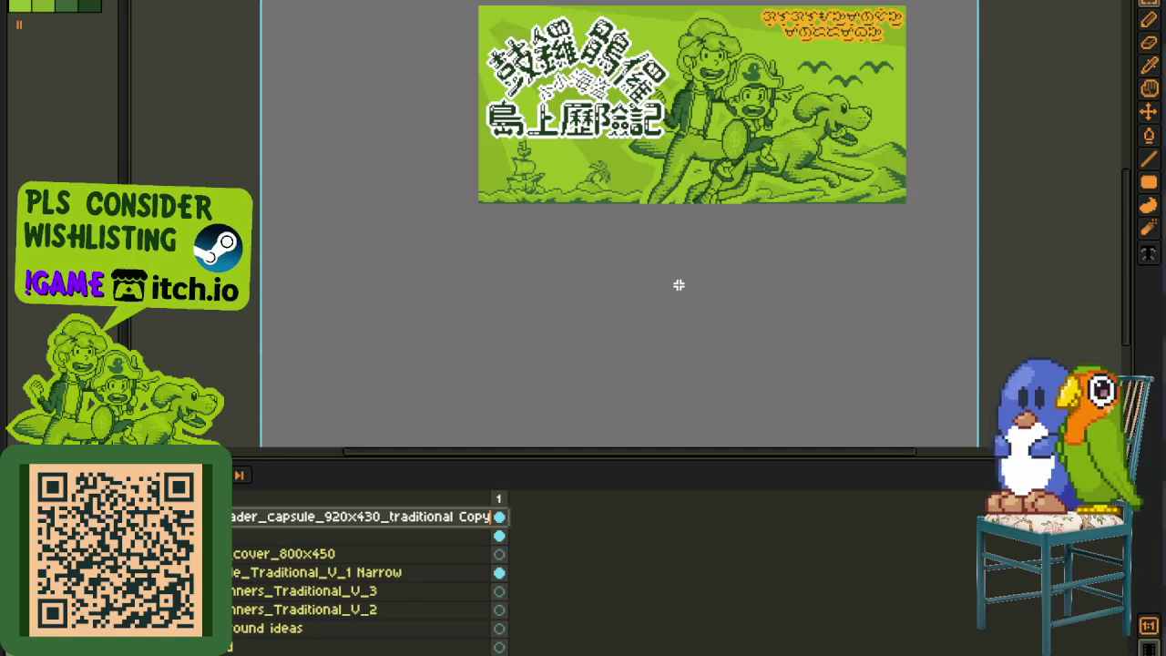
# Step: Use Replace Color to convert the light green pixels into the dark green background colour
pyautogui.press('b')
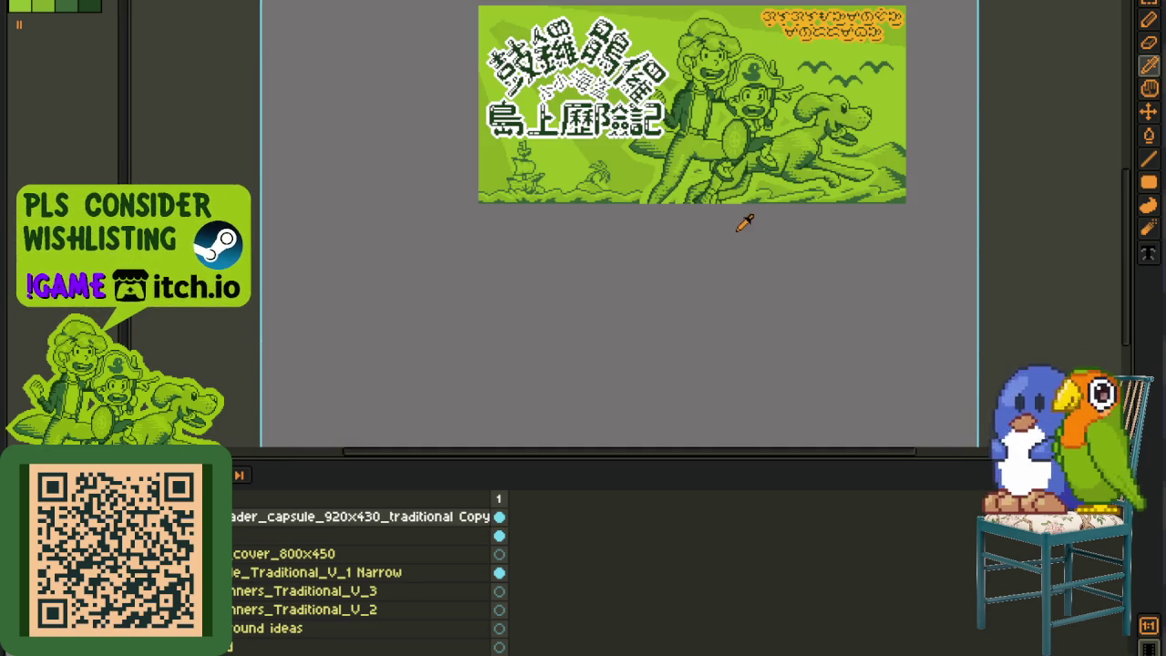
pyautogui.scroll(3, 601, 340)
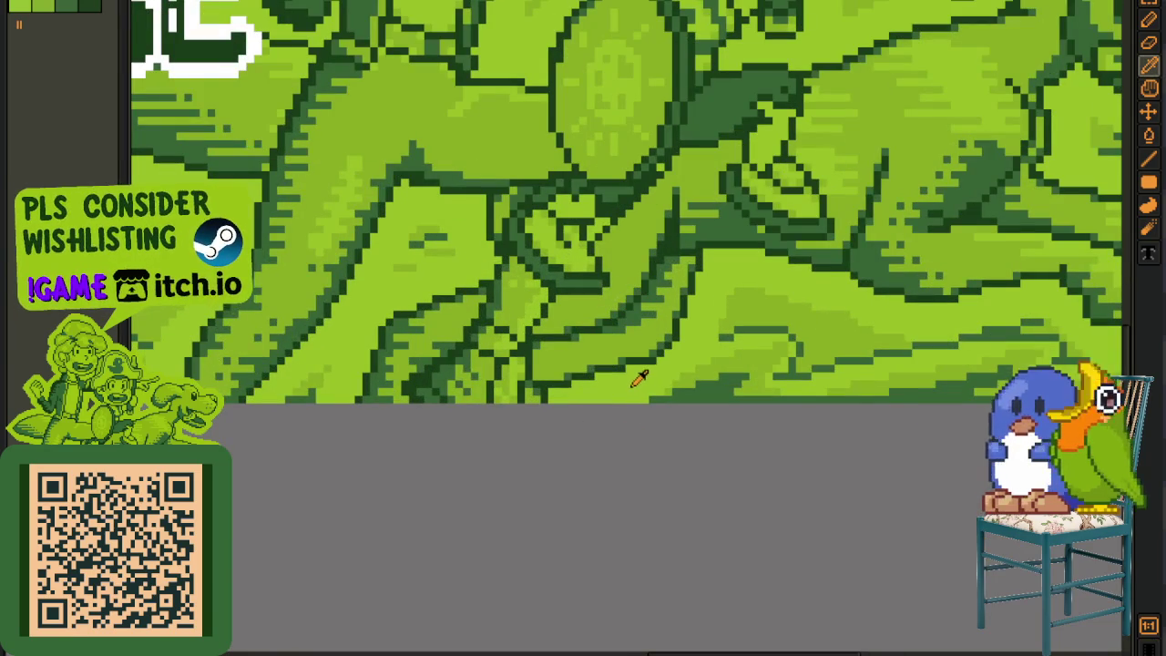
pyautogui.hotkey('shift', 'r')
pyautogui.press('Escape')
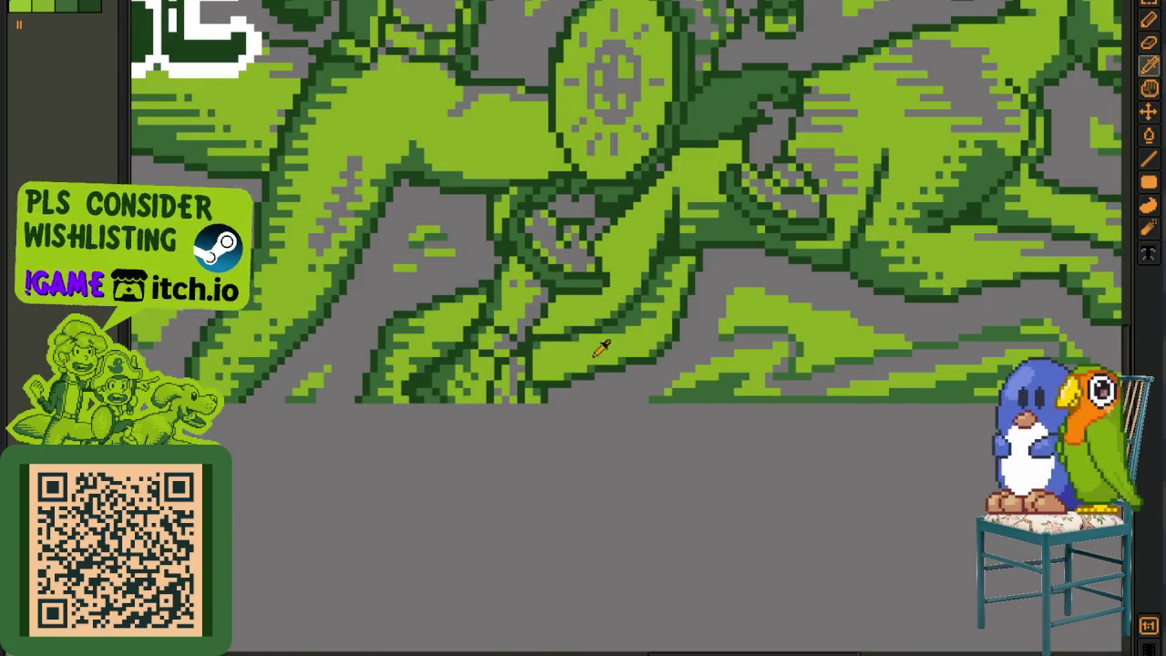
pyautogui.hotkey('shift', 'r')
pyautogui.click(532, 506)
pyautogui.scroll(1, 624, 319)
pyautogui.scroll(1, 633, 314)
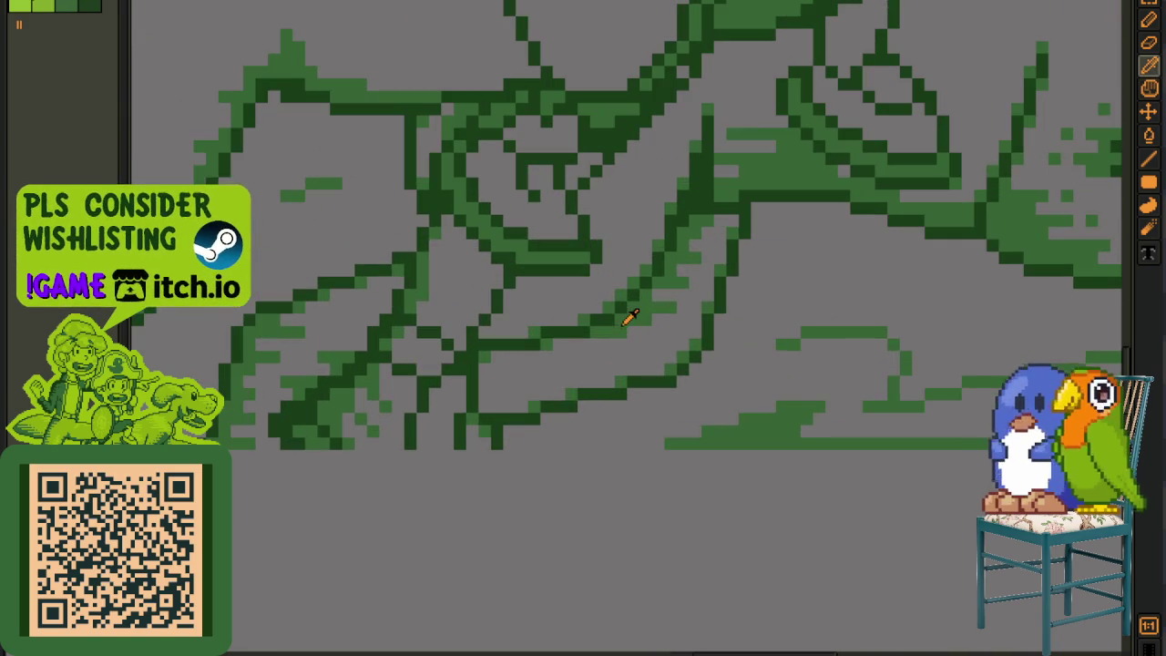
pyautogui.hotkey('shift', 'r')
pyautogui.press('Return')
pyautogui.scroll(-5, 638, 364)
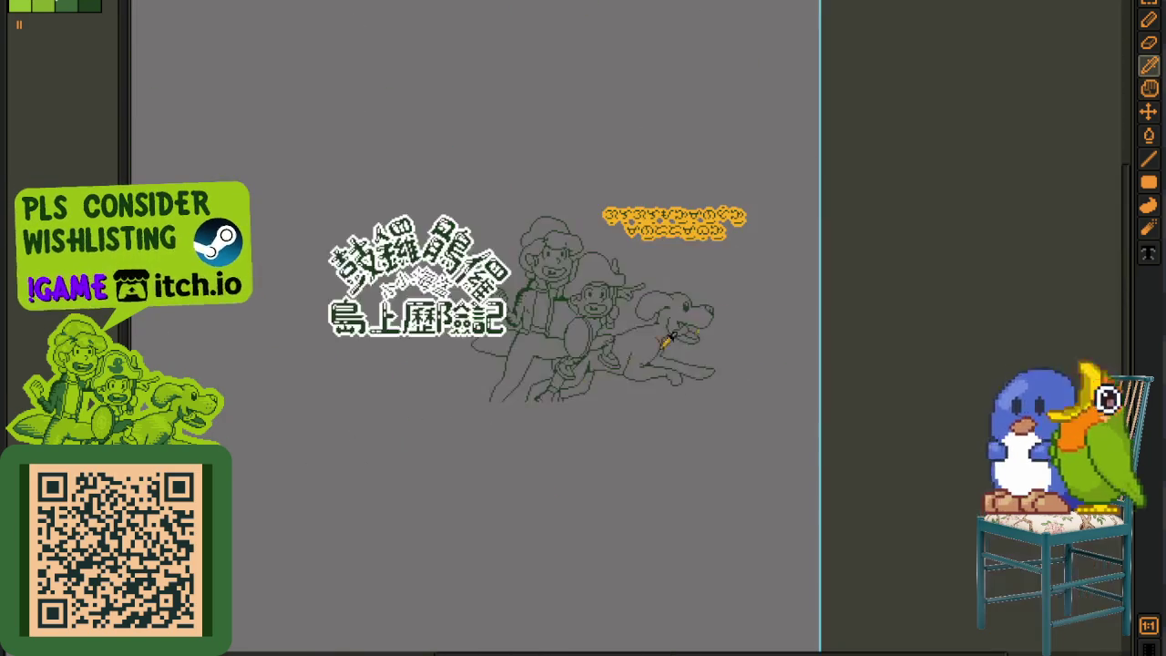
pyautogui.scroll(2, 478, 321)
pyautogui.scroll(2, 503, 328)
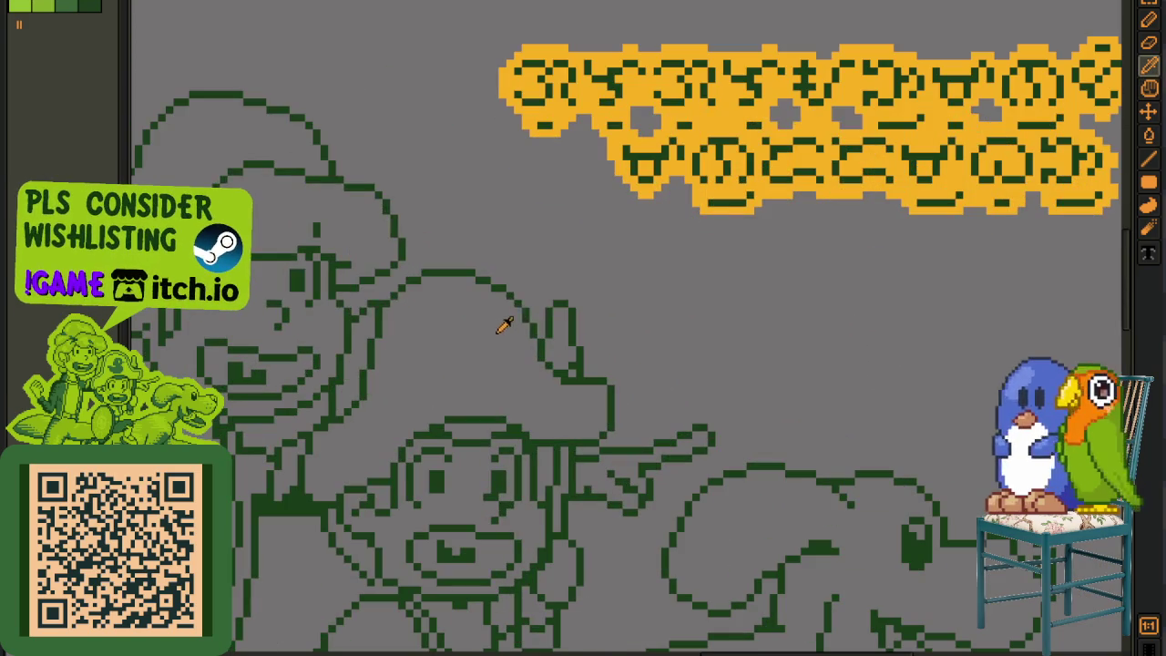
# Step: Paint-bucket the grey around the line art, the streak, the drum and its neighbouring area dark green
pyautogui.press('i')
pyautogui.scroll(-2, 544, 282)
pyautogui.click(505, 228)
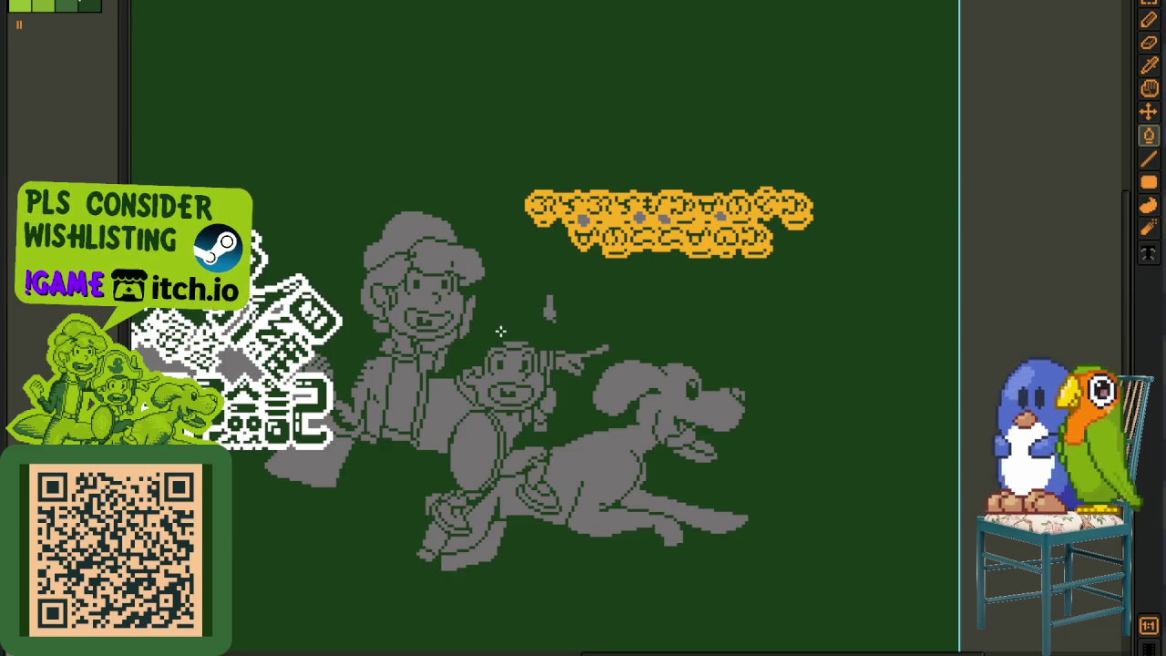
pyautogui.scroll(3, 502, 325)
pyautogui.click(649, 328)
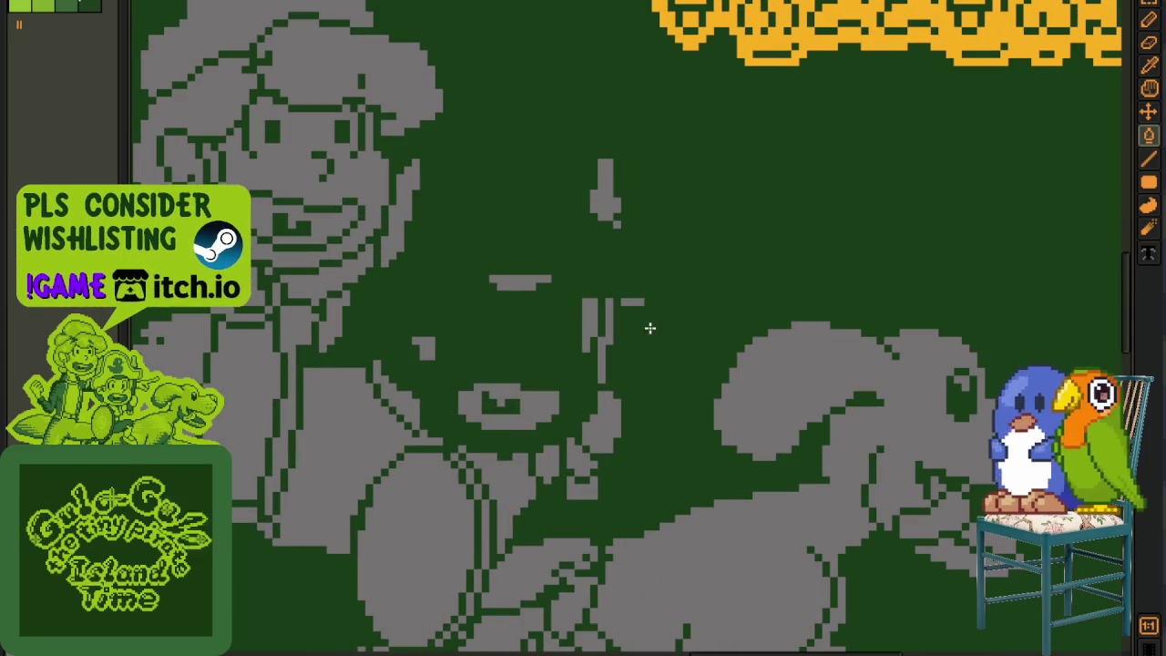
pyautogui.click(451, 480)
pyautogui.click(507, 473)
pyautogui.click(368, 441)
# Step: Fill the grey arm, strokes near the 5, neck and face regions with dark green
pyautogui.hscroll(-5, 512, 409)
pyautogui.click(513, 408)
pyautogui.click(330, 544)
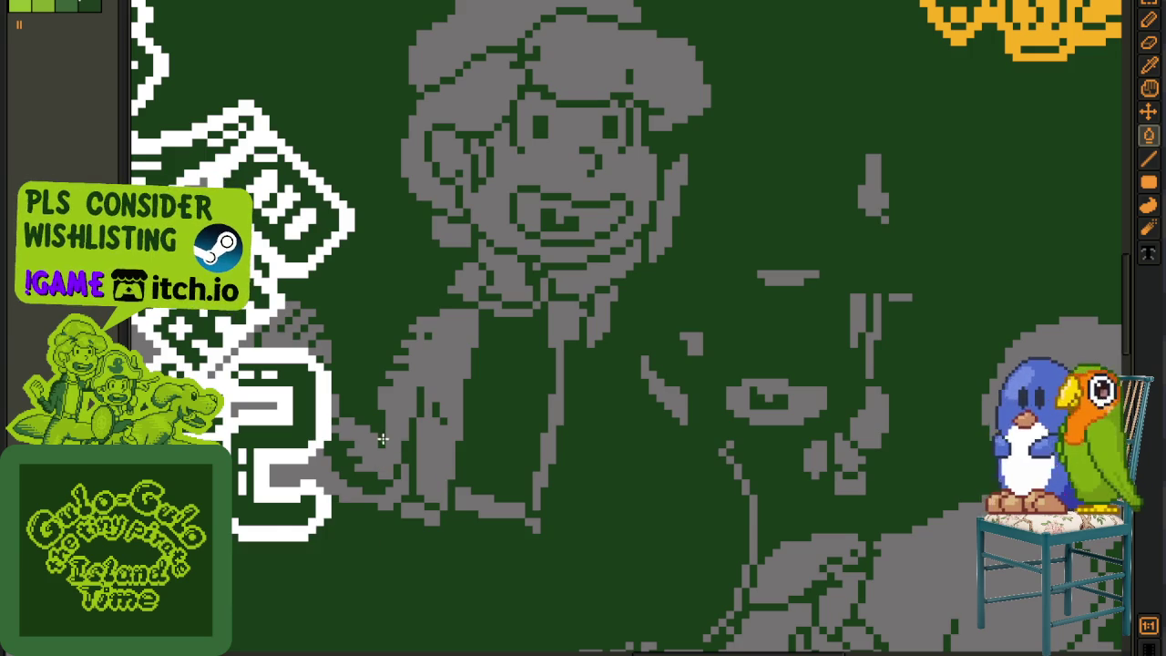
pyautogui.click(427, 367)
pyautogui.click(397, 489)
pyautogui.click(411, 508)
pyautogui.click(477, 498)
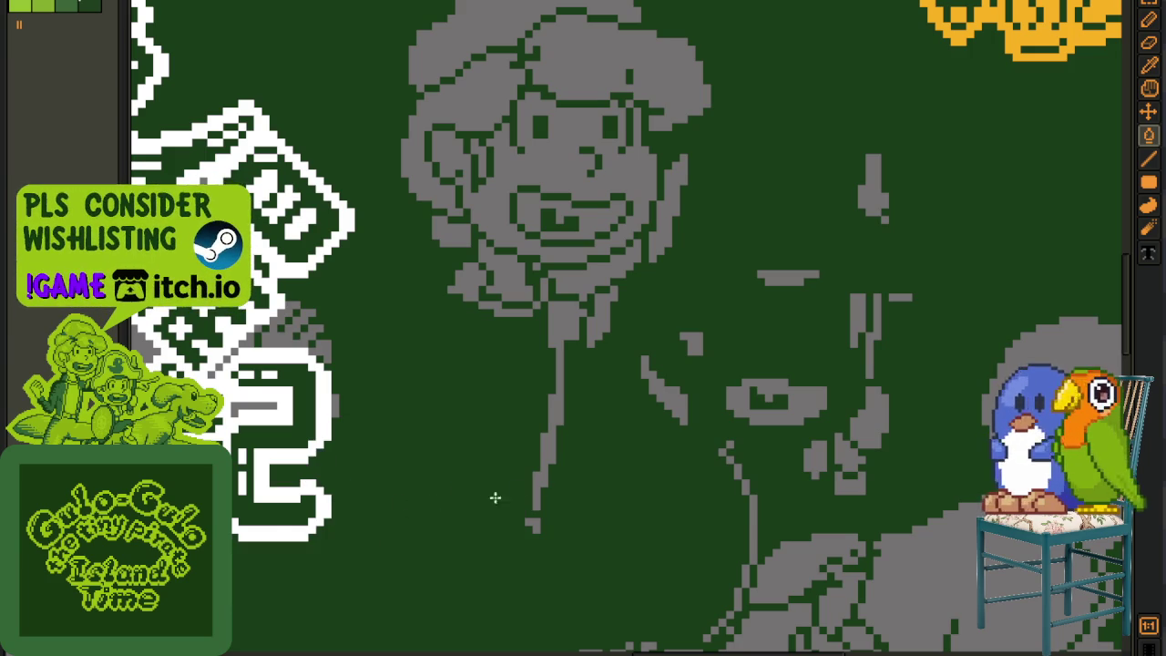
pyautogui.click(540, 479)
pyautogui.click(510, 293)
pyautogui.click(556, 277)
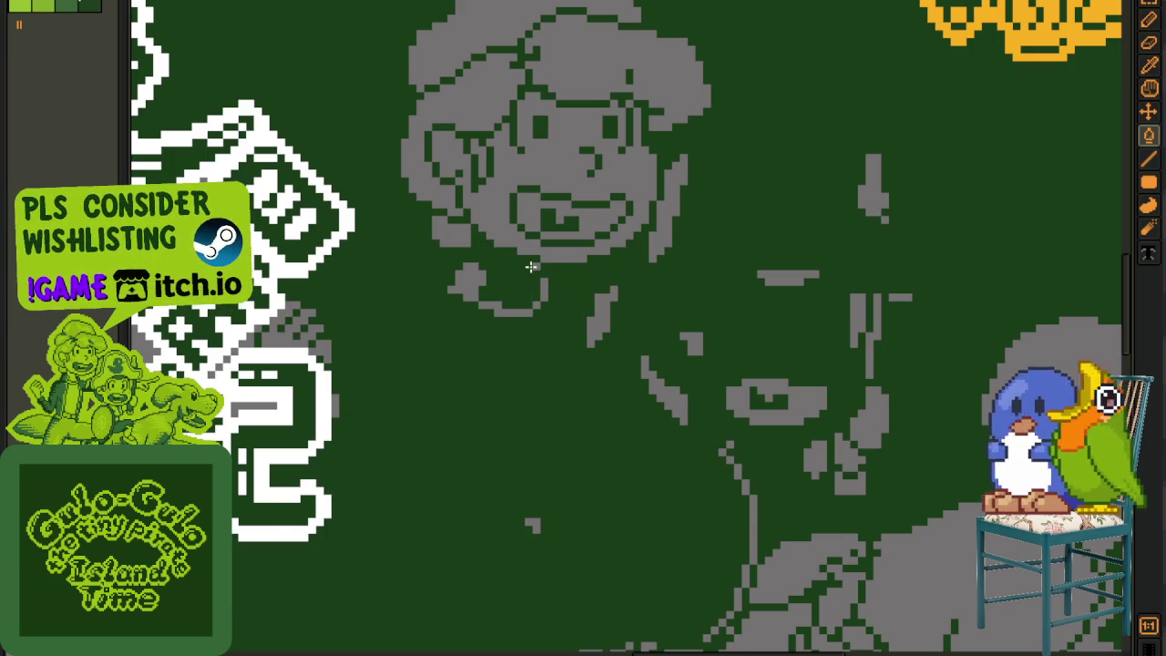
pyautogui.click(524, 246)
pyautogui.click(528, 208)
# Step: Fill the grey hair blobs, diagonal stroke and a nearby blob with dark green
pyautogui.scroll(2, 515, 273)
pyautogui.scroll(3, 491, 264)
pyautogui.click(466, 255)
pyautogui.click(562, 214)
pyautogui.click(489, 163)
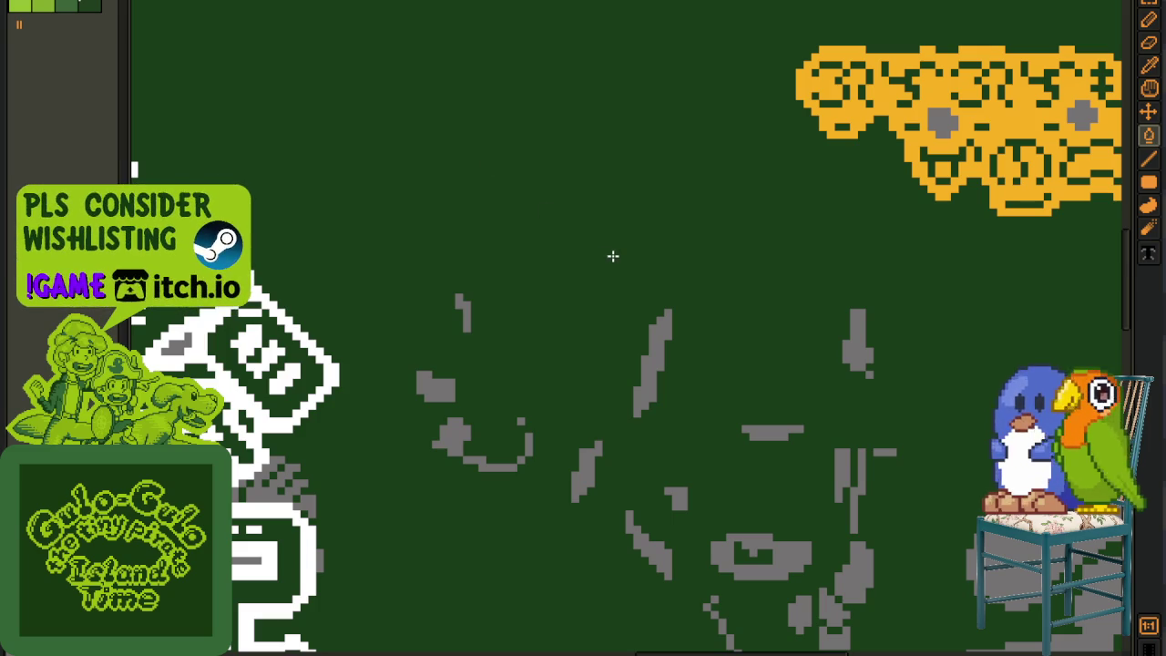
pyautogui.click(653, 342)
pyautogui.click(421, 385)
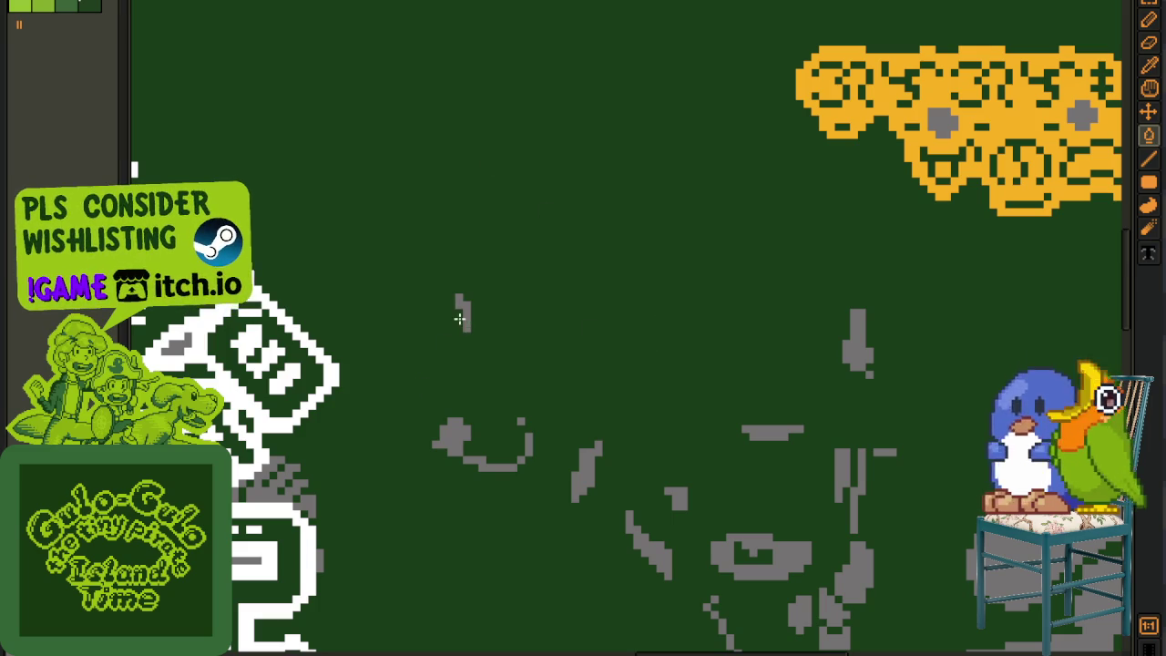
pyautogui.scroll(-2, 582, 346)
pyautogui.scroll(2, 703, 212)
pyautogui.scroll(2, 703, 213)
# Step: Fill the upper-right grey blobs, orange squares and the blob near the dog dark green
pyautogui.click(765, 206)
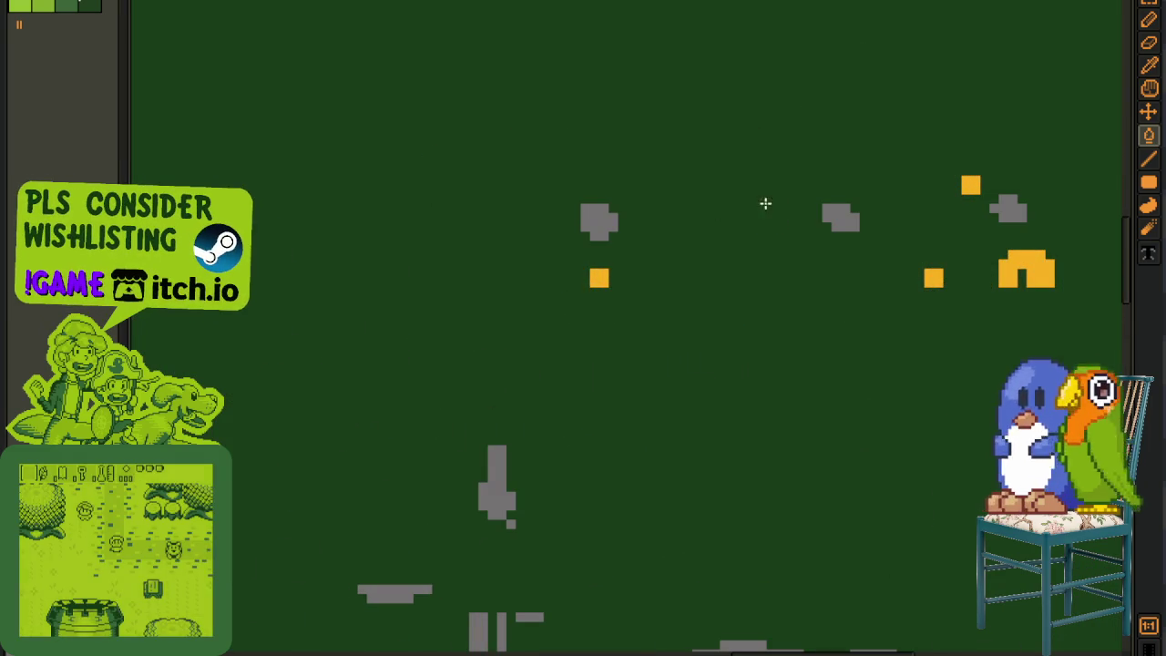
pyautogui.click(836, 215)
pyautogui.click(1007, 213)
pyautogui.click(976, 187)
pyautogui.click(1018, 263)
pyautogui.click(938, 275)
pyautogui.click(598, 277)
pyautogui.click(604, 219)
pyautogui.scroll(-2, 604, 220)
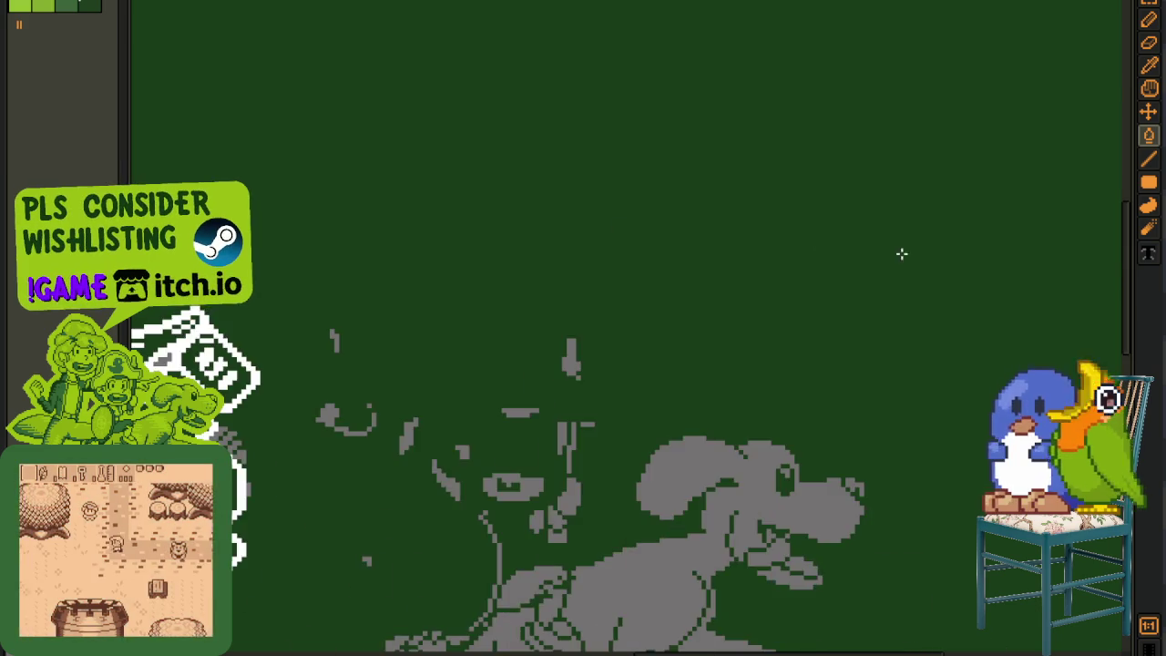
pyautogui.scroll(-2, 900, 253)
pyautogui.hscroll(3, 516, 313)
pyautogui.scroll(3, 516, 313)
pyautogui.scroll(-3, 517, 313)
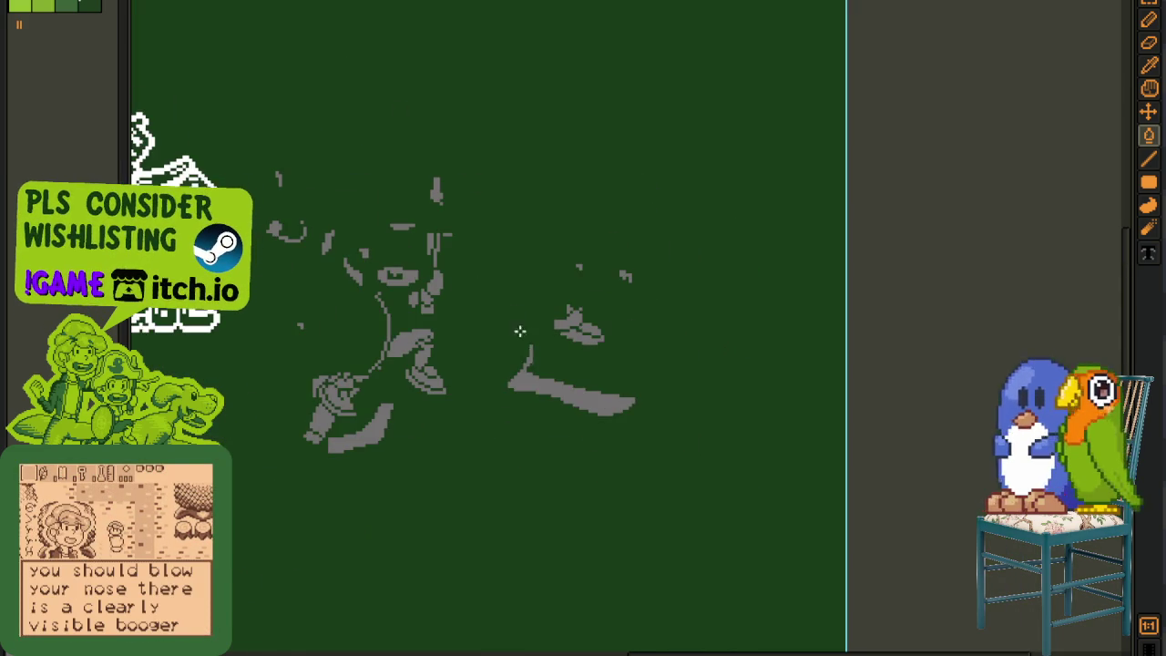
pyautogui.click(583, 387)
# Step: Move toward the title logo and fill the grey gun shape and surrounding areas dark green
pyautogui.scroll(3, 429, 374)
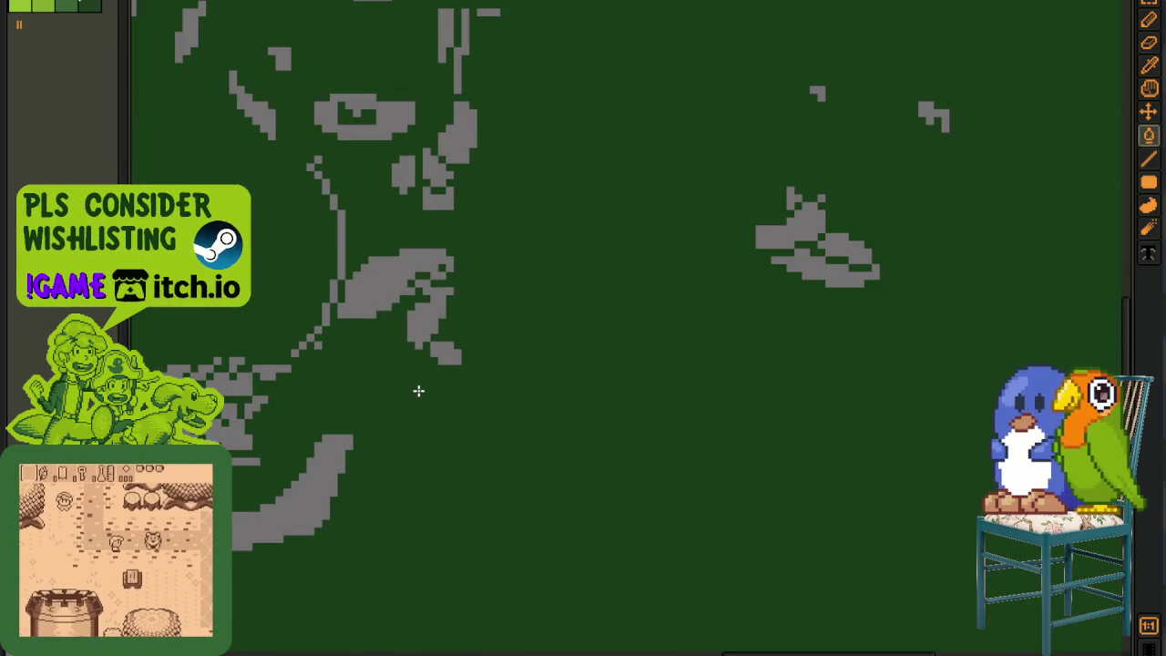
pyautogui.scroll(-3, 416, 391)
pyautogui.moveTo(352, 443); pyautogui.dragTo(837, 426)
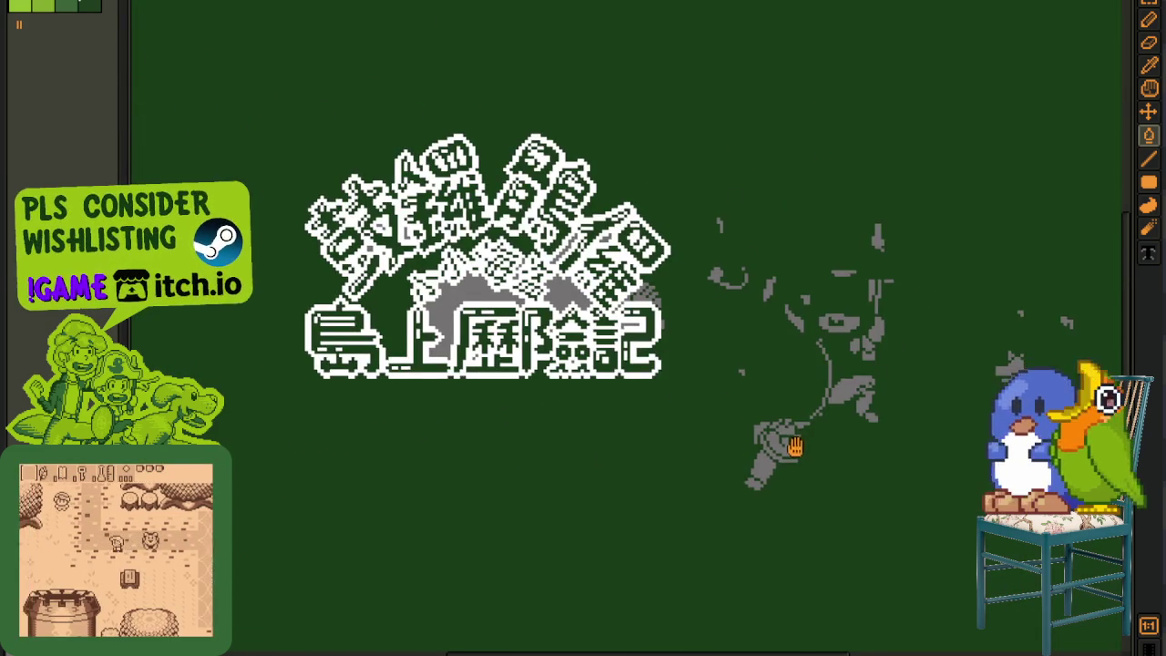
pyautogui.scroll(2, 738, 310)
pyautogui.scroll(2, 738, 309)
pyautogui.scroll(1, 580, 265)
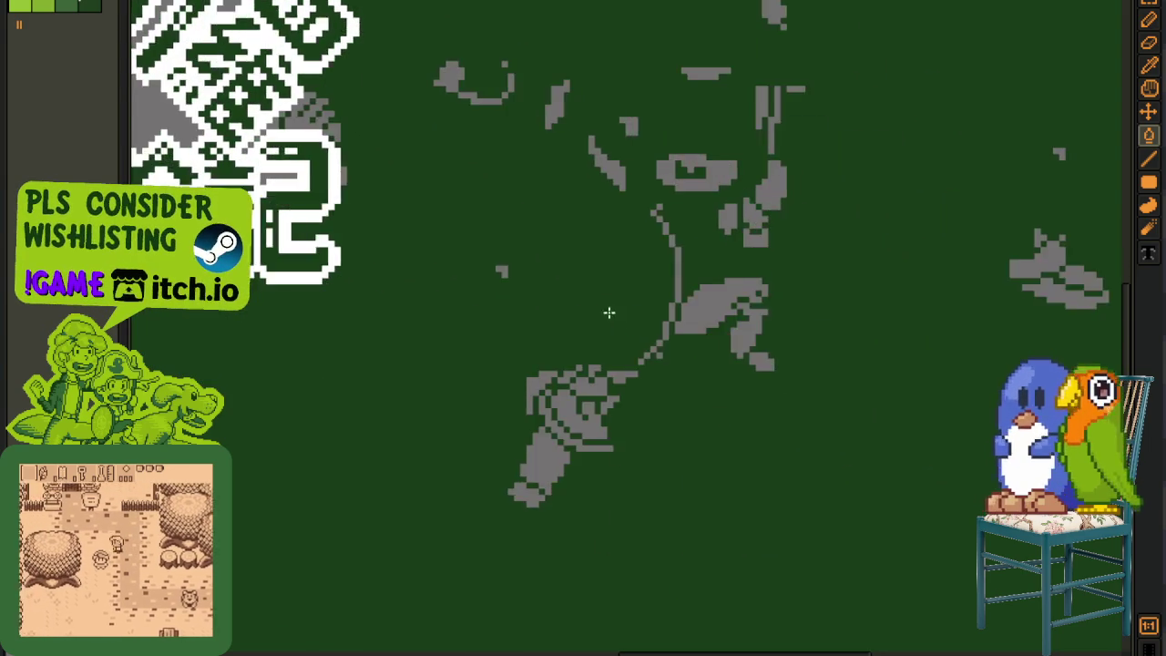
pyautogui.scroll(1, 606, 307)
pyautogui.click(559, 405)
pyautogui.click(516, 478)
pyautogui.click(485, 530)
pyautogui.click(504, 399)
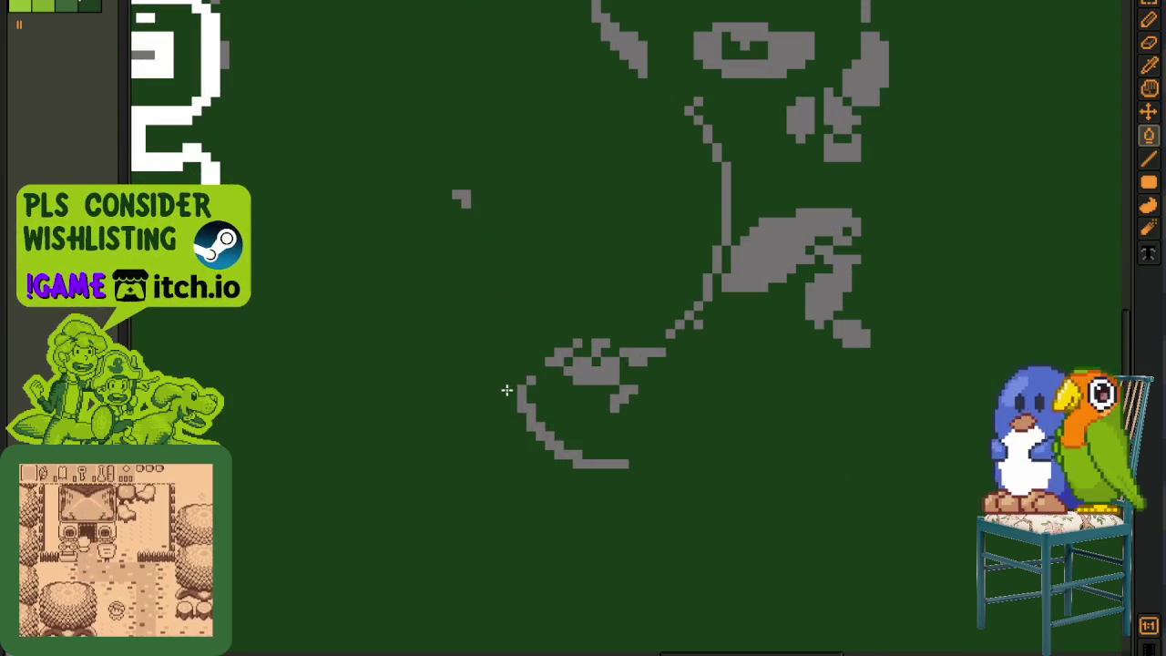
# Step: Fill the grey patches, bar, curve and stray pixel blocks beside the logo dark green
pyautogui.moveTo(480, 314); pyautogui.dragTo(635, 578)
pyautogui.scroll(1, 612, 458)
pyautogui.scroll(1, 349, 271)
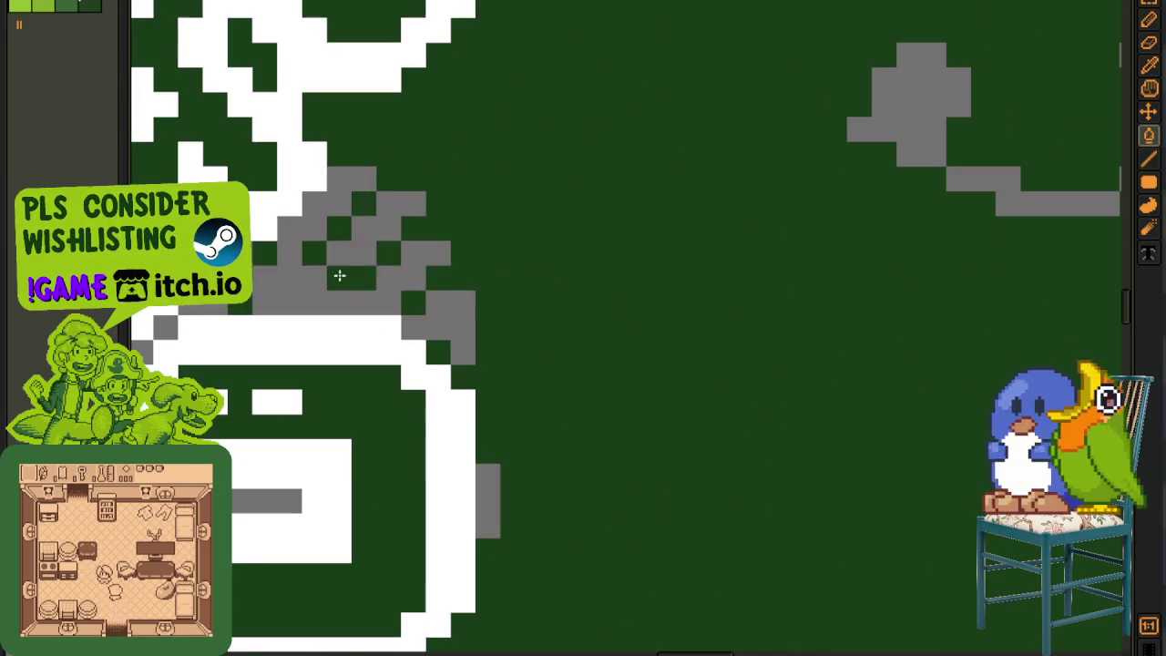
pyautogui.click(330, 261)
pyautogui.click(447, 338)
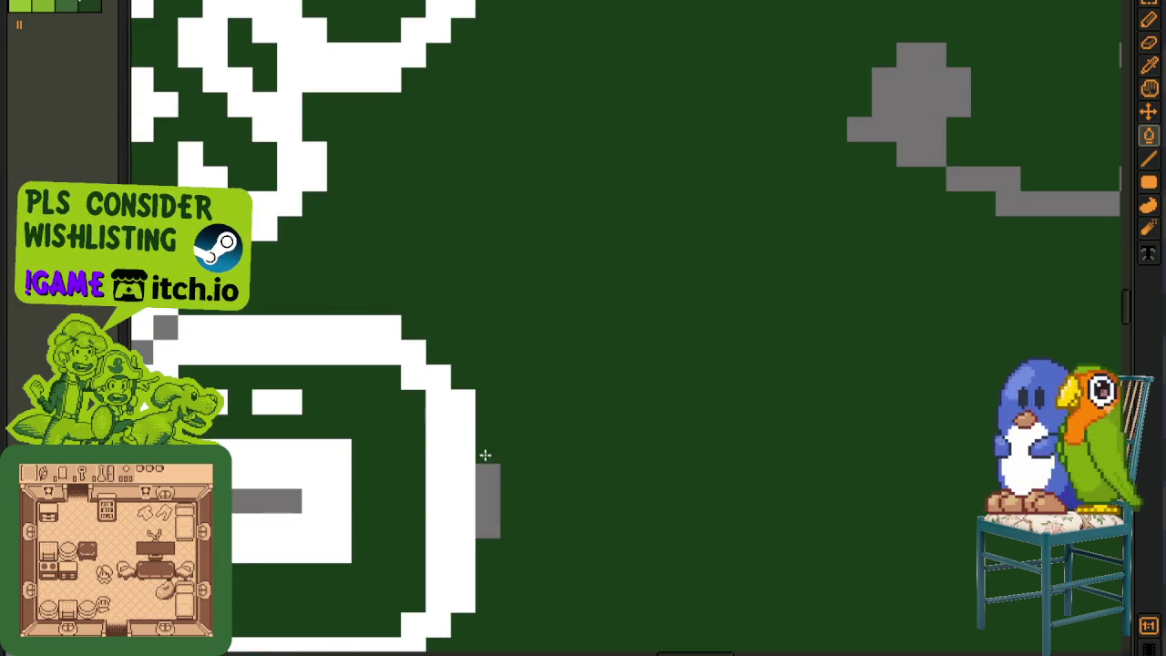
pyautogui.click(487, 492)
pyautogui.scroll(-2, 578, 395)
pyautogui.scroll(2, 467, 307)
pyautogui.click(367, 271)
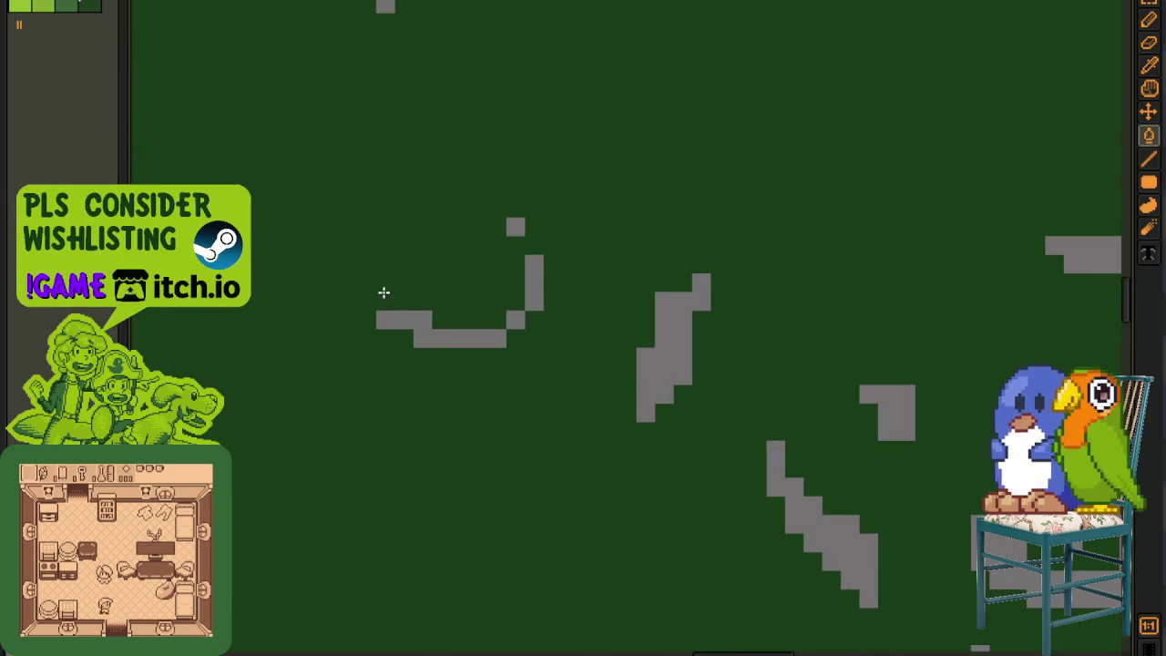
pyautogui.click(415, 329)
pyautogui.click(534, 264)
pyautogui.click(534, 300)
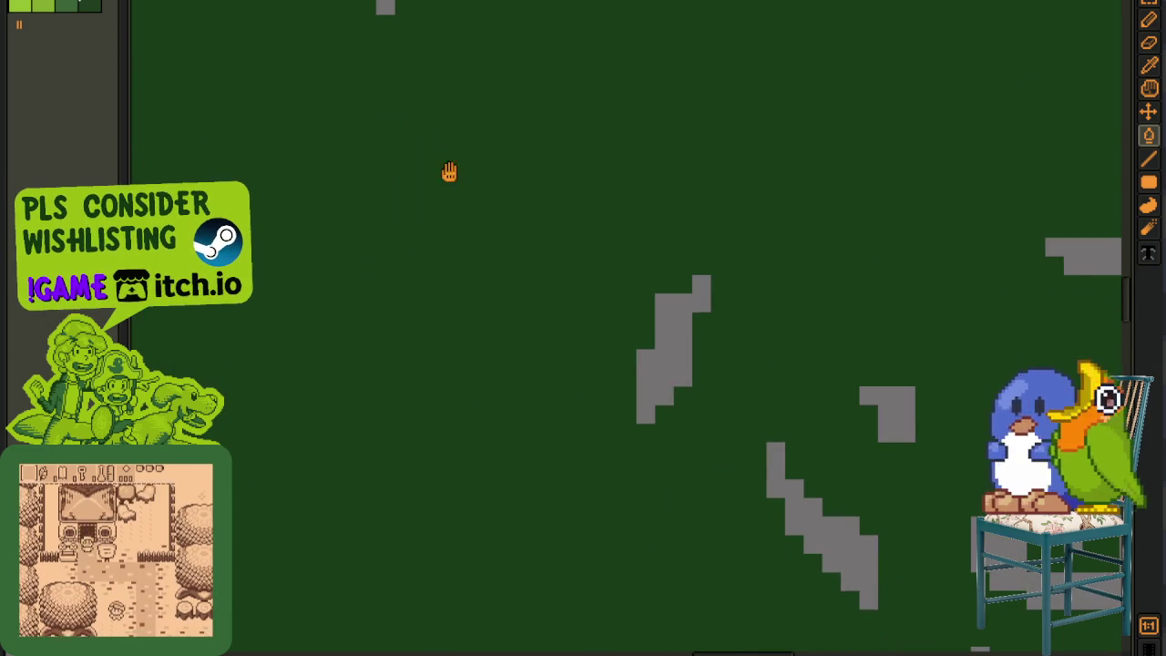
pyautogui.scroll(-2, 421, 331)
# Step: Fill more grey blobs, the diagonal shape and the square below centre dark green
pyautogui.click(422, 330)
pyautogui.scroll(2, 646, 508)
pyautogui.click(536, 312)
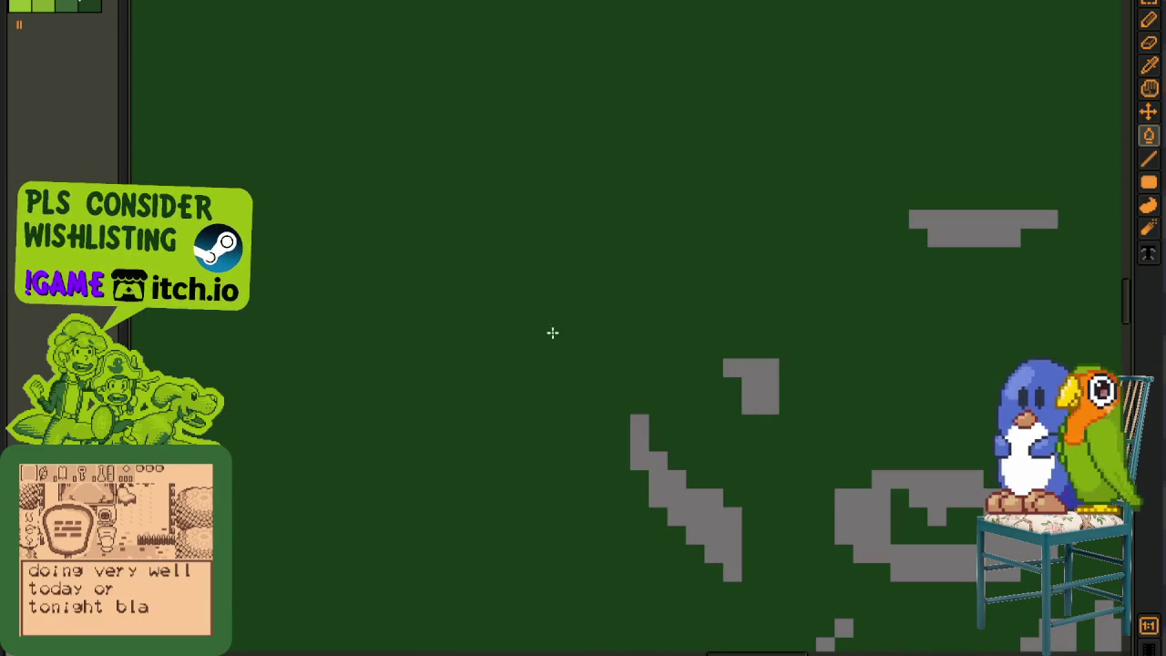
pyautogui.click(672, 487)
pyautogui.click(753, 387)
pyautogui.click(953, 237)
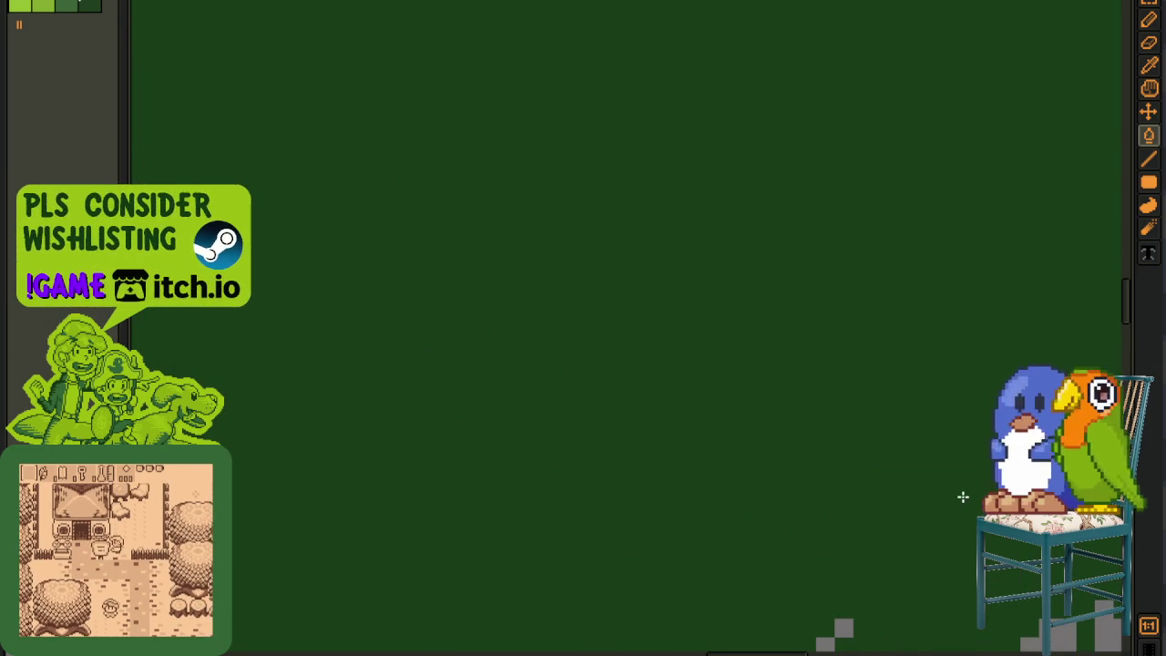
pyautogui.scroll(-3, 723, 281)
pyautogui.click(528, 300)
pyautogui.click(606, 352)
pyautogui.click(641, 247)
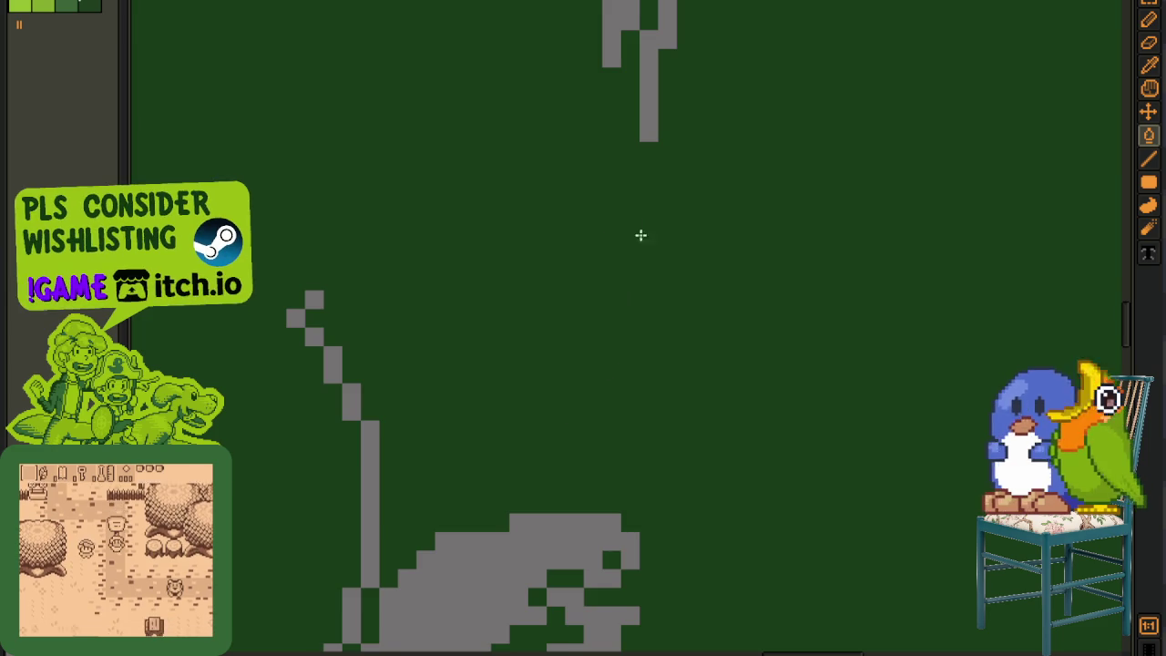
# Step: Fill the grey column, its adjacent bar, the small top square and central blob green
pyautogui.scroll(-3, 588, 476)
pyautogui.click(592, 478)
pyautogui.click(573, 345)
pyautogui.click(655, 315)
pyautogui.click(632, 128)
pyautogui.scroll(-3, 608, 436)
pyautogui.scroll(-1, 593, 156)
pyautogui.click(528, 417)
pyautogui.click(635, 464)
# Step: Fill the large grey blob, the cross-shaped blob and the last upper grey shapes green
pyautogui.scroll(-3, 645, 499)
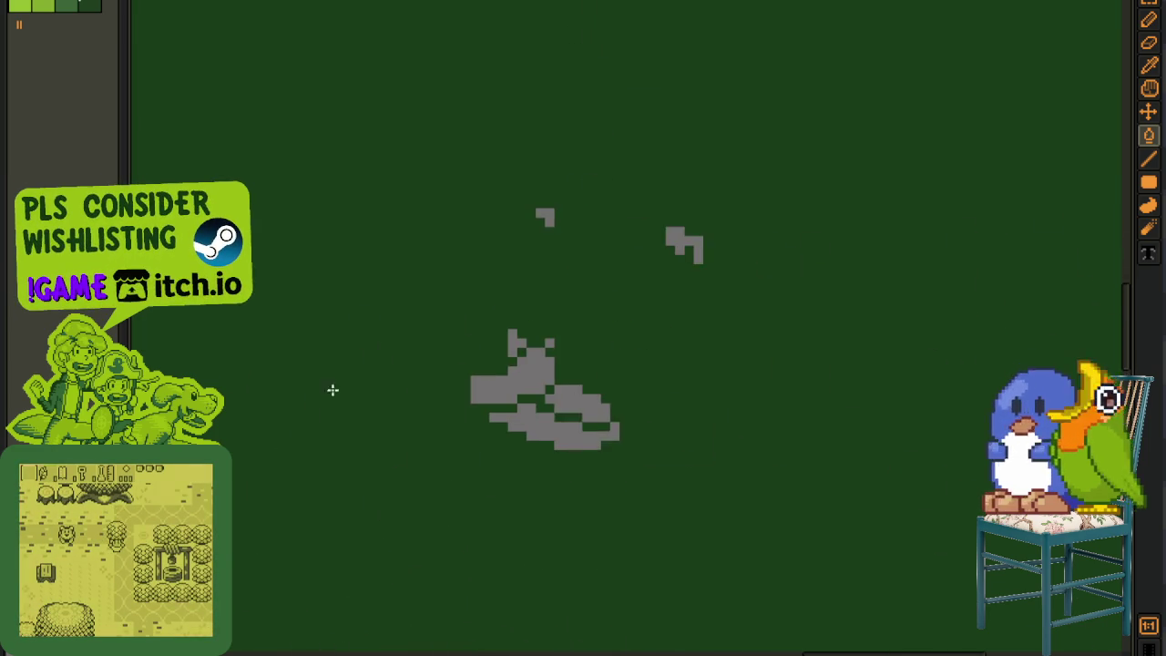
pyautogui.scroll(1, 490, 385)
pyautogui.click(489, 385)
pyautogui.click(565, 482)
pyautogui.click(604, 437)
pyautogui.click(502, 309)
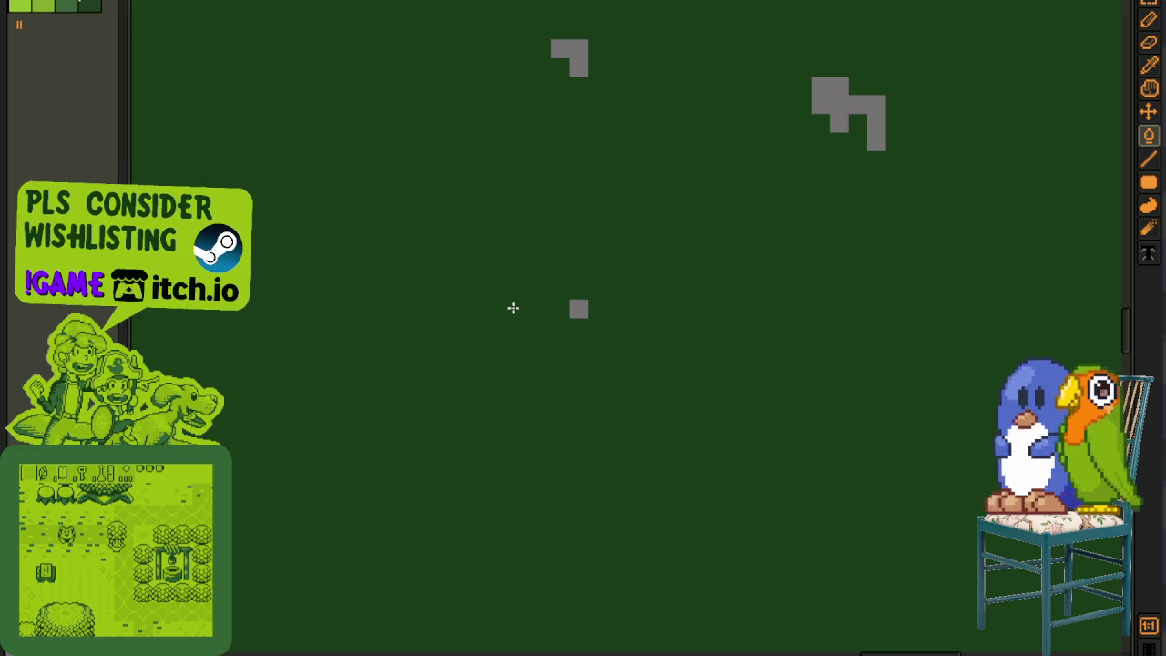
pyautogui.click(835, 99)
pyautogui.click(576, 64)
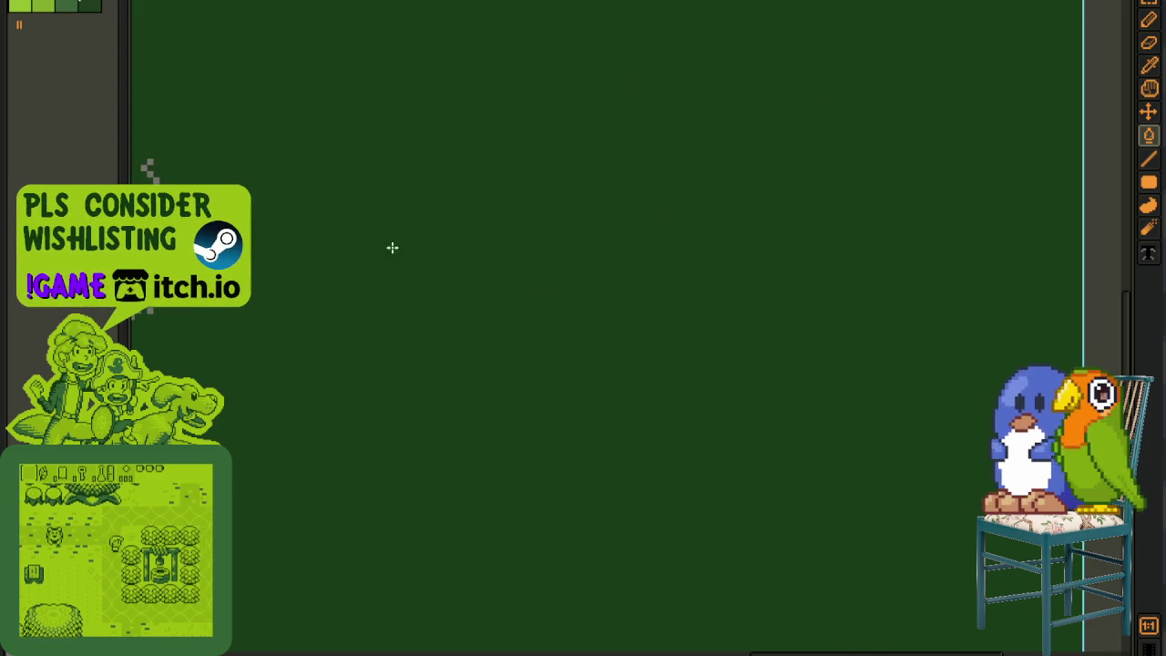
# Step: Fill the grey shapes and squares below the arc and the lower arc pixels dark green
pyautogui.scroll(-4, 274, 241)
pyautogui.scroll(2, 274, 241)
pyautogui.scroll(2, 419, 382)
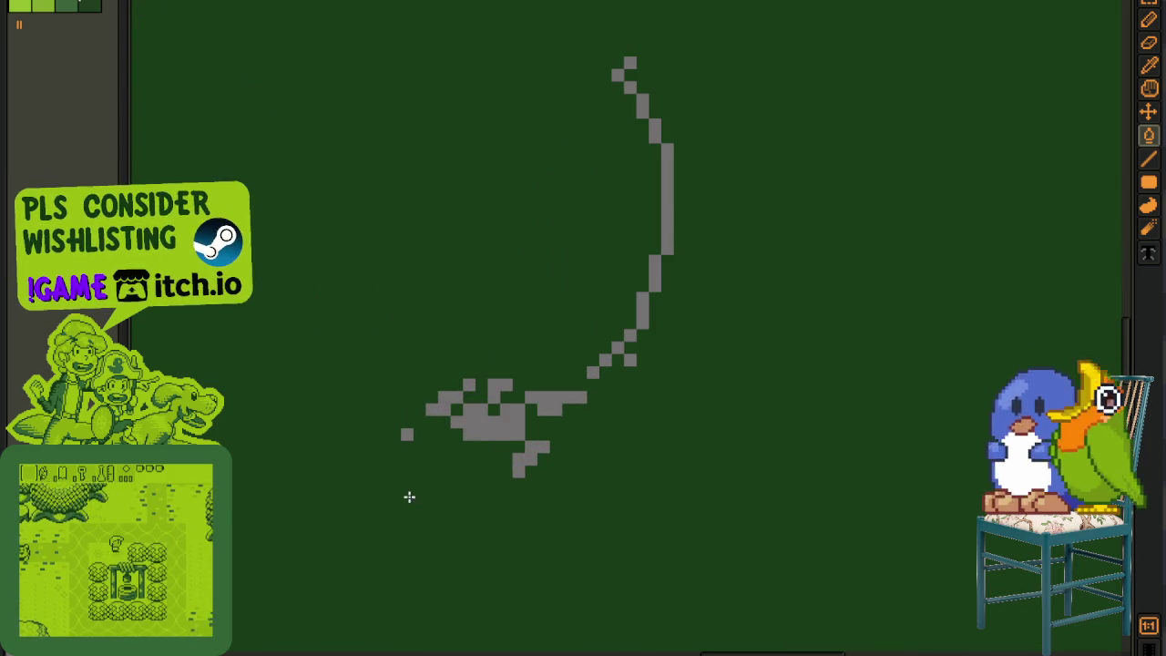
pyautogui.click(535, 446)
pyautogui.click(553, 400)
pyautogui.click(441, 403)
pyautogui.click(497, 390)
pyautogui.click(408, 433)
pyautogui.click(593, 371)
pyautogui.click(617, 348)
pyautogui.click(630, 335)
pyautogui.click(642, 315)
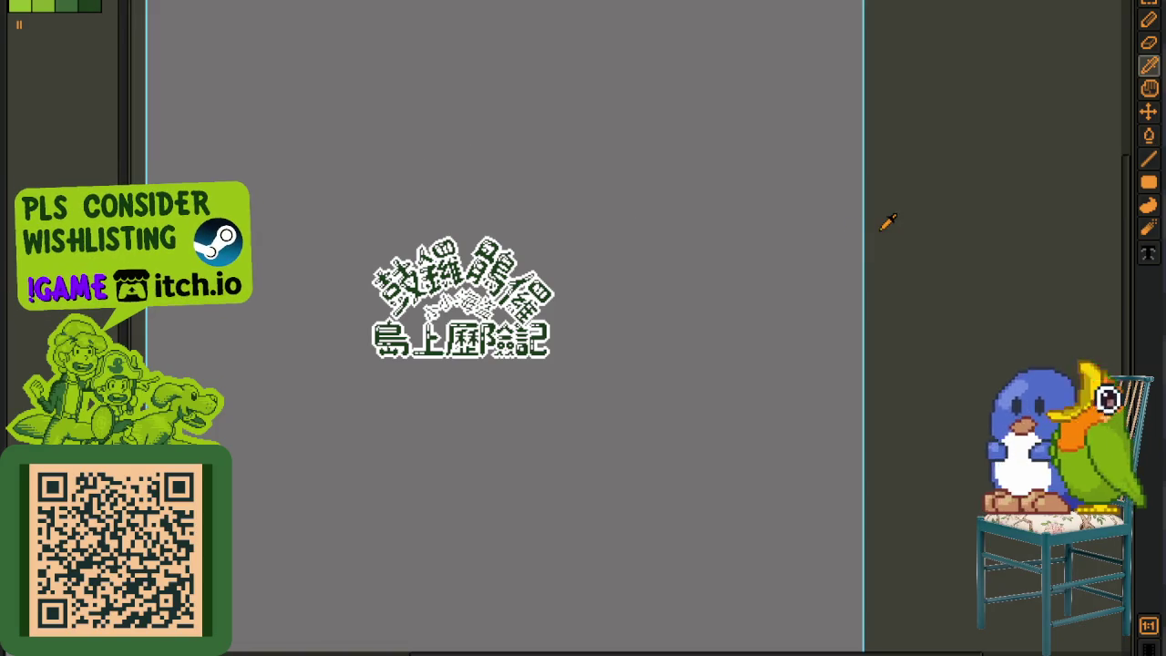
# Step: Replace the grey background colour with transparency and save the title logo file
pyautogui.scroll(3, 503, 219)
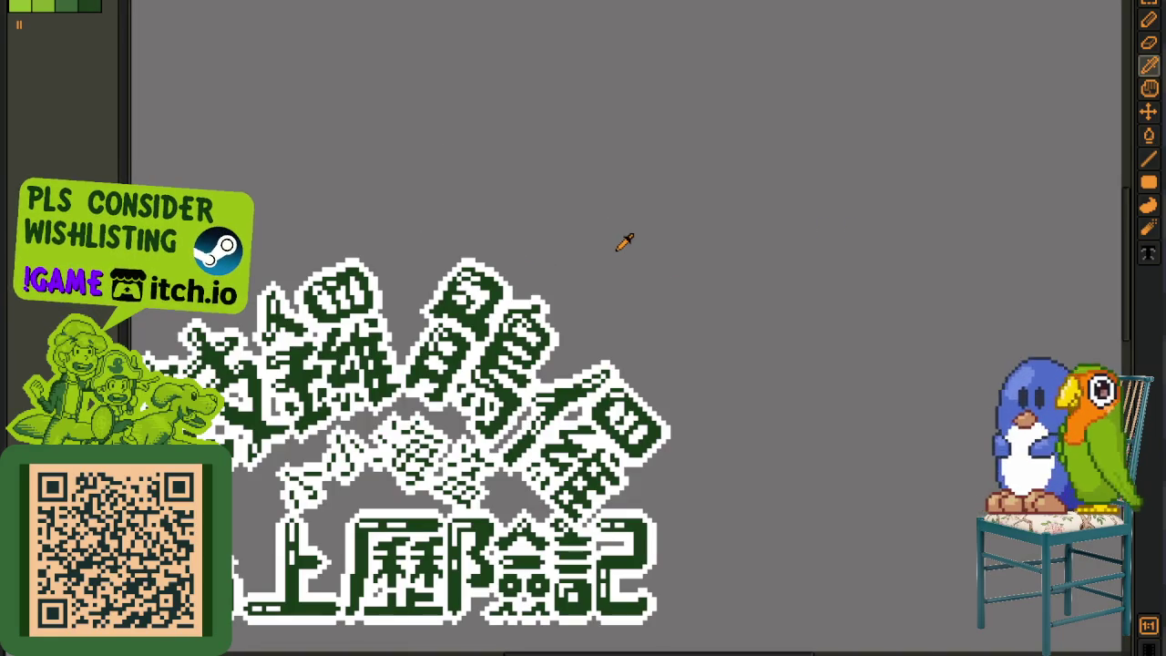
pyautogui.scroll(-3, 623, 241)
pyautogui.hotkey('shift', 'r')
pyautogui.click(507, 507)
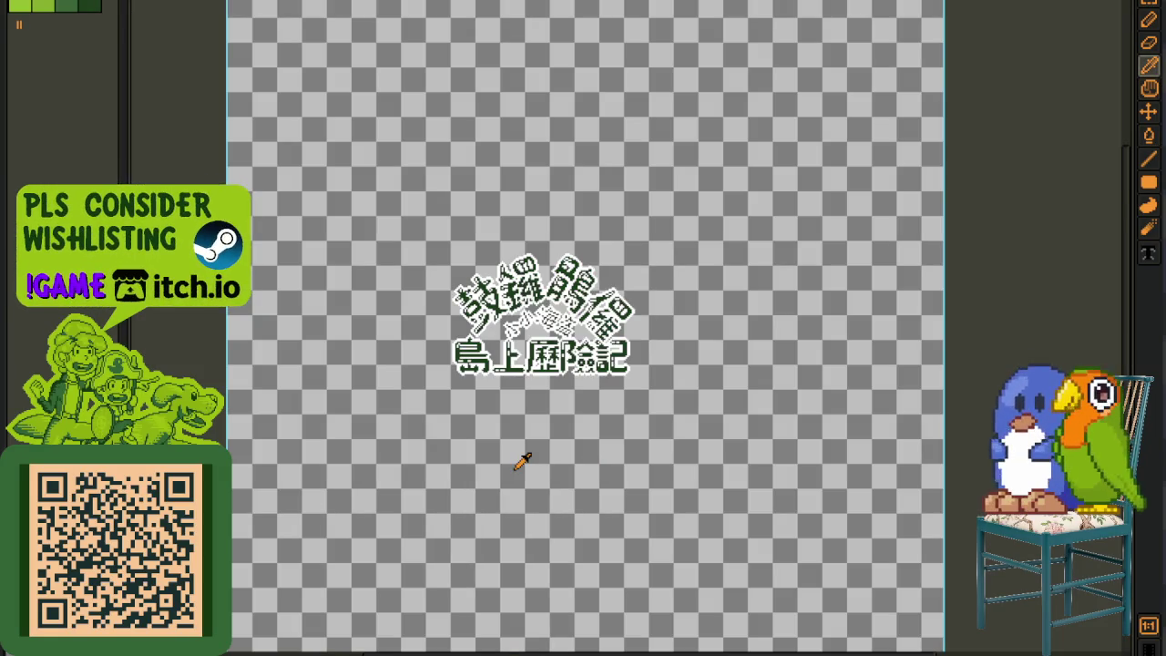
pyautogui.press('Tab')
pyautogui.hotkey('ctrl', 's')
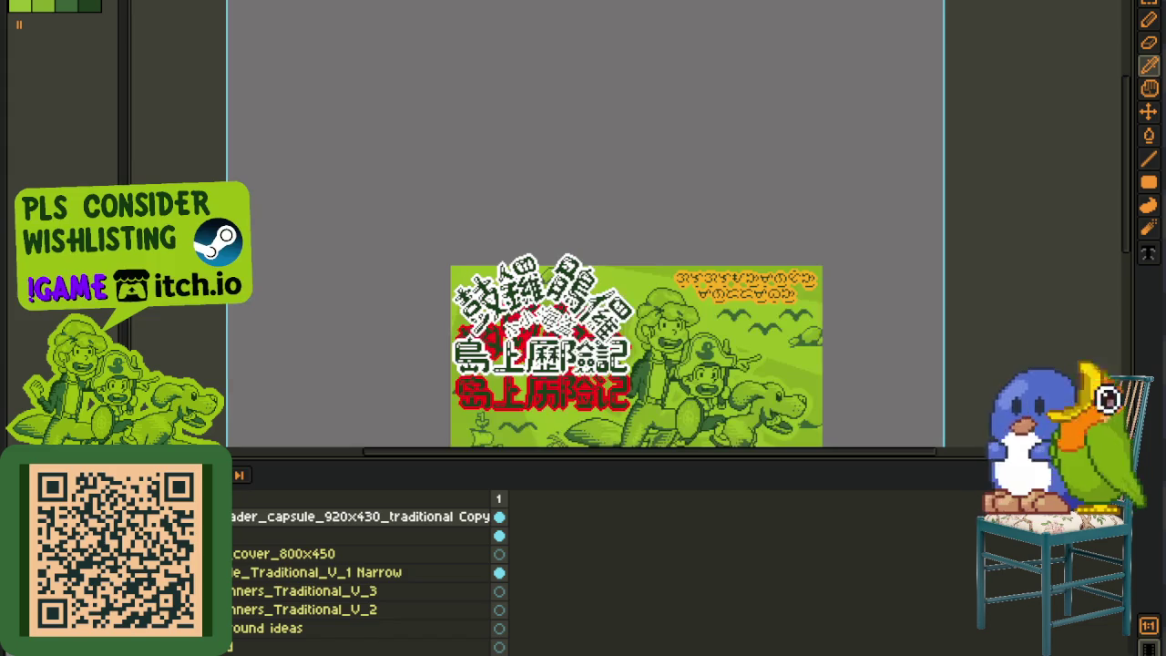
# Step: On the cover artwork, select the Move tool and hide the timeline to view the title
pyautogui.press('v')
pyautogui.press('Tab')
pyautogui.scroll(5, 536, 381)
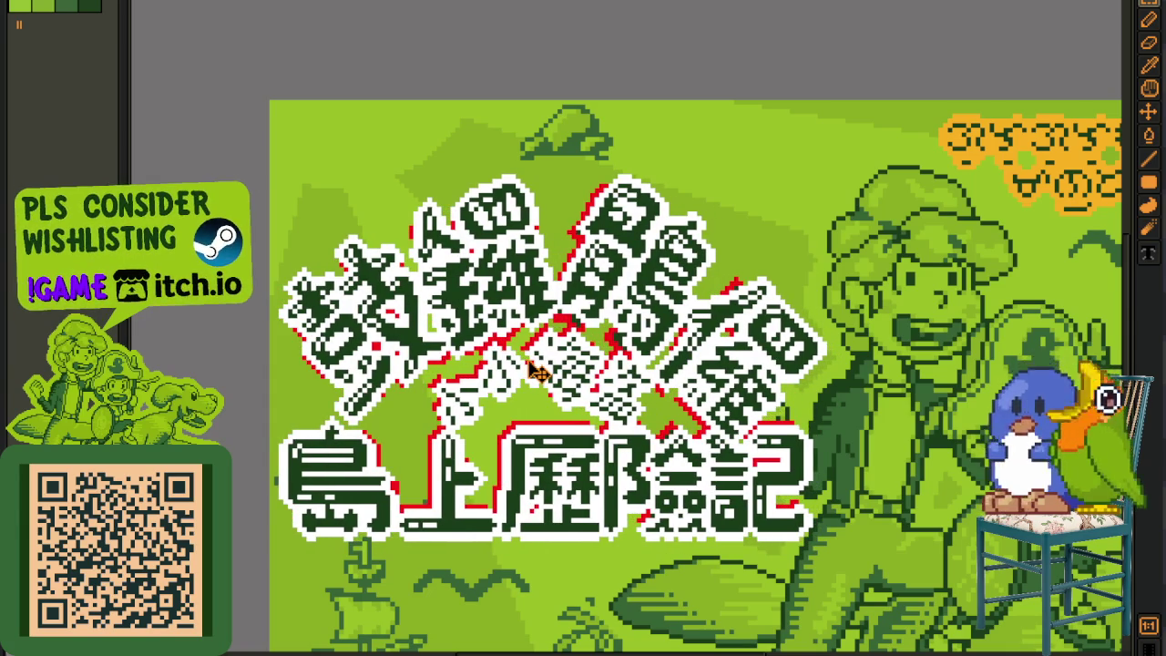
pyautogui.scroll(-4, 537, 372)
pyautogui.scroll(2, 797, 367)
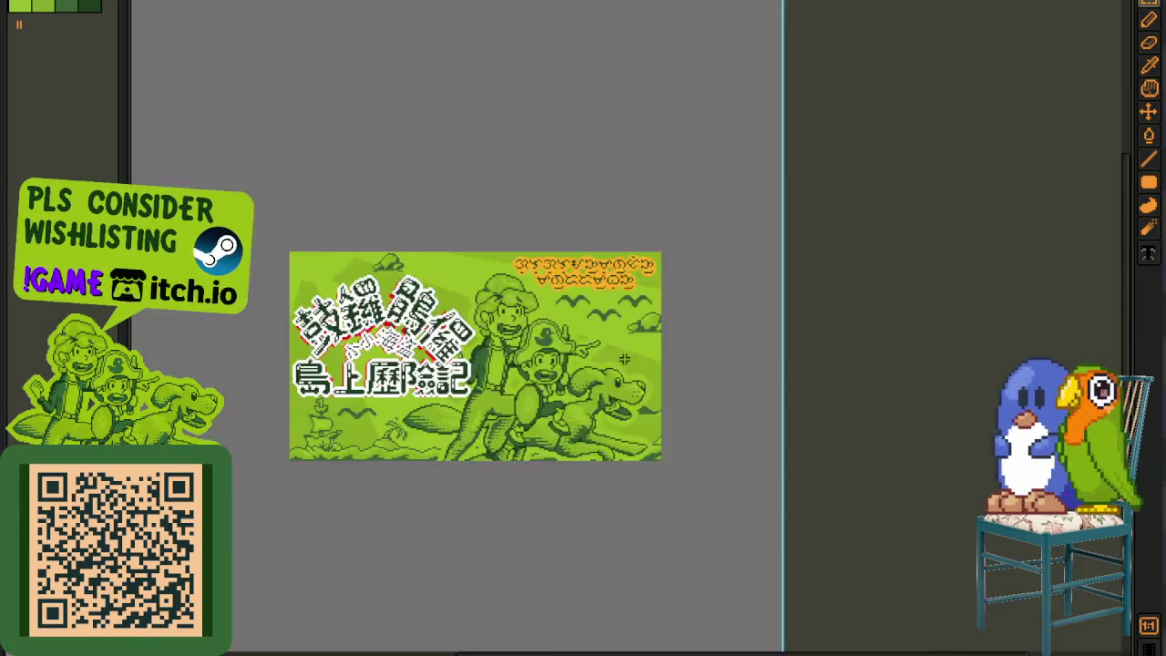
# Step: Move the copied header_capsule title layer below cover_800x450 and merge it down into rework thing
pyautogui.scroll(2, 636, 358)
pyautogui.press('Tab')
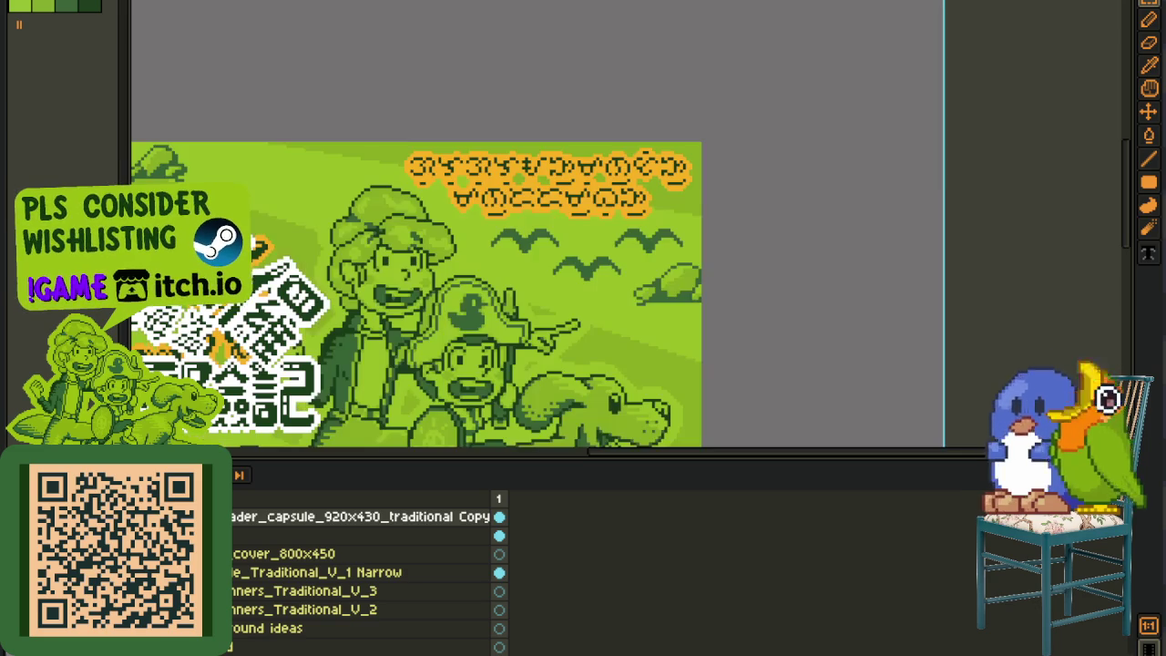
pyautogui.press('Down')
pyautogui.press('Down')
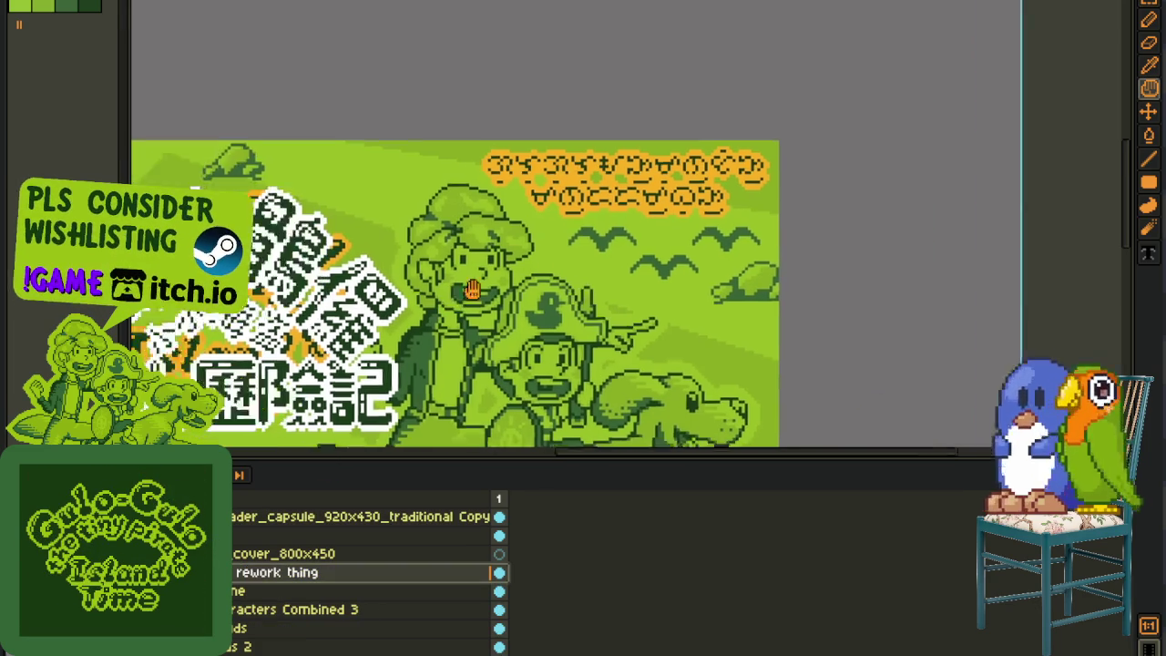
pyautogui.moveTo(241, 20); pyautogui.dragTo(672, 425)
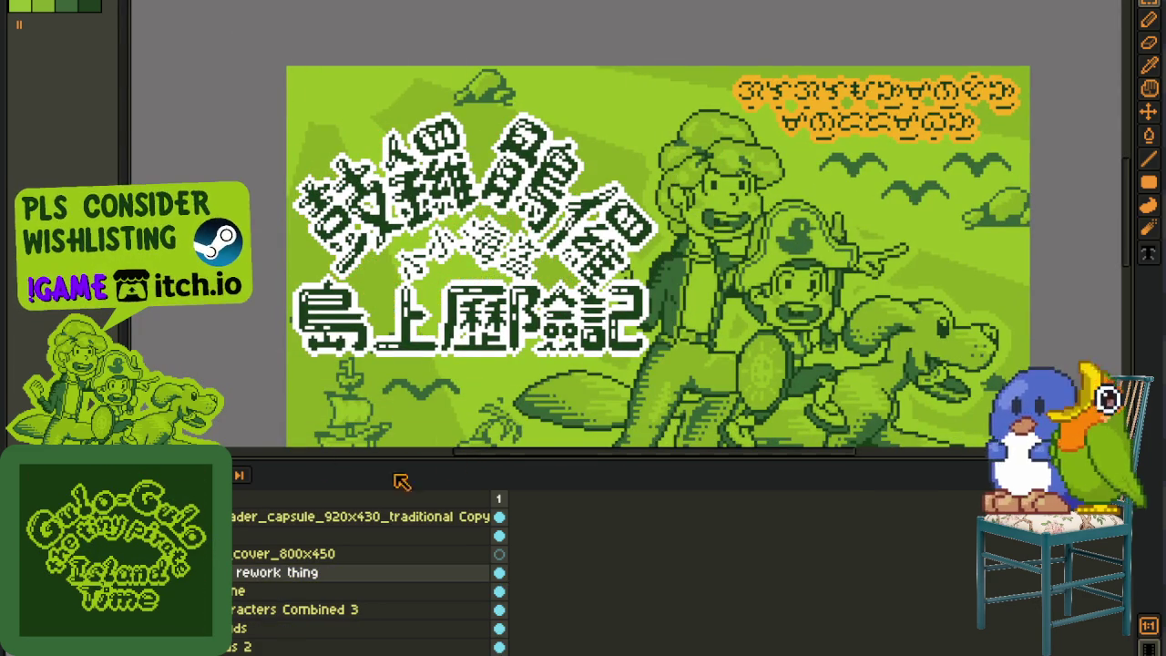
pyautogui.click(282, 517)
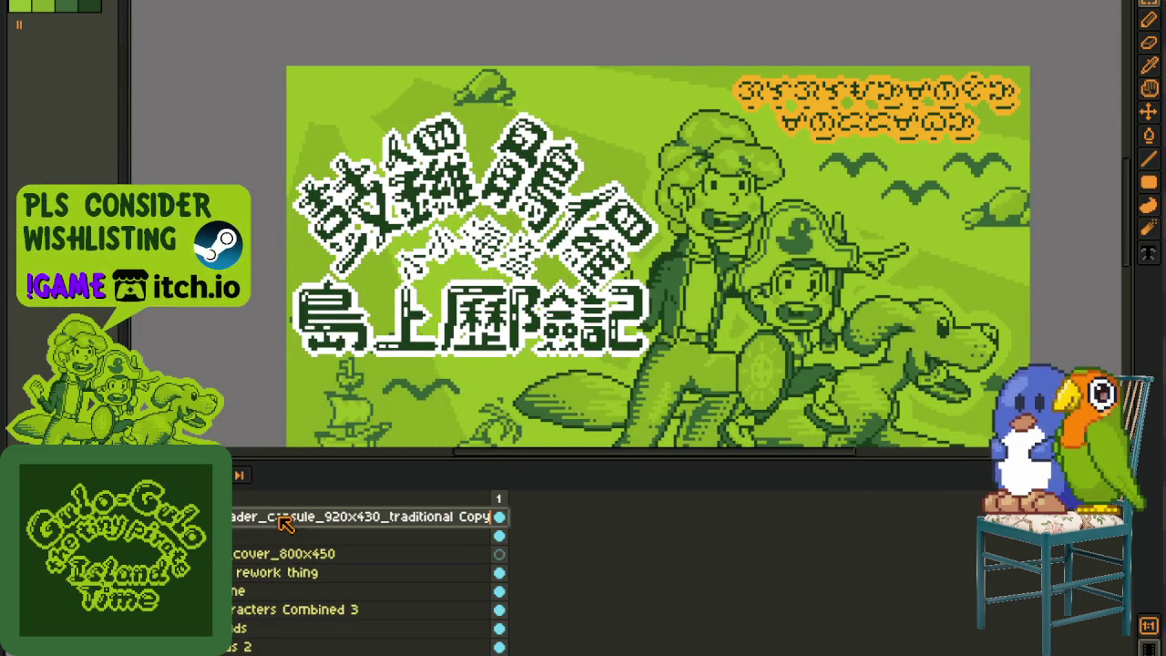
pyautogui.moveTo(305, 536); pyautogui.dragTo(310, 555)
pyautogui.rightClick(309, 556)
pyautogui.click(383, 641)
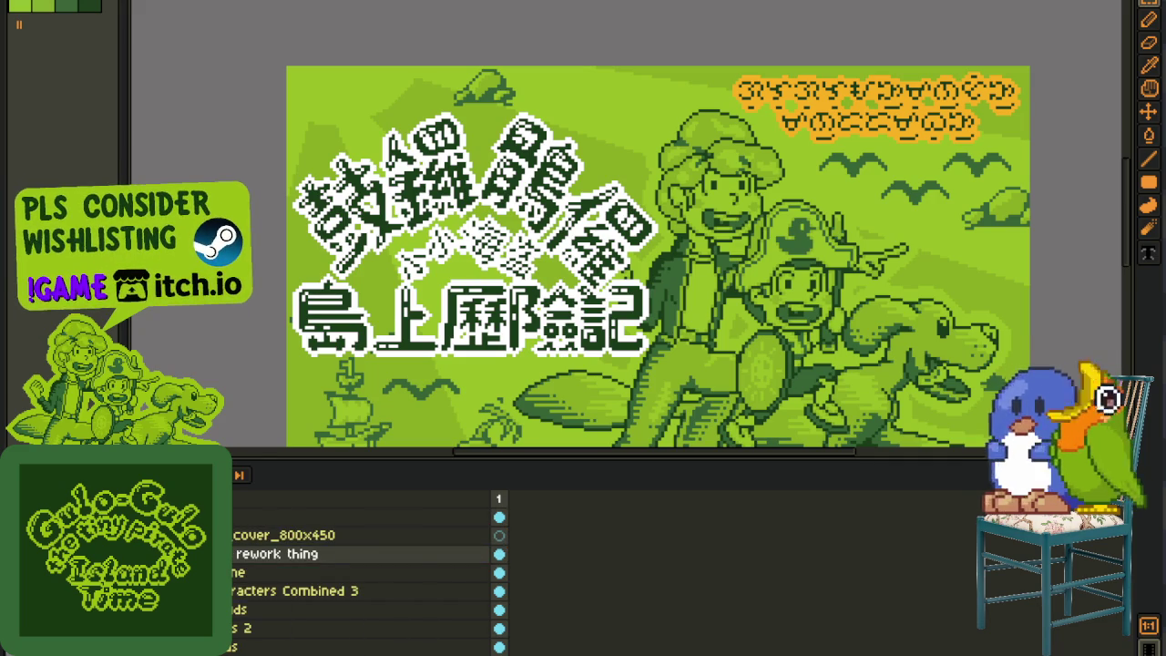
pyautogui.scroll(-1, 472, 296)
pyautogui.scroll(-1, 472, 296)
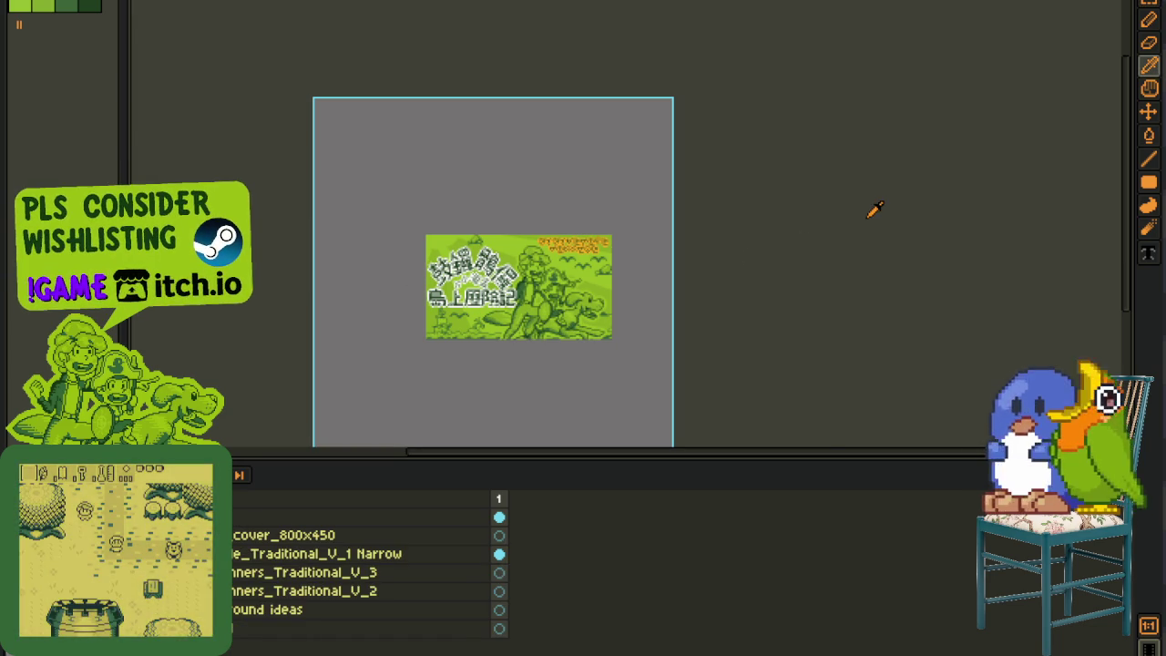
# Step: Save the cover, then close the blank zh_cn_event_cover_800x450.png sprite without saving
pyautogui.scroll(1, 515, 281)
pyautogui.hotkey('ctrl', 's')
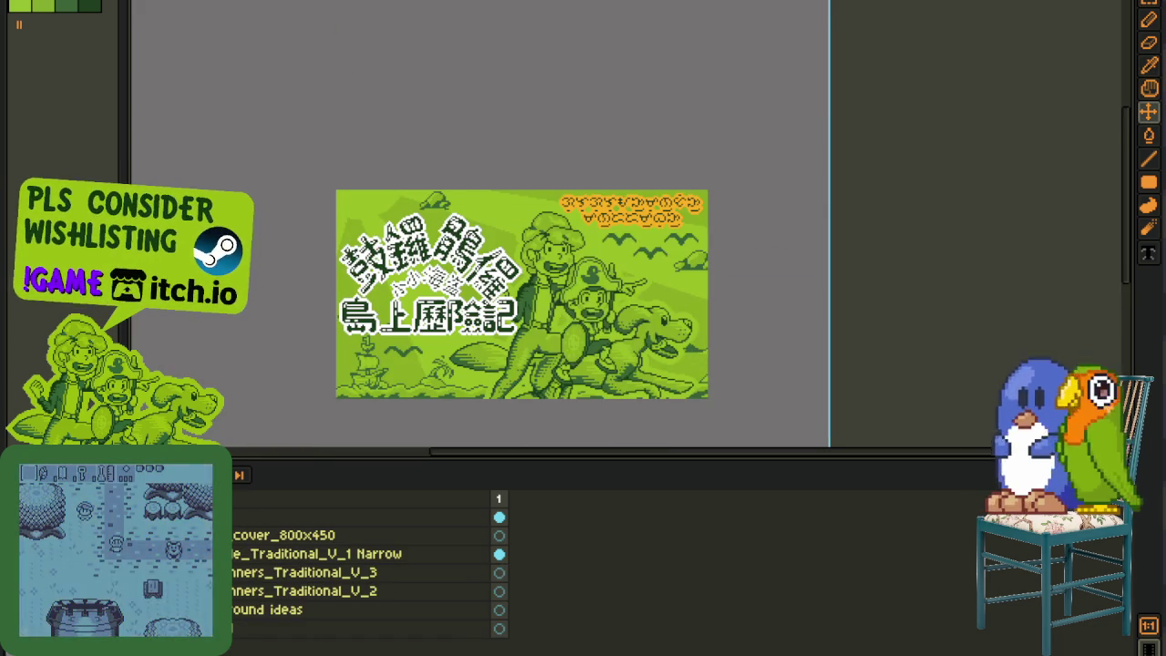
pyautogui.hotkey('ctrl', 'w')
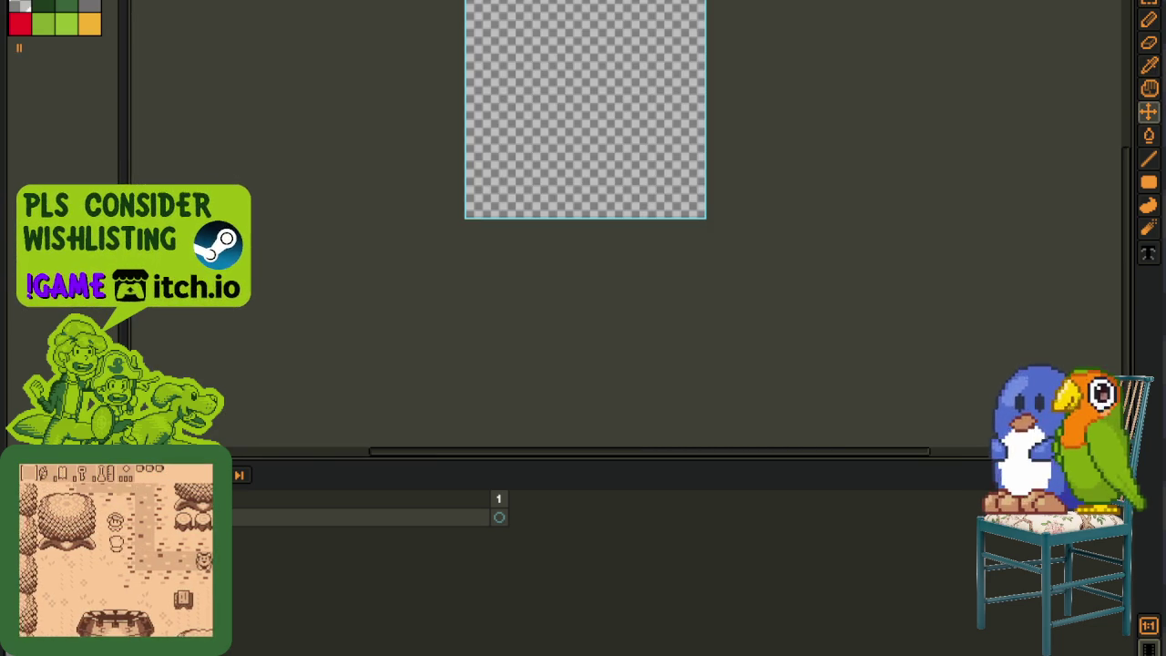
pyautogui.hotkey('ctrl', 'w')
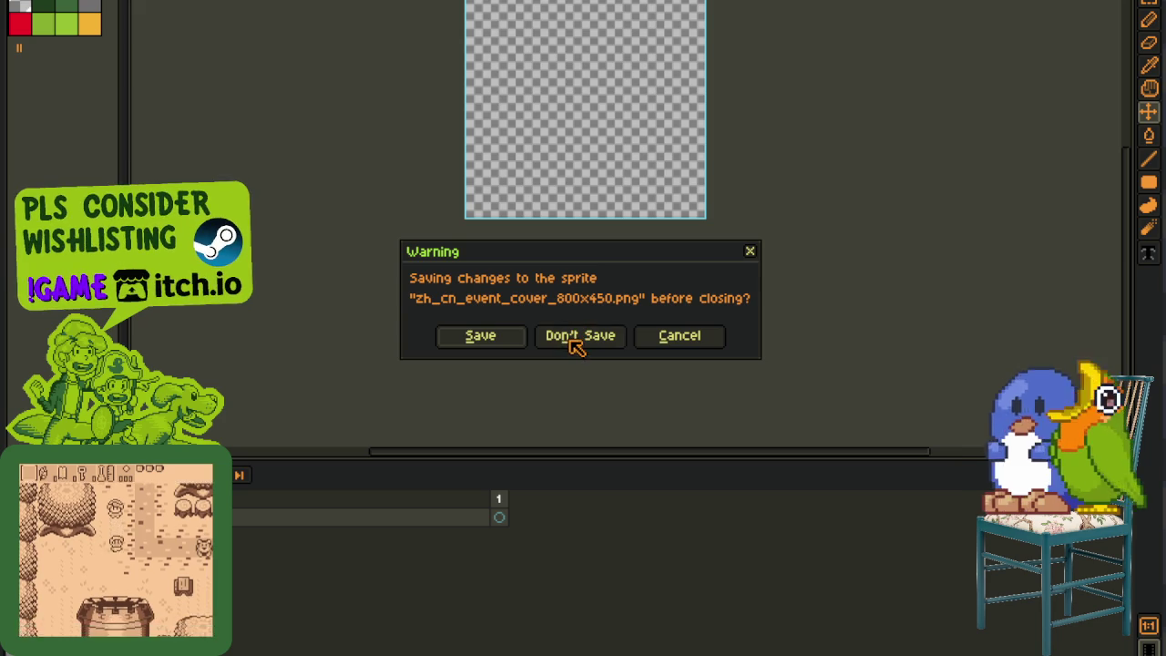
pyautogui.click(577, 339)
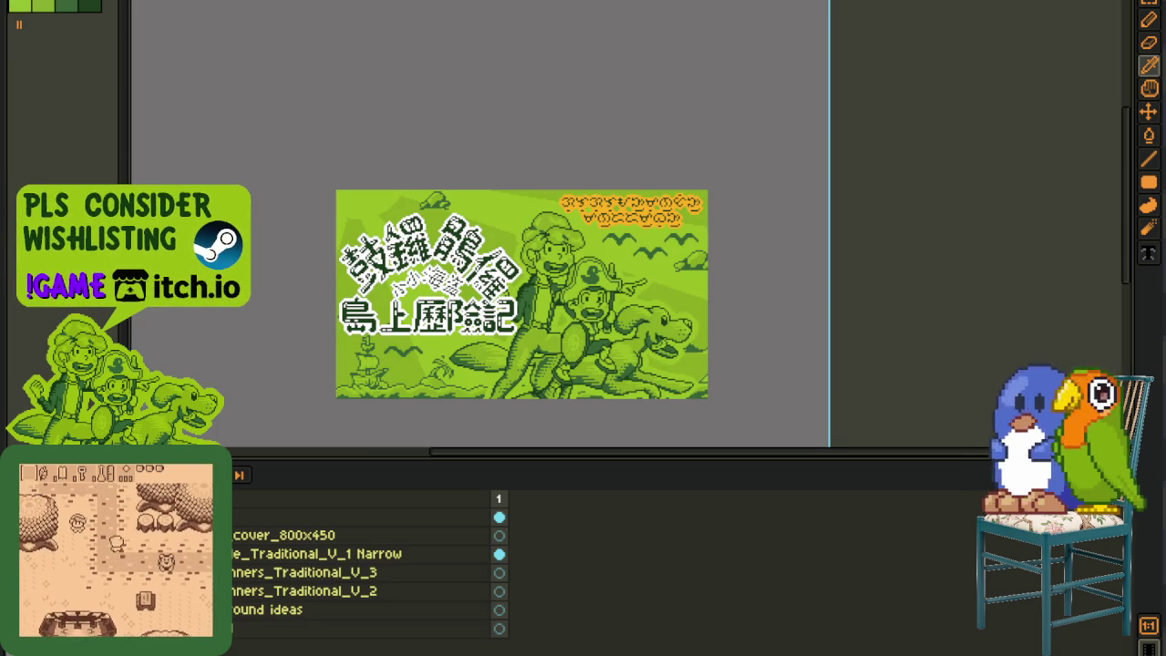
pyautogui.moveTo(502, 129); pyautogui.dragTo(608, 178)
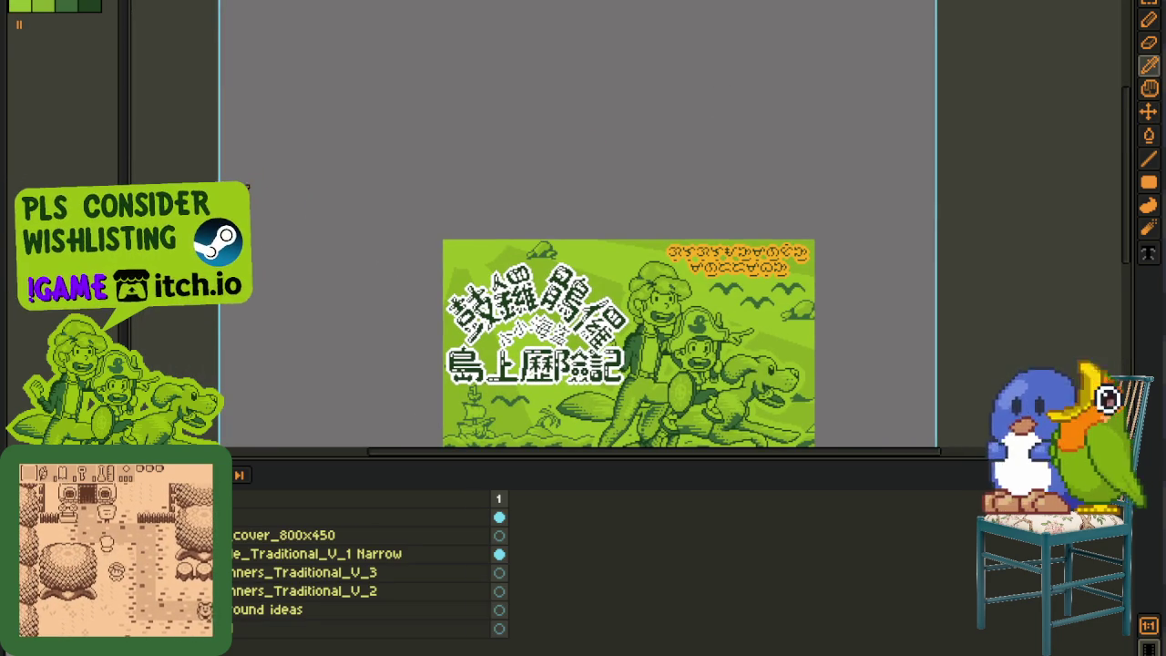
# Step: Export the Traditional Chinese cover as a PNG named with the zh_tw event cover prefix
pyautogui.click(14, 7)
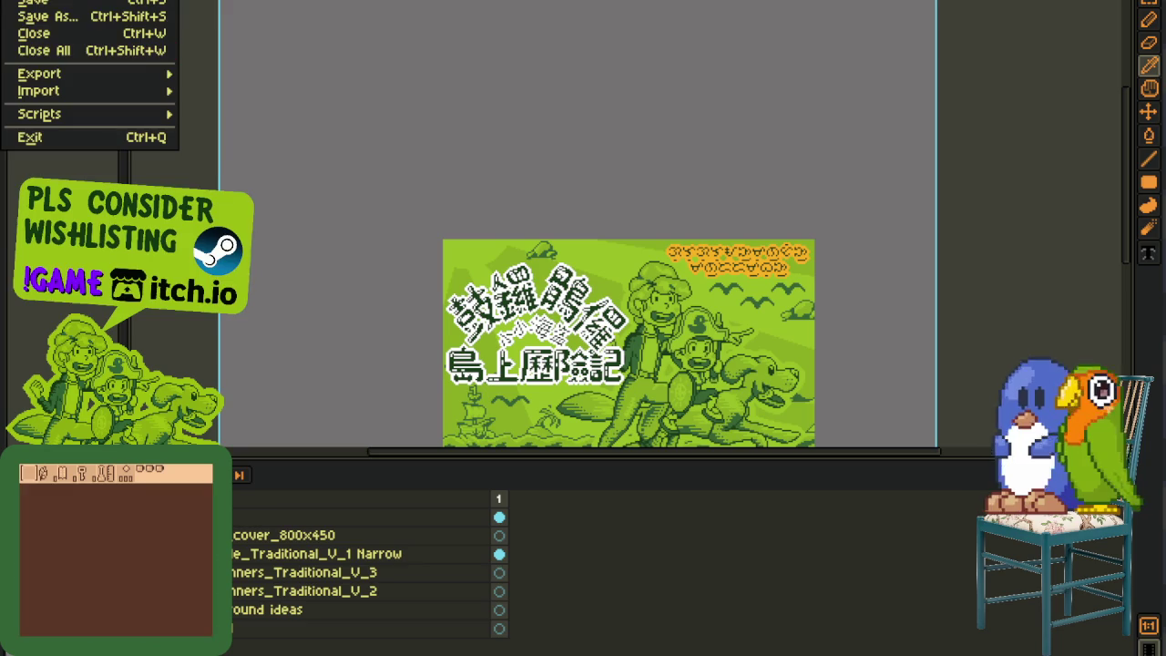
pyautogui.click(286, 73)
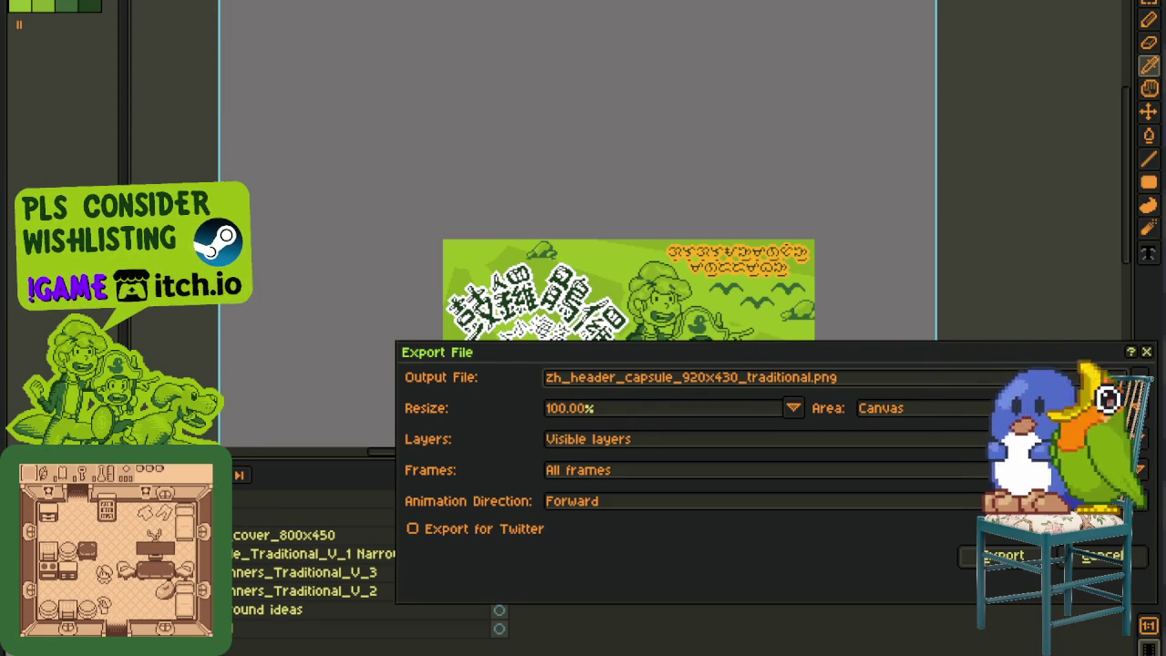
pyautogui.press('ctrl')
pyautogui.moveTo(864, 381); pyautogui.dragTo(619, 382)
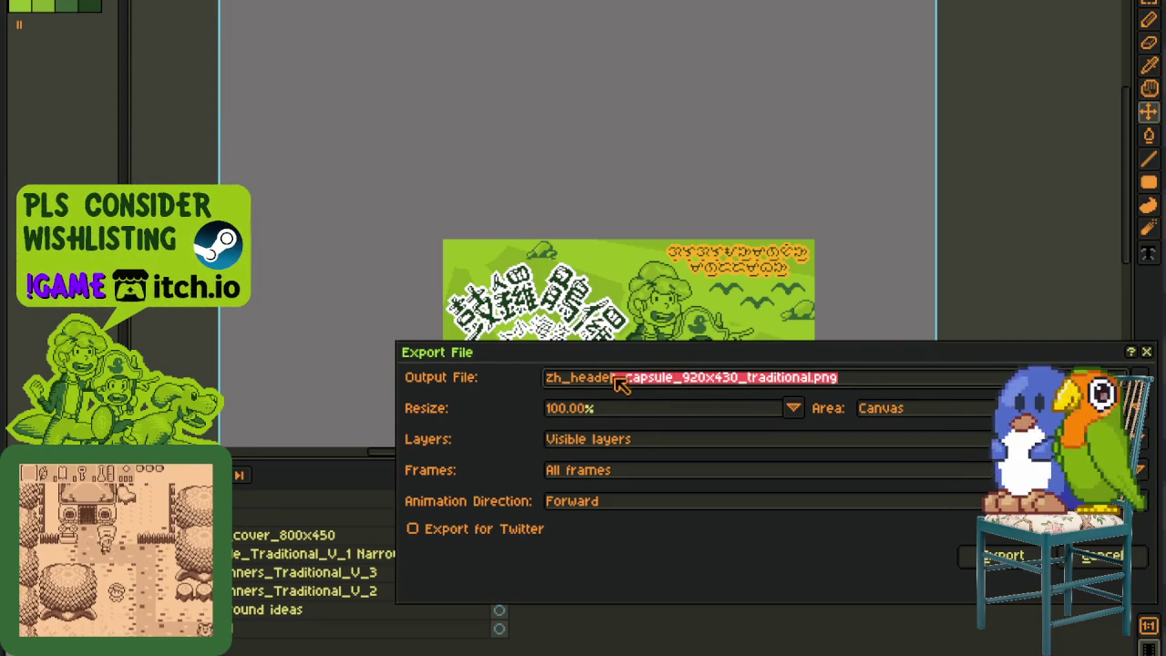
pyautogui.write('tw_')
pyautogui.write('zh_cn_event_cover_800x450')
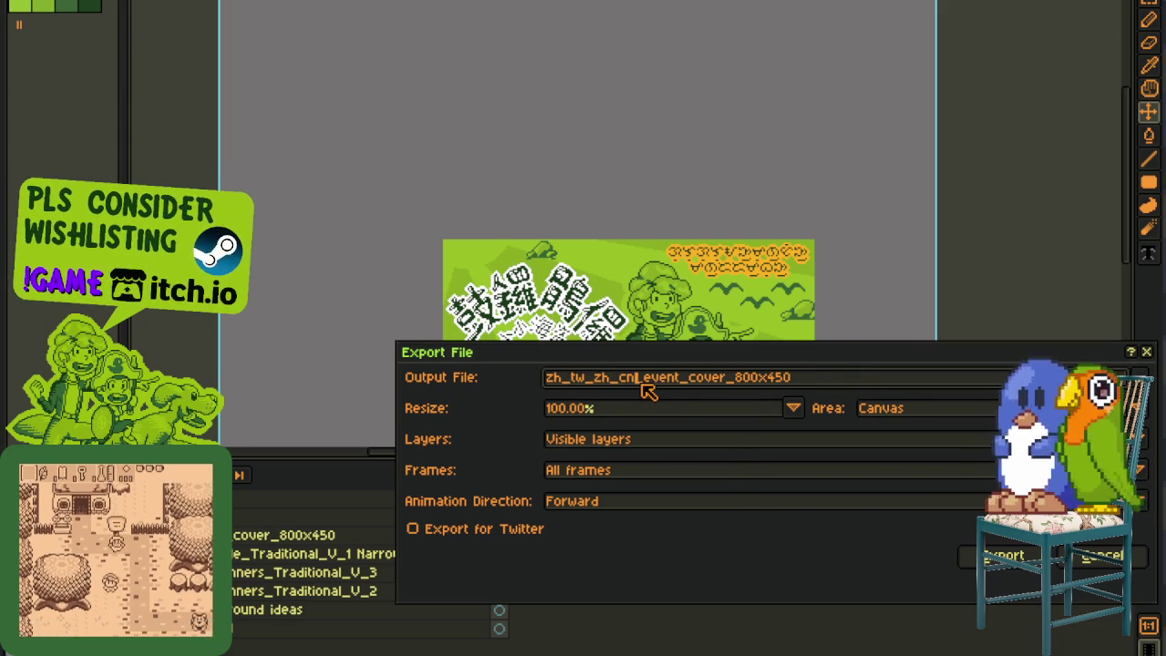
pyautogui.click(644, 381)
pyautogui.hotkey('shift', 'Left')
pyautogui.hotkey('shift', 'Left')
pyautogui.hotkey('shift', 'Left')
pyautogui.hotkey('shift', 'Left')
pyautogui.hotkey('shift', 'Left')
pyautogui.hotkey('shift', 'Left')
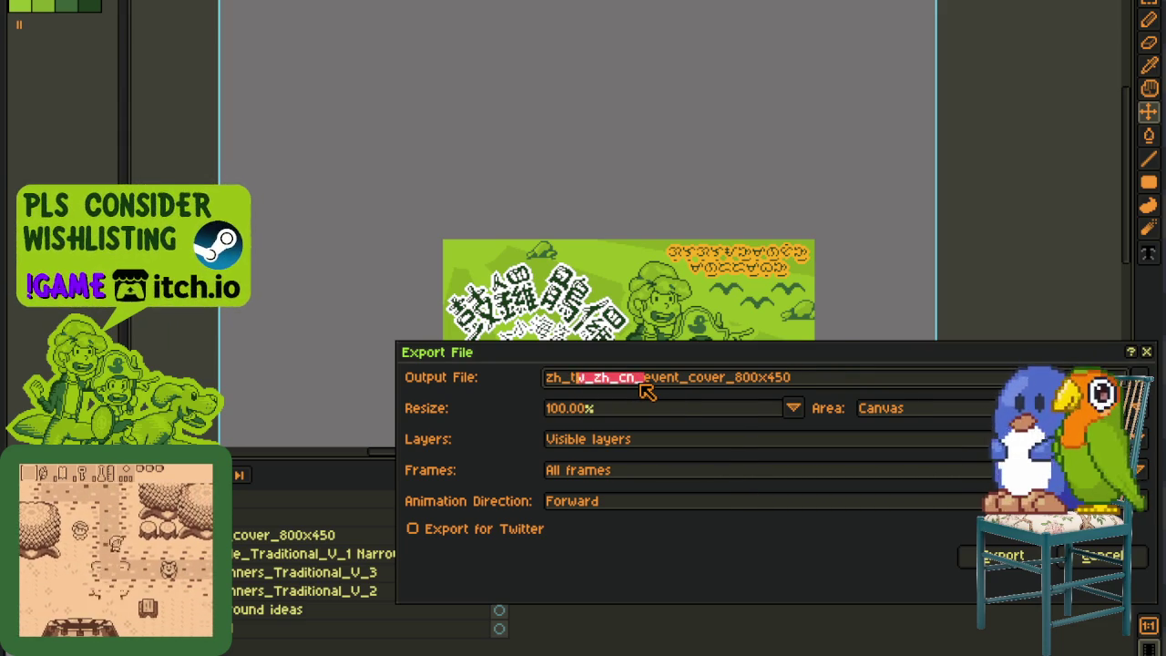
pyautogui.press('BackSpace')
pyautogui.press('Return')
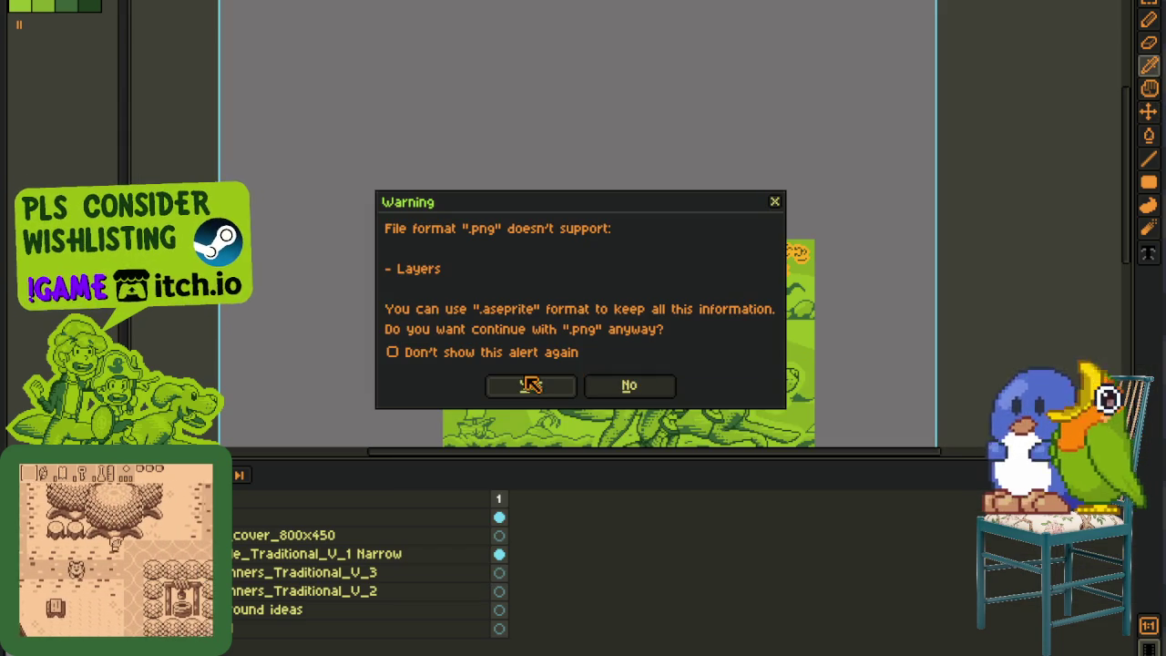
pyautogui.click(538, 387)
# Step: Save the cover file and move to the next open cover document
pyautogui.scroll(-2, 728, 162)
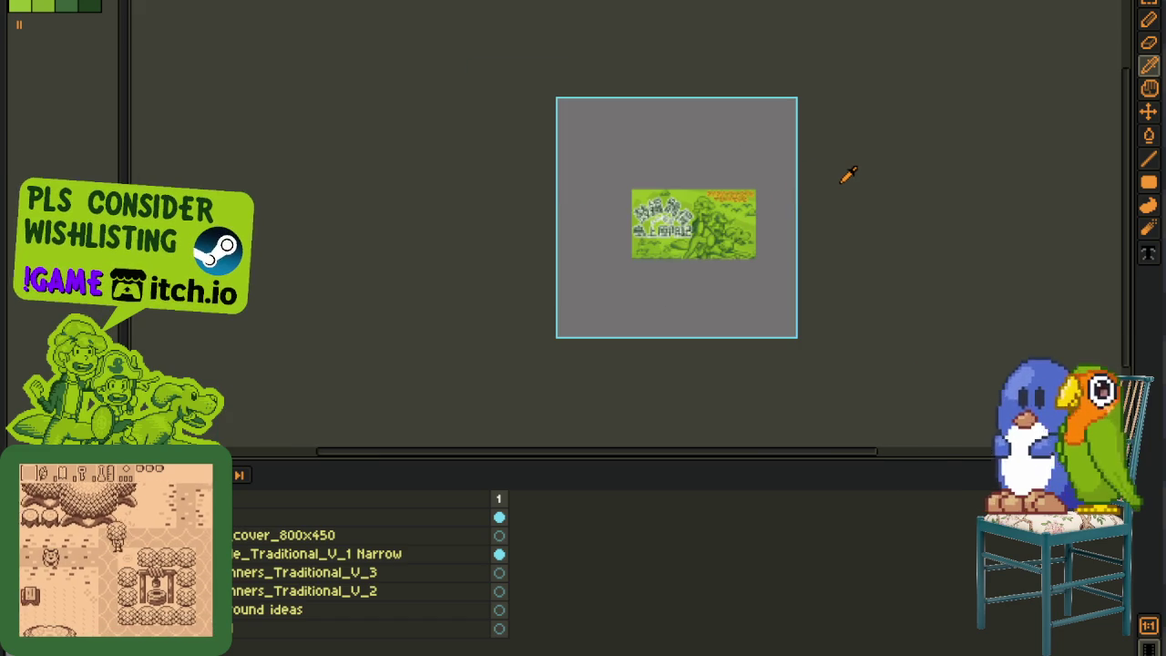
pyautogui.scroll(1, 838, 180)
pyautogui.hotkey('ctrl', 's')
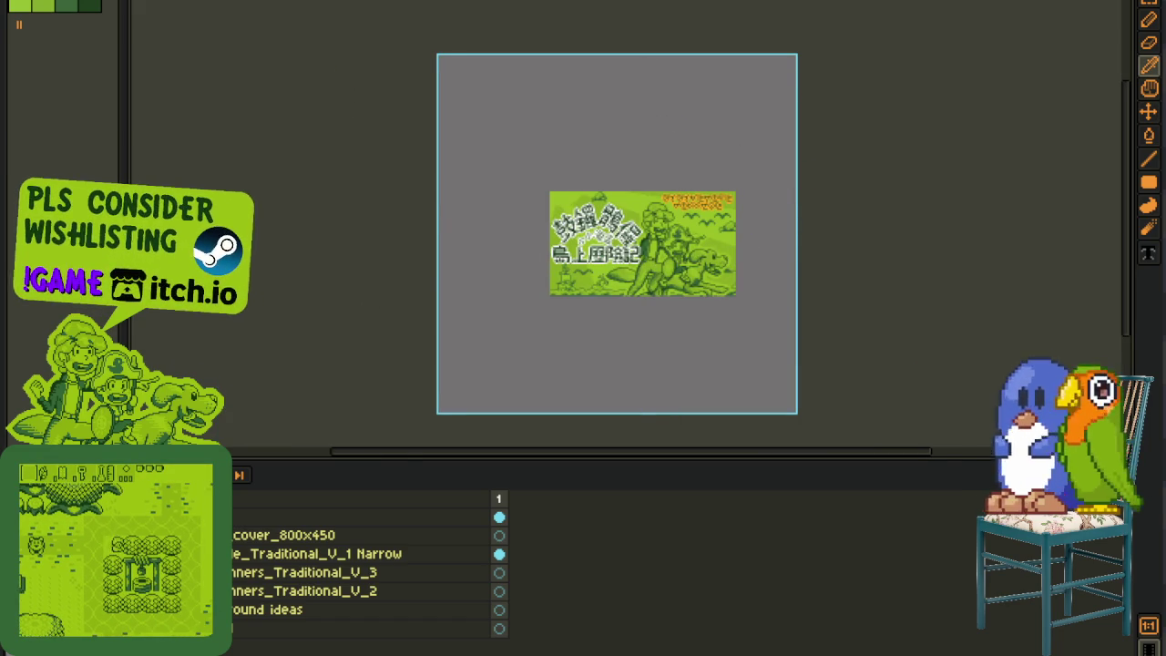
pyautogui.hotkey('ctrl', 'Tab')
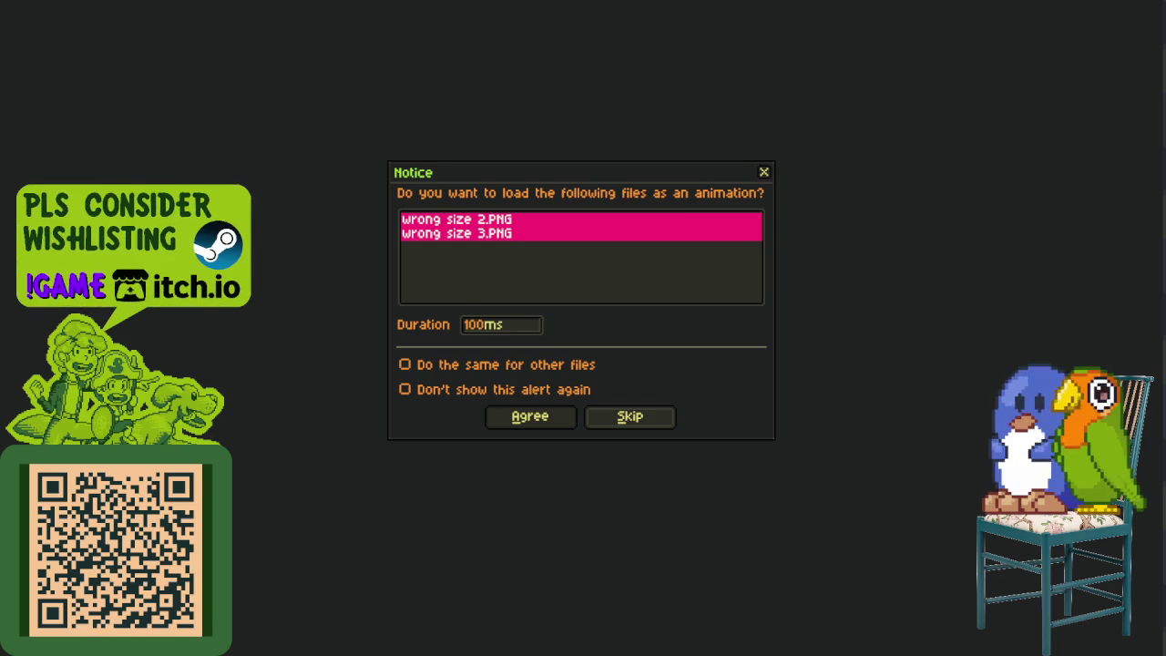
# Step: Dismiss the load-as-animation notice and bring the whole Steamworks upload panel into view
pyautogui.click(629, 417)
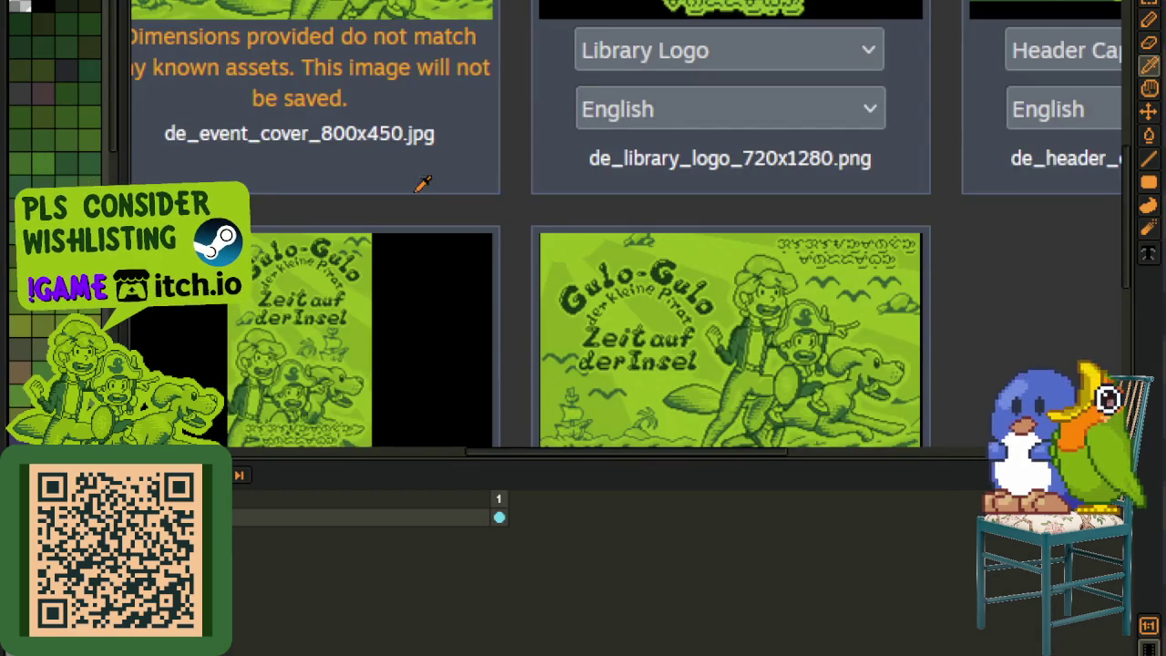
pyautogui.moveTo(447, 200); pyautogui.dragTo(569, 333)
pyautogui.scroll(2, 453, 270)
pyautogui.scroll(-4, 452, 270)
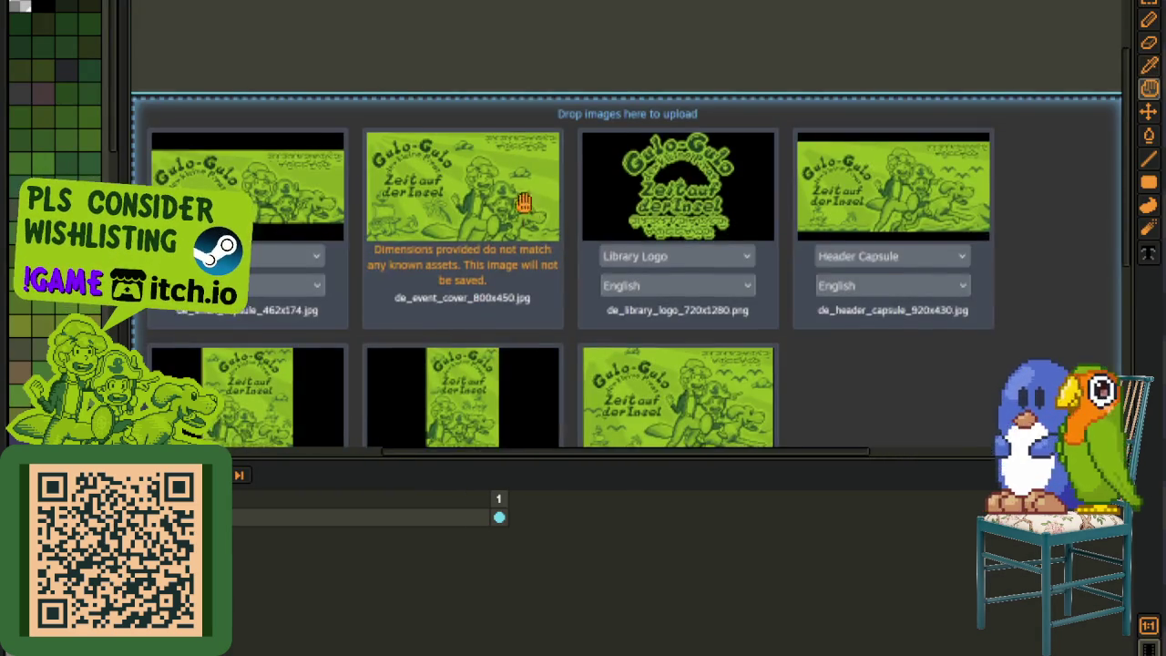
pyautogui.scroll(2, 458, 331)
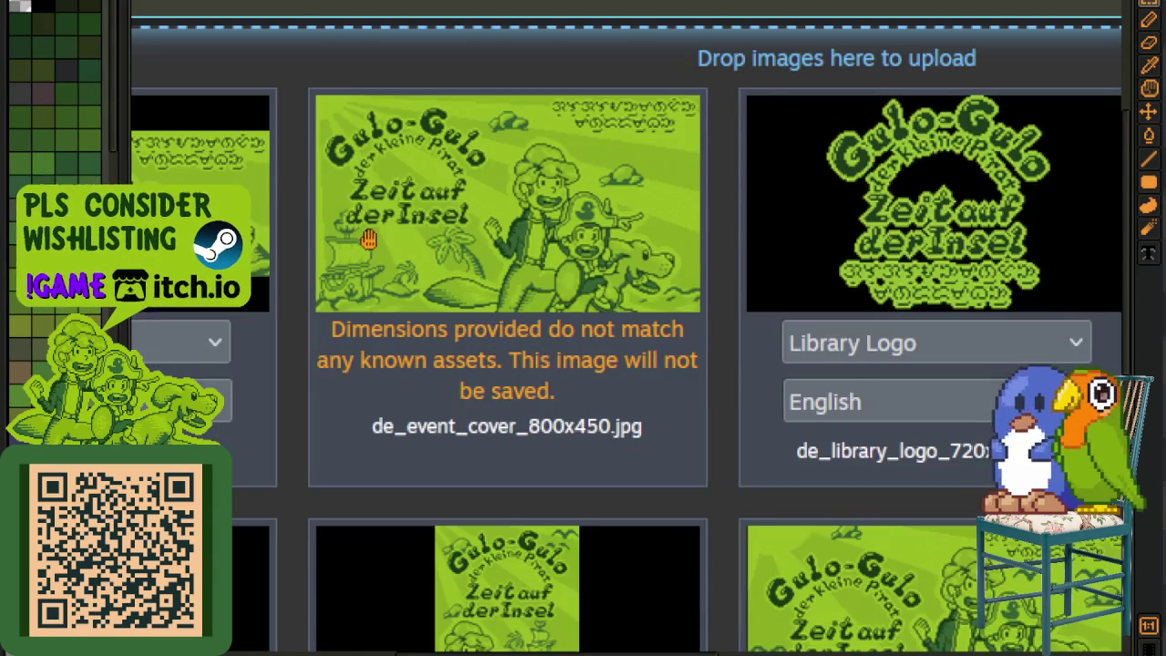
# Step: Box the de_event_cover_800x450.jpg card flagged as matching no known asset size
pyautogui.moveTo(370, 240); pyautogui.dragTo(432, 322)
pyautogui.moveTo(358, 157); pyautogui.dragTo(793, 574)
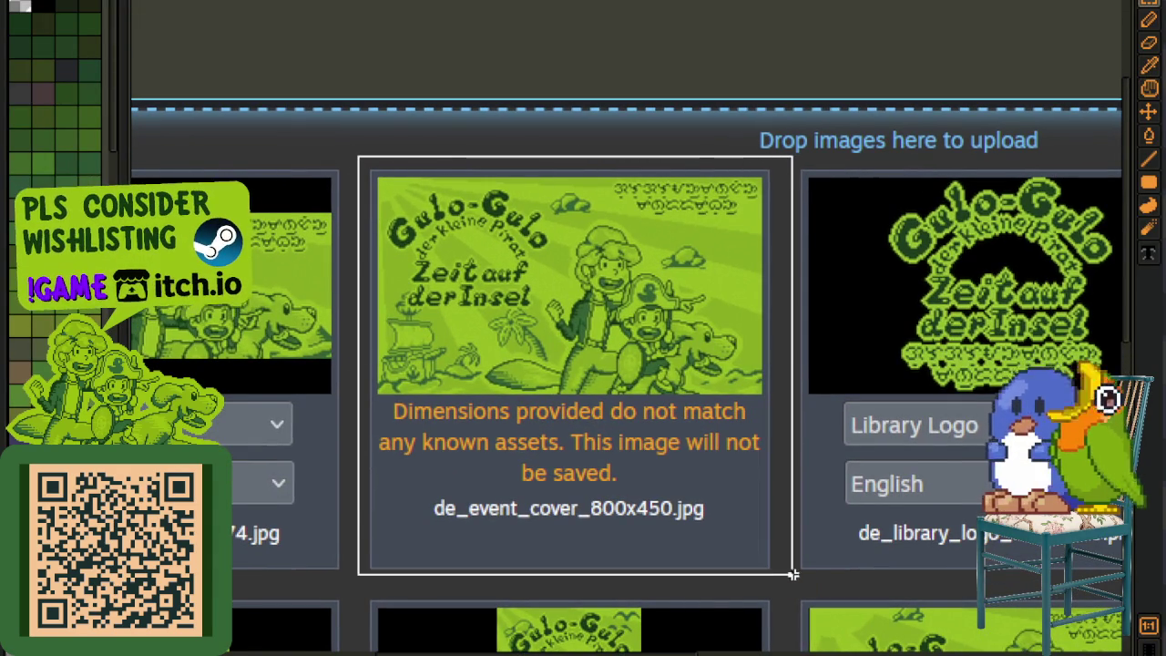
pyautogui.click(778, 476)
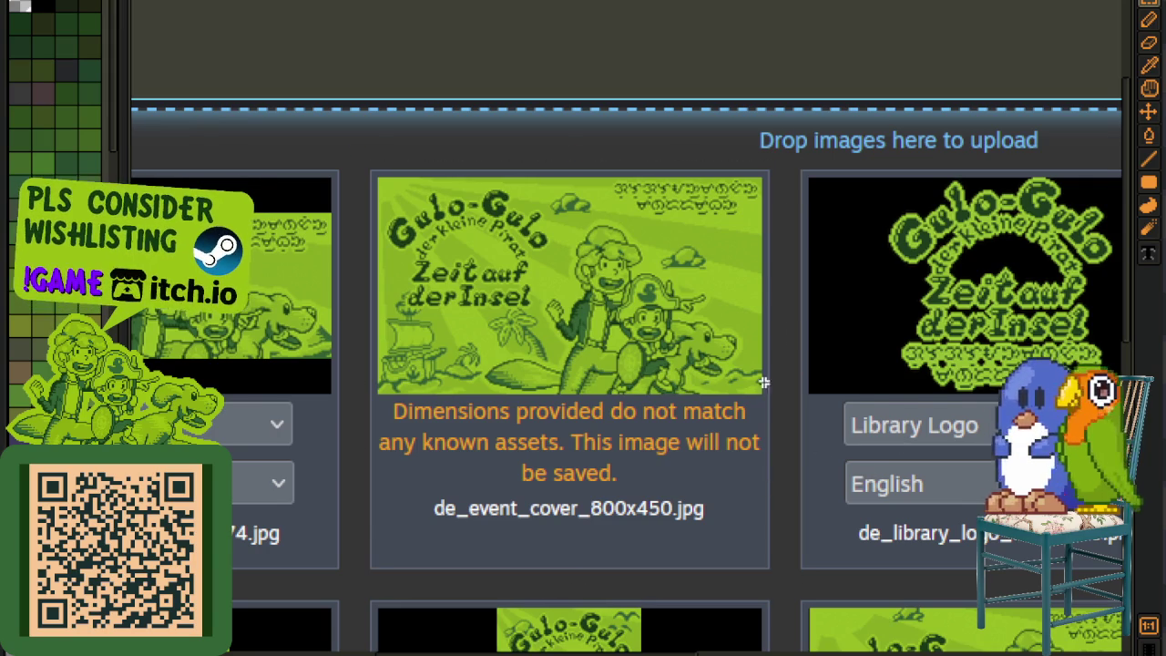
pyautogui.scroll(-2, 763, 382)
pyautogui.moveTo(811, 437); pyautogui.dragTo(610, 336)
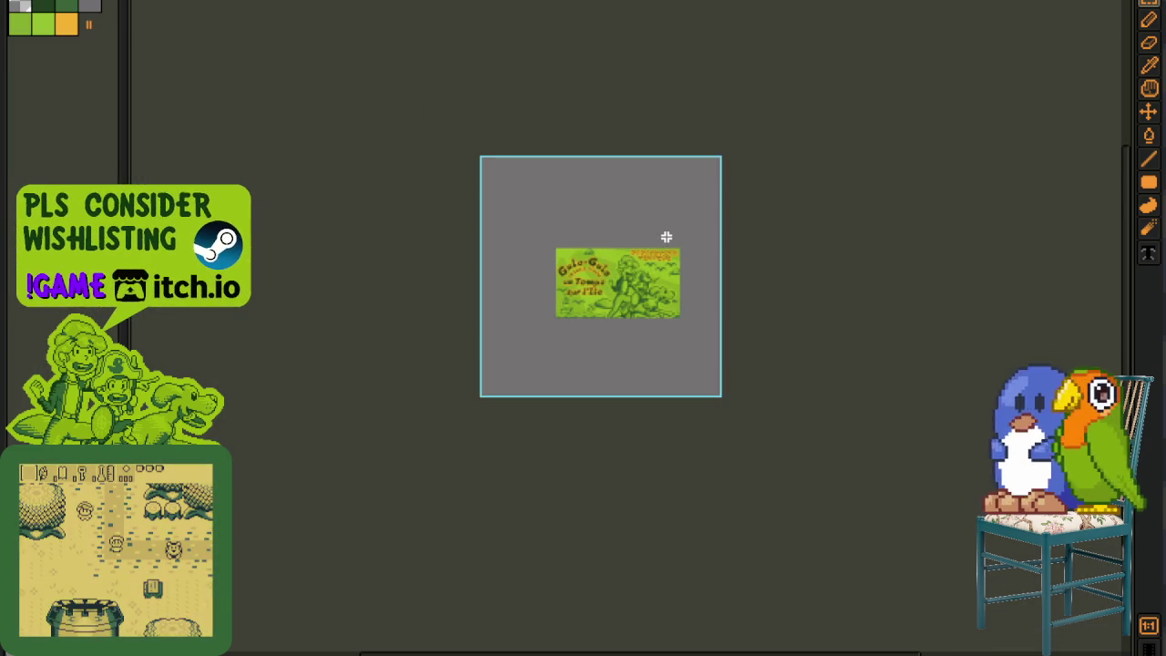
pyautogui.moveTo(666, 237); pyautogui.dragTo(645, 318)
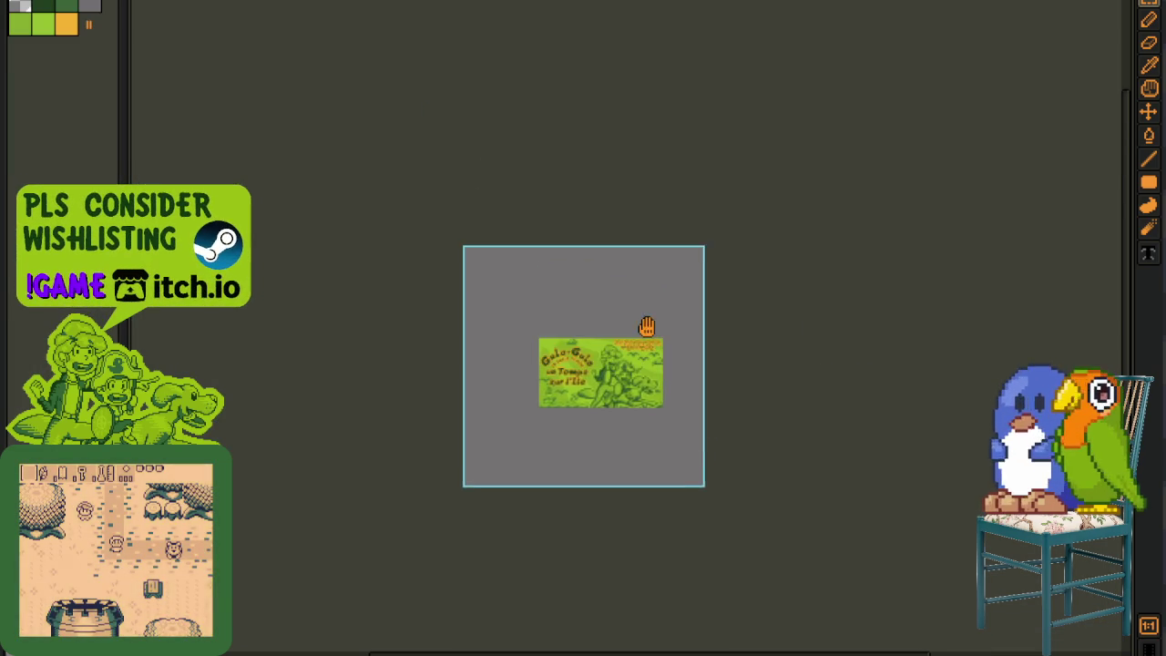
# Step: Make the grey #757373 backdrop transparent on the cover frames, then set up the #ffb000 to #9bbc0f swap
pyautogui.scroll(1, 606, 343)
pyautogui.press('i')
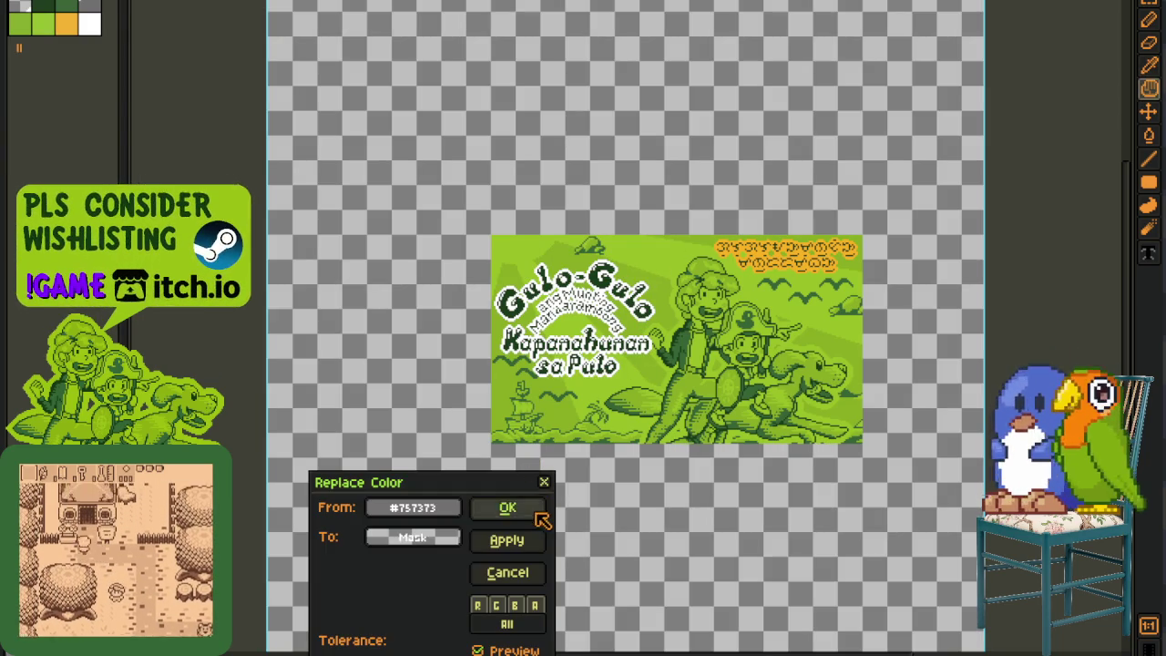
pyautogui.click(535, 512)
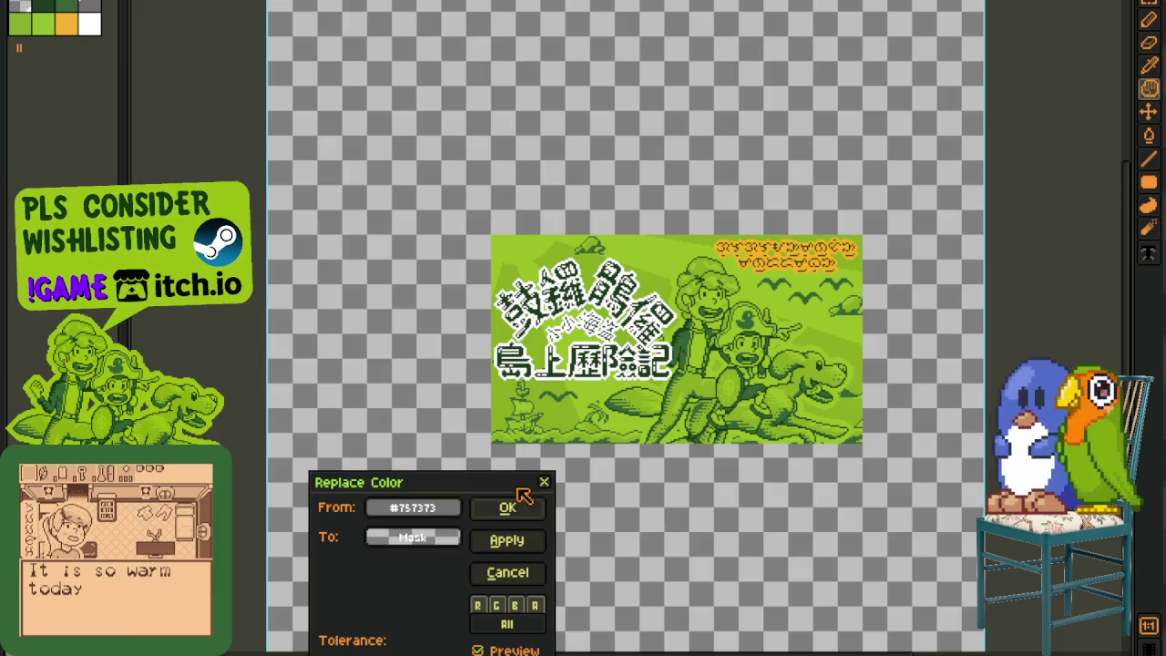
pyautogui.click(507, 508)
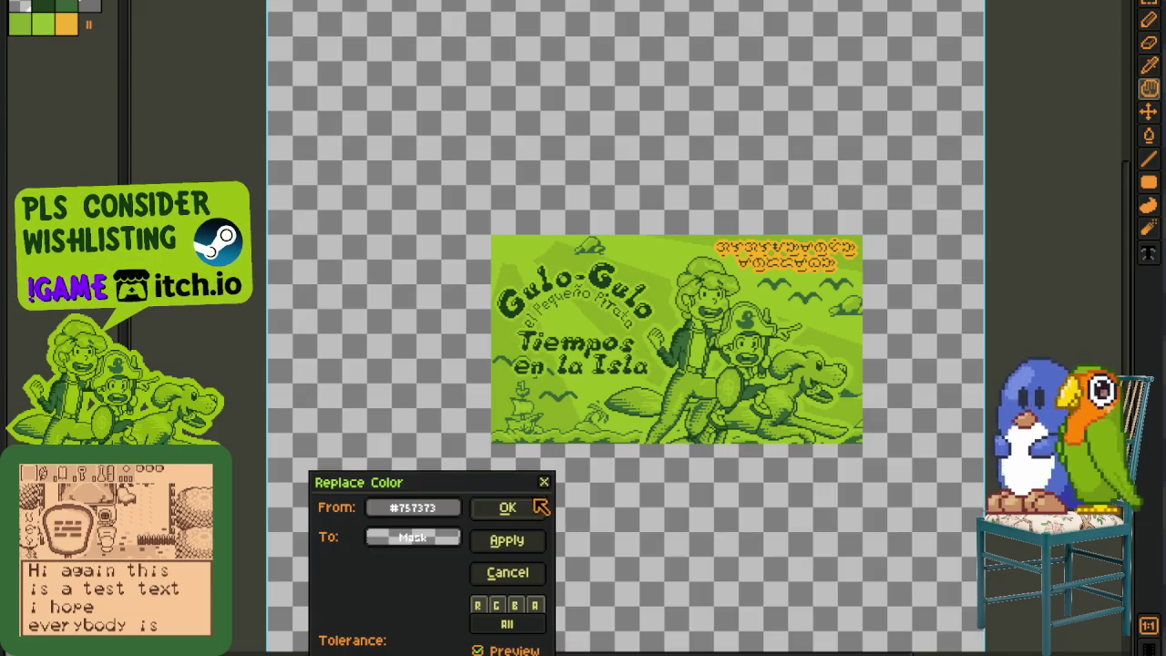
pyautogui.click(535, 503)
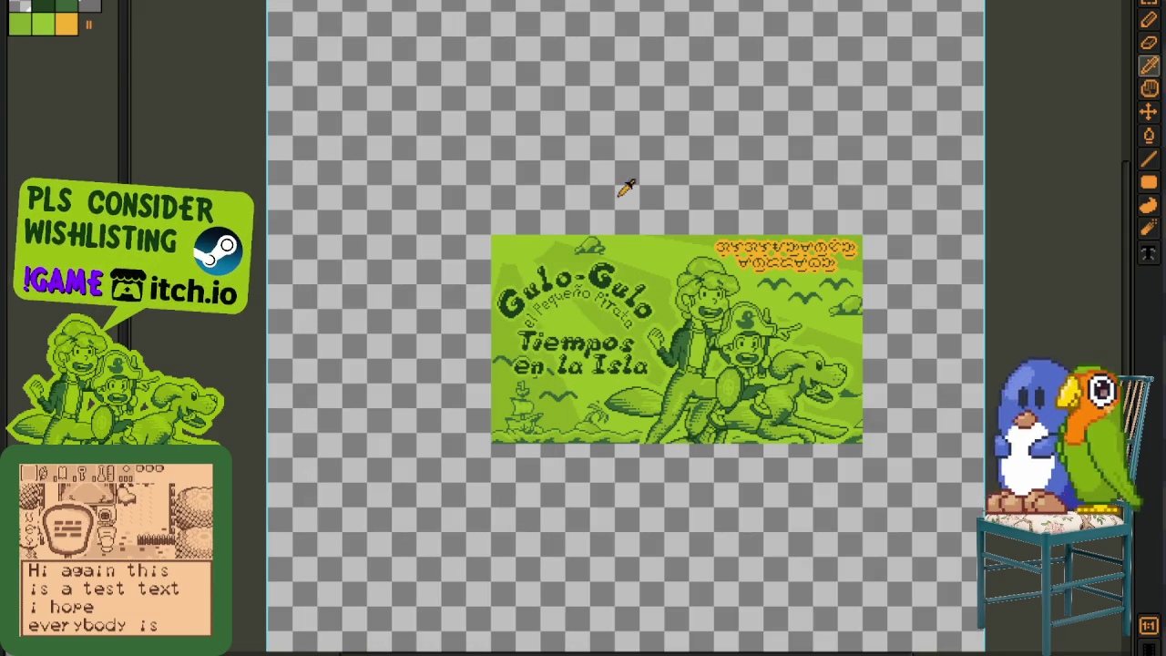
pyautogui.scroll(3, 829, 296)
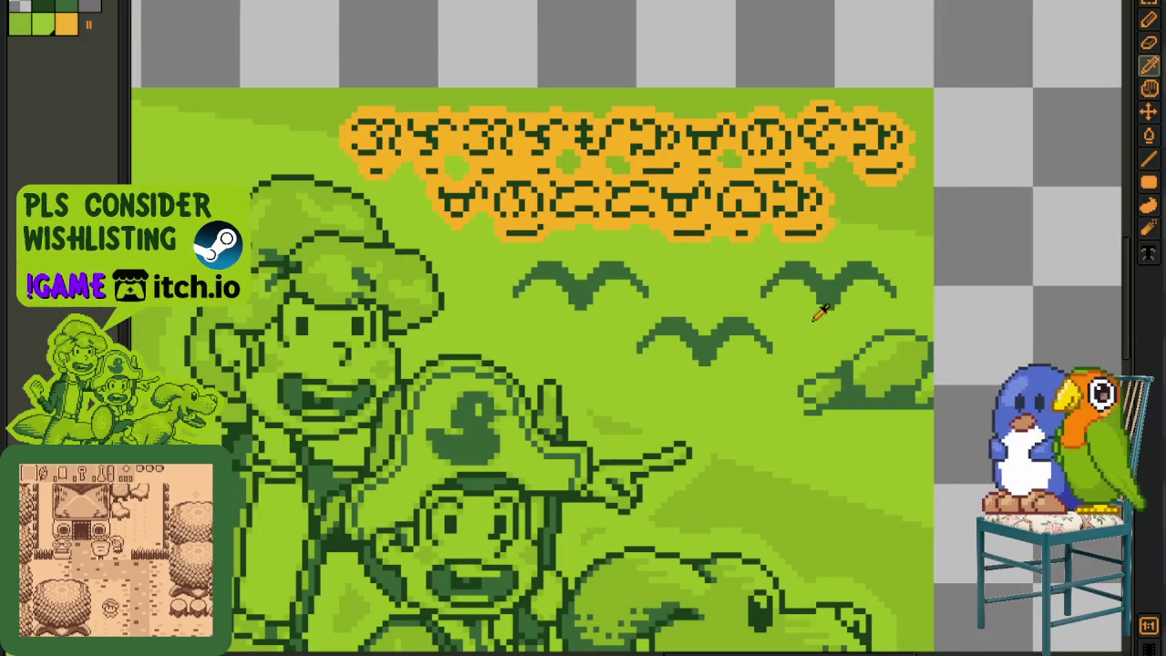
pyautogui.scroll(-3, 809, 207)
pyautogui.hotkey('shift', 'r')
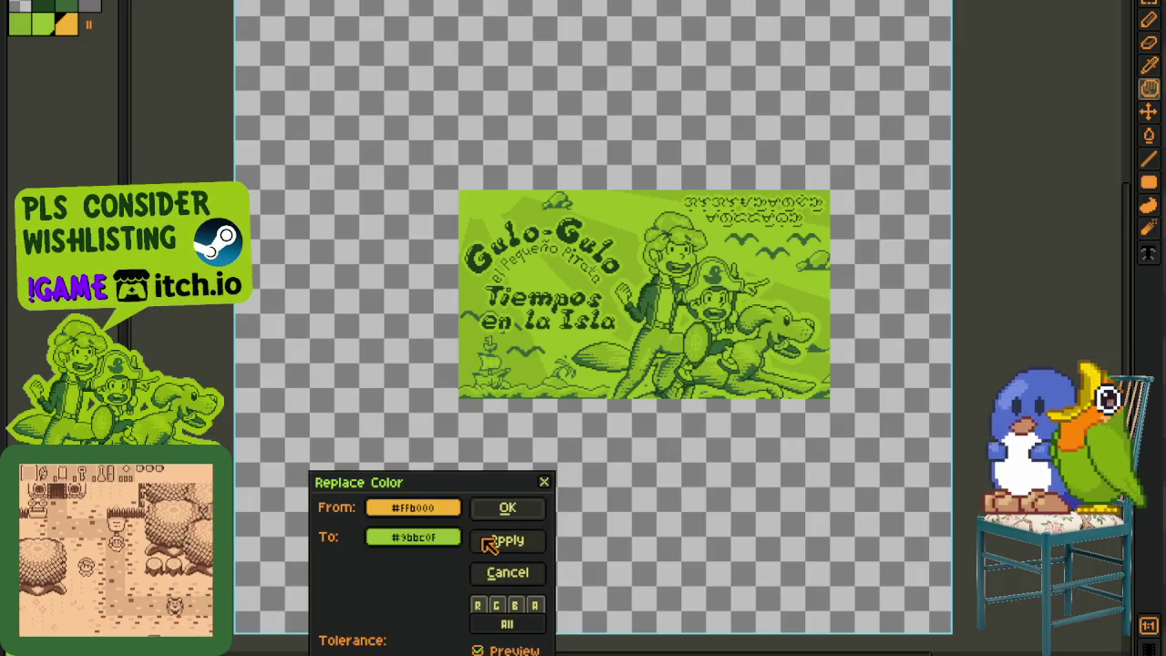
# Step: Recolour orange #ffb000 to green #9bbc0f on the first language frames, including the Chinese one
pyautogui.click(508, 508)
pyautogui.hotkey('shift', 'r')
pyautogui.press('Return')
pyautogui.hotkey('shift', 'r')
pyautogui.click(515, 509)
pyautogui.hotkey('shift', 'r')
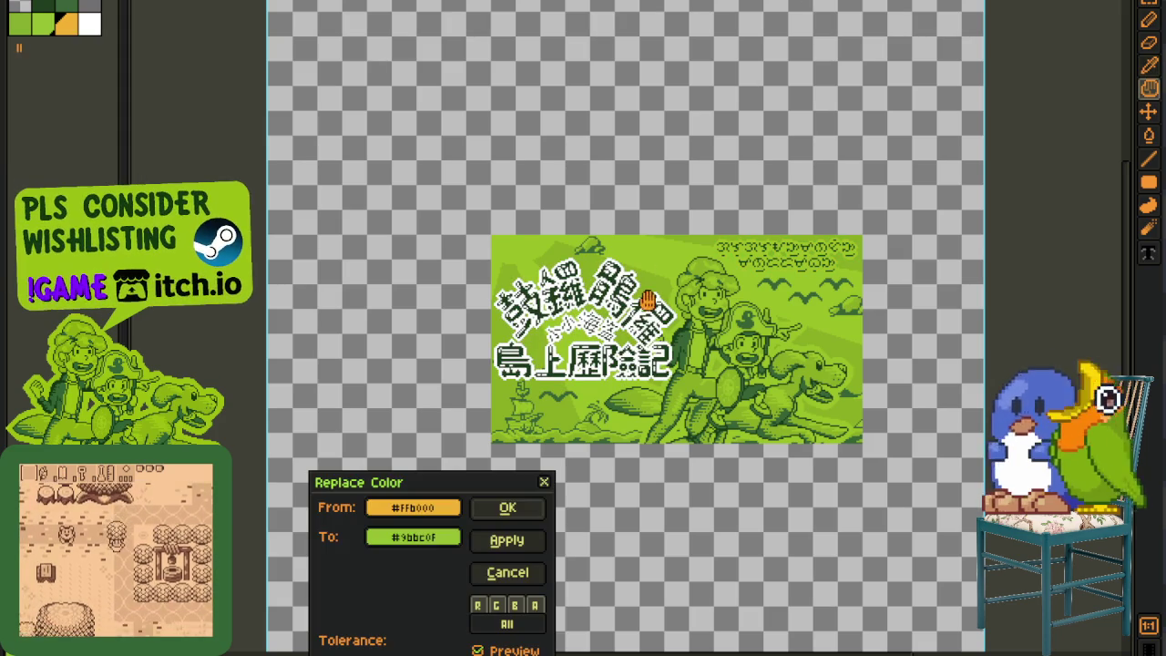
pyautogui.click(523, 507)
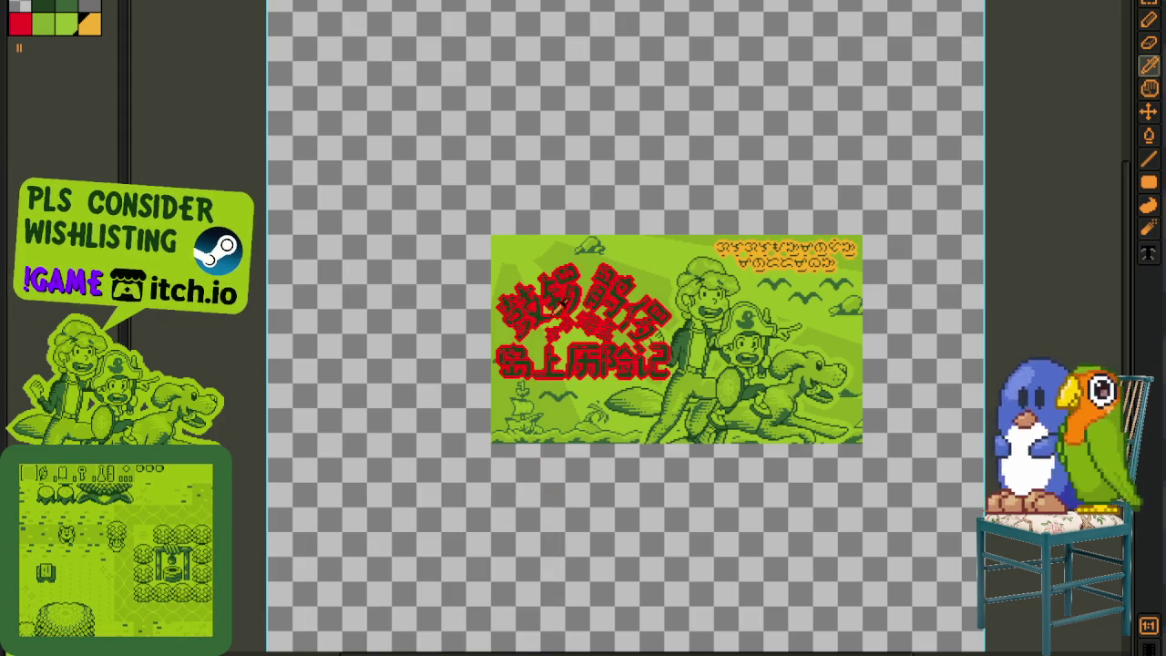
pyautogui.hotkey('shift', 'r')
pyautogui.click(515, 508)
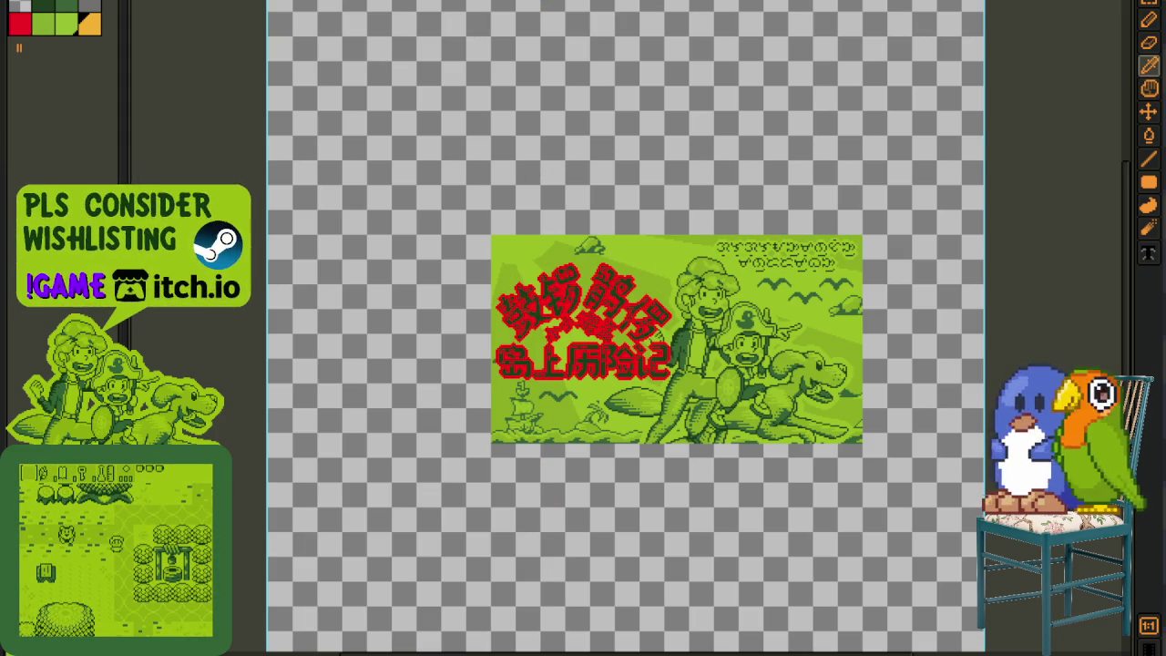
# Step: Apply the #ffb000 to #9bbc0f swap on the Filipino, Portuguese, Polish and Dutch frames
pyautogui.press('Right')
pyautogui.hotkey('shift', 'r')
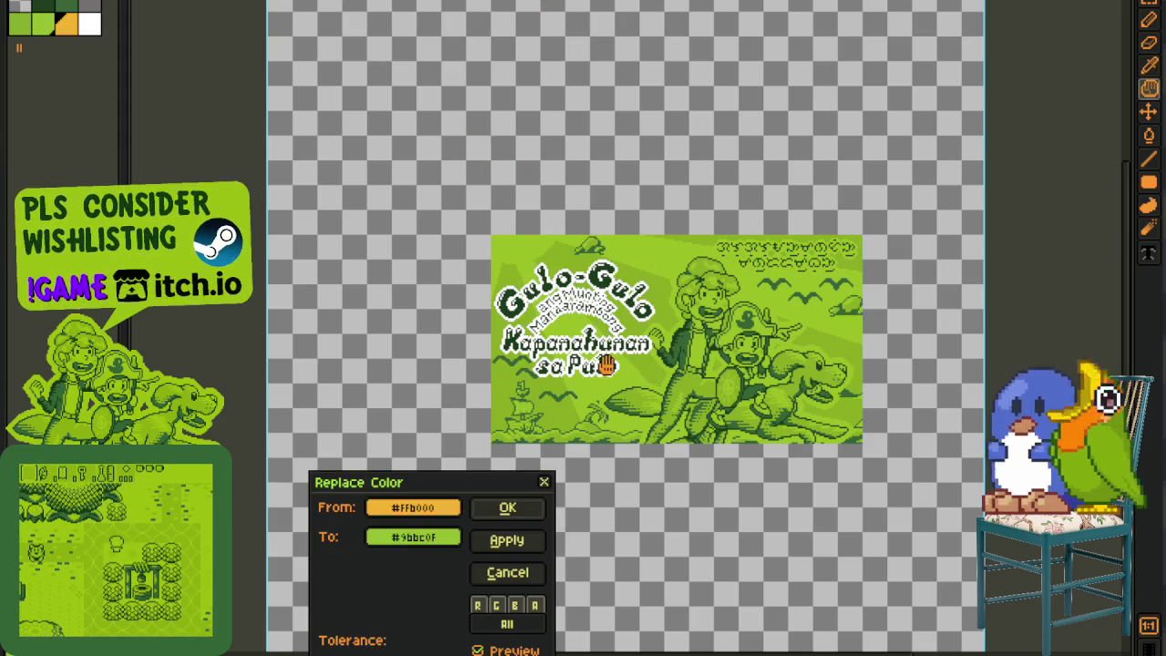
pyautogui.click(506, 507)
pyautogui.press('Right')
pyautogui.hotkey('shift', 'r')
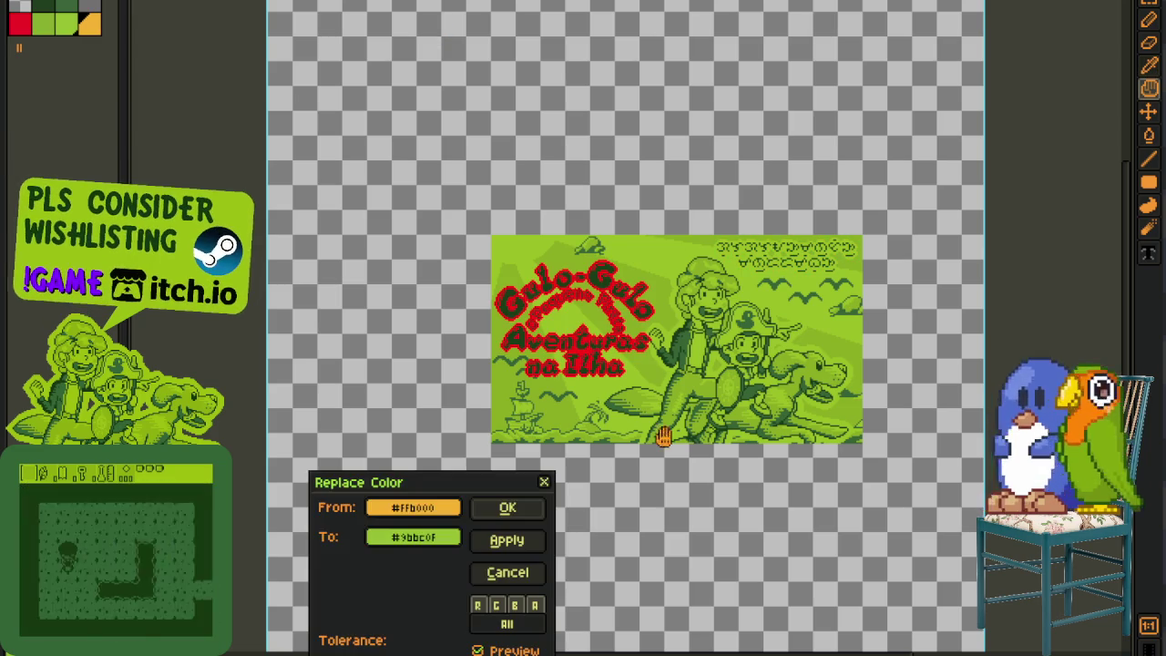
pyautogui.click(508, 508)
pyautogui.press('Right')
pyautogui.hotkey('shift', 'r')
pyautogui.click(507, 507)
pyautogui.press('Right')
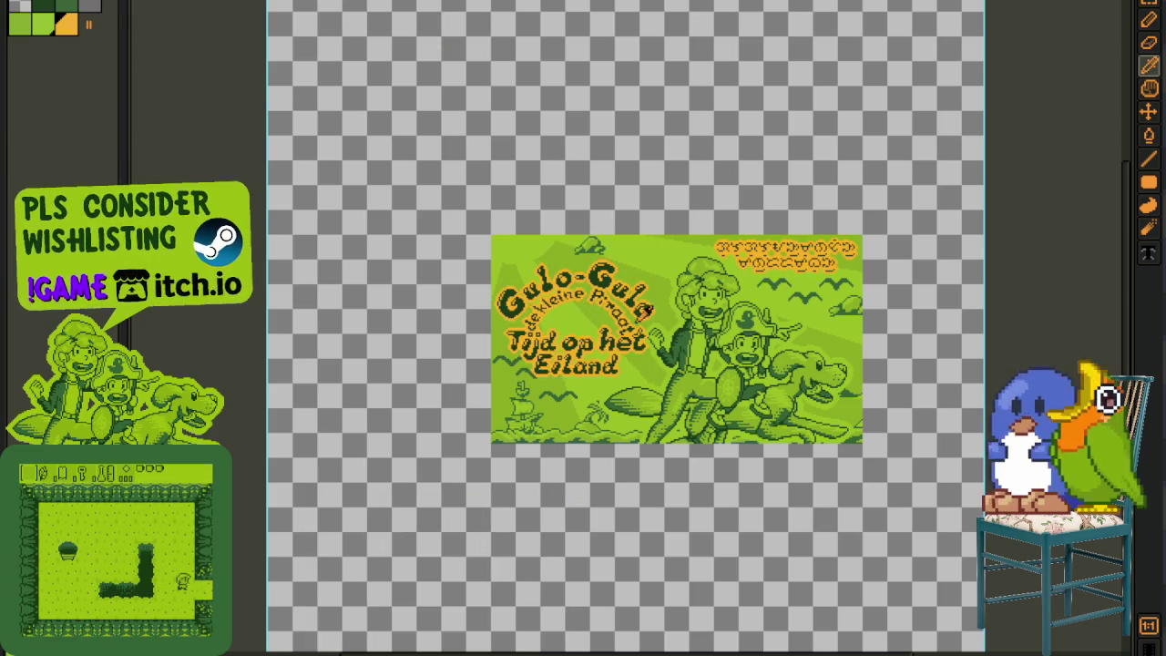
pyautogui.hotkey('shift', 'r')
pyautogui.click(508, 507)
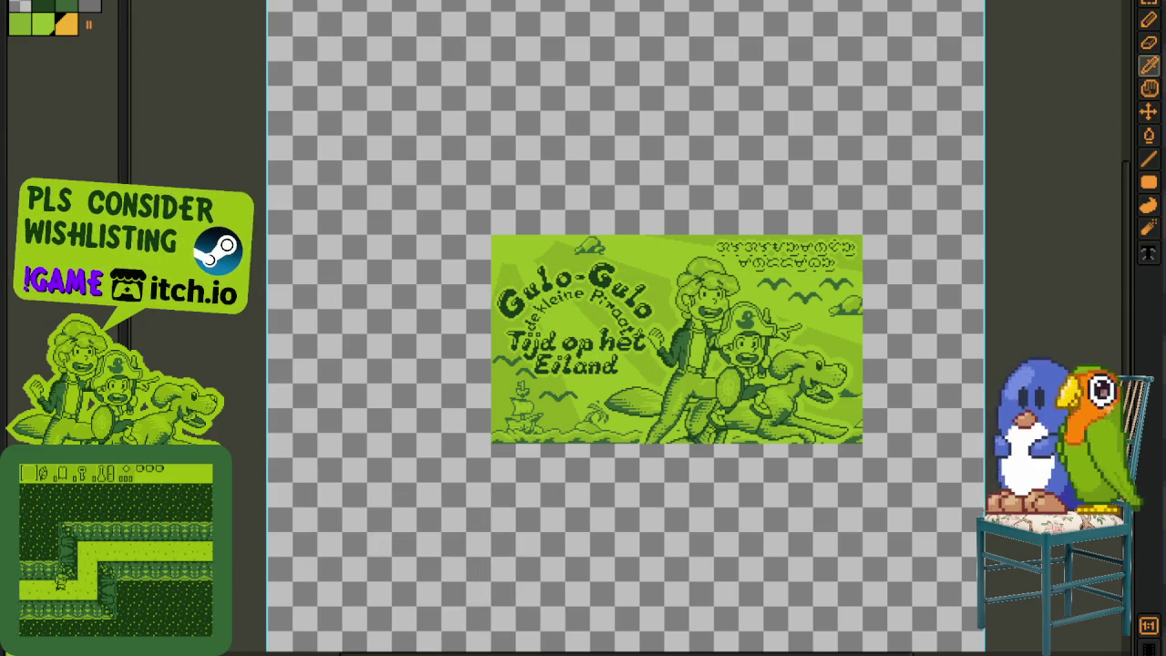
# Step: Recolour the French frame green, then step back to check the Dutch and Polish frames
pyautogui.press('Right')
pyautogui.scroll(-1, 484, 467)
pyautogui.hotkey('shift', 'r')
pyautogui.click(508, 507)
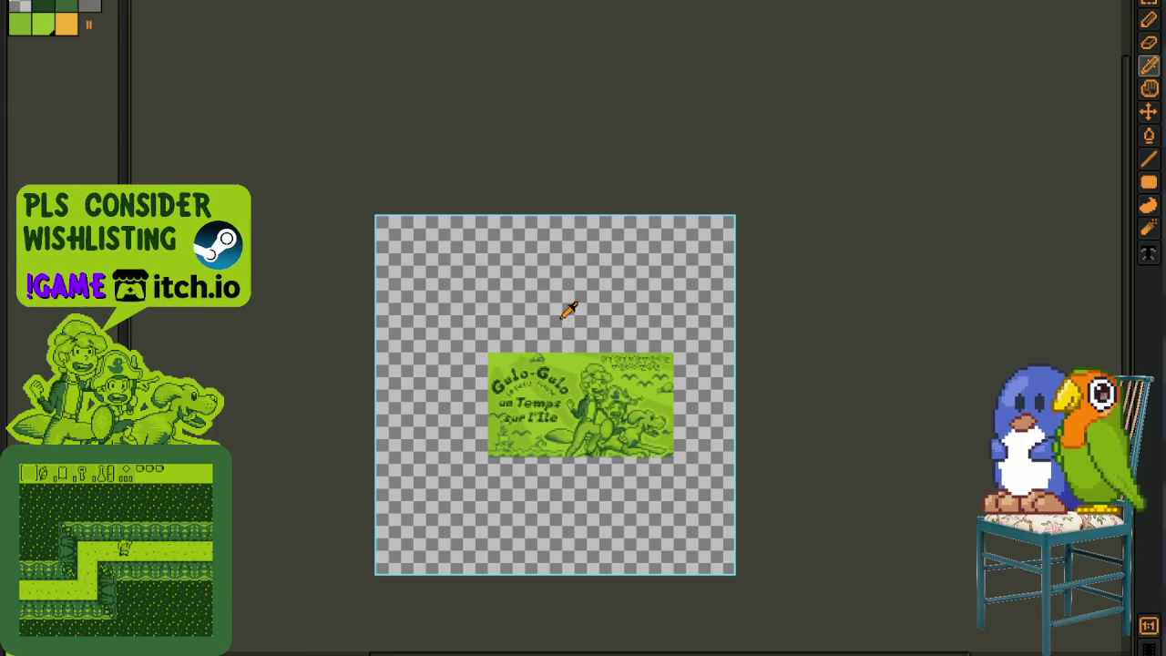
pyautogui.click(301, 9)
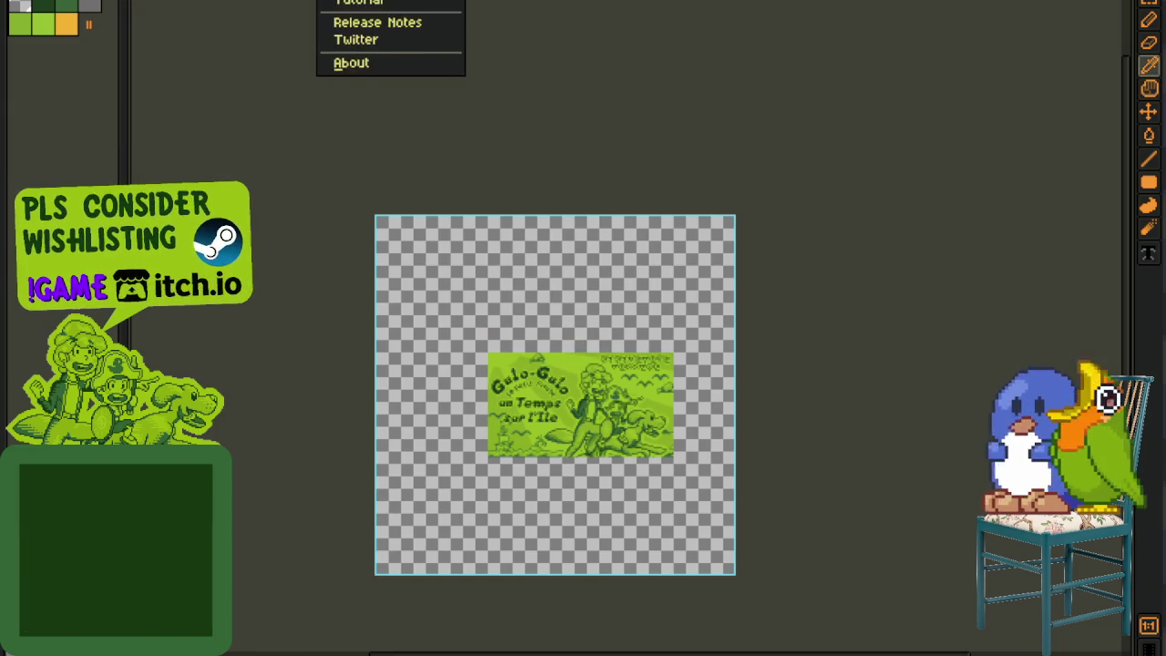
pyautogui.press('Escape')
pyautogui.press('Left')
pyautogui.scroll(1, 625, 328)
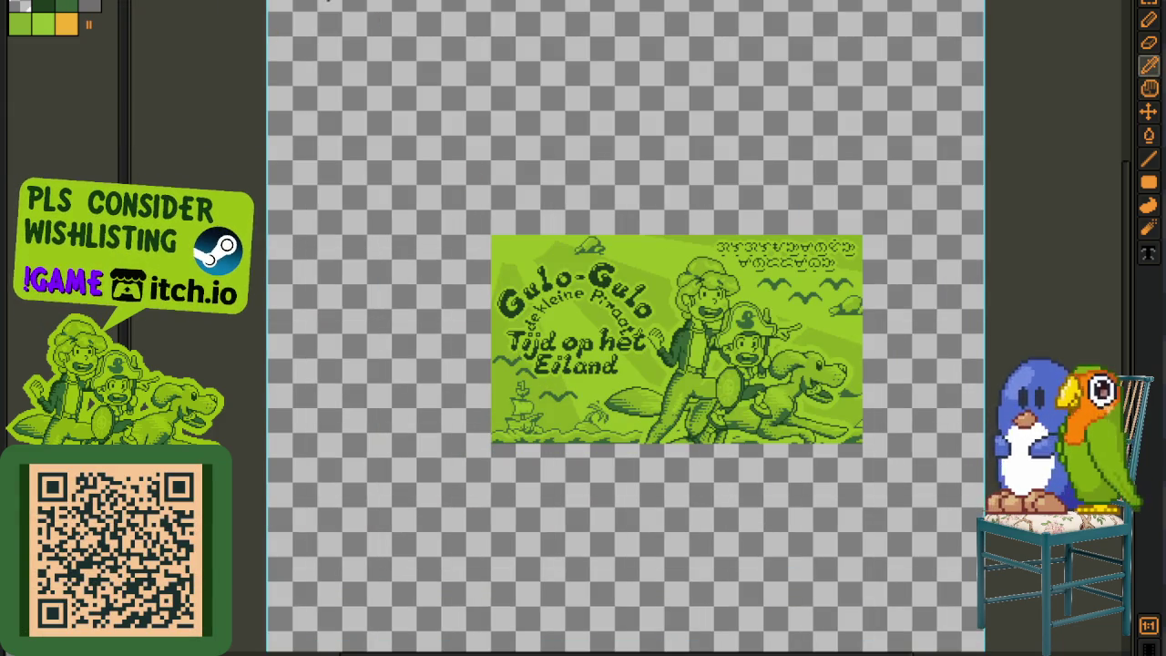
pyautogui.press('Left')
pyautogui.press('Left')
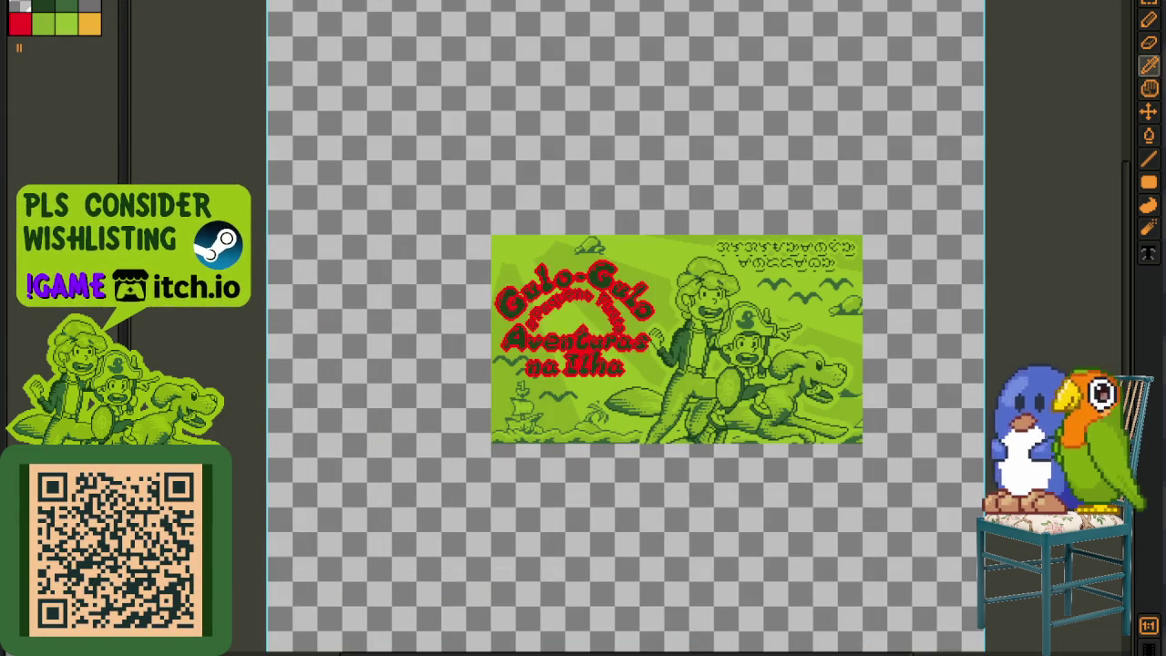
# Step: Replace the red and then the white title colours with palette greens
pyautogui.scroll(2, 500, 469)
pyautogui.scroll(1, 500, 469)
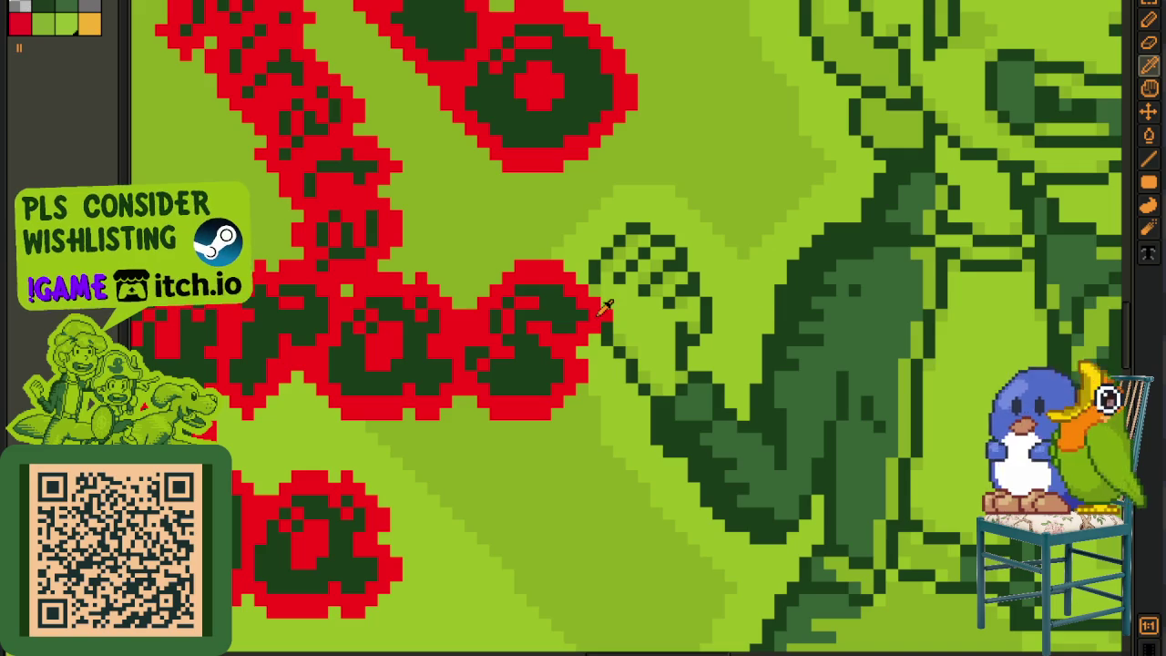
pyautogui.scroll(-3, 617, 300)
pyautogui.hotkey('shift', 'r')
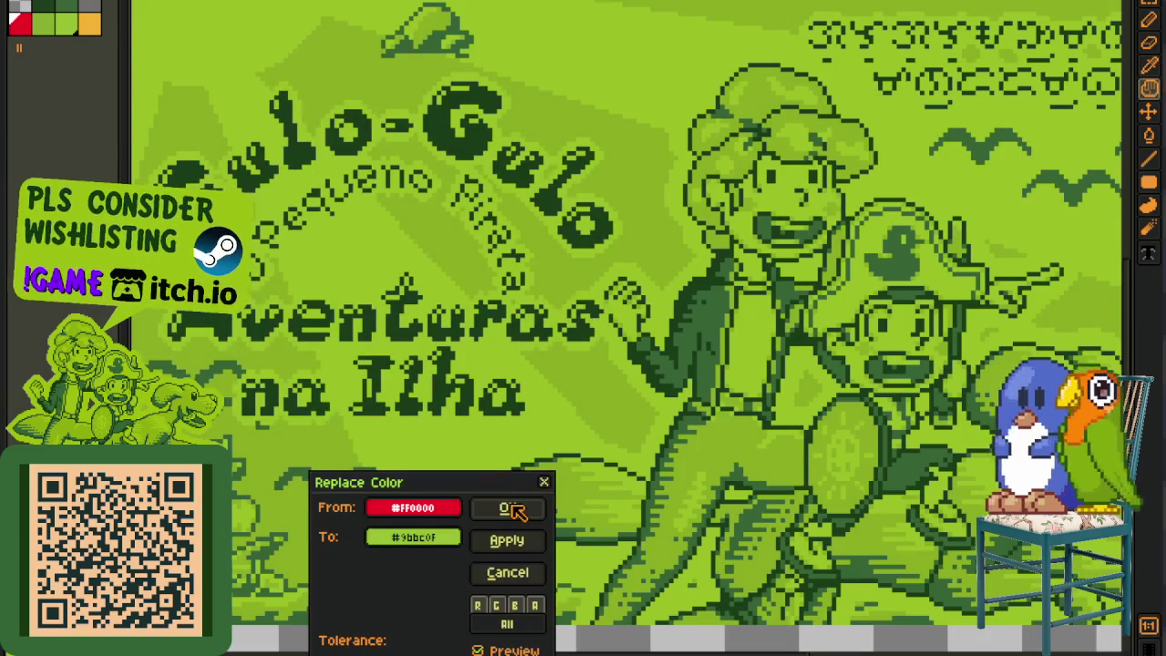
pyautogui.click(512, 510)
pyautogui.scroll(4, 626, 268)
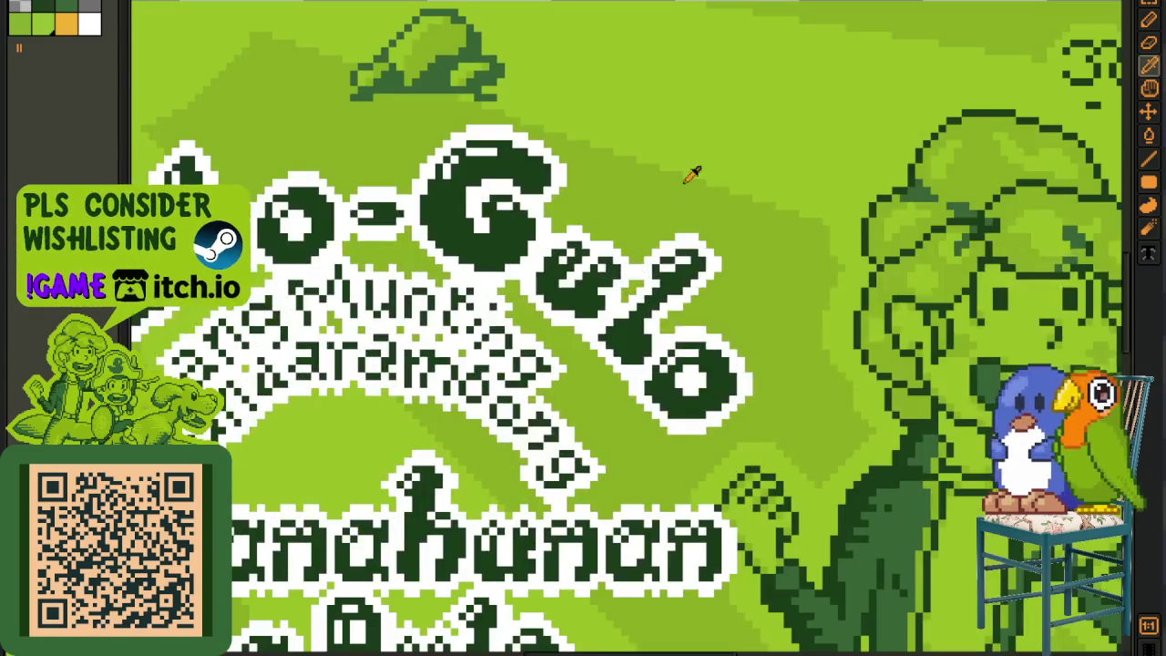
pyautogui.click(687, 301)
pyautogui.hotkey('shift', 'r')
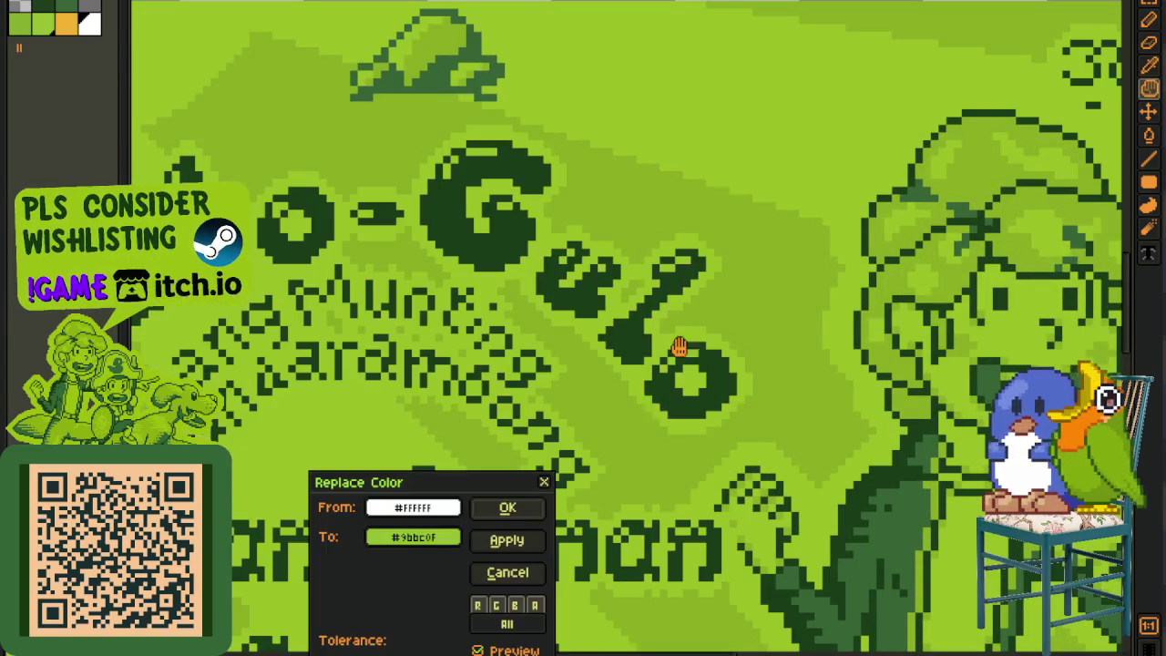
pyautogui.click(510, 507)
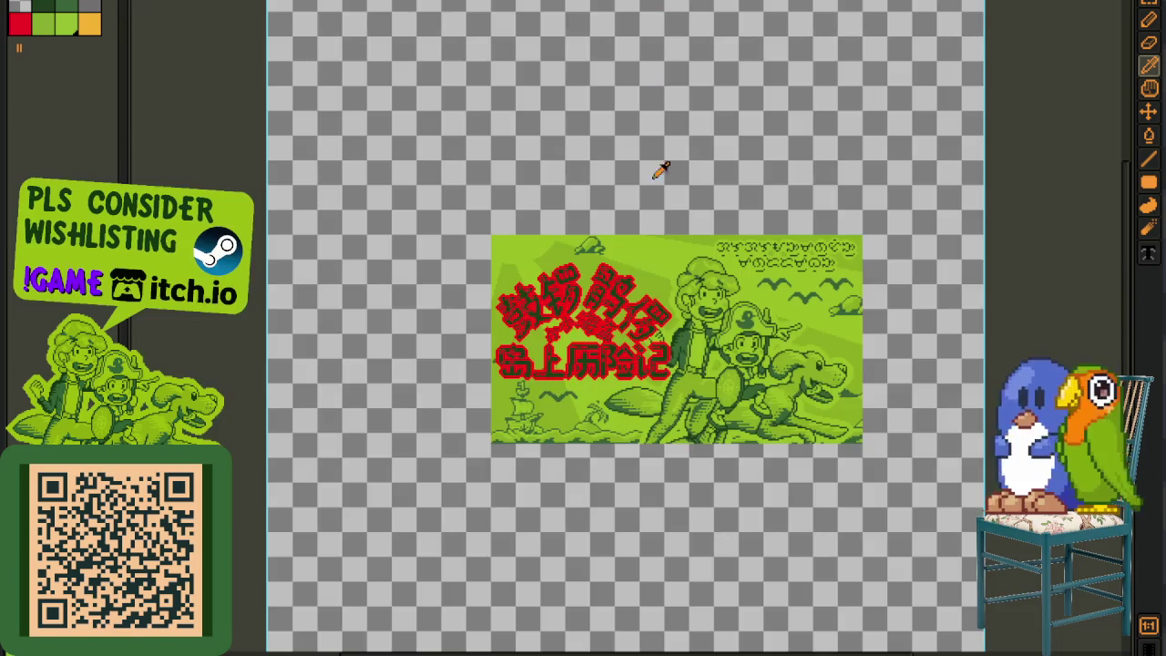
# Step: Recolour the red Chinese title and the white title lettering into palette greens
pyautogui.scroll(4, 664, 324)
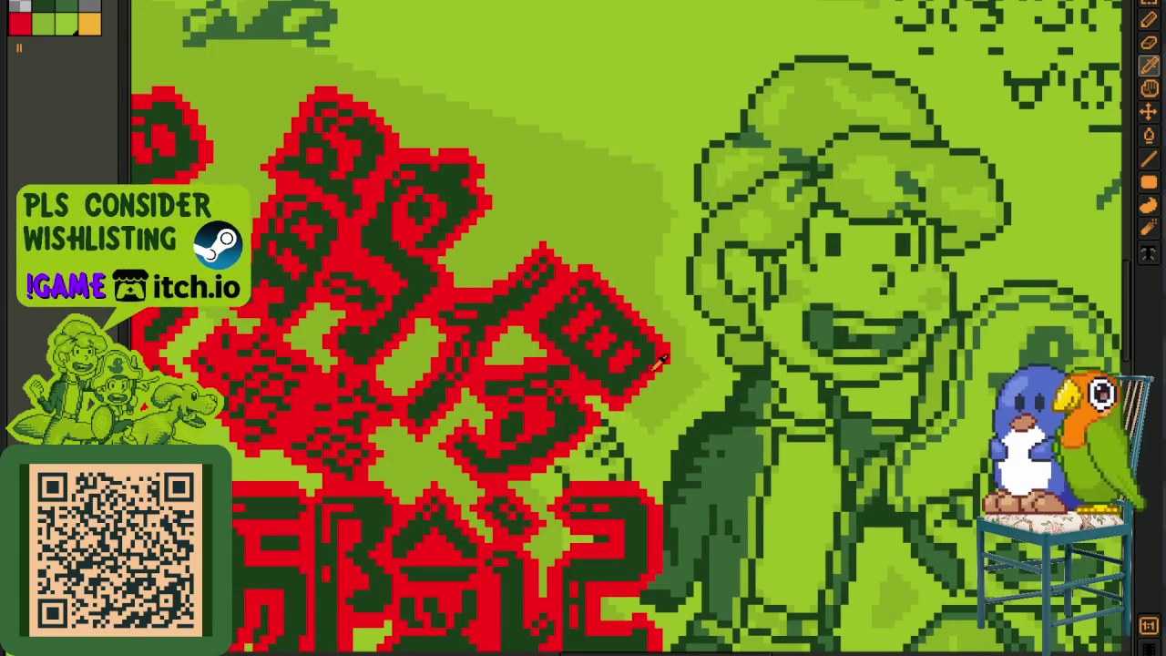
pyautogui.hotkey('shift', 'r')
pyautogui.click(510, 507)
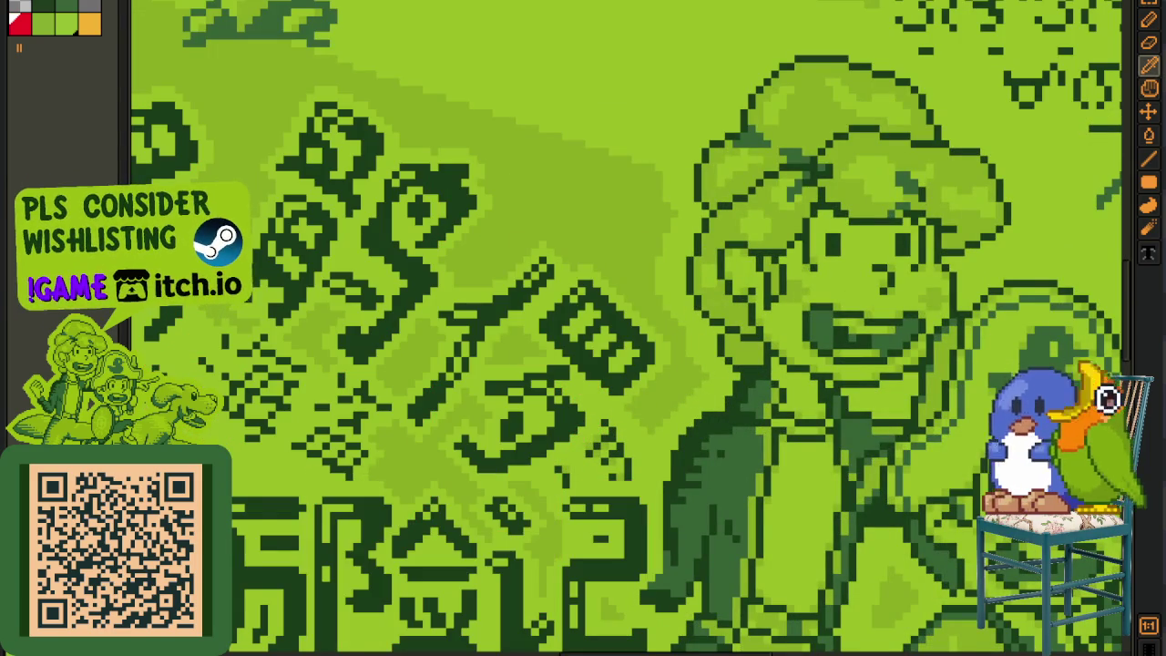
pyautogui.scroll(-5, 510, 508)
pyautogui.scroll(2, 661, 167)
pyautogui.scroll(3, 667, 256)
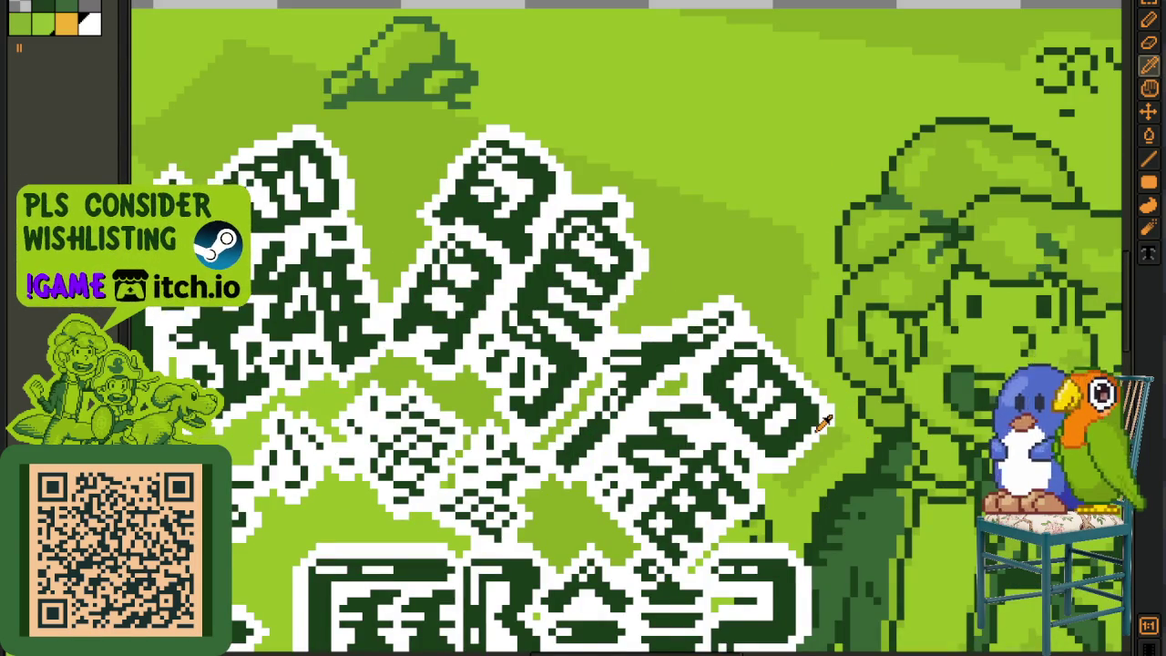
pyautogui.hotkey('shift', 'r')
pyautogui.click(507, 507)
pyautogui.scroll(-5, 770, 30)
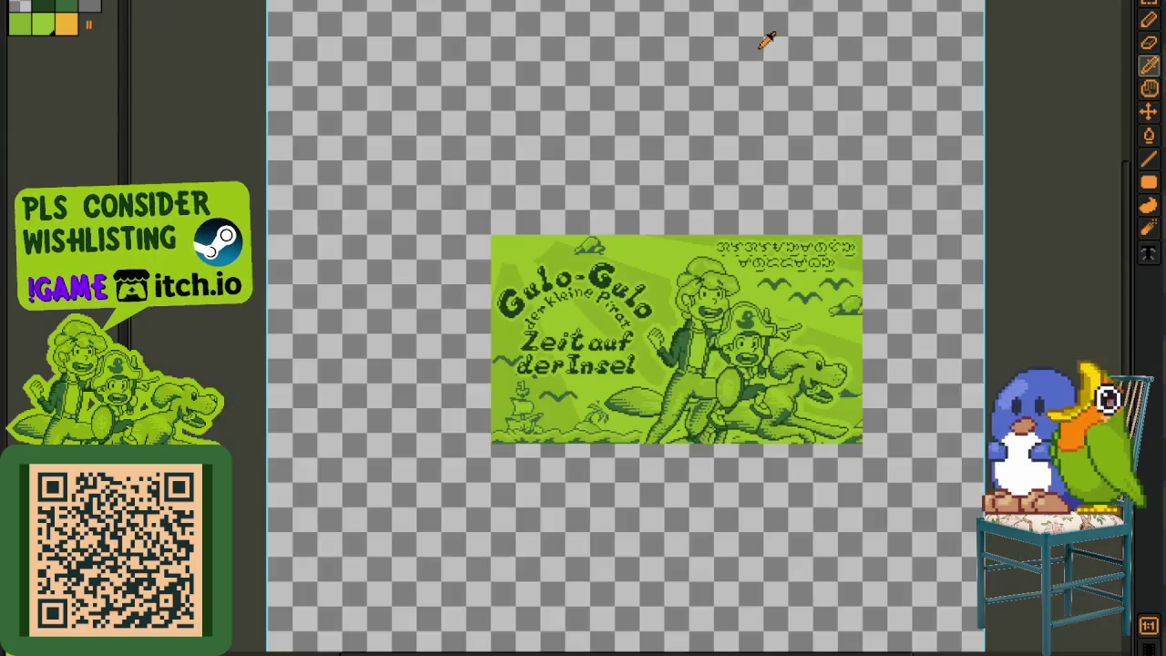
pyautogui.scroll(2, 711, 141)
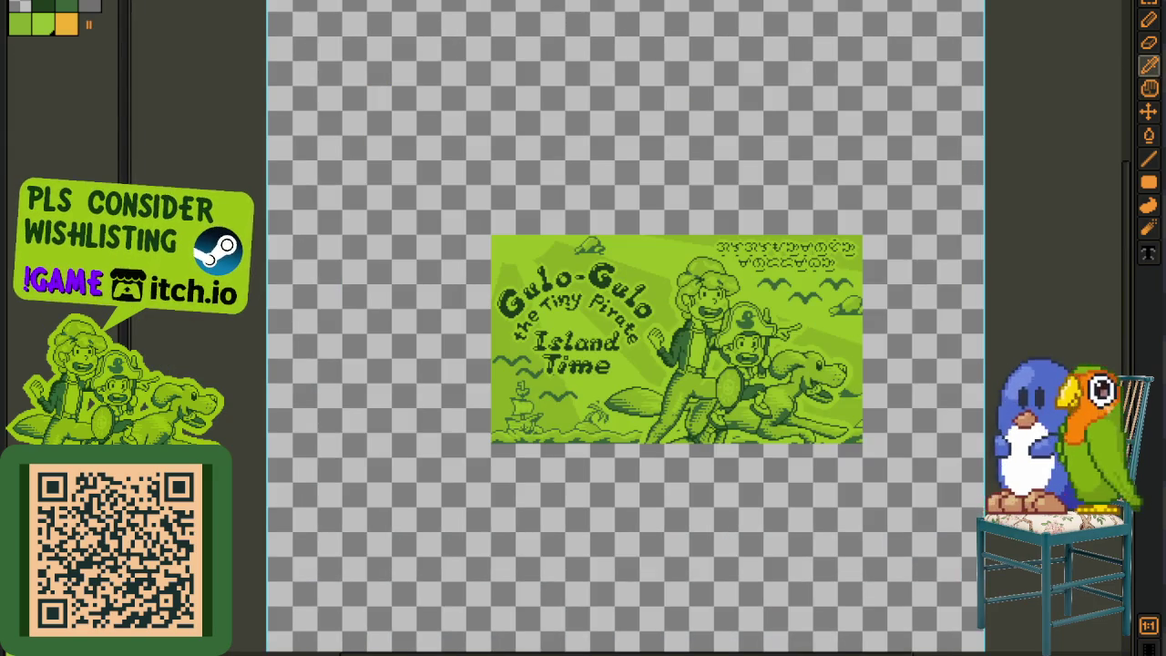
# Step: Trim the Spanish and English covers' canvases to fit their images
pyautogui.hotkey('ctrl', 'Tab')
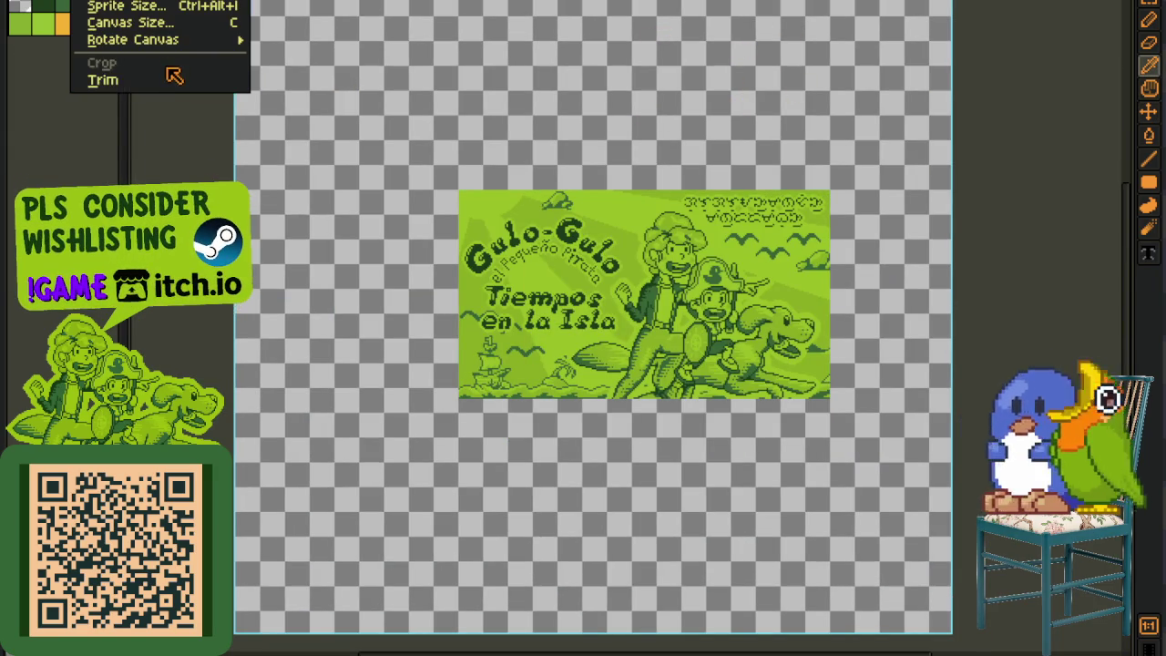
pyautogui.click(173, 78)
pyautogui.hotkey('ctrl', 'Tab')
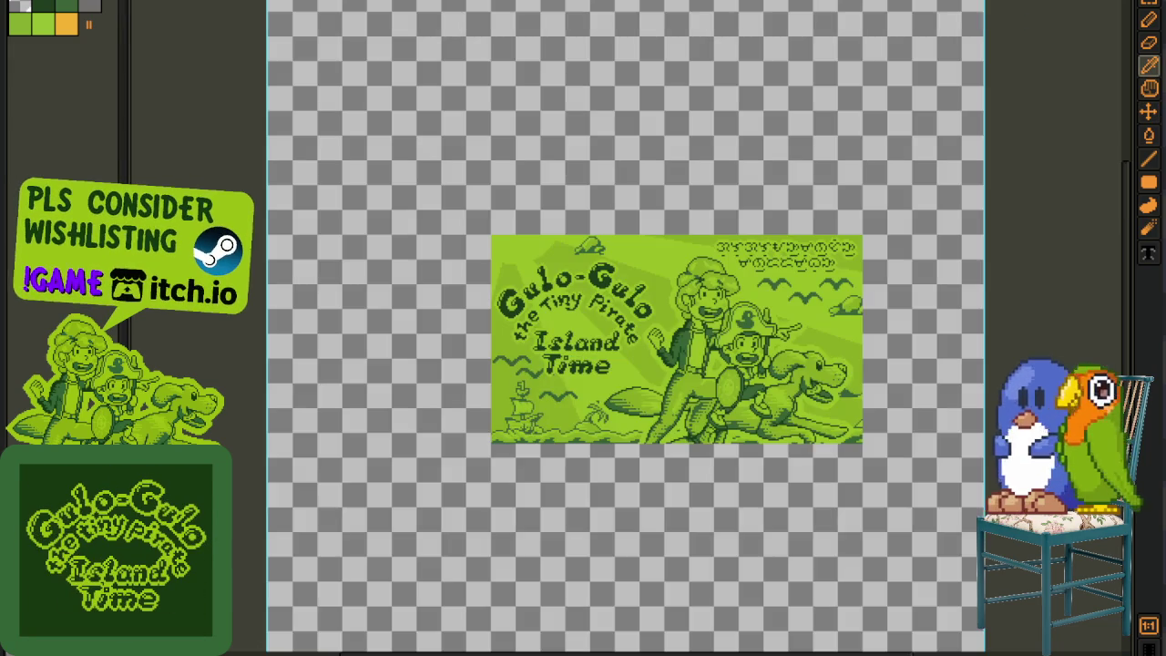
pyautogui.hotkey('alt', 's')
pyautogui.click(161, 78)
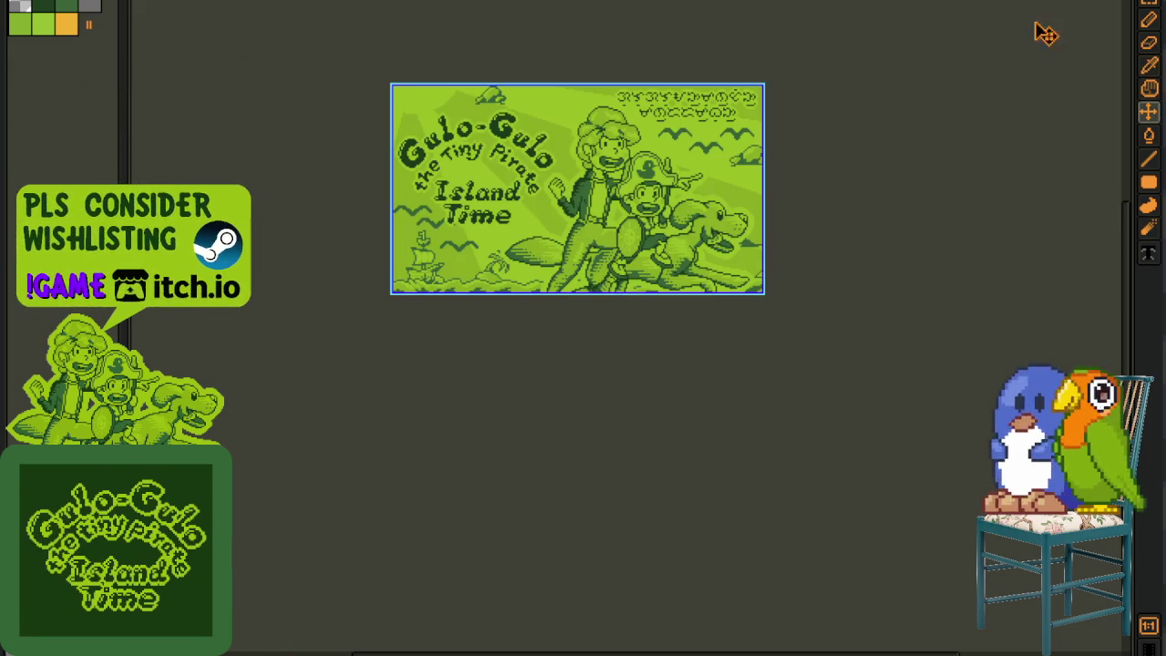
# Step: Trim the German cover's canvas to fit its image
pyautogui.hotkey('ctrl', 'Tab')
pyautogui.hotkey('alt', 's')
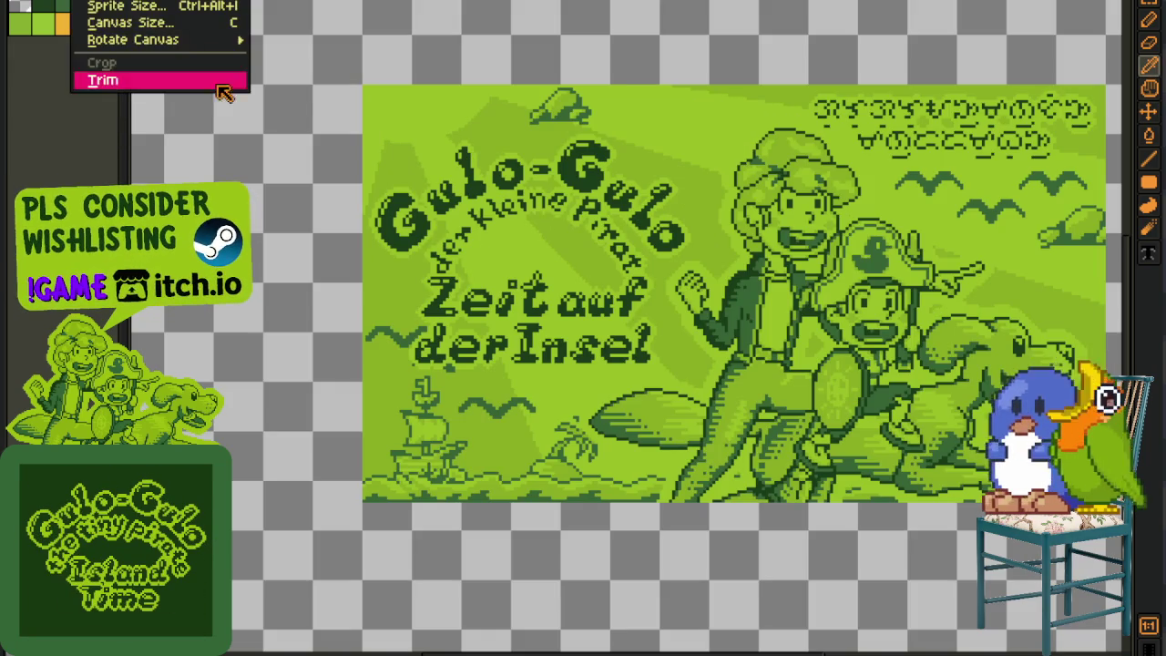
pyautogui.press('Escape')
pyautogui.hotkey('alt', 's')
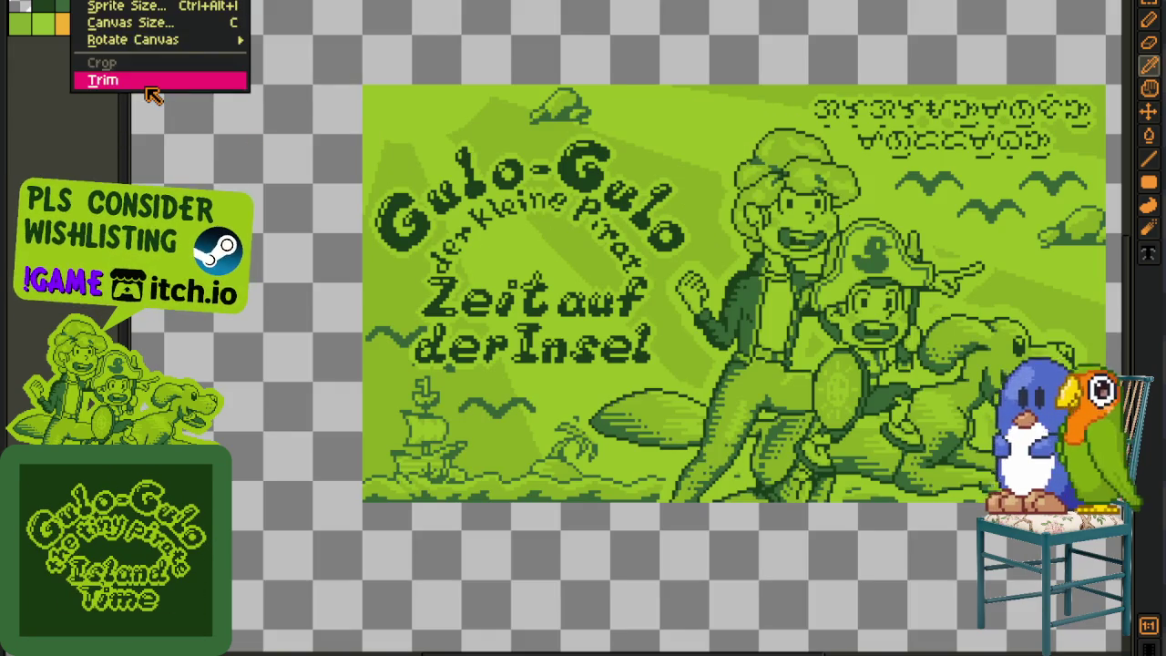
pyautogui.click(150, 80)
pyautogui.moveTo(813, 77); pyautogui.dragTo(906, 250)
pyautogui.scroll(1, 1034, 41)
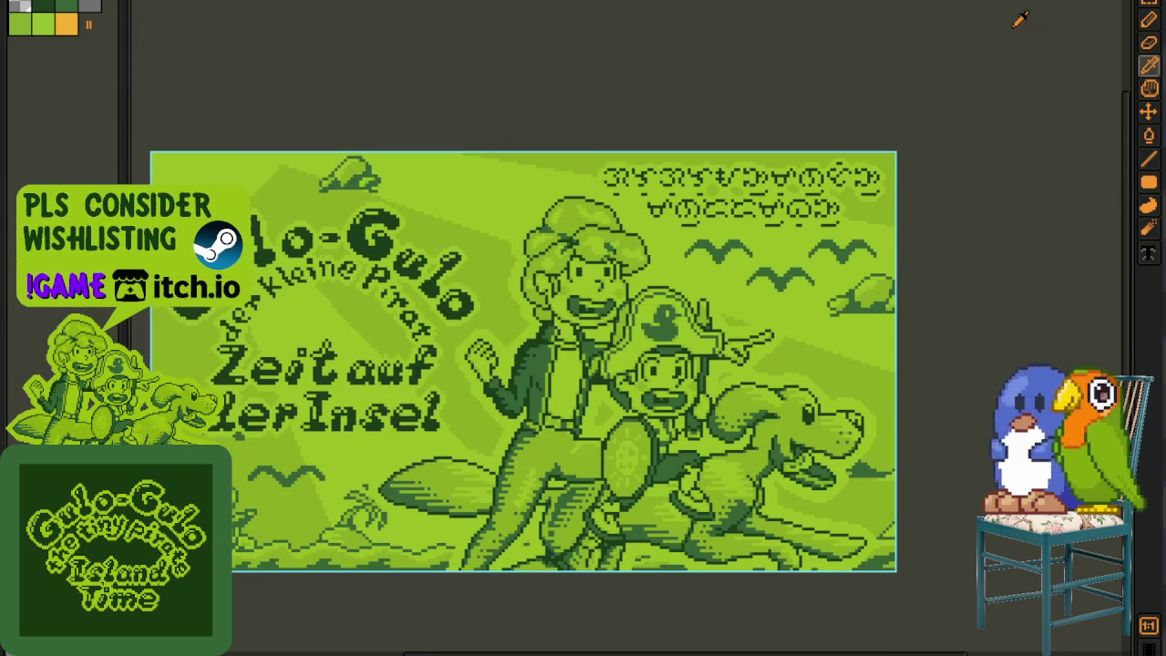
pyautogui.scroll(2, 317, 246)
# Step: Trim the Chinese cover's canvas to fit its image
pyautogui.hotkey('alt', 's')
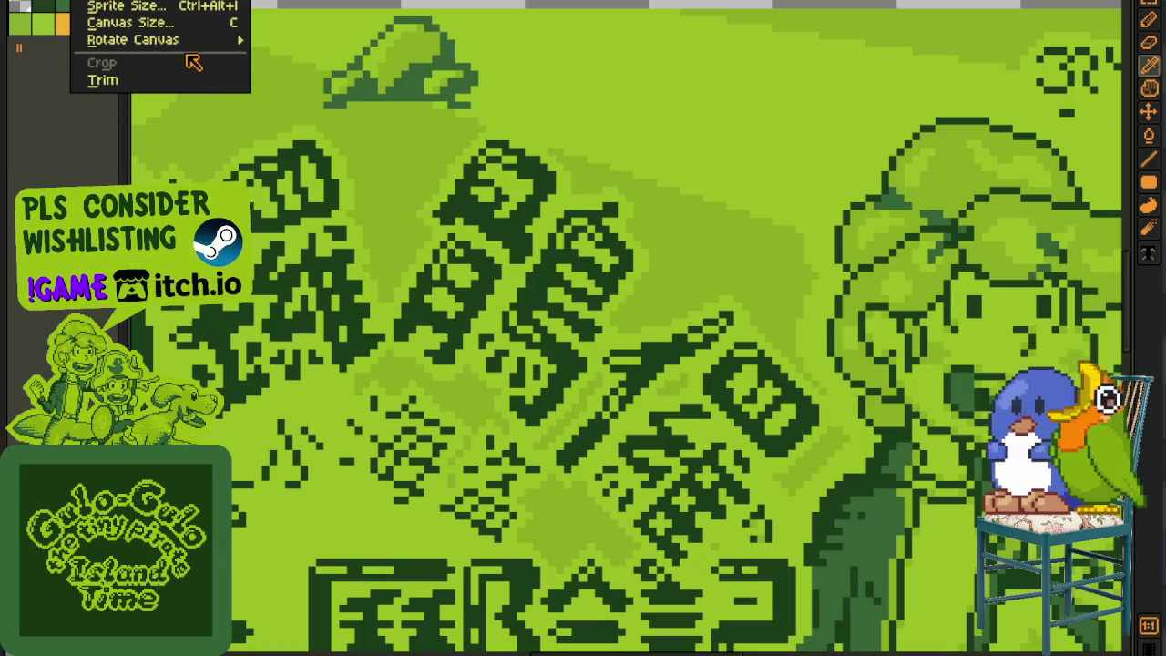
pyautogui.moveTo(133, 39)
pyautogui.click(337, 52)
pyautogui.moveTo(715, 96); pyautogui.dragTo(929, 302)
pyautogui.scroll(-2, 938, 303)
pyautogui.scroll(2, 410, 73)
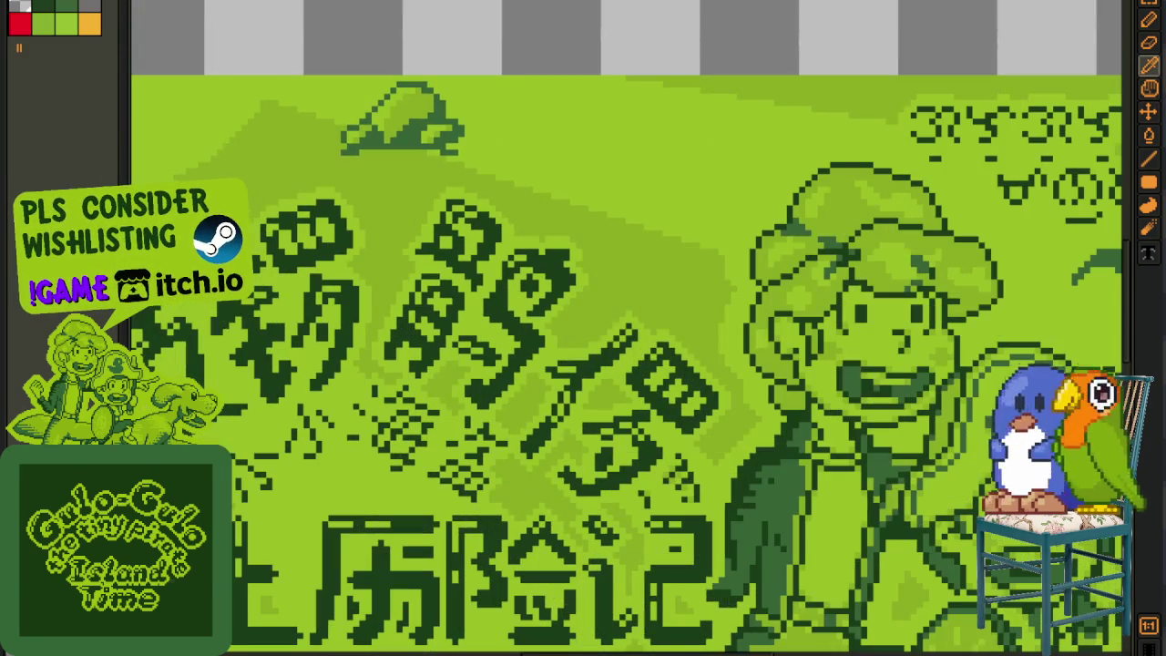
pyautogui.hotkey('alt', 's')
pyautogui.click(137, 80)
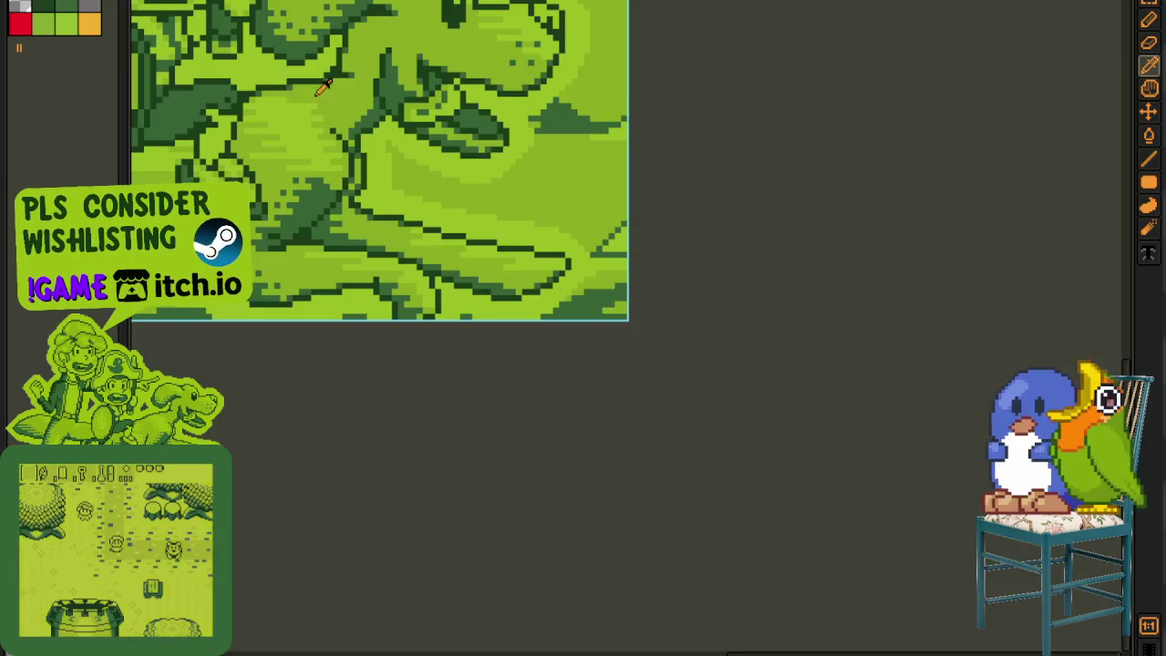
pyautogui.scroll(-2, 753, 185)
# Step: Trim the Kapanahunan sa Pulo cover's canvas to fit the image
pyautogui.press('h')
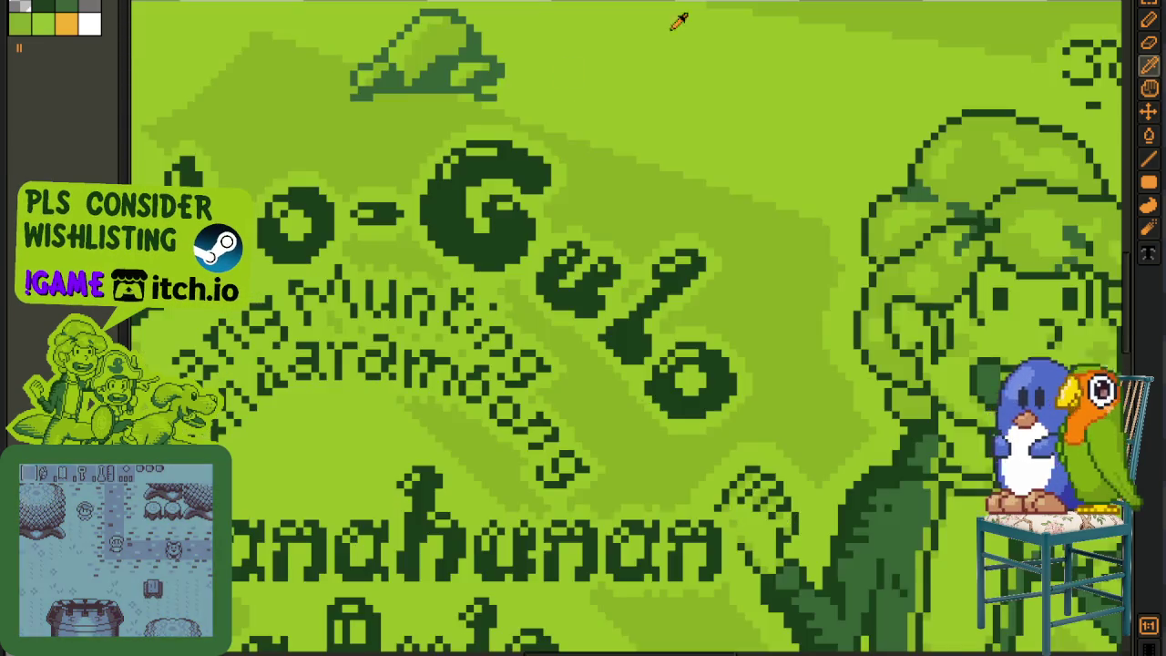
pyautogui.moveTo(681, 21); pyautogui.dragTo(676, 261)
pyautogui.hotkey('alt', 's')
pyautogui.click(150, 80)
pyautogui.press('b')
# Step: Trim the next cover's canvas to fit its image
pyautogui.scroll(-3, 335, 94)
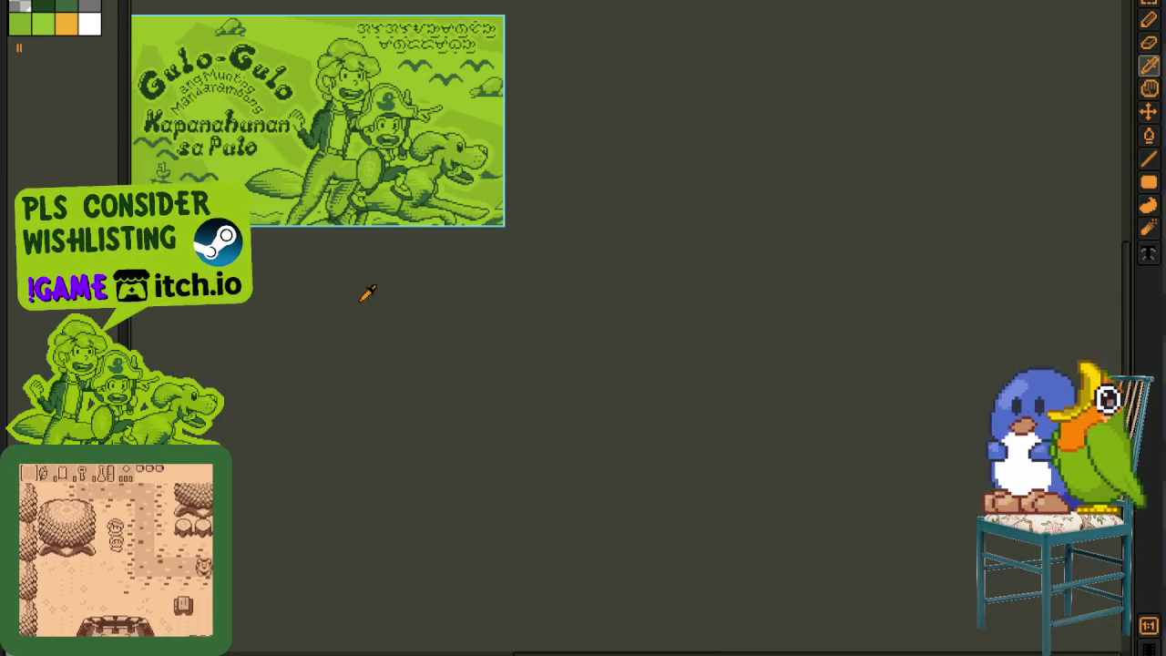
pyautogui.press('h')
pyautogui.scroll(3, 481, 174)
pyautogui.scroll(-2, 481, 173)
pyautogui.hotkey('alt', 's')
pyautogui.click(105, 82)
pyautogui.press('b')
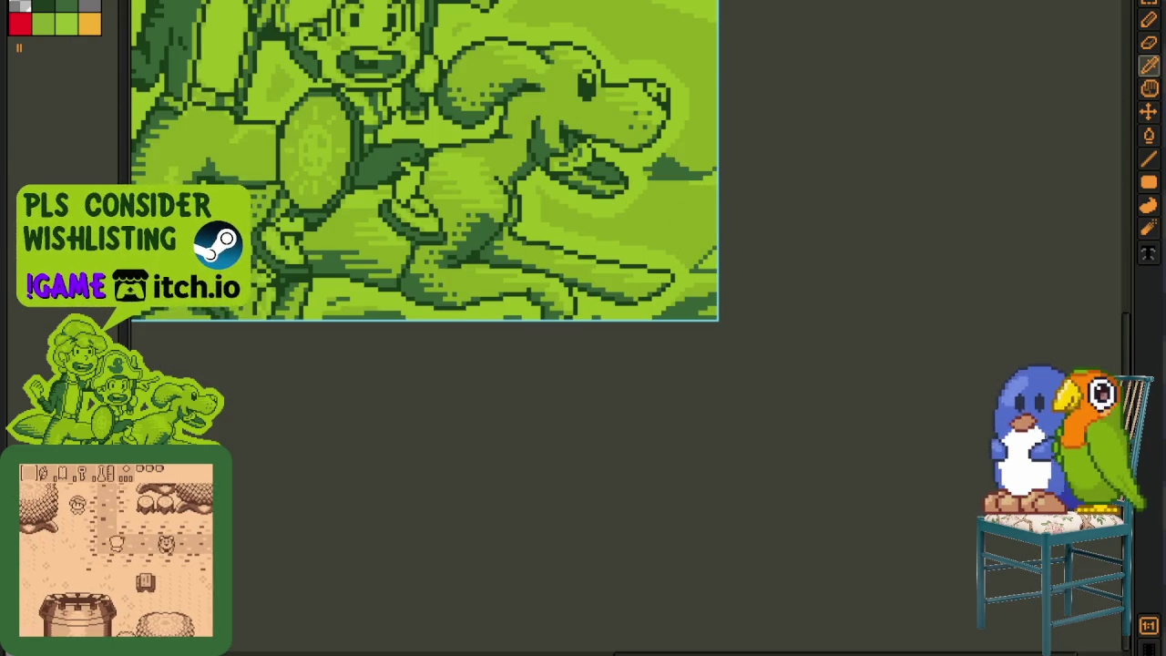
# Step: Trim the Polish and Dutch covers' canvases, saving the trimmed Dutch cover
pyautogui.hotkey('ctrl', 'z')
pyautogui.hotkey('alt', 's')
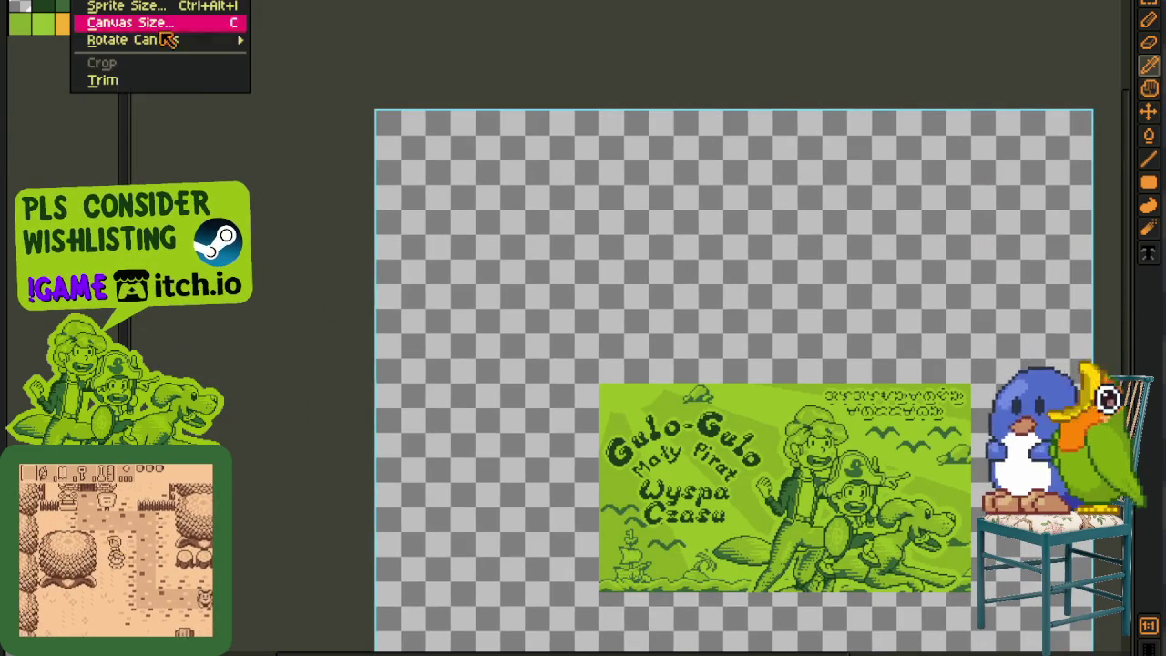
pyautogui.click(190, 86)
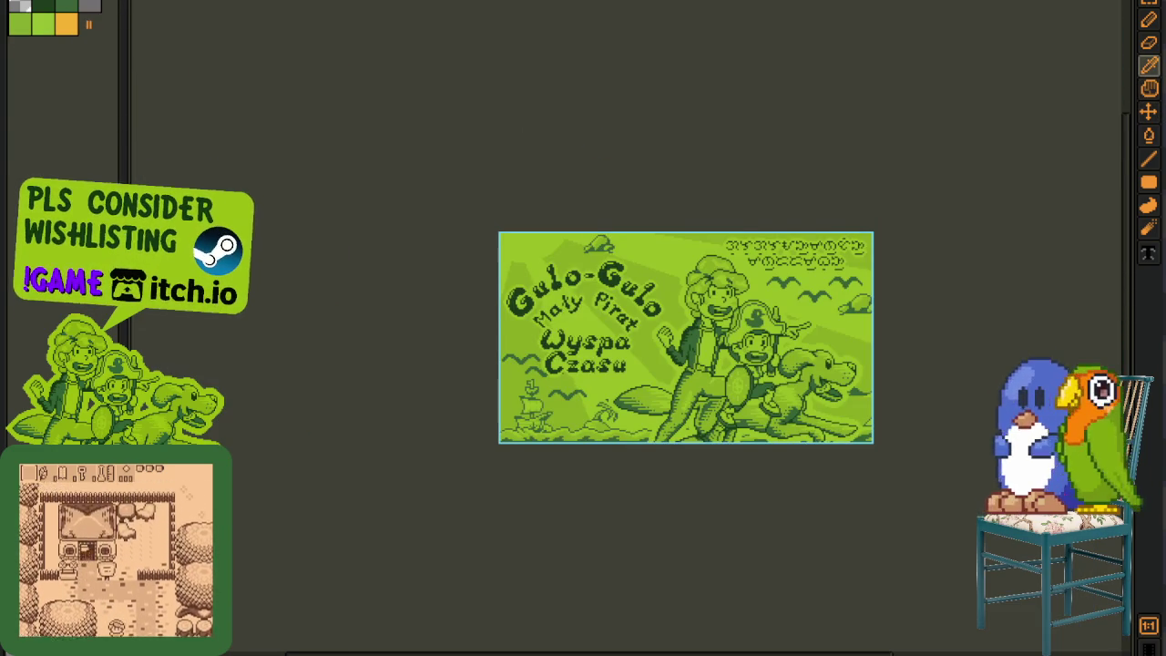
pyautogui.hotkey('ctrl', 'Tab')
pyautogui.hotkey('alt', 's')
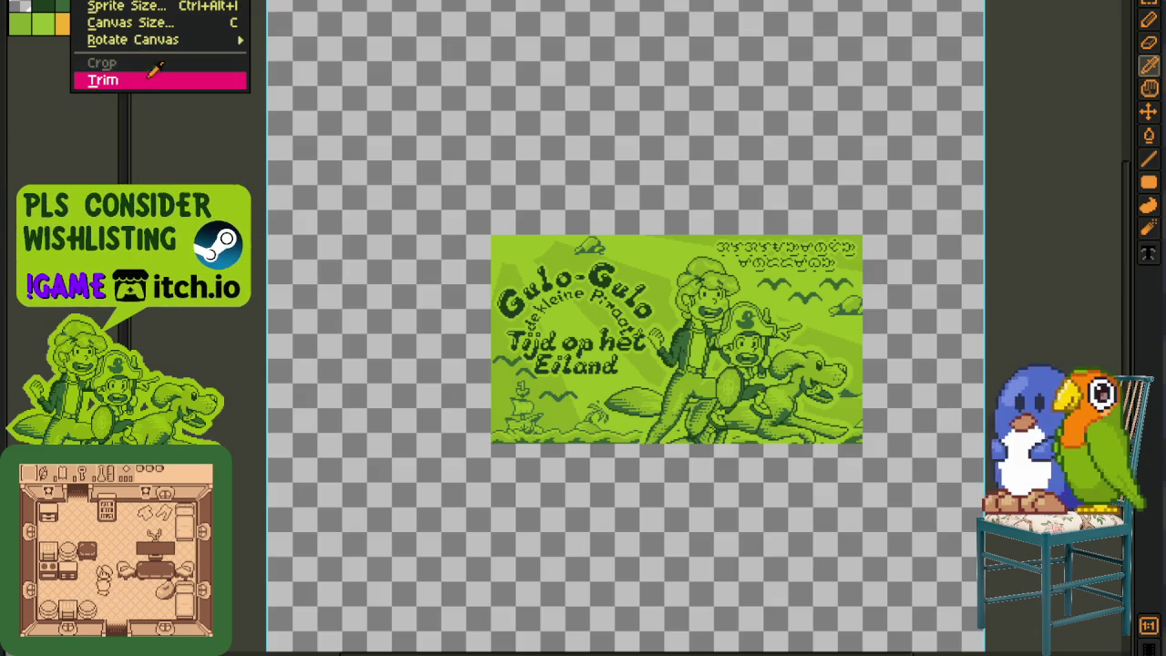
pyautogui.click(156, 81)
pyautogui.hotkey('ctrl', 's')
# Step: Trim the French cover's canvas to fit its image
pyautogui.hotkey('ctrl', 'Tab')
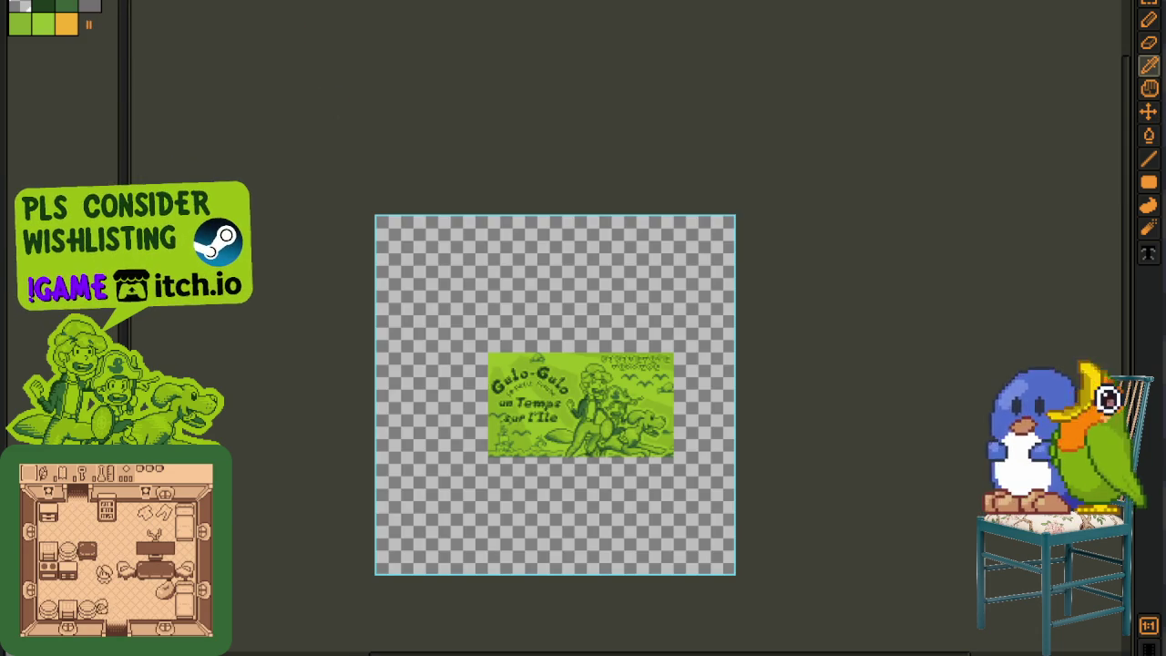
pyautogui.hotkey('alt', 's')
pyautogui.click(185, 81)
pyautogui.press('b')
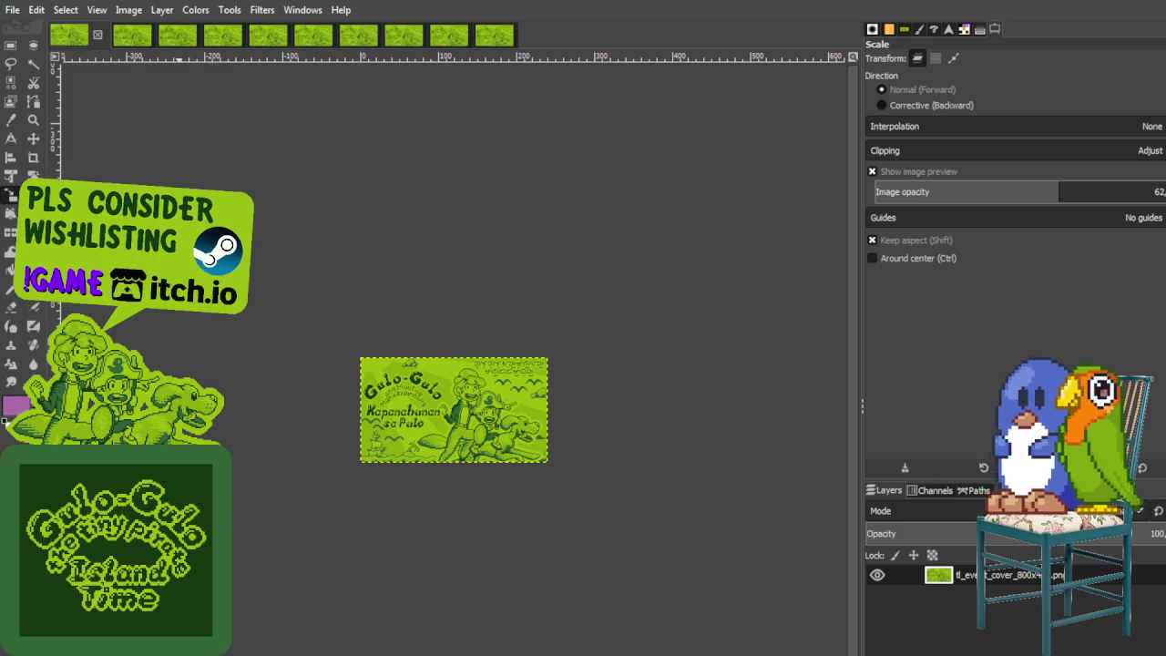
# Step: Scale the 240x135 cover layer up to 800x450
pyautogui.scroll(2, 304, 235)
pyautogui.scroll(1, 304, 235)
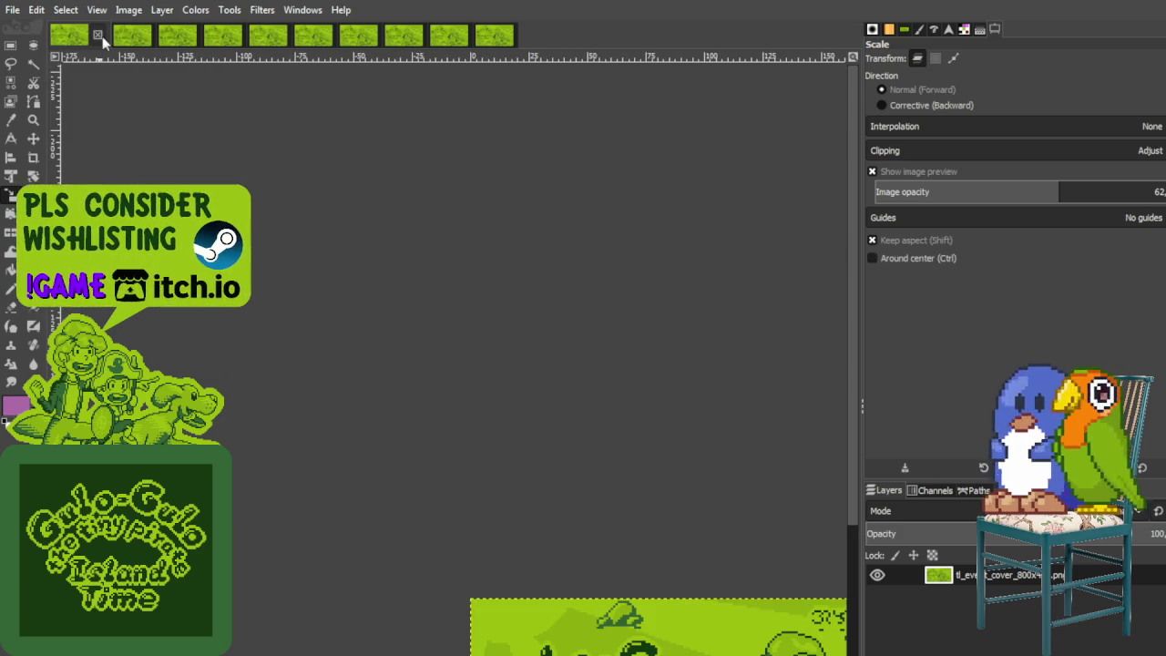
pyautogui.click(761, 382)
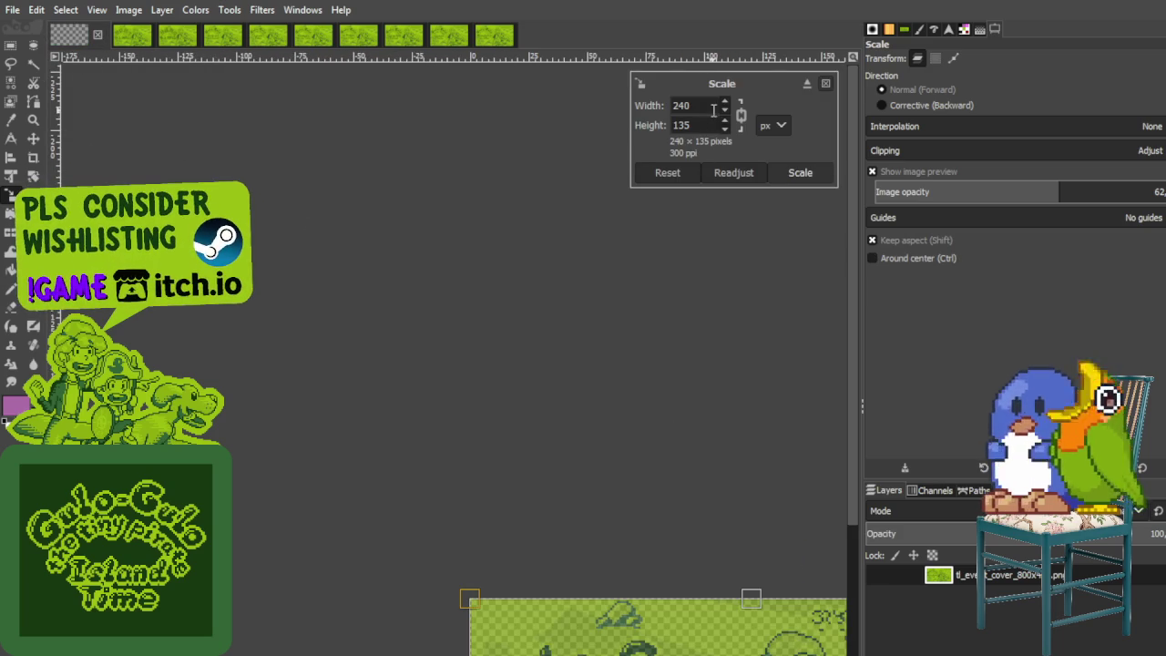
pyautogui.write('800')
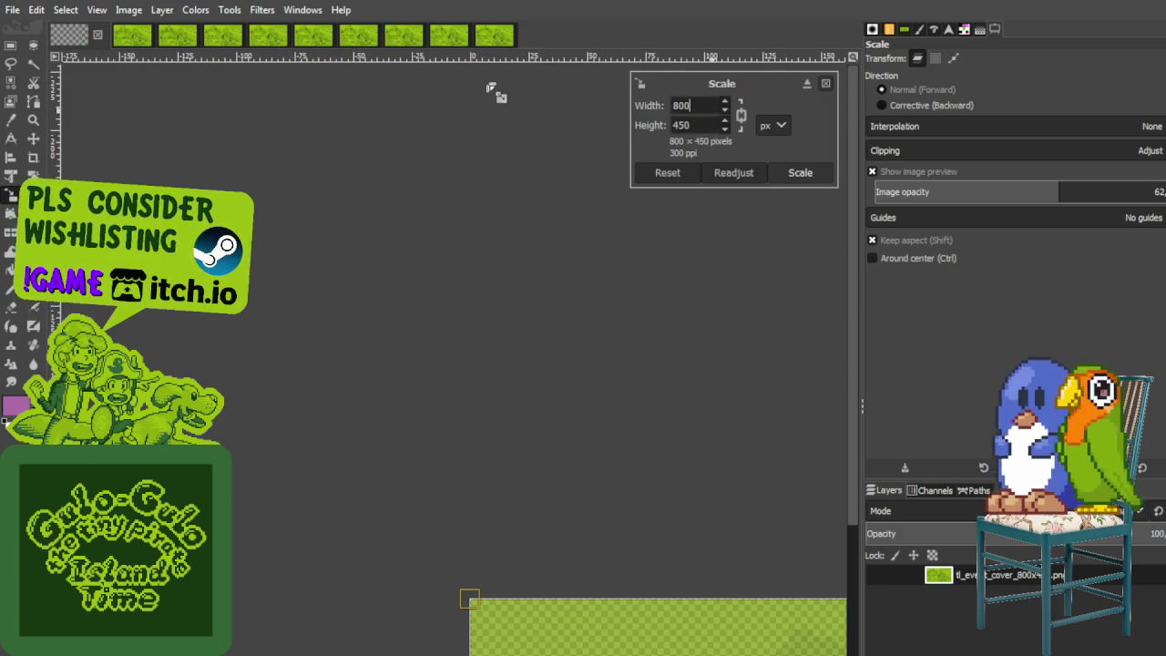
pyautogui.click(800, 172)
pyautogui.scroll(-3, 619, 252)
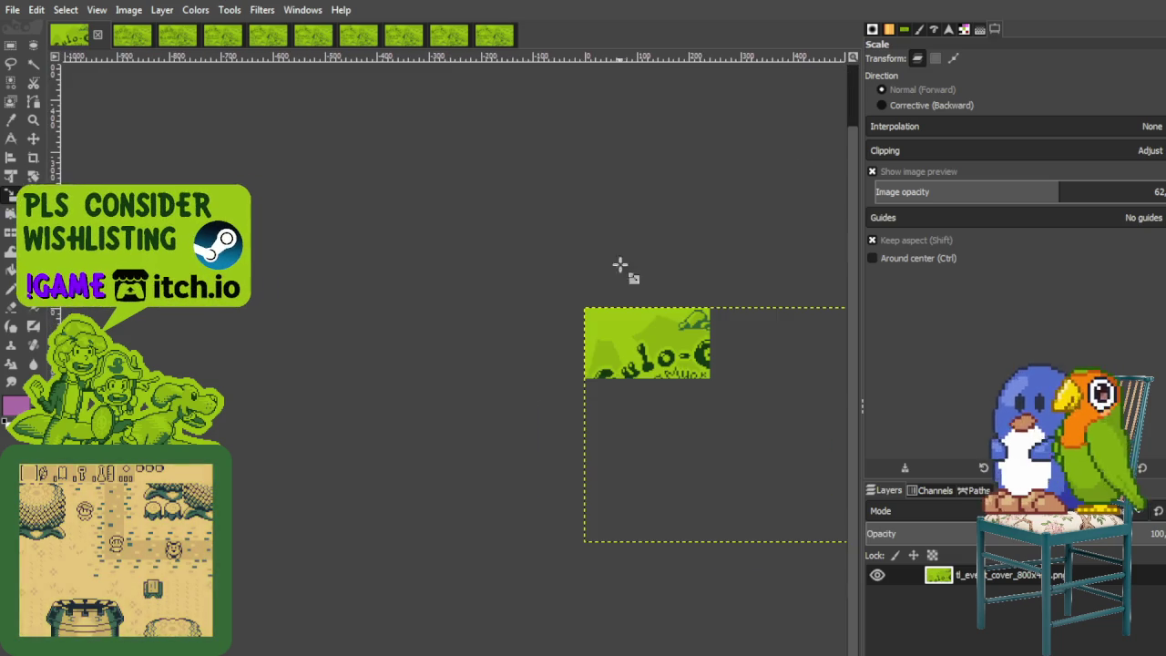
pyautogui.scroll(1, 744, 299)
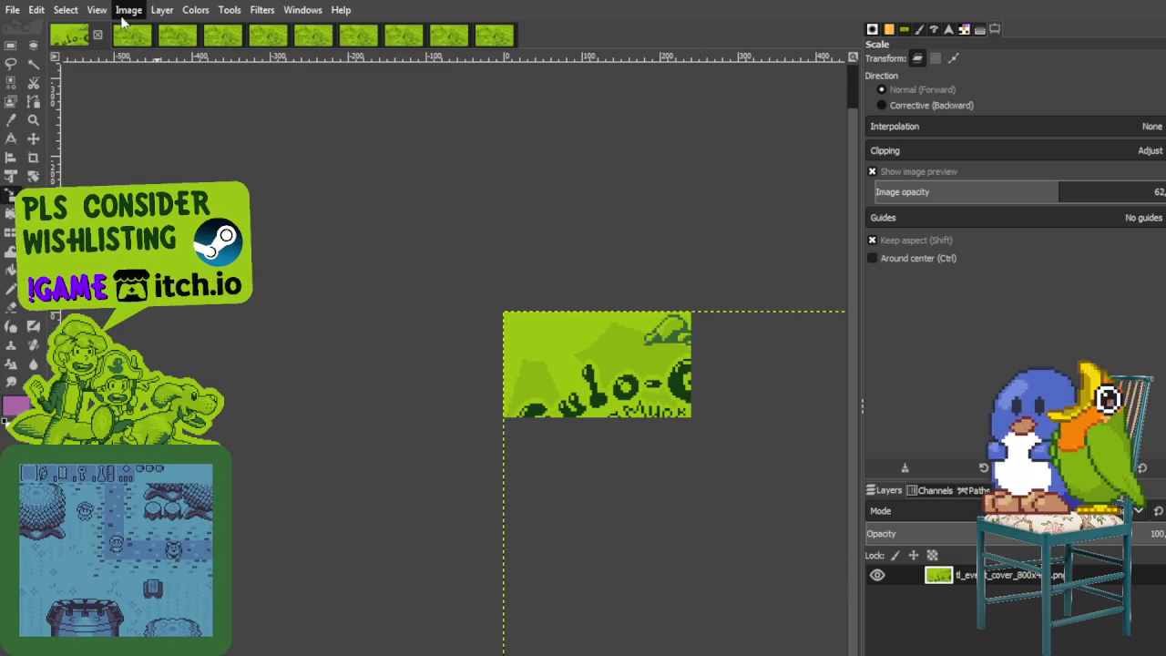
# Step: Cancel an extra resize, undo back to 240x135, and rescale to 800x450
pyautogui.click(730, 143)
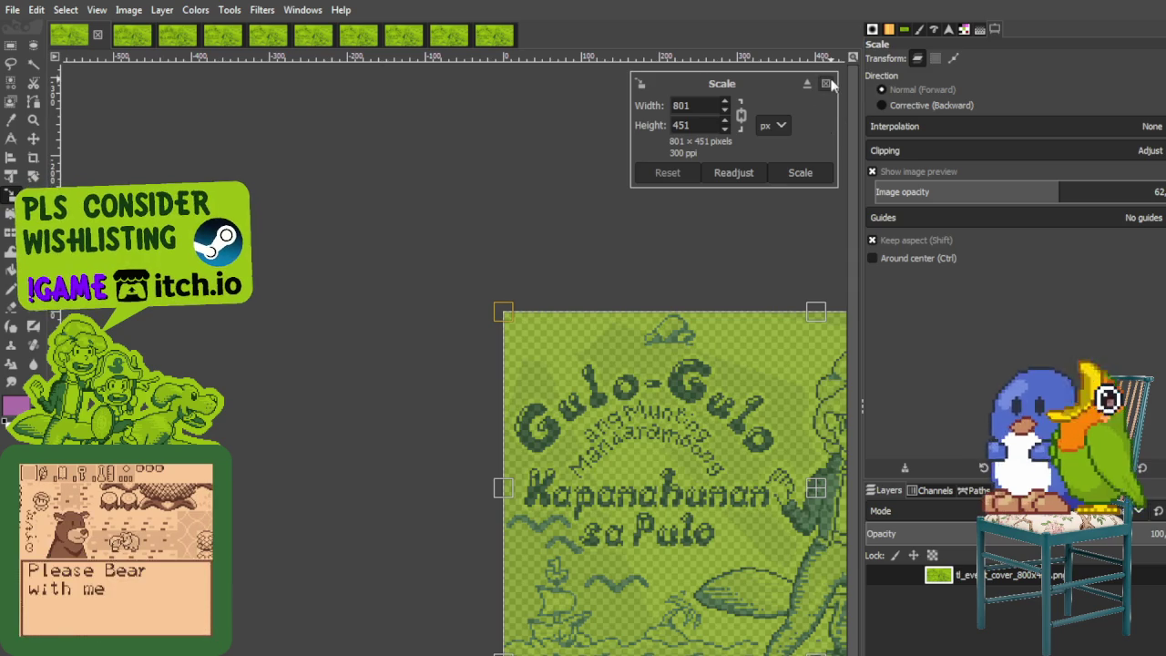
pyautogui.click(826, 83)
pyautogui.hotkey('ctrl', 'z')
pyautogui.hotkey('ctrl', 'z')
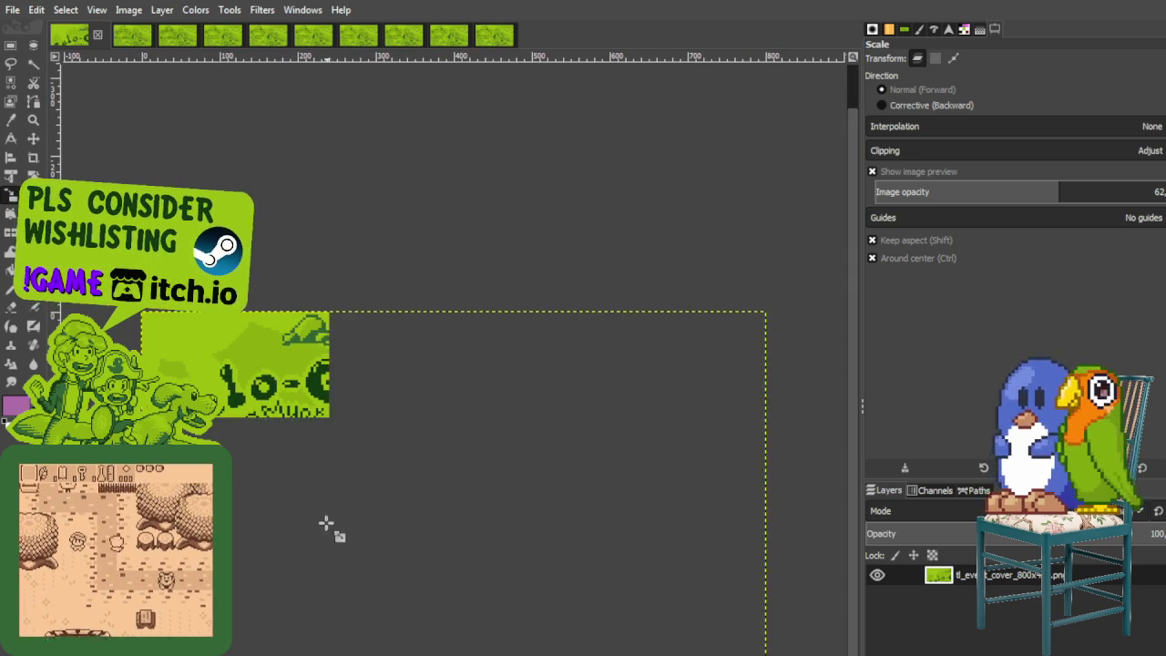
pyautogui.click(227, 367)
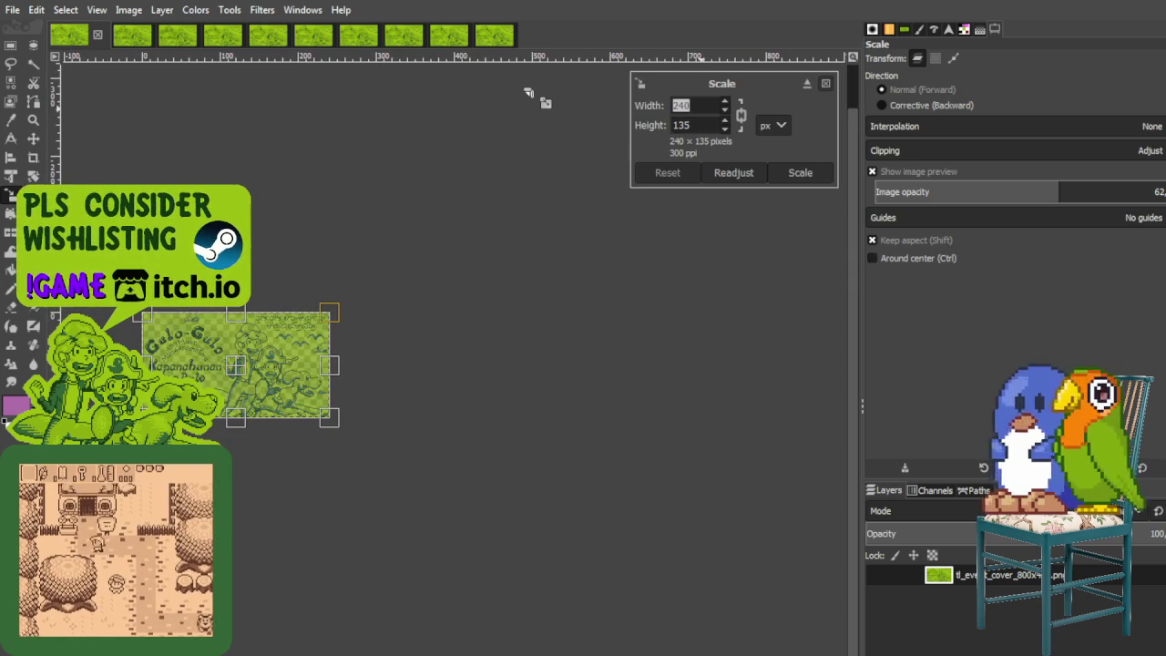
pyautogui.write('800')
pyautogui.press('Tab')
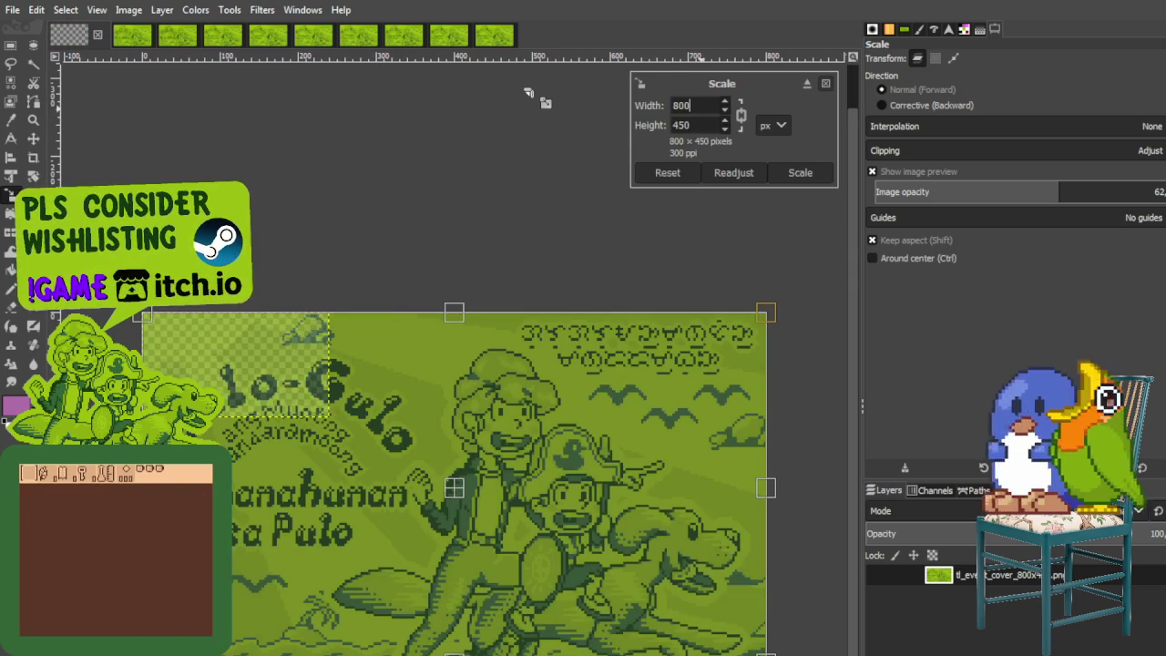
pyautogui.click(811, 172)
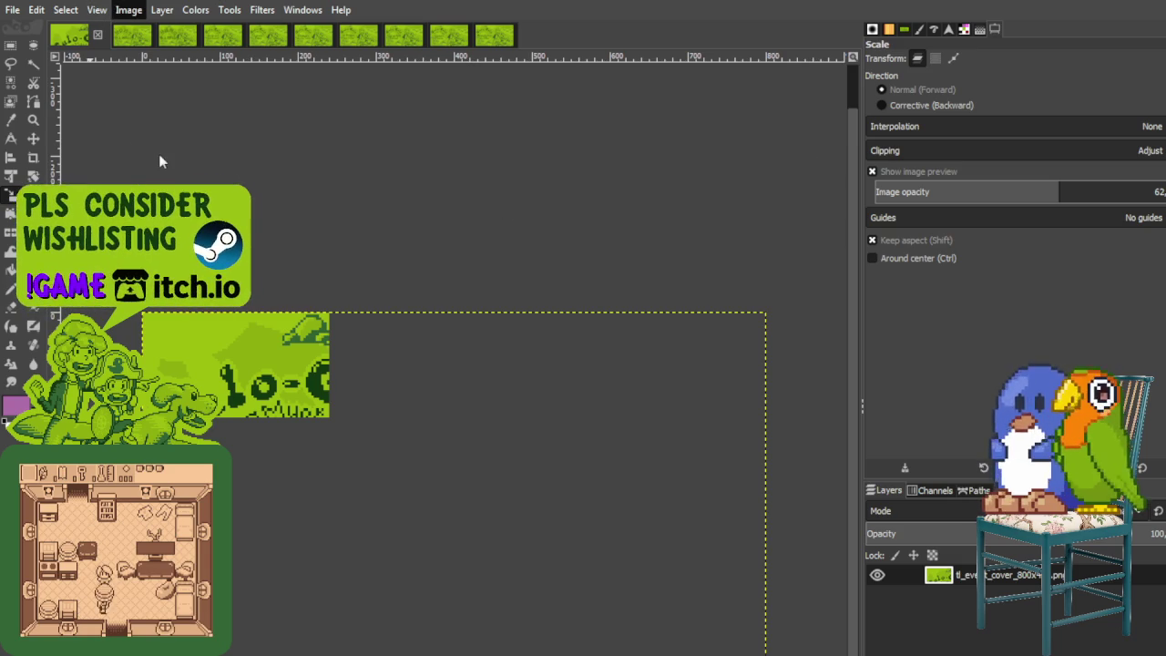
# Step: Apply another 800x450 resize and close the finished cover image
pyautogui.click(254, 360)
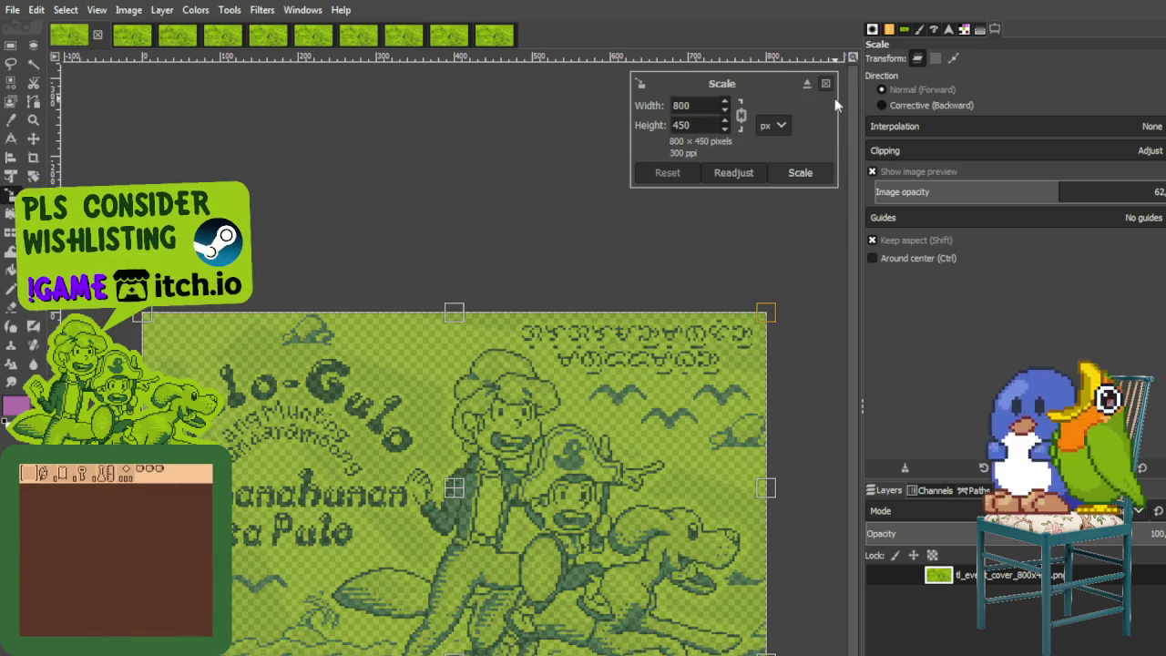
pyautogui.click(800, 172)
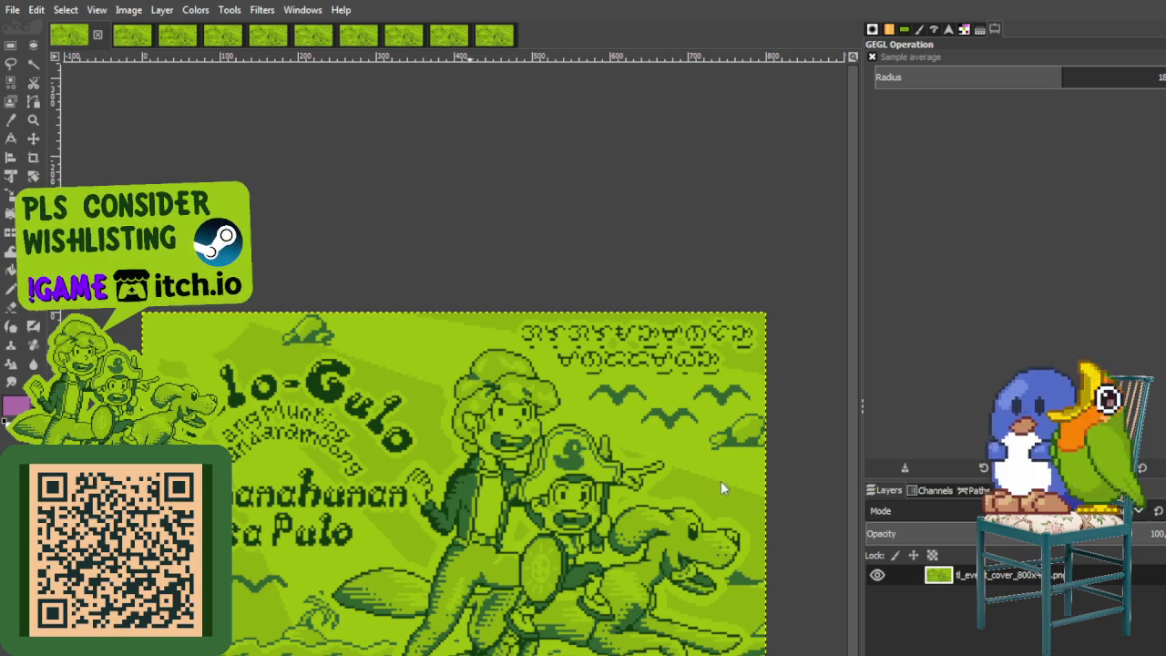
pyautogui.hotkey('ctrl', 'w')
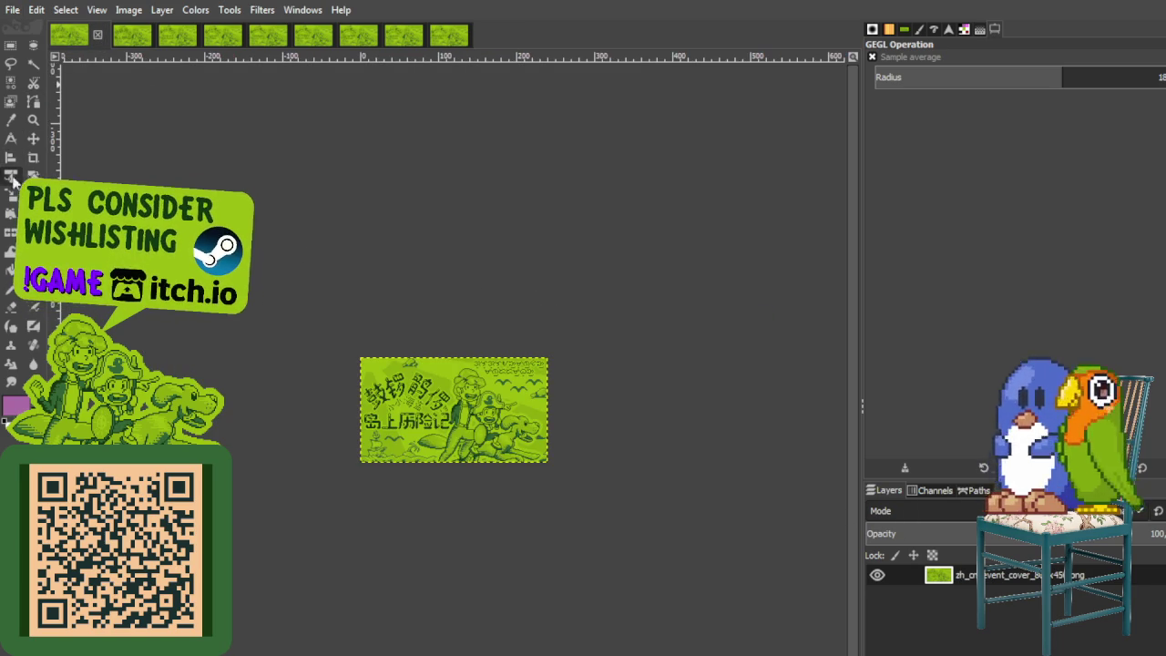
# Step: Scale the simplified Chinese cover layer to 800 px wide (800×450) and close it
pyautogui.hotkey('shift', 's')
pyautogui.click(513, 446)
pyautogui.write('800')
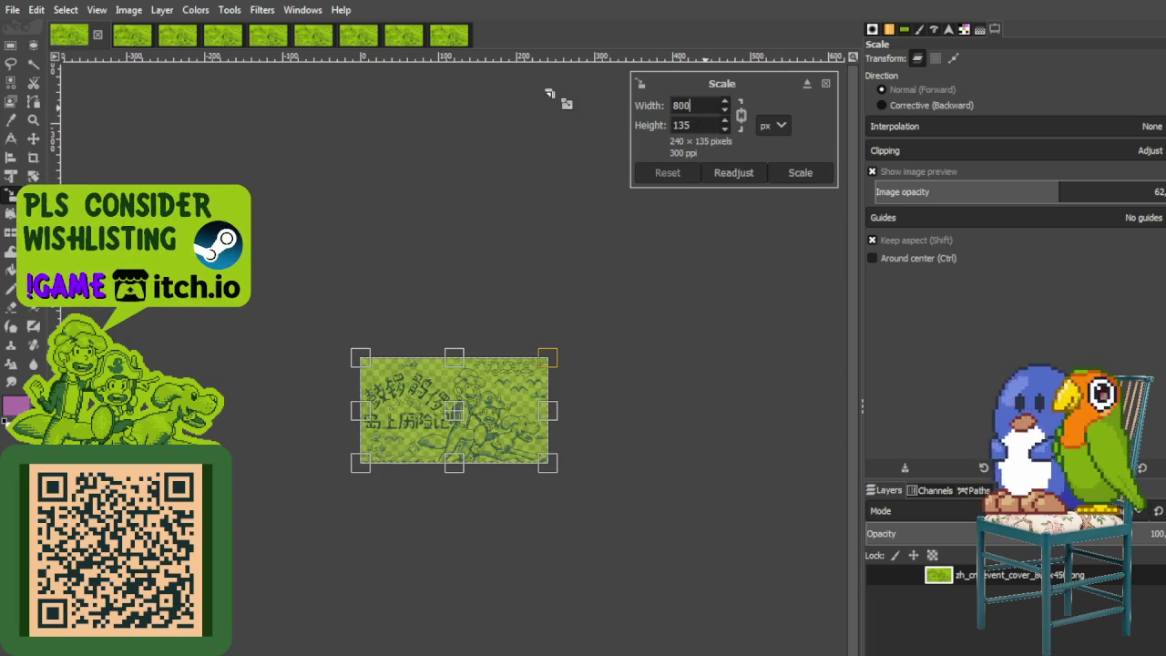
pyautogui.press('Return')
pyautogui.click(816, 175)
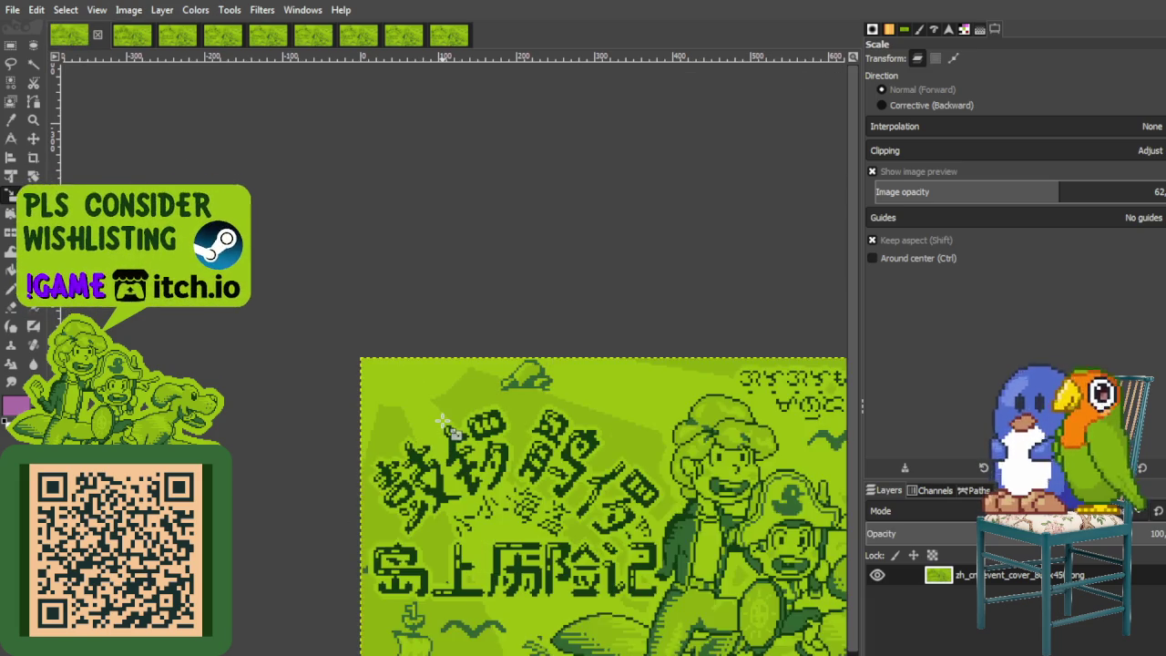
pyautogui.click(447, 429)
pyautogui.click(822, 84)
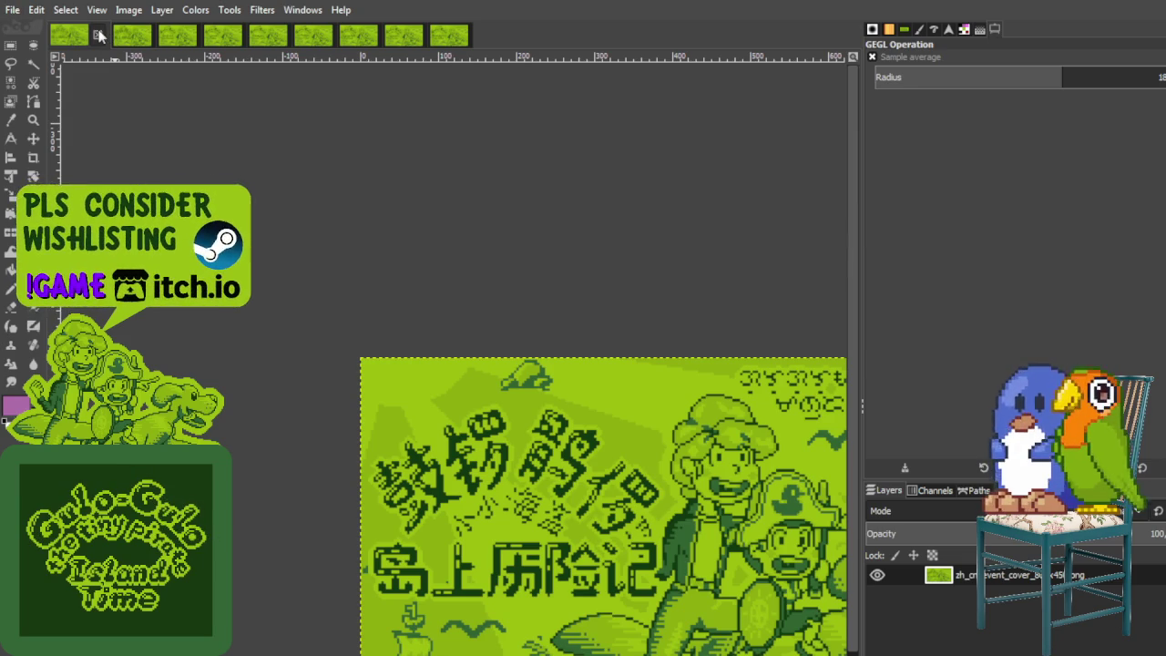
pyautogui.hotkey('ctrl', 'w')
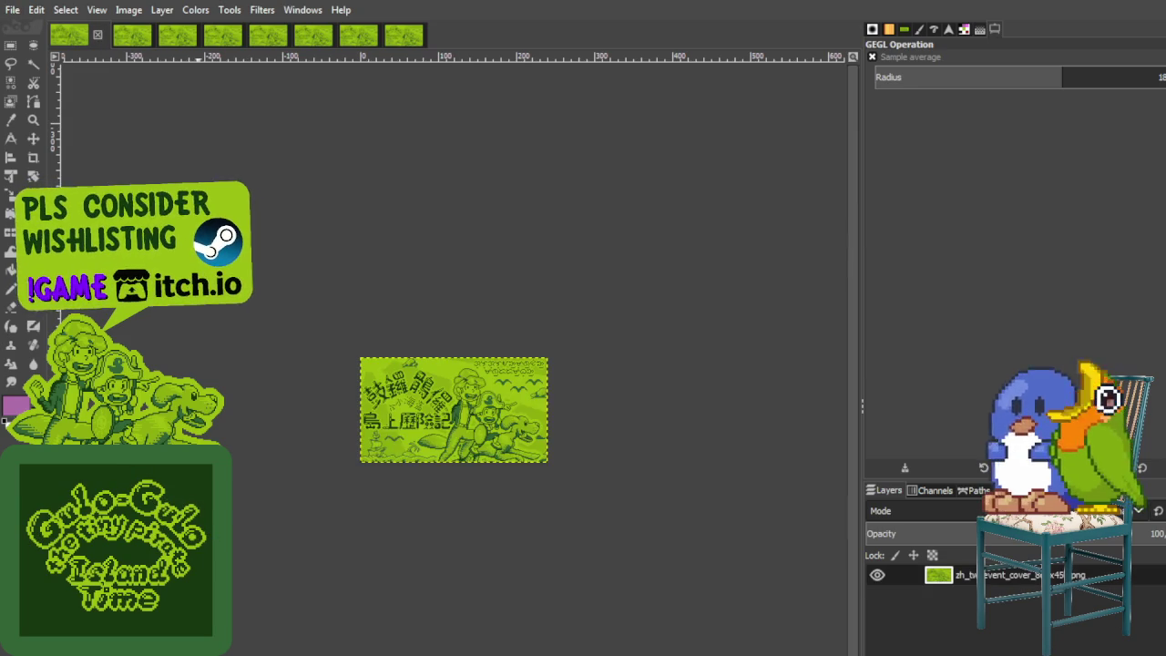
# Step: Scale the traditional Chinese cover layer to 800×450, re-show the last filter, and close it
pyautogui.hotkey('shift', 's')
pyautogui.click(454, 410)
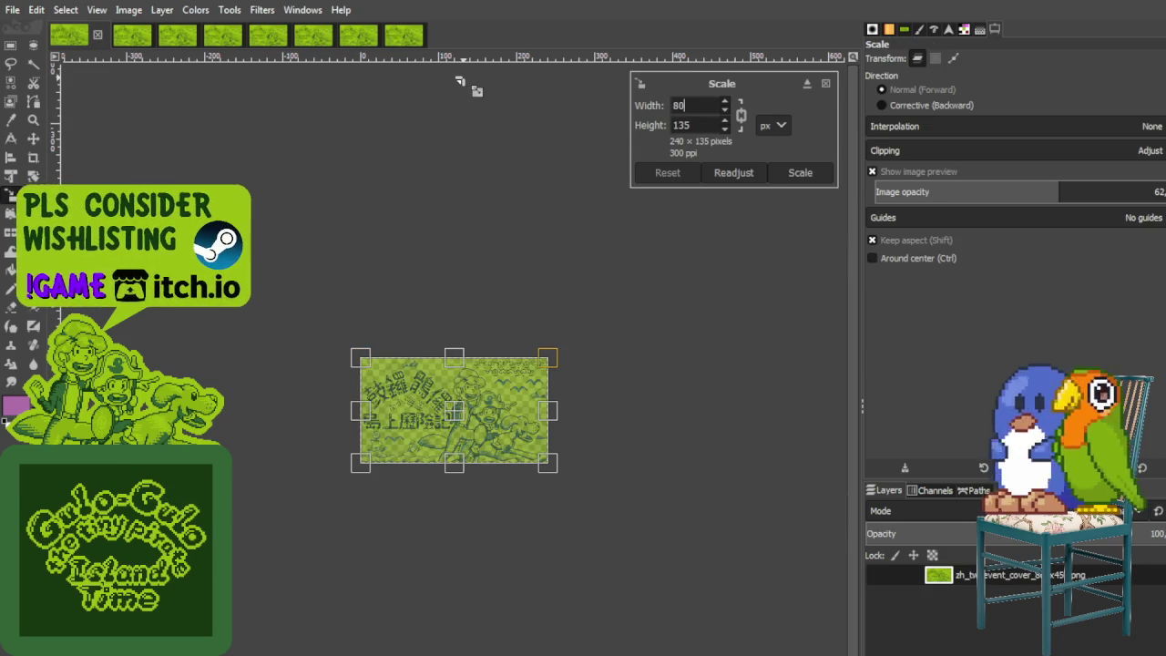
pyautogui.write('800')
pyautogui.click(798, 172)
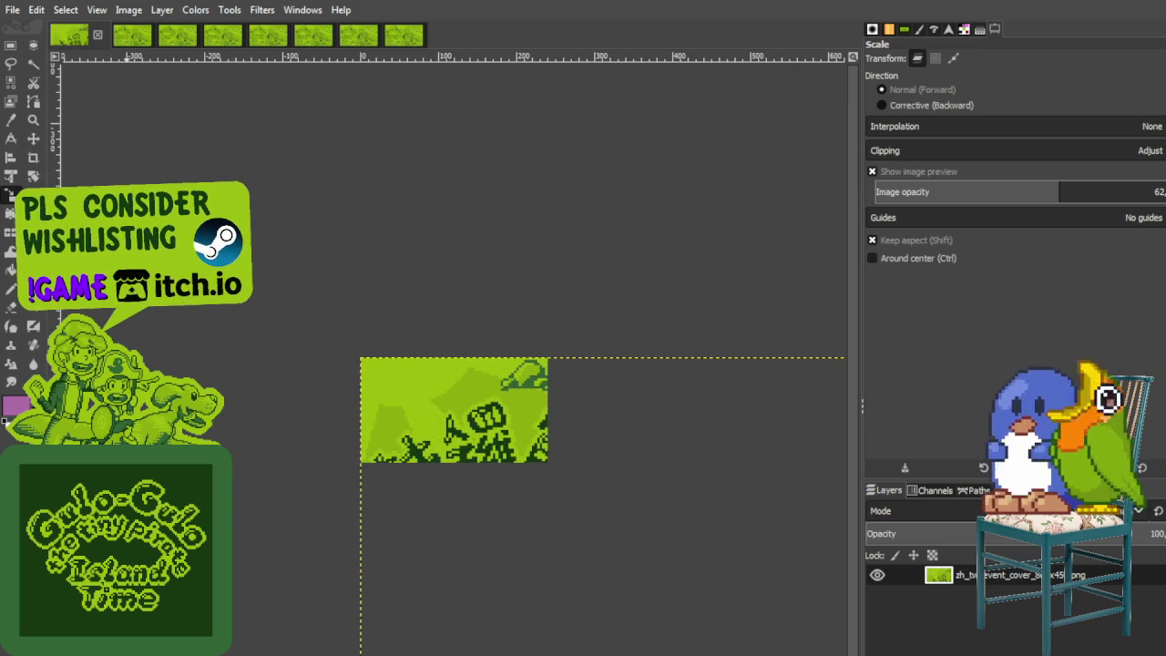
pyautogui.click(499, 448)
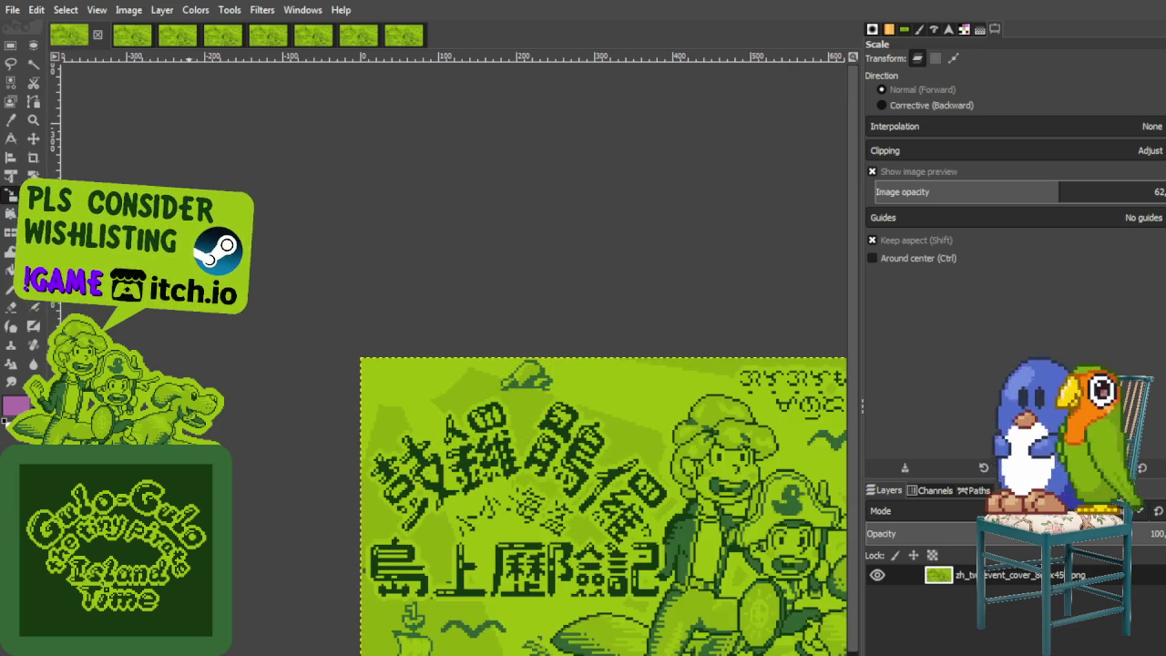
pyautogui.click(799, 172)
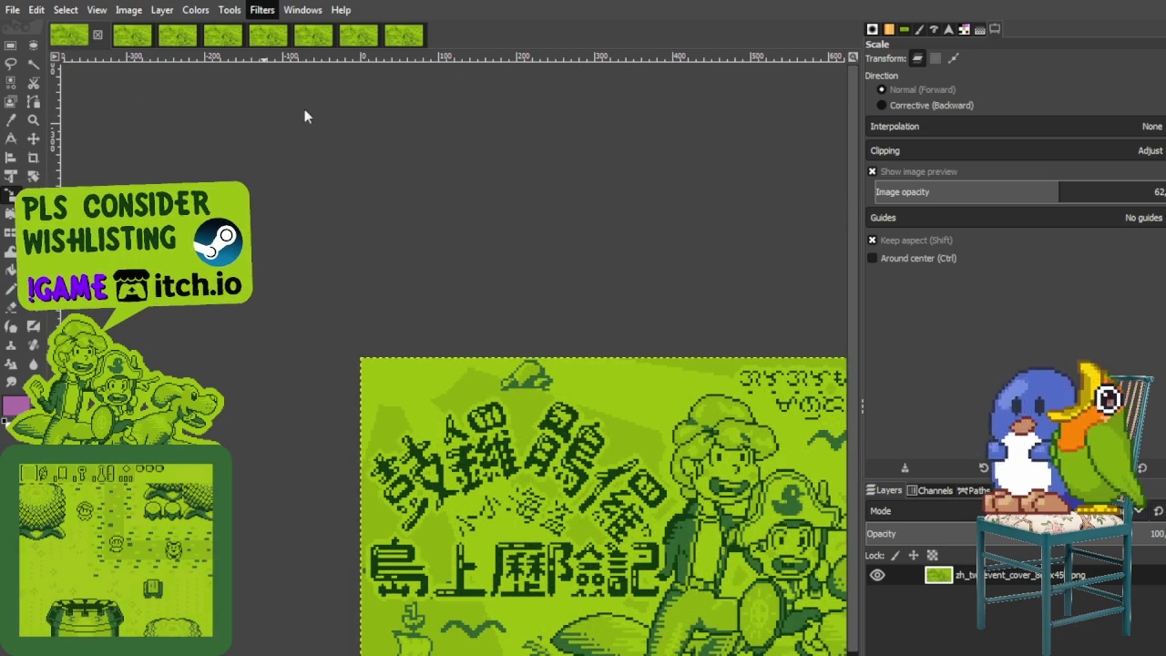
pyautogui.hotkey('ctrl', 'shift', 'f')
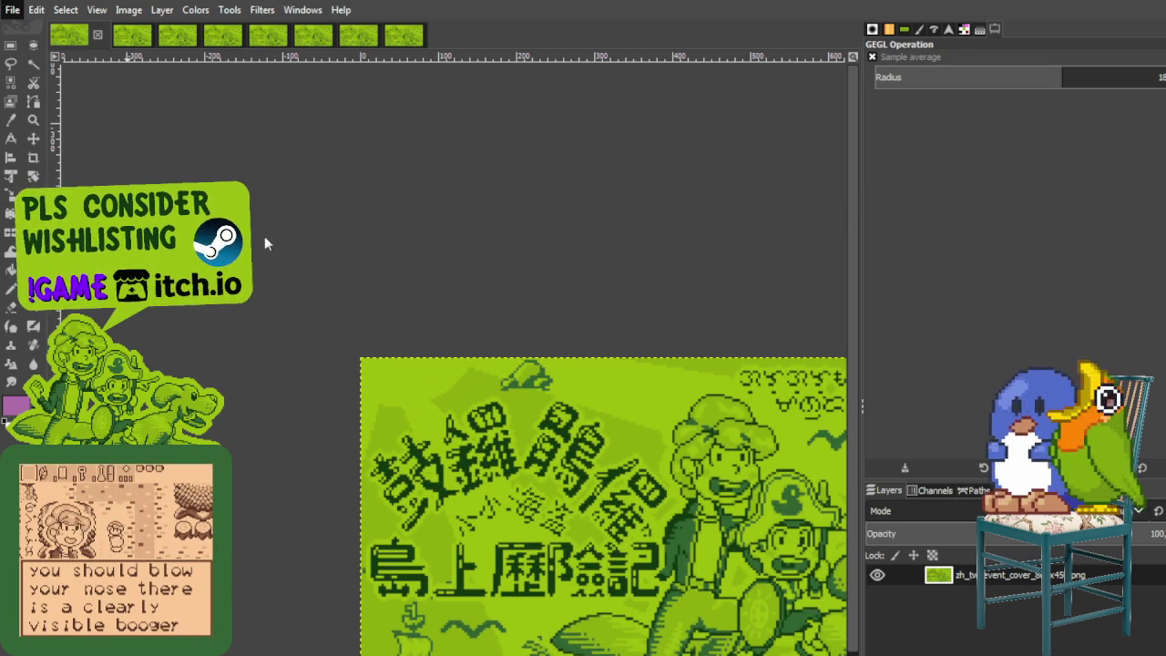
pyautogui.click(97, 36)
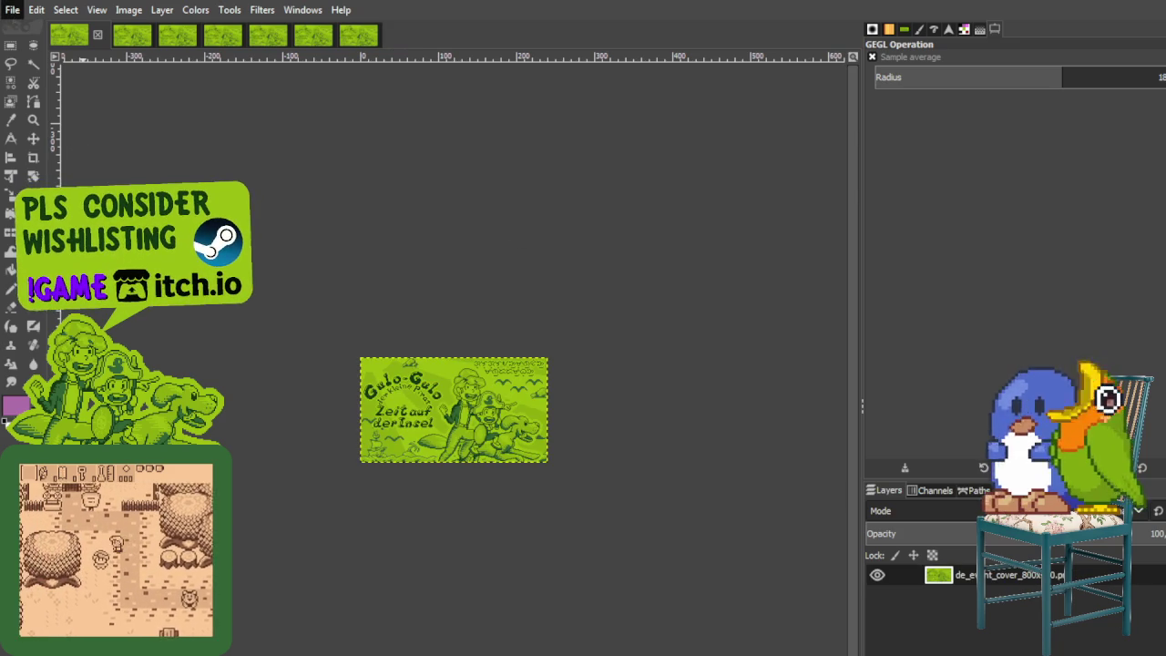
# Step: Scale the German cover layer to 800 px width (800×450) and close the image
pyautogui.hotkey('shift', 's')
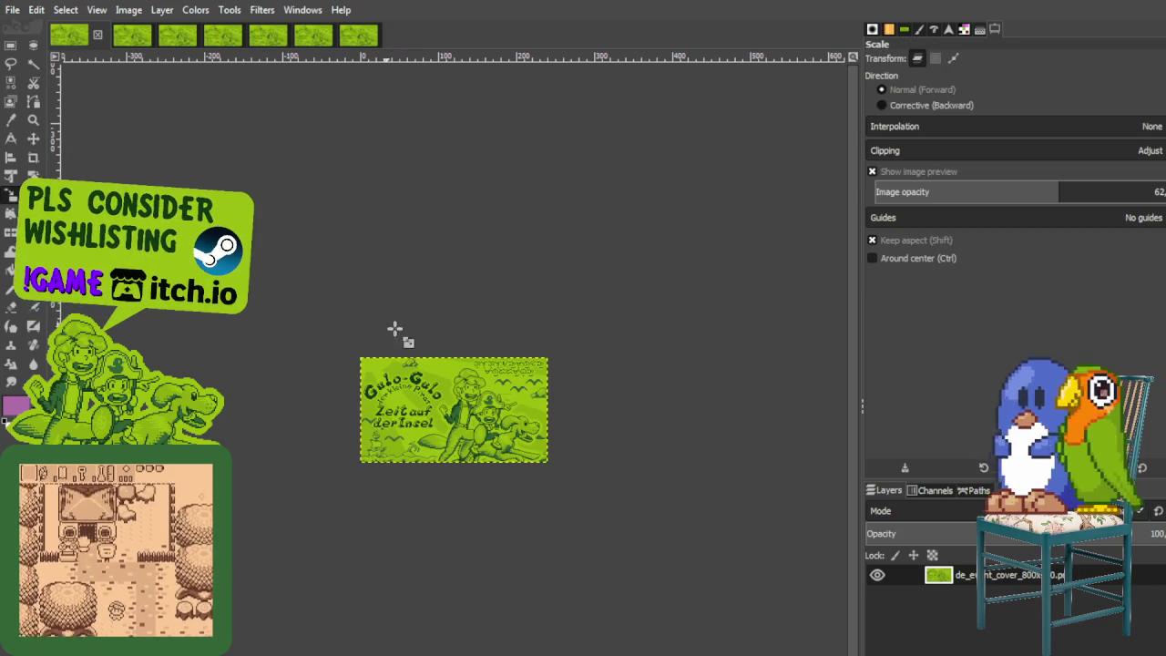
pyautogui.click(505, 401)
pyautogui.doubleClick(692, 106)
pyautogui.write('800')
pyautogui.press('Return')
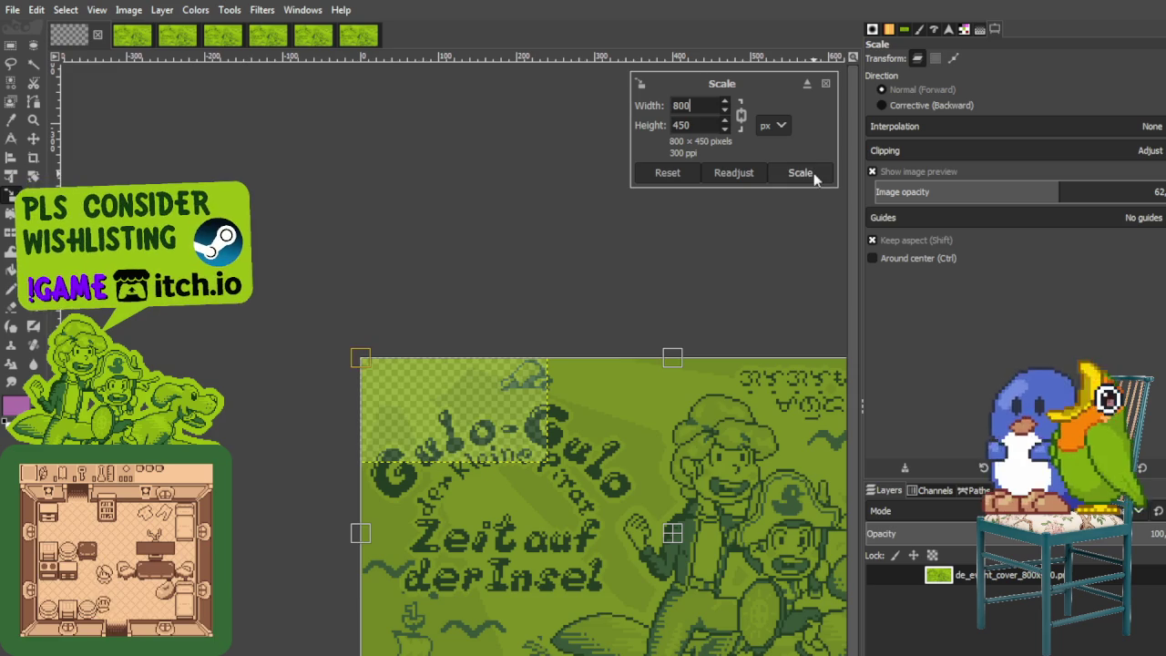
pyautogui.press('Return')
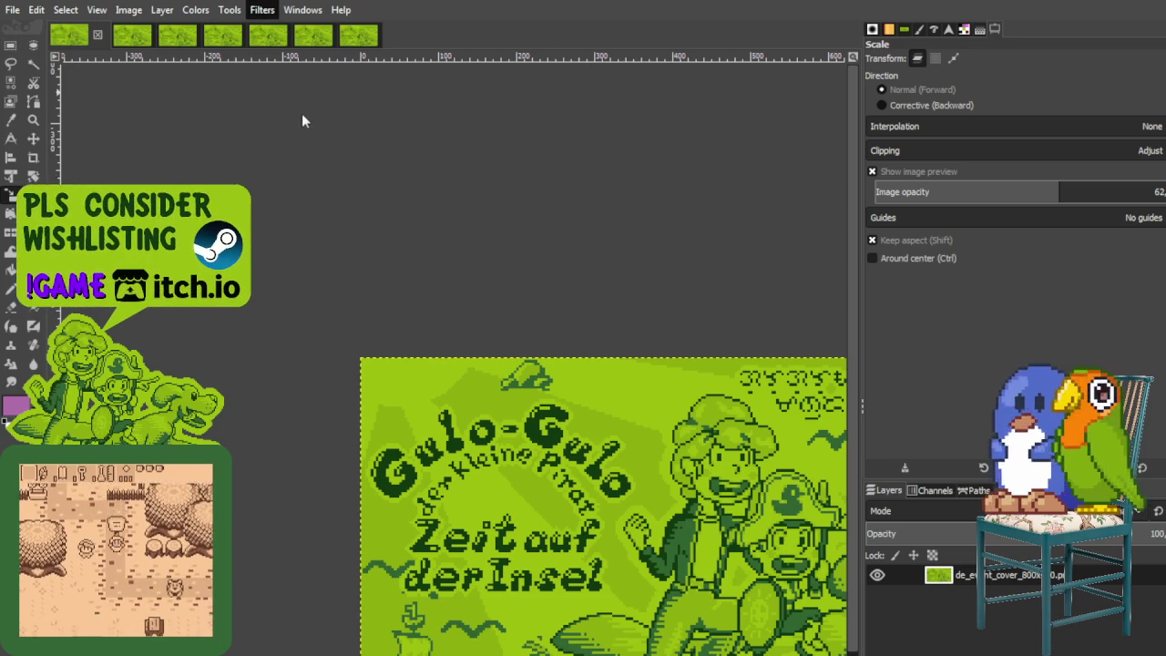
pyautogui.hotkey('ctrl', 'shift', 'f')
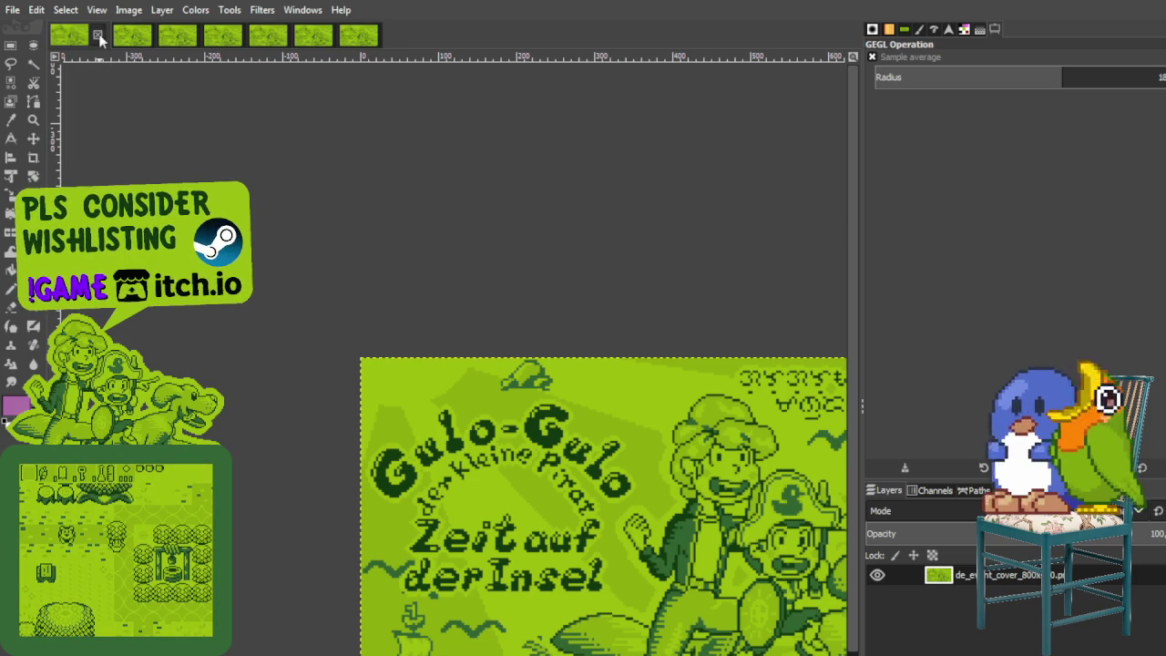
pyautogui.hotkey('ctrl', 'w')
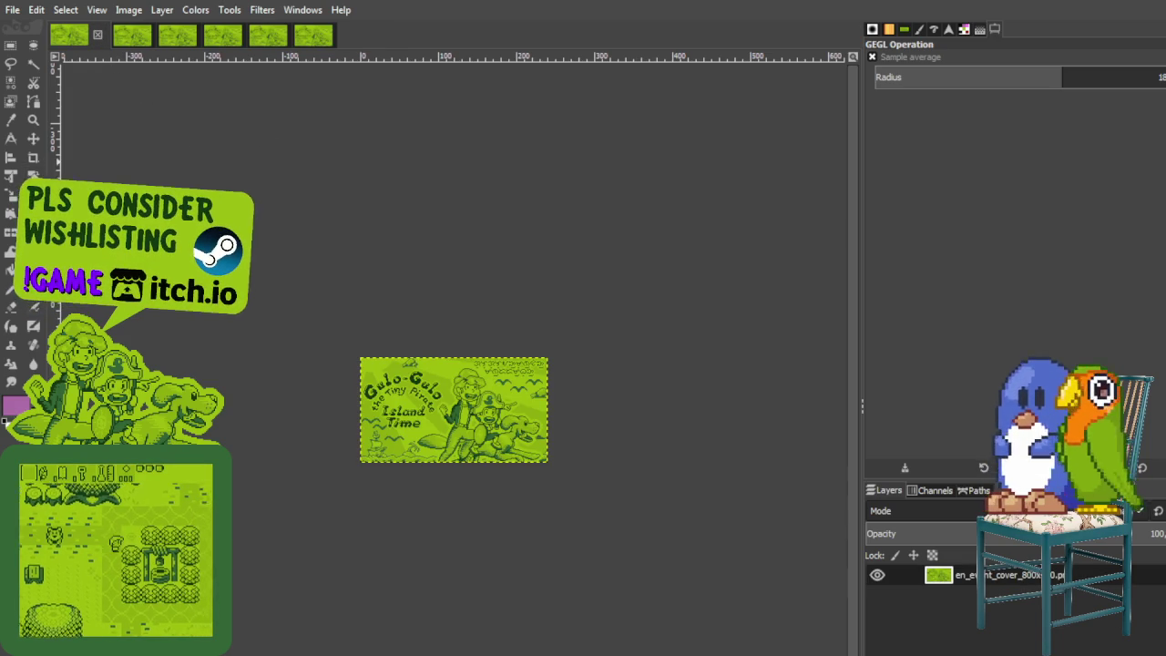
# Step: Scale the English 'Island Time' cover layer to 800 px wide and close it
pyautogui.click(10, 170)
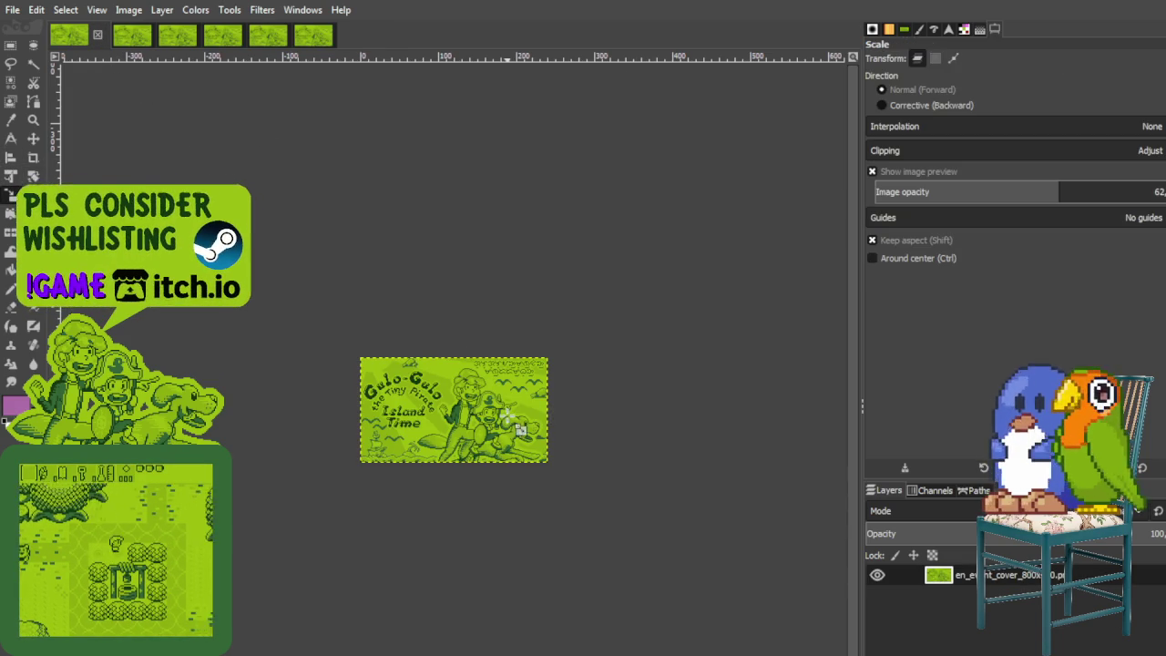
pyautogui.click(520, 424)
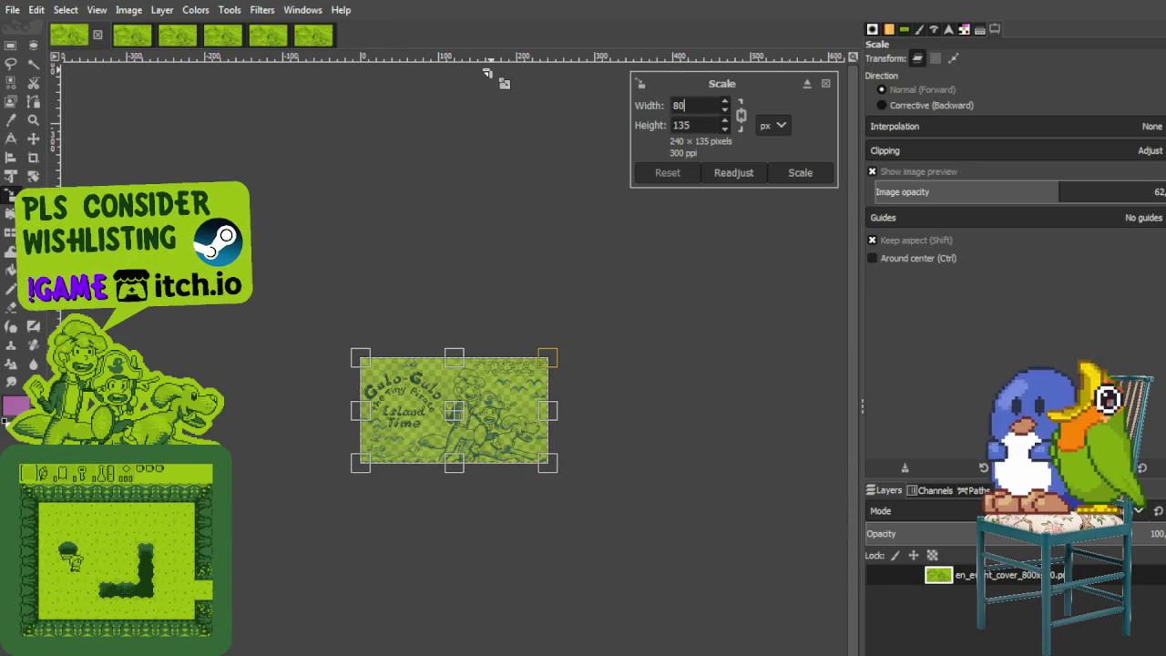
pyautogui.write('800')
pyautogui.click(801, 172)
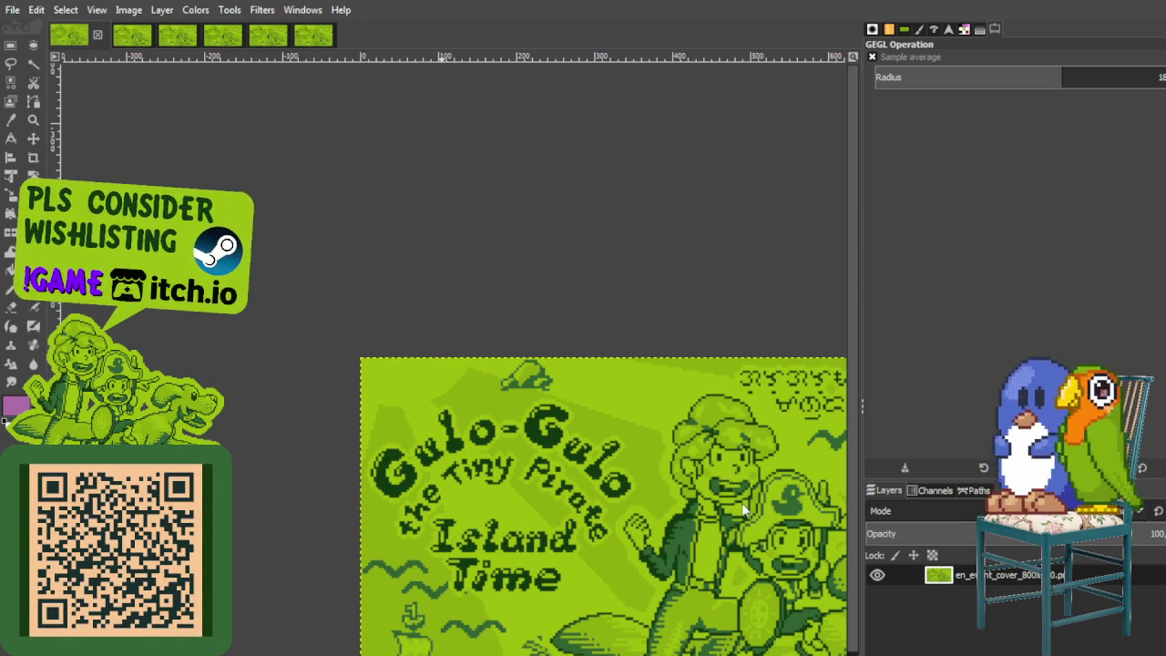
pyautogui.hotkey('ctrl', 'w')
# Step: Scale the 'Tiempos en la Isla' cover layer to 800×450 and close the image
pyautogui.click(11, 158)
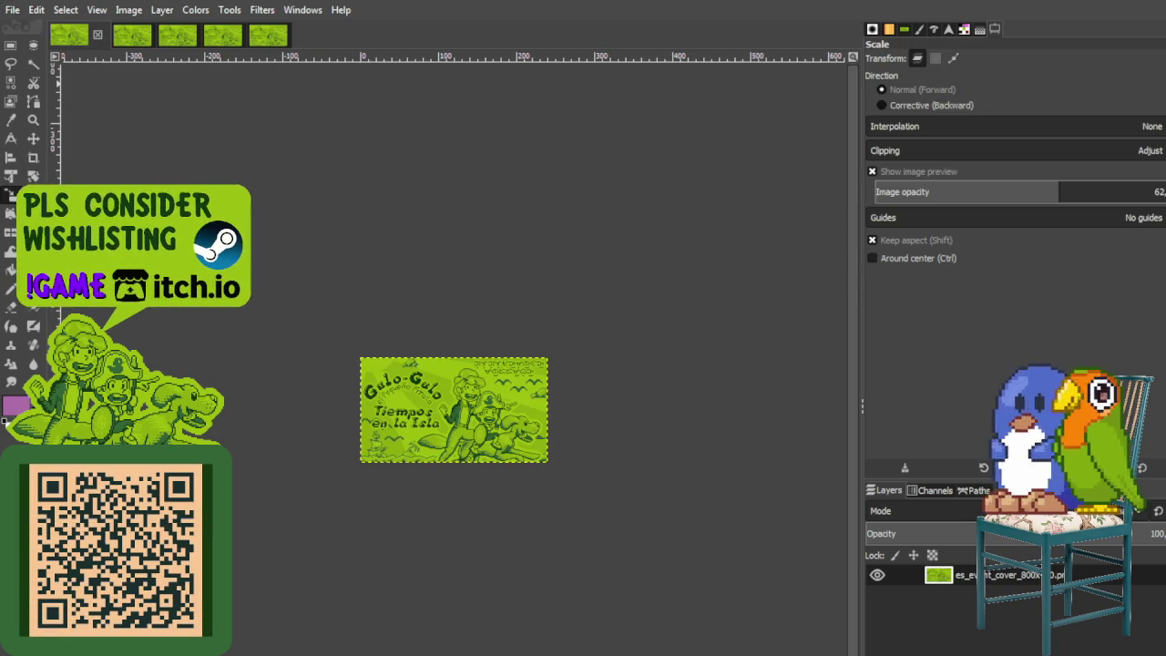
pyautogui.click(280, 64)
pyautogui.write('800')
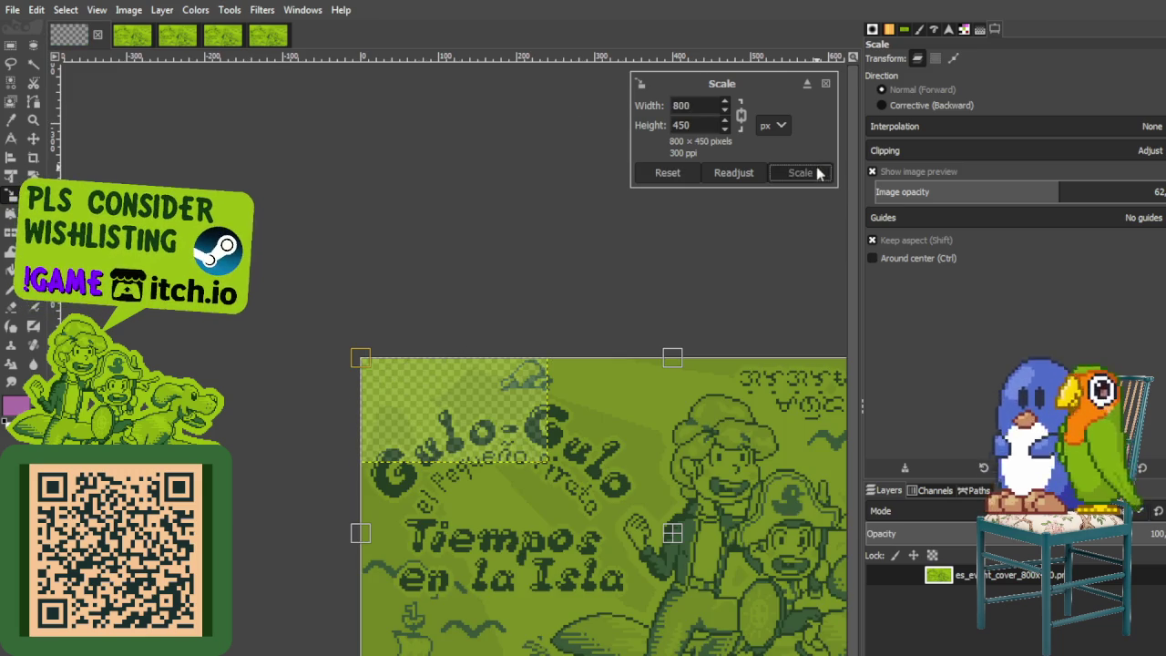
pyautogui.click(811, 172)
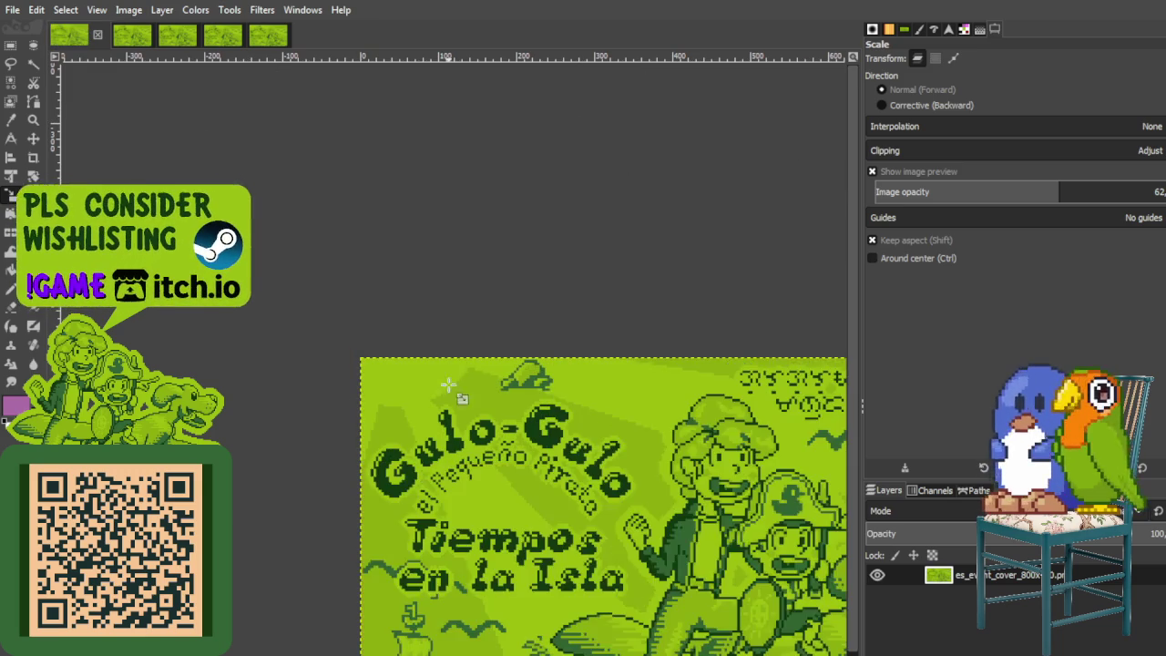
pyautogui.click(455, 410)
pyautogui.click(825, 85)
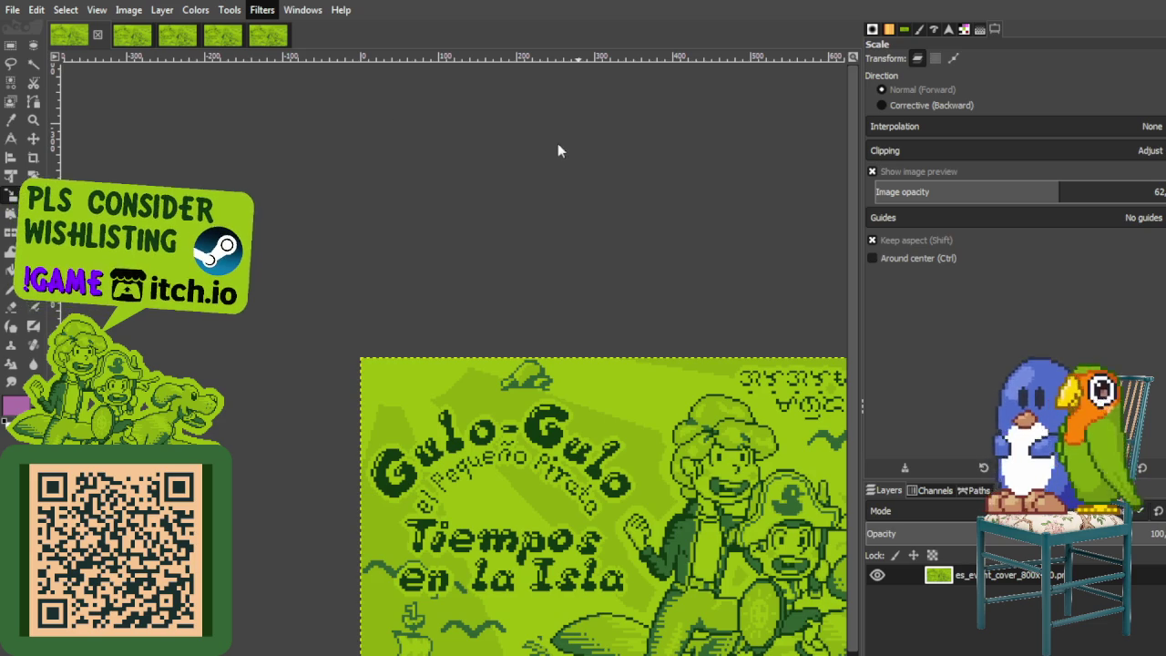
pyautogui.hotkey('ctrl', 'shift', 'f')
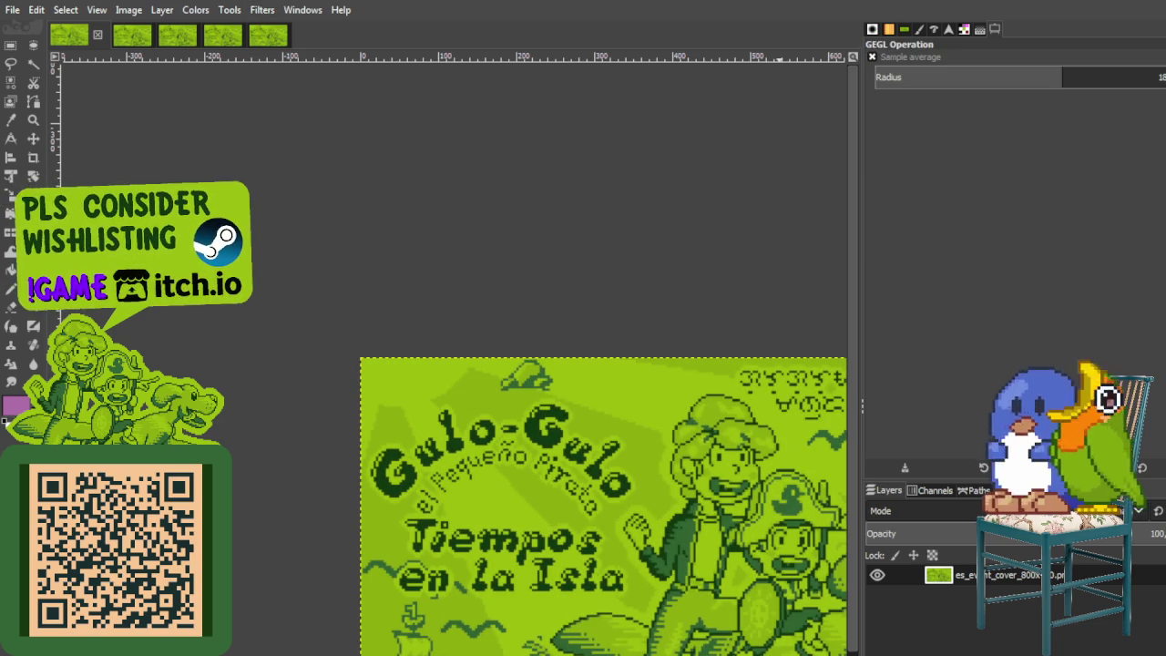
pyautogui.press('alt')
pyautogui.press('Escape')
pyautogui.hotkey('ctrl', 'w')
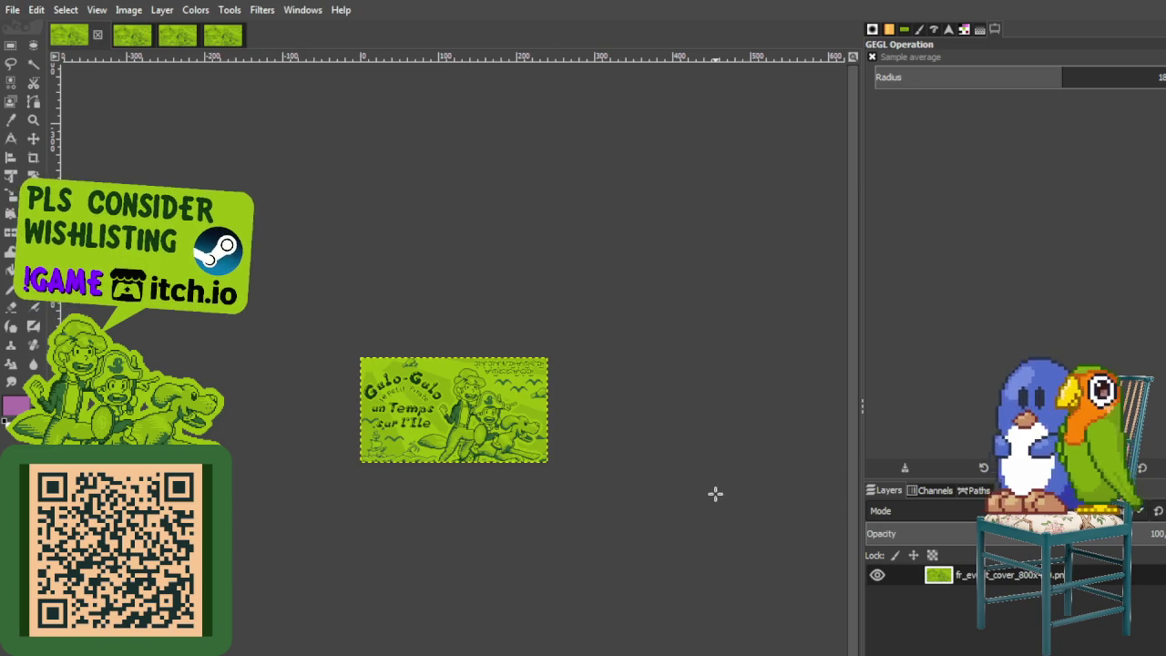
# Step: Scale the French 'un Temps sur l'Île' cover layer to 800×450 and close it
pyautogui.click(11, 215)
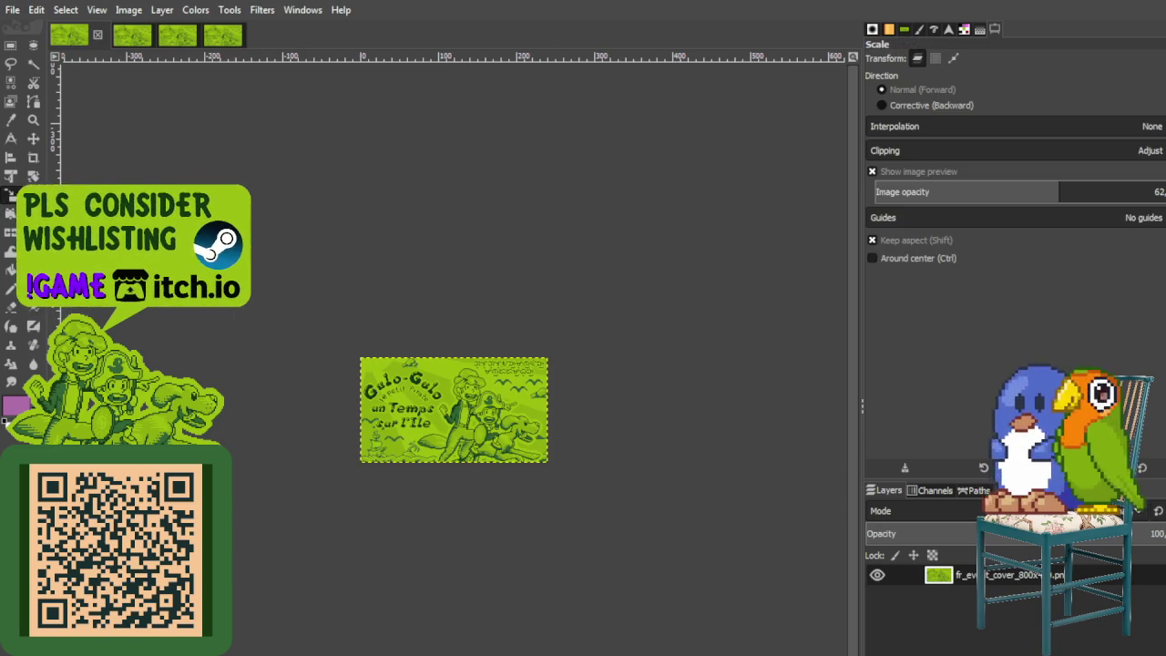
pyautogui.click(718, 209)
pyautogui.write('800')
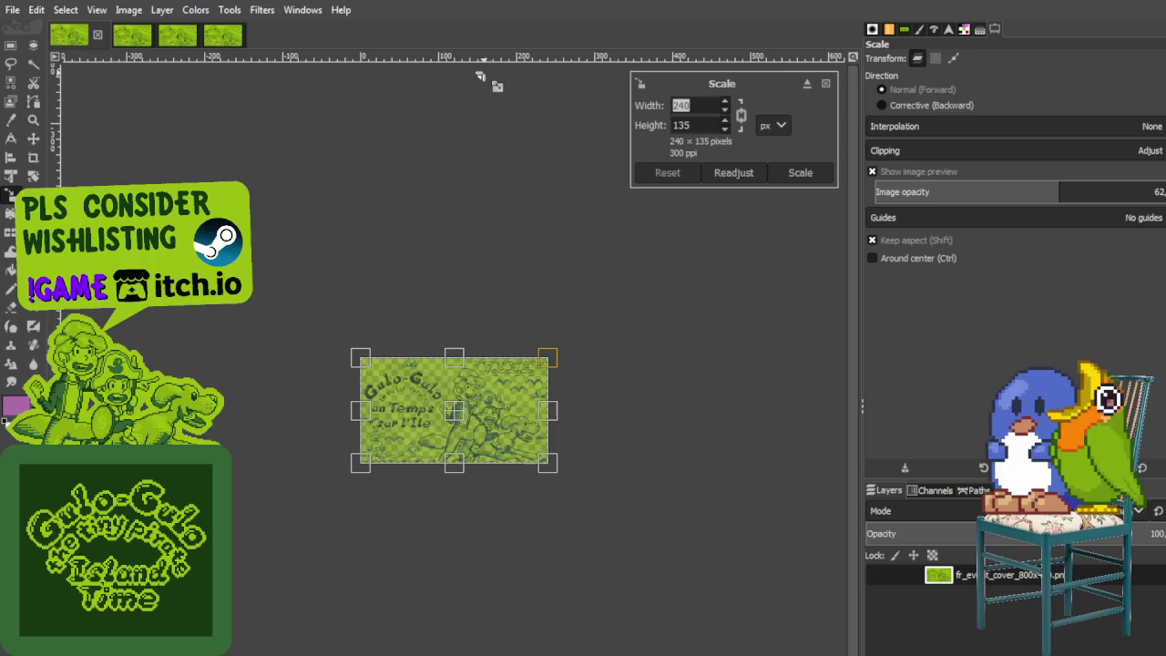
pyautogui.press('Tab')
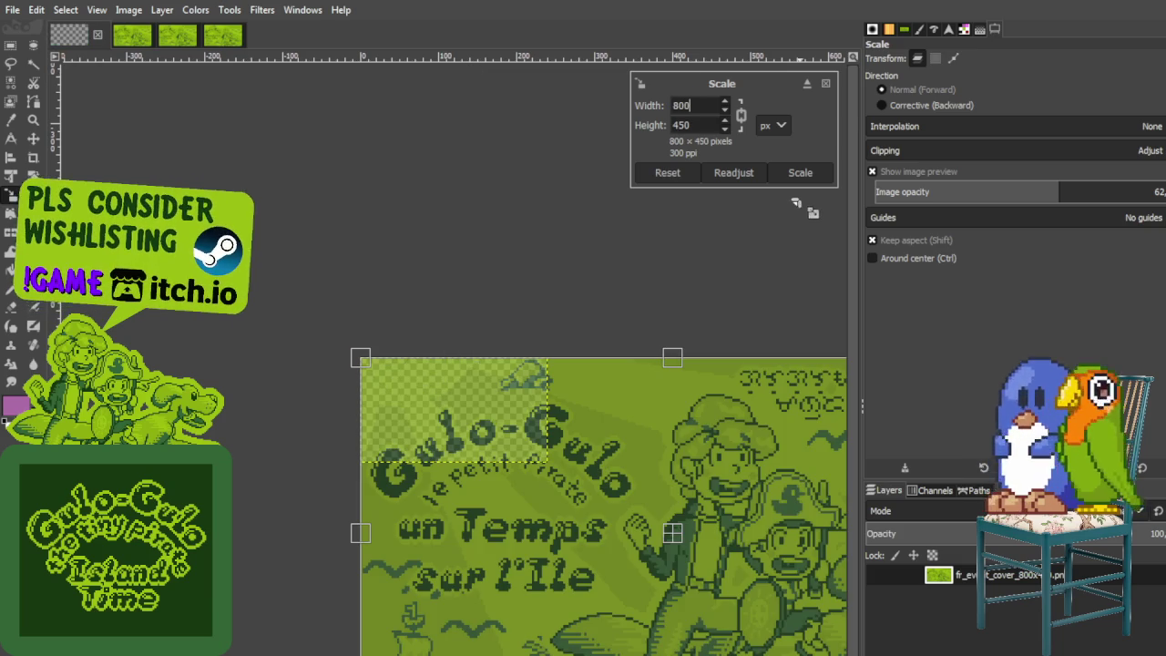
pyautogui.click(784, 172)
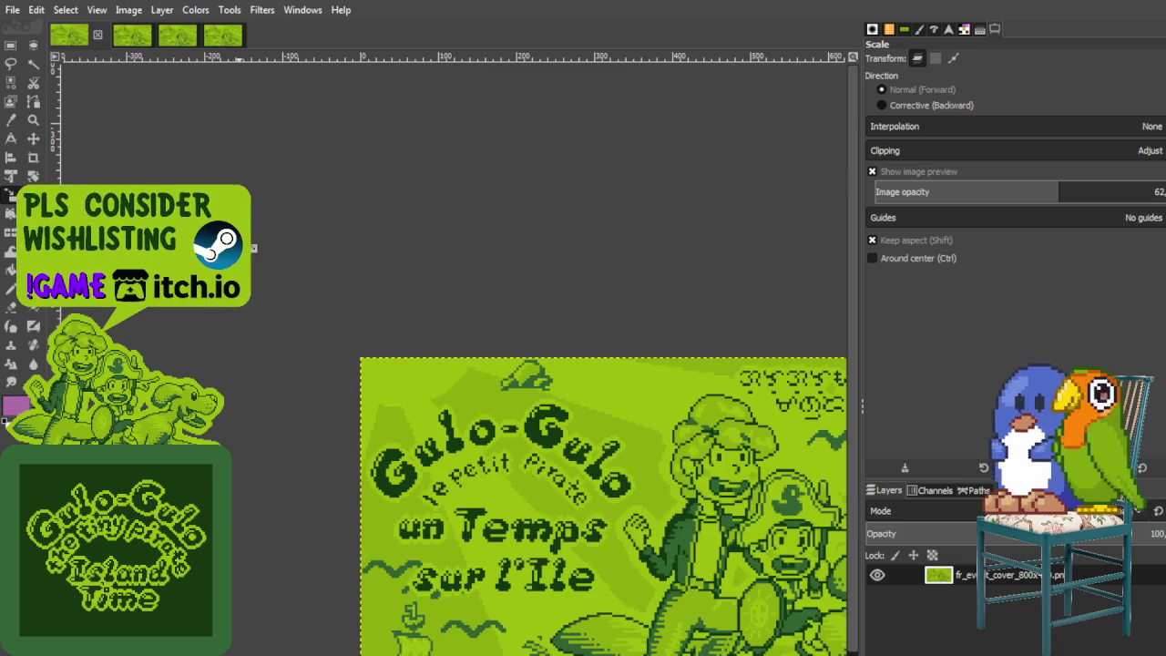
pyautogui.click(382, 400)
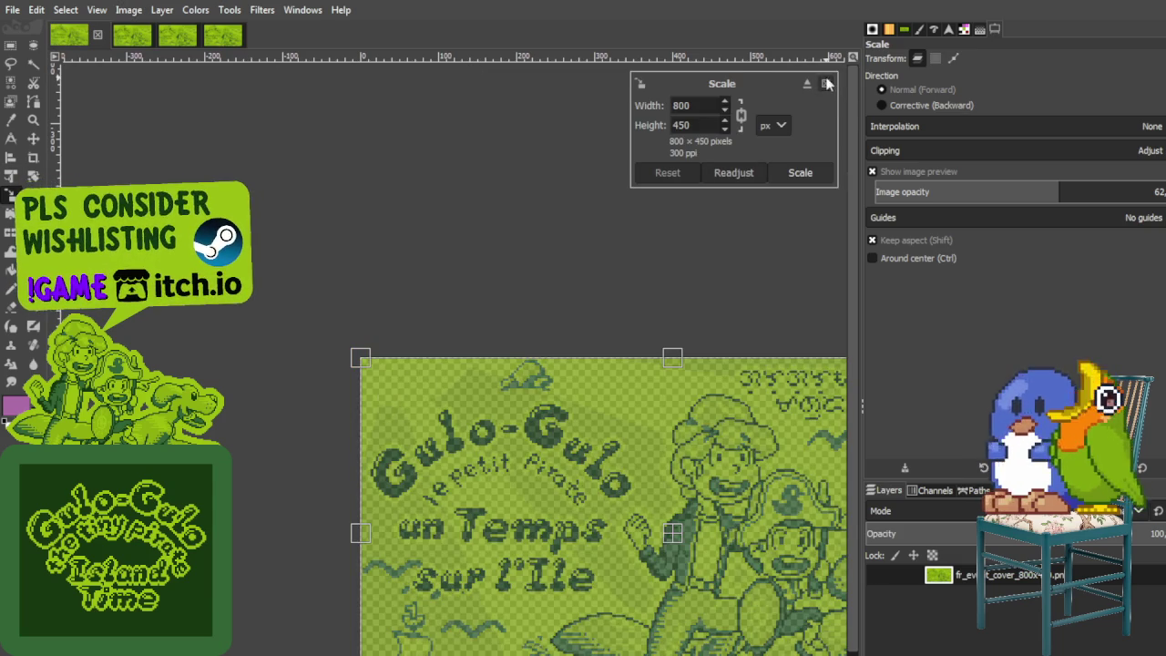
pyautogui.click(774, 171)
pyautogui.click(264, 11)
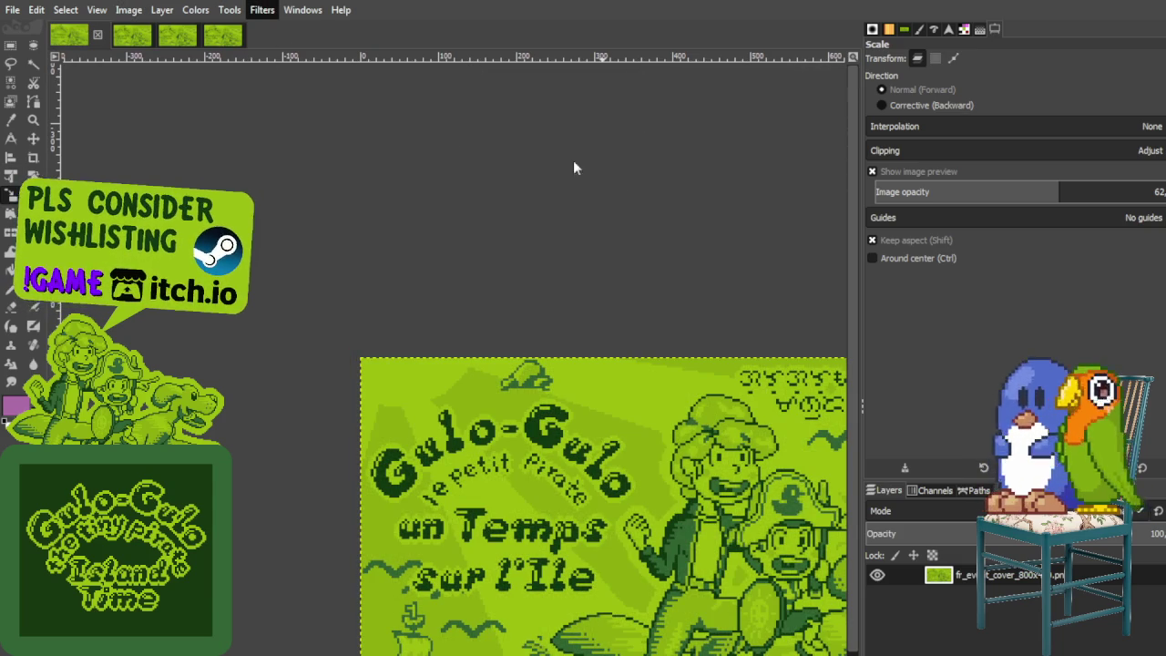
pyautogui.click(553, 122)
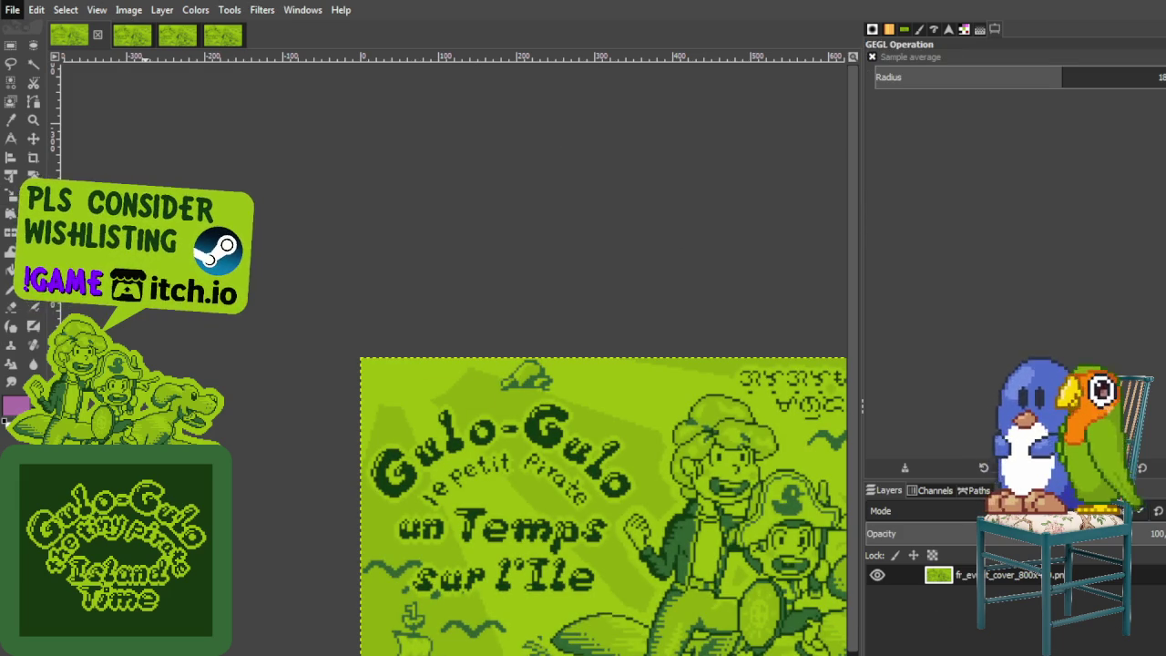
pyautogui.click(96, 34)
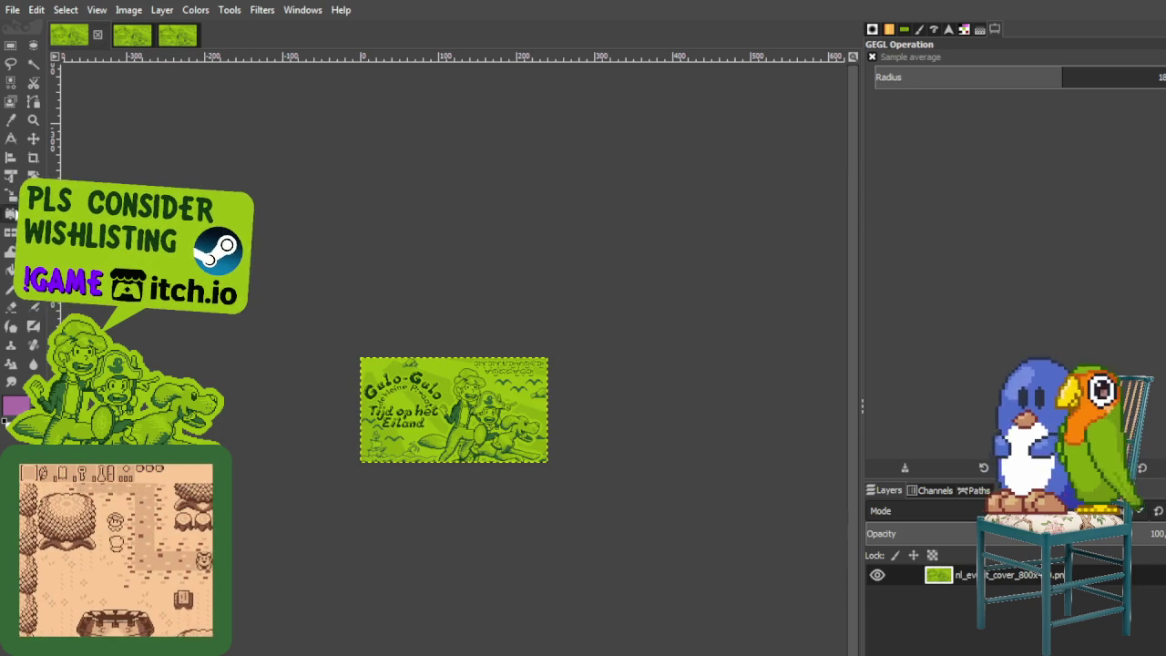
# Step: Scale the Dutch cover to 800x450, reapply Sample average, and close it
pyautogui.hotkey('shift', 's')
pyautogui.click(511, 461)
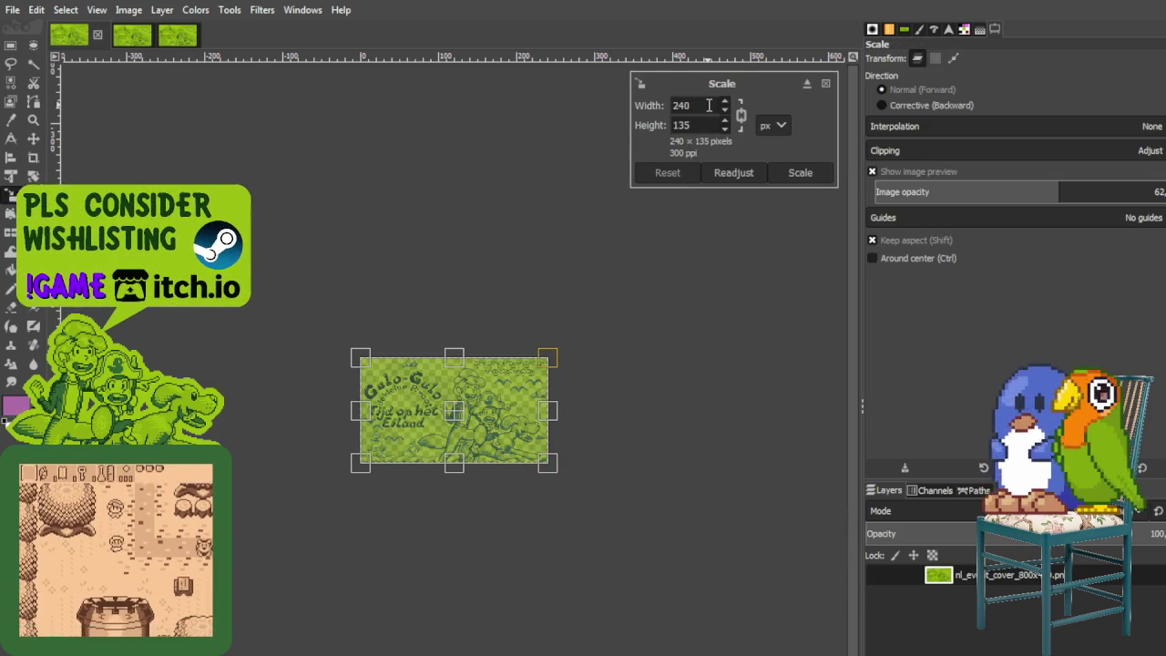
pyautogui.write('800')
pyautogui.press('Tab')
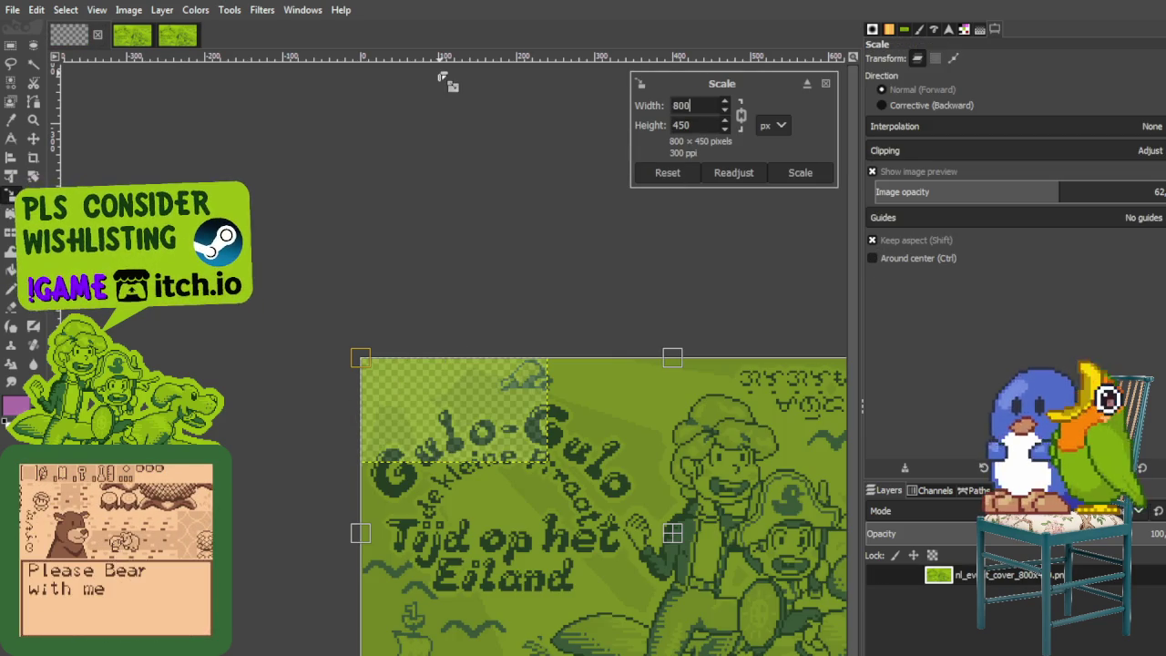
pyautogui.click(800, 172)
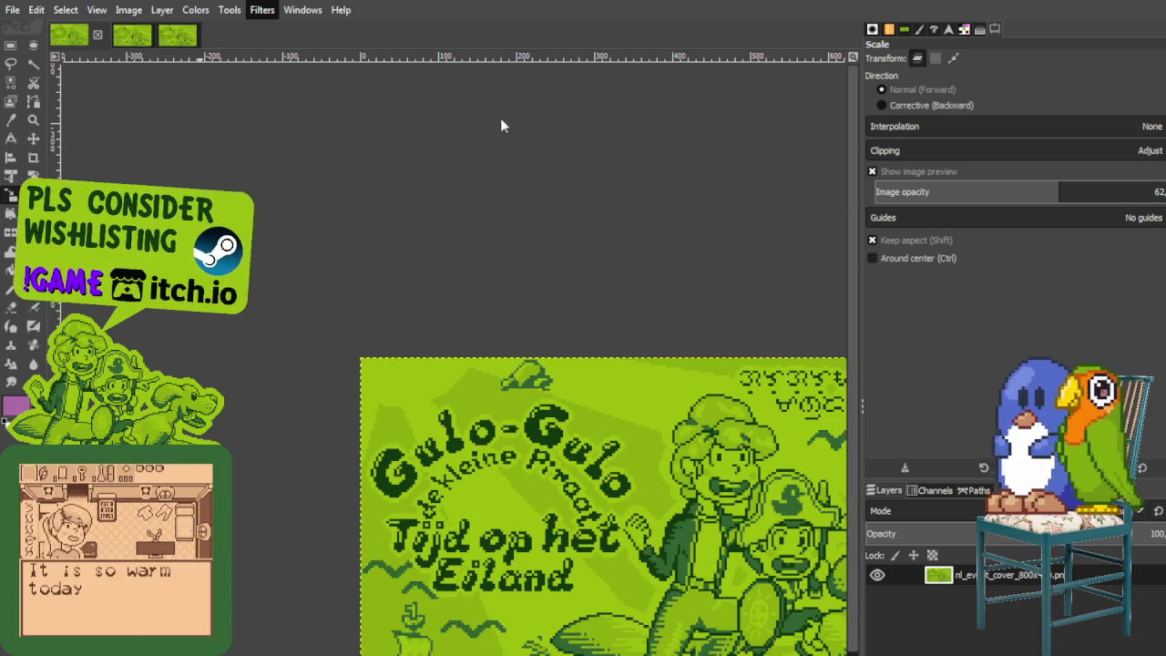
pyautogui.hotkey('ctrl', 'f')
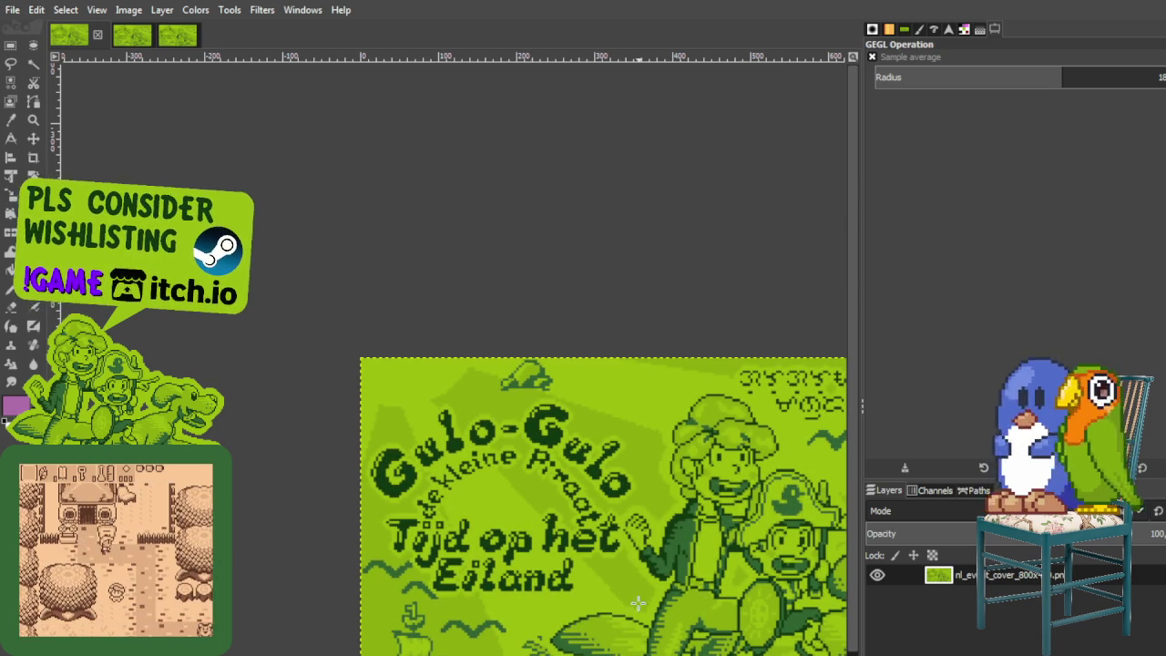
pyautogui.click(98, 36)
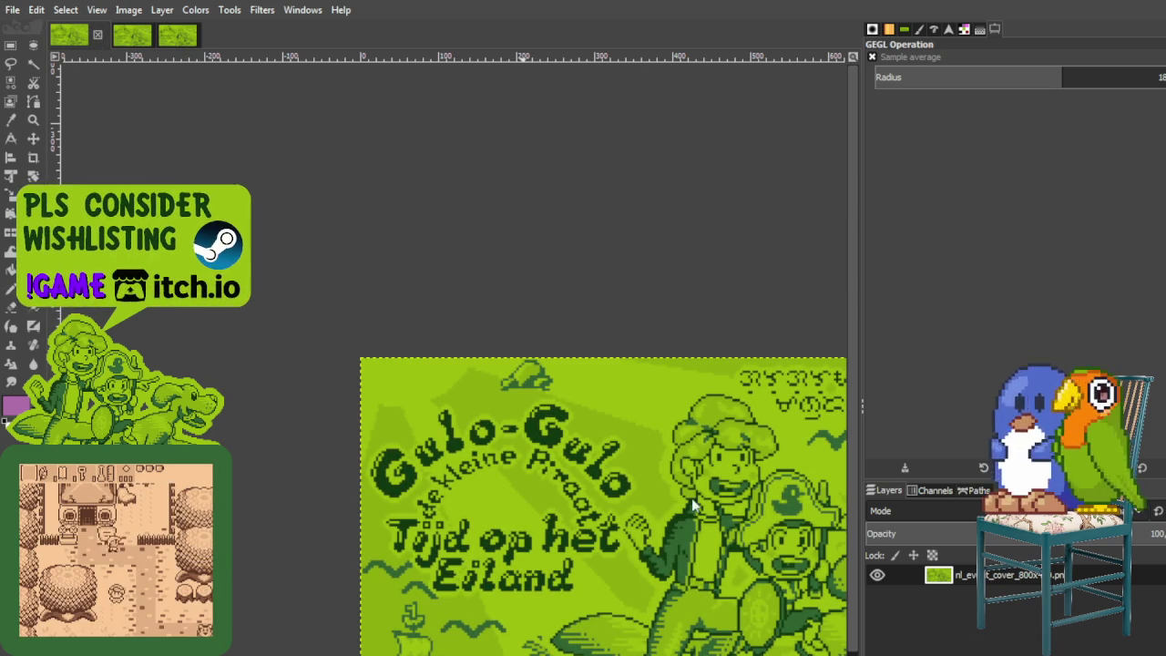
pyautogui.hotkey('shift', 's')
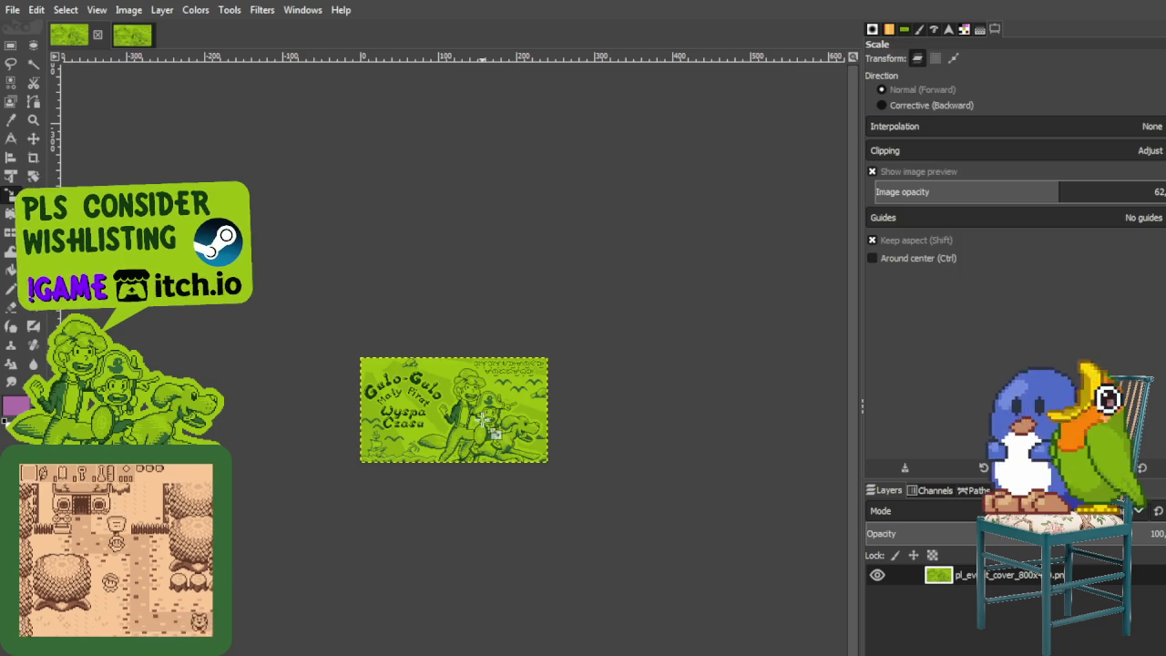
# Step: Scale the Polish 'Wyspa Czasu' cover layer to 800x450 and close the image
pyautogui.click(650, 279)
pyautogui.doubleClick(681, 106)
pyautogui.write('800')
pyautogui.press('Tab')
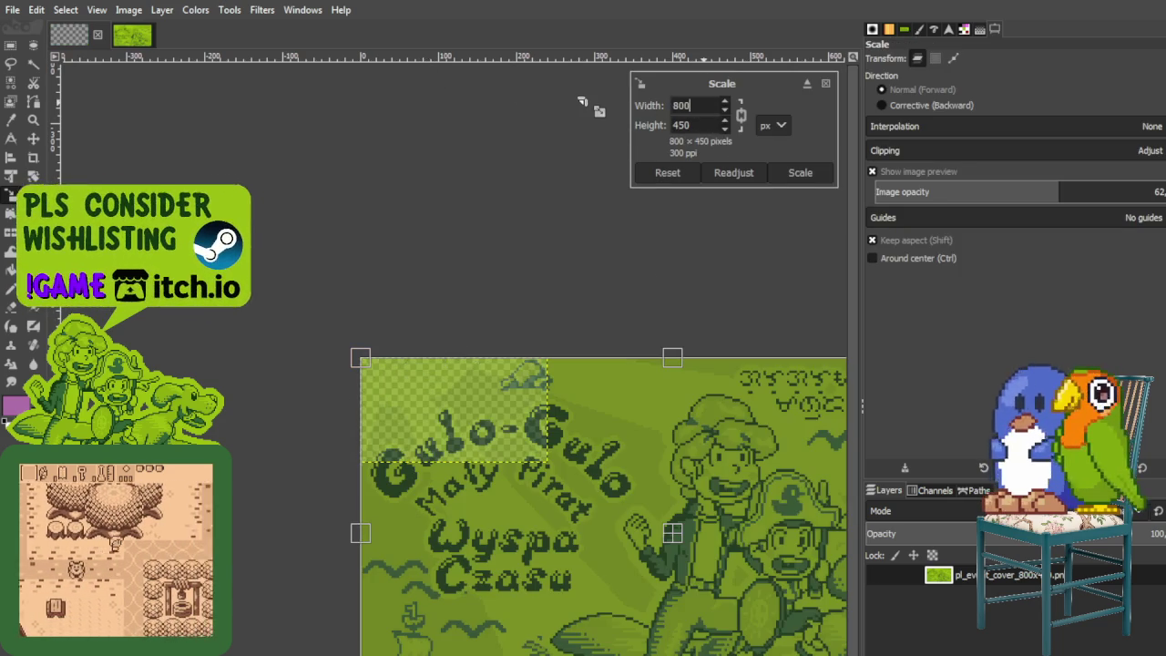
pyautogui.click(795, 175)
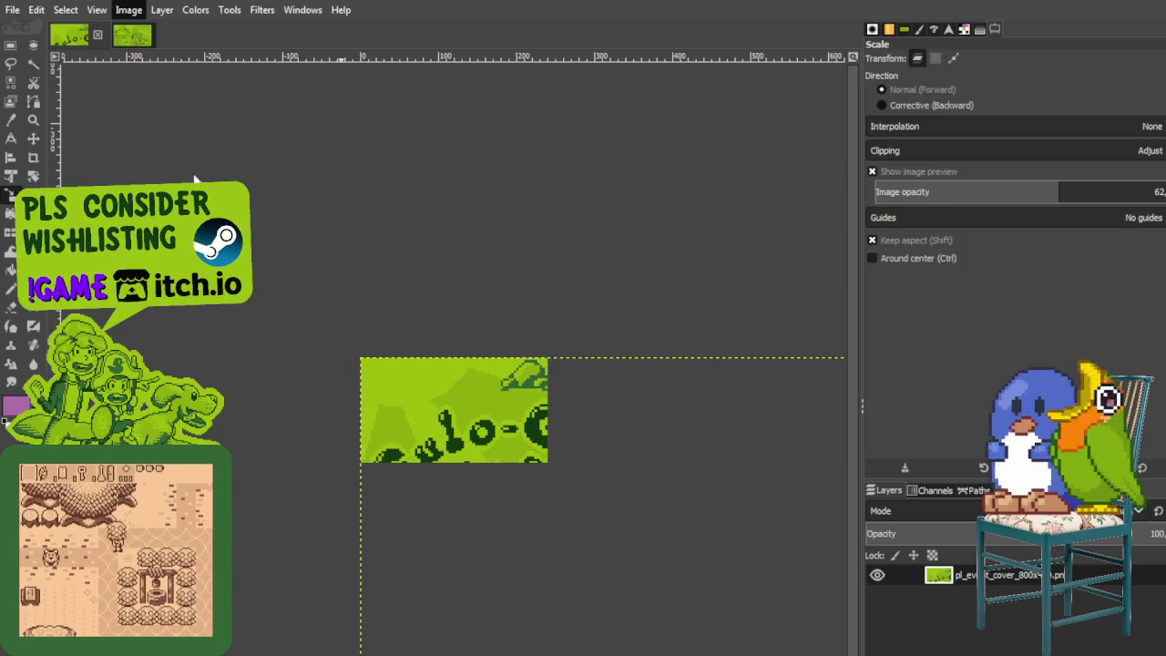
pyautogui.click(536, 397)
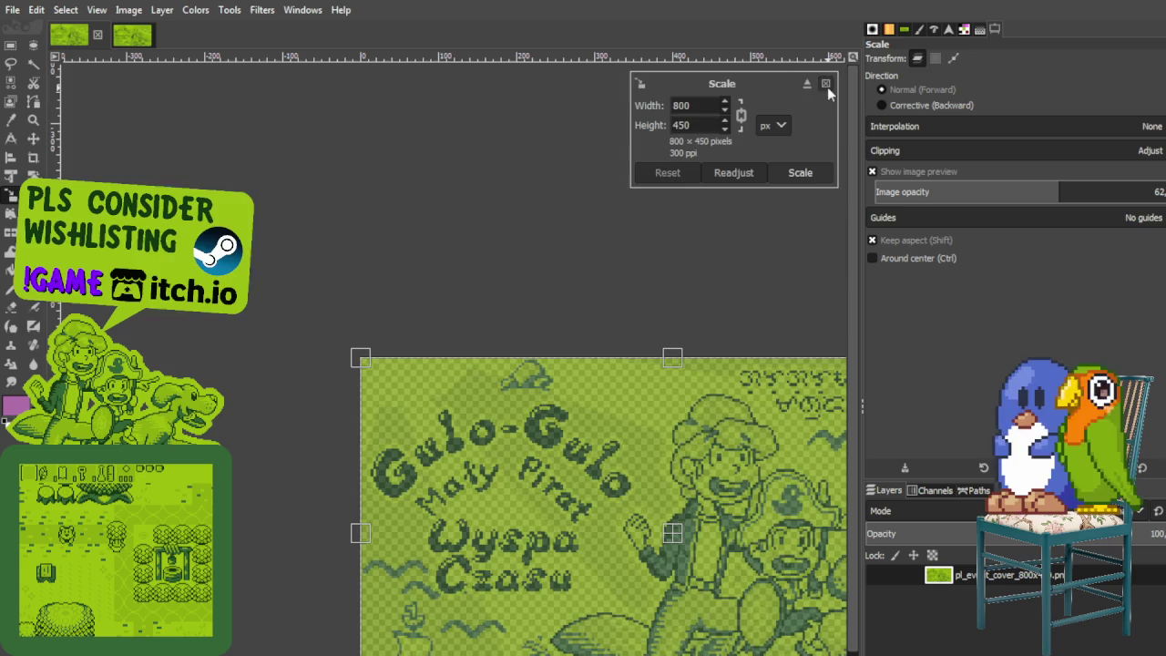
pyautogui.click(828, 83)
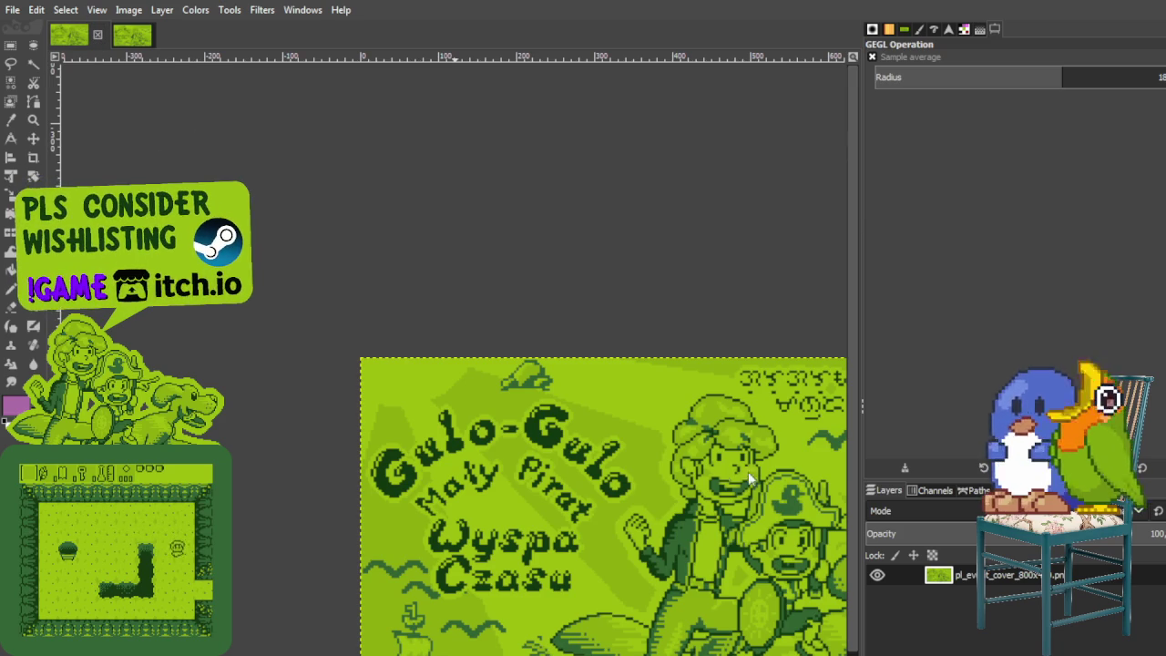
pyautogui.click(96, 34)
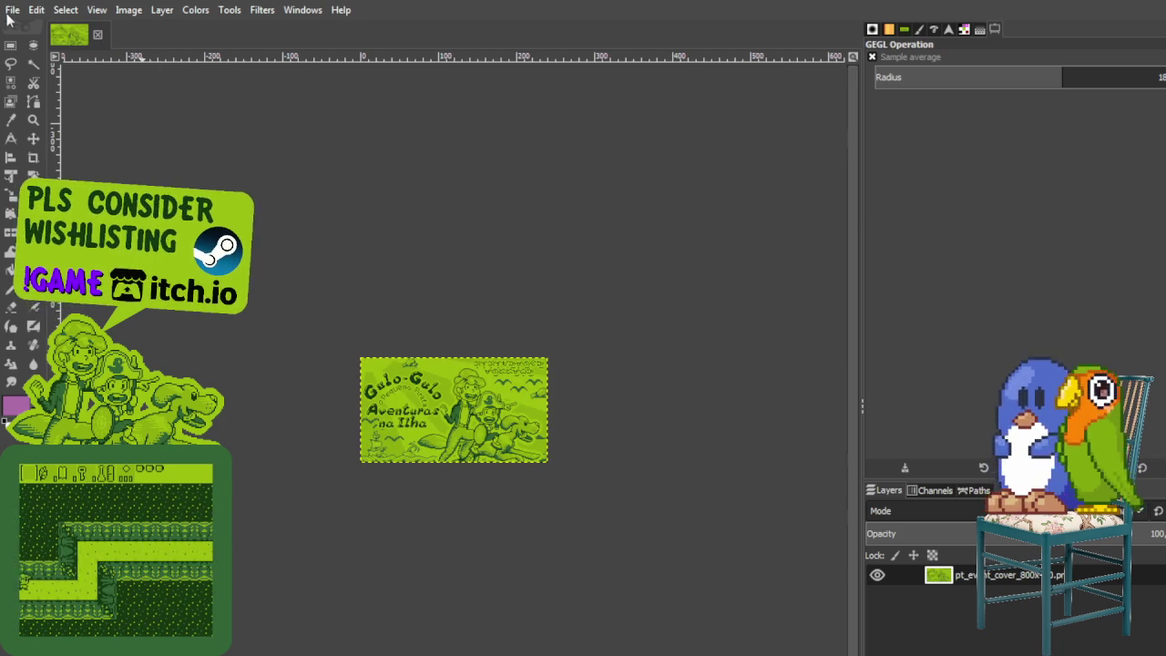
# Step: Scale the Portuguese cover layer to 800x450 pixels
pyautogui.click(12, 180)
pyautogui.hotkey('shift', 's')
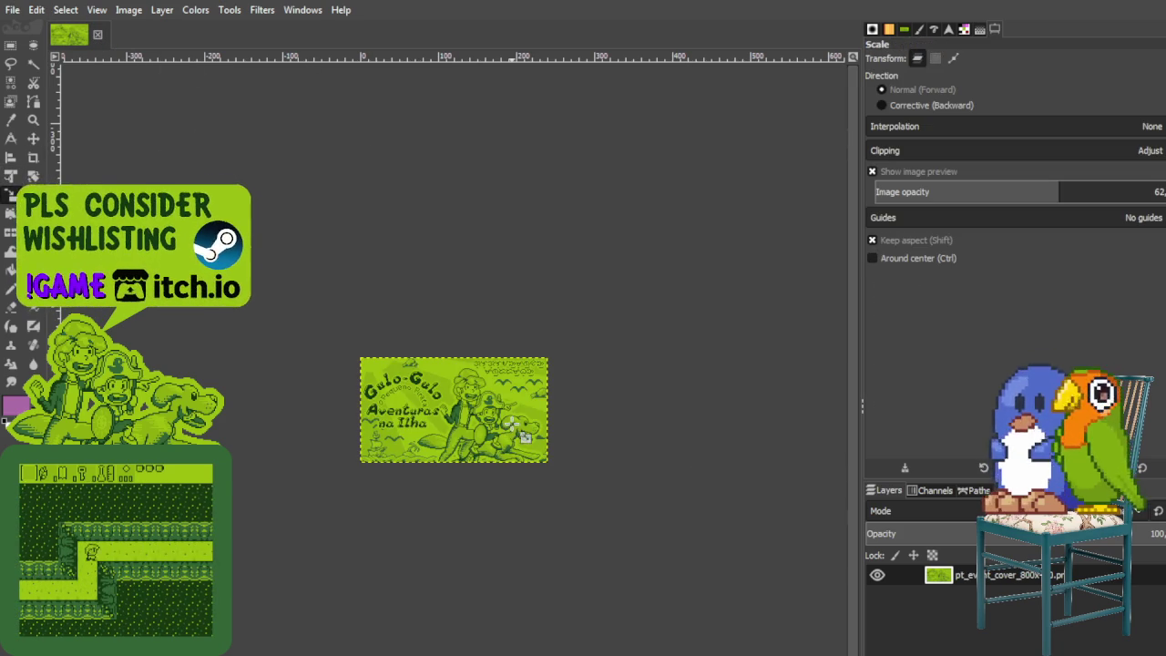
pyautogui.click(520, 437)
pyautogui.click(769, 123)
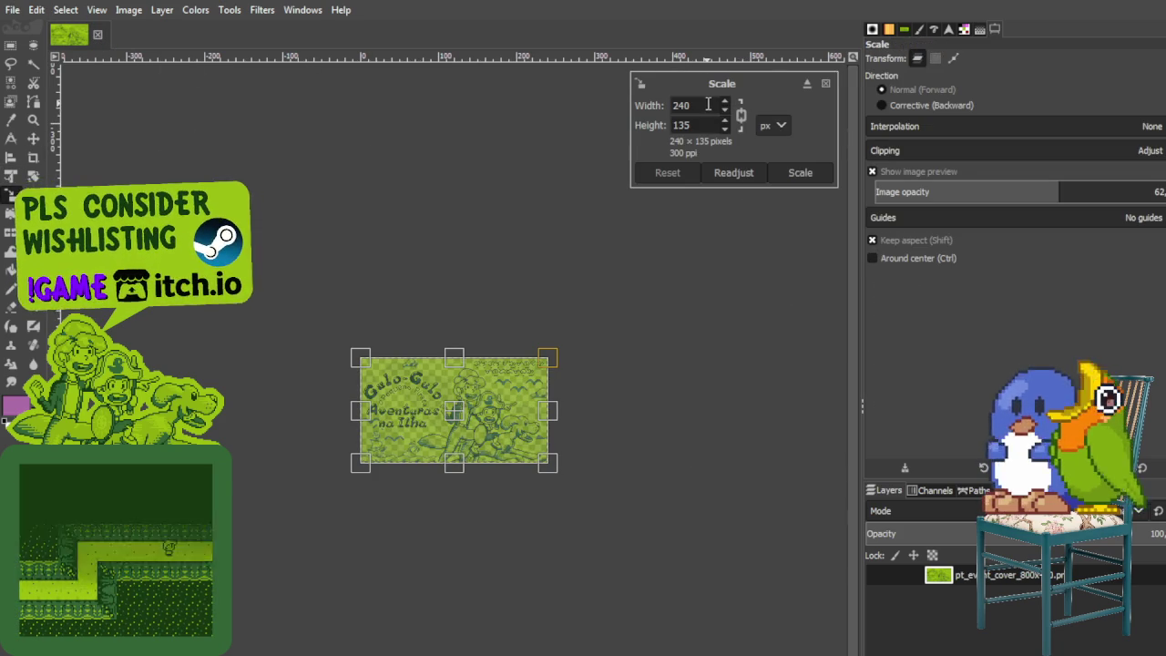
pyautogui.write('800')
pyautogui.press('Tab')
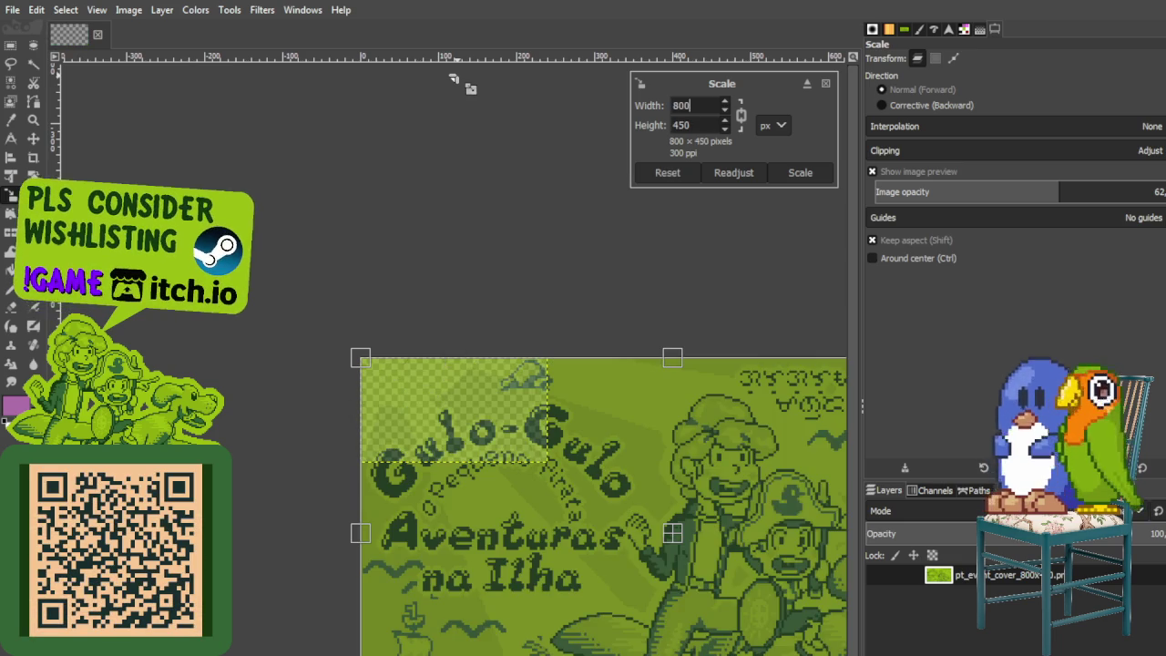
pyautogui.click(806, 172)
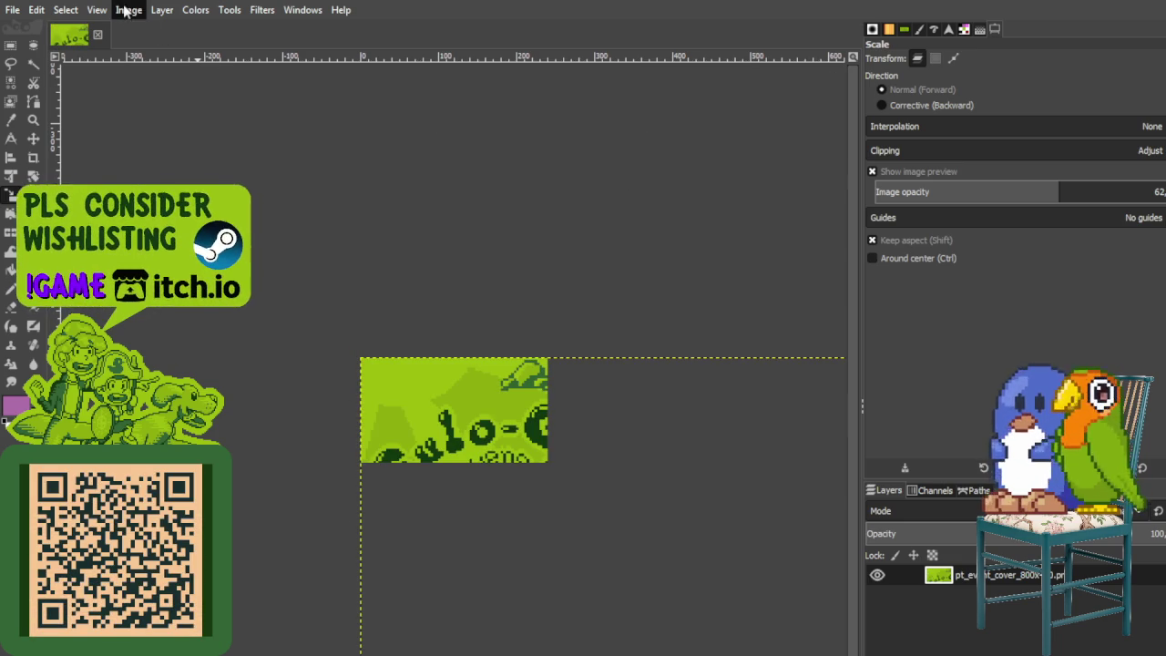
pyautogui.click(455, 394)
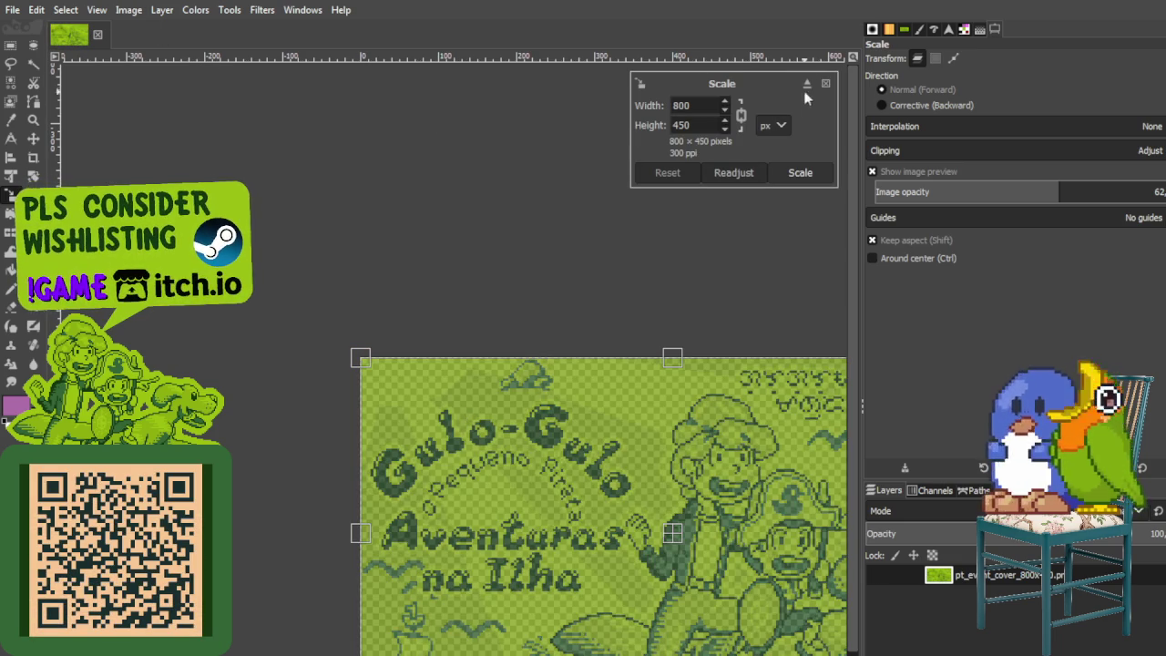
pyautogui.click(826, 83)
# Step: Smooth the cover with the Sample average filter, then close the image
pyautogui.click(273, 11)
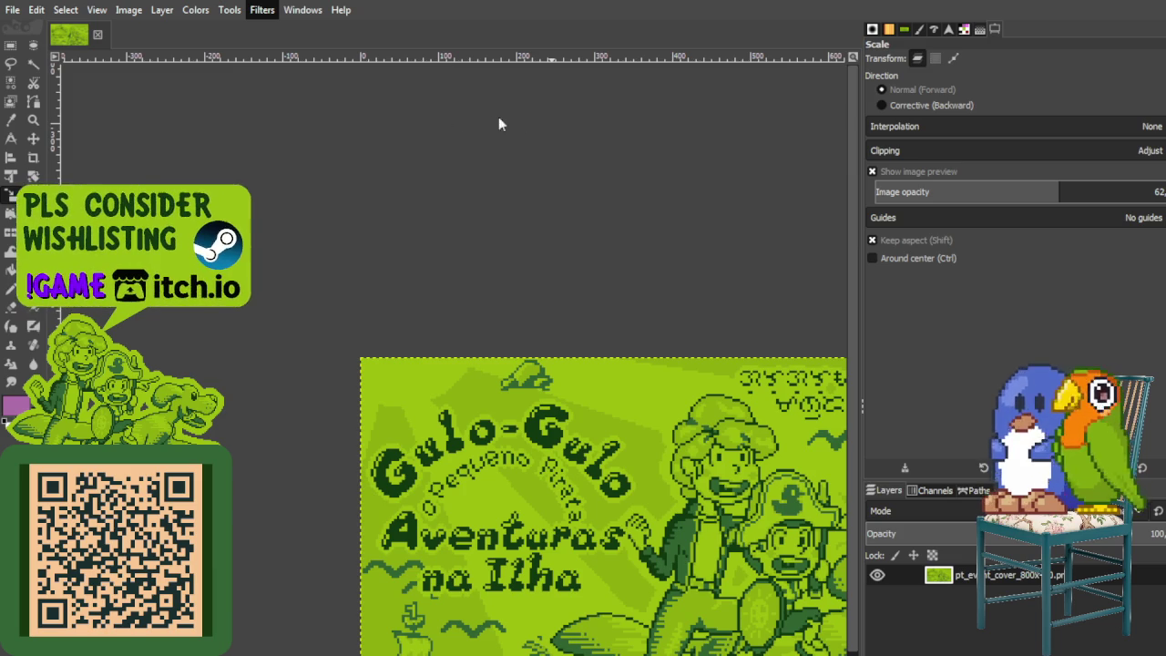
pyautogui.click(498, 116)
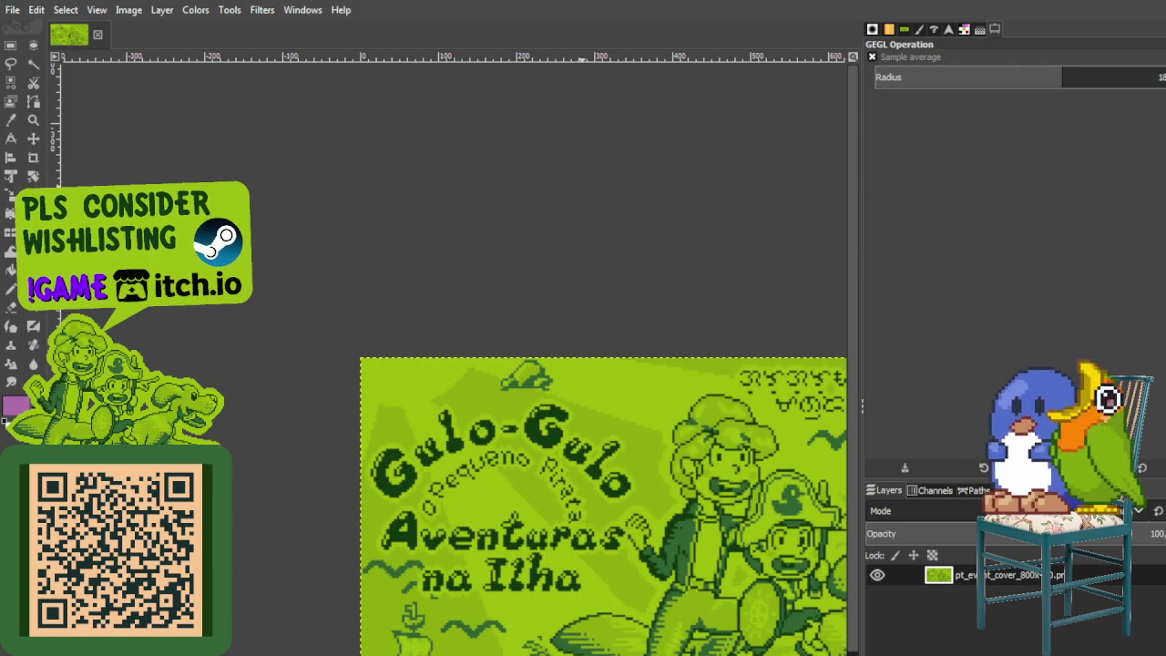
pyautogui.click(14, 10)
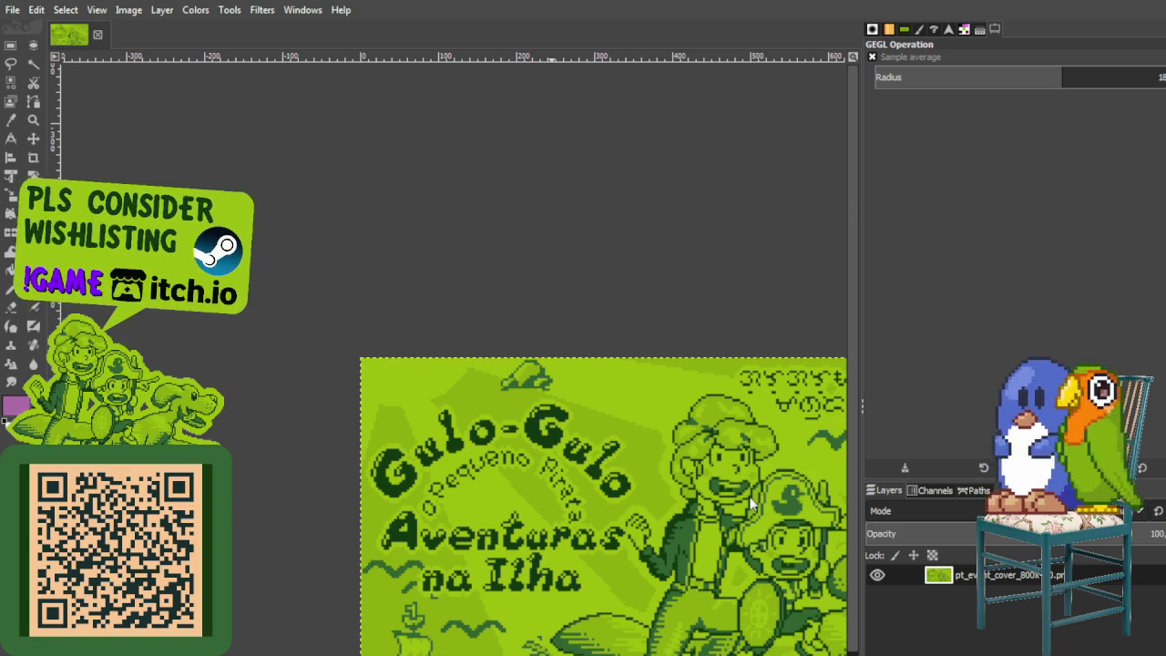
pyautogui.hotkey('ctrl', 'w')
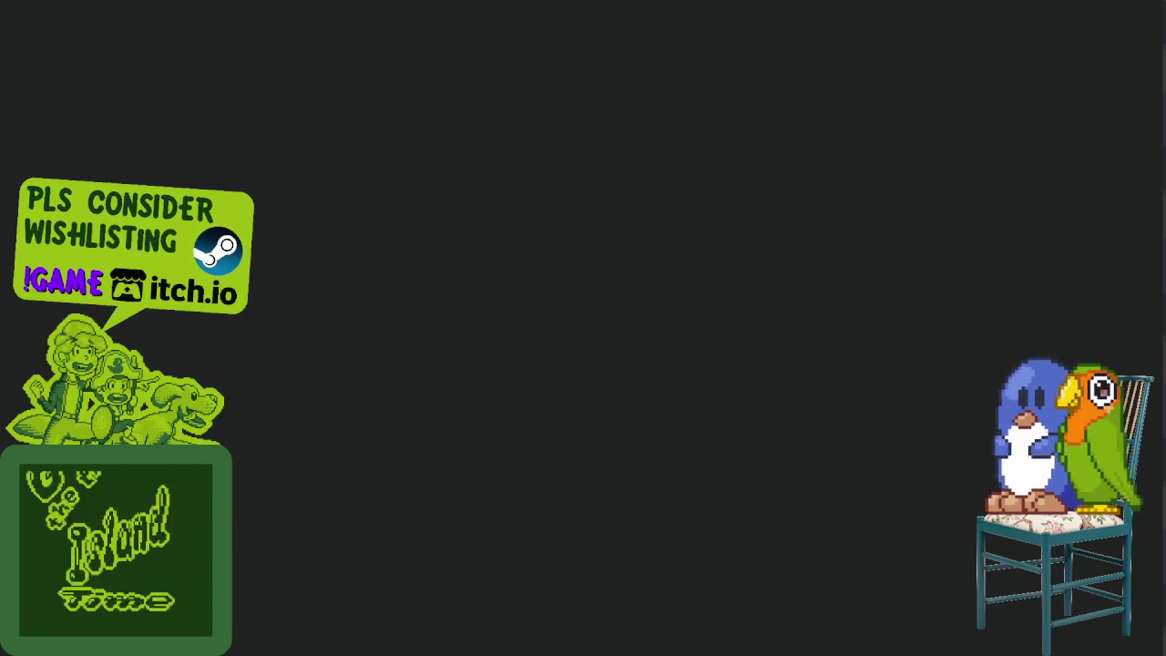
# Step: Scroll up and back down in Aseprite while the cover file loads
pyautogui.scroll(2, 615, 315)
pyautogui.scroll(-1, 617, 307)
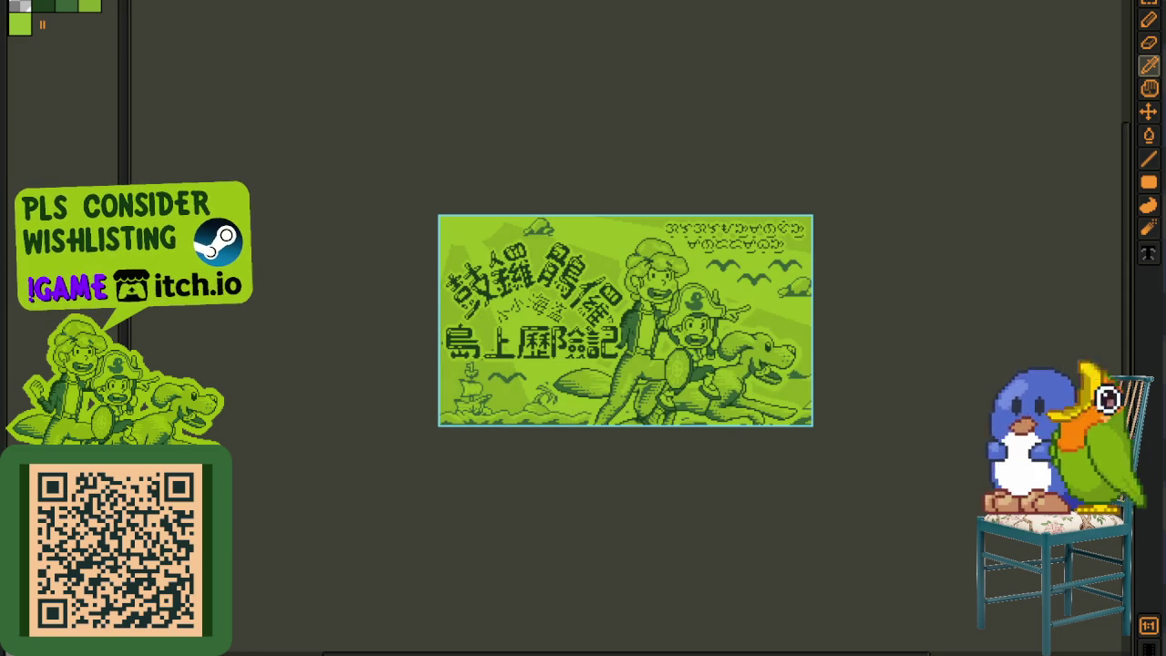
# Step: Zoom in and out on the cover, then advance to the German cover frame
pyautogui.scroll(1, 661, 337)
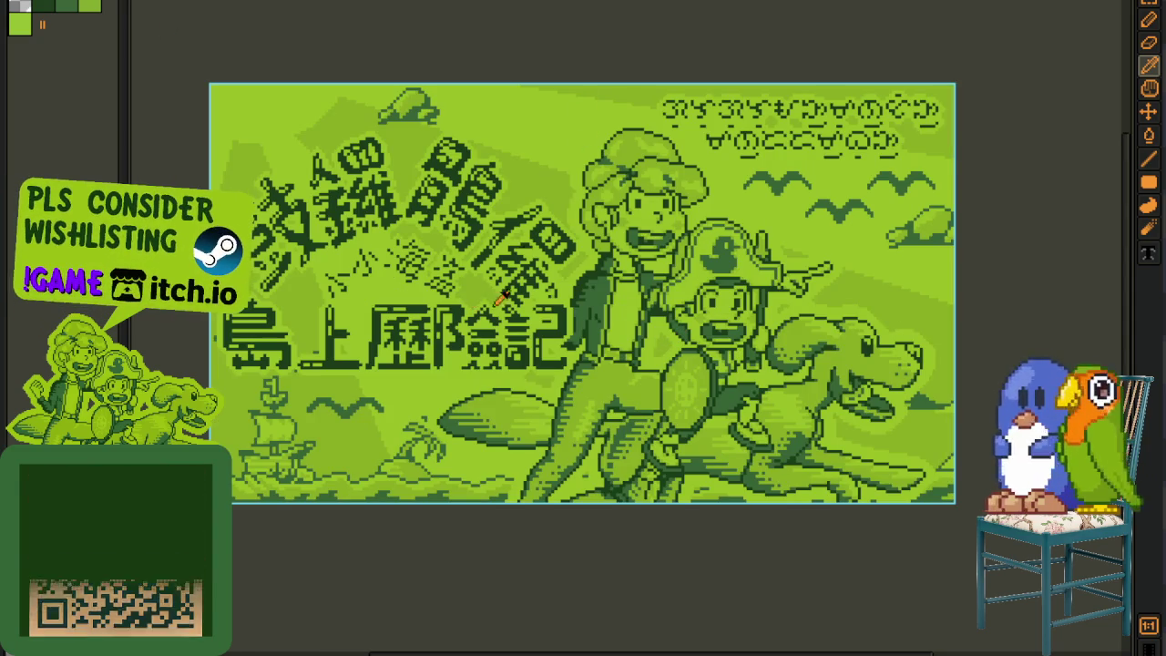
pyautogui.scroll(-1, 668, 347)
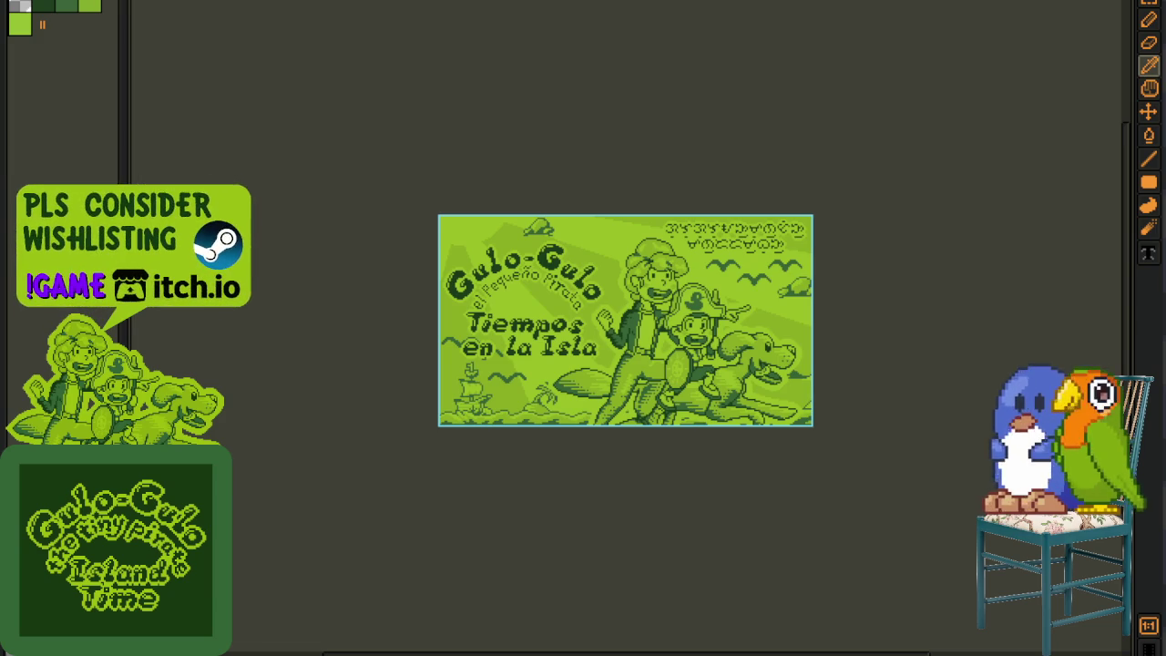
pyautogui.press('Right')
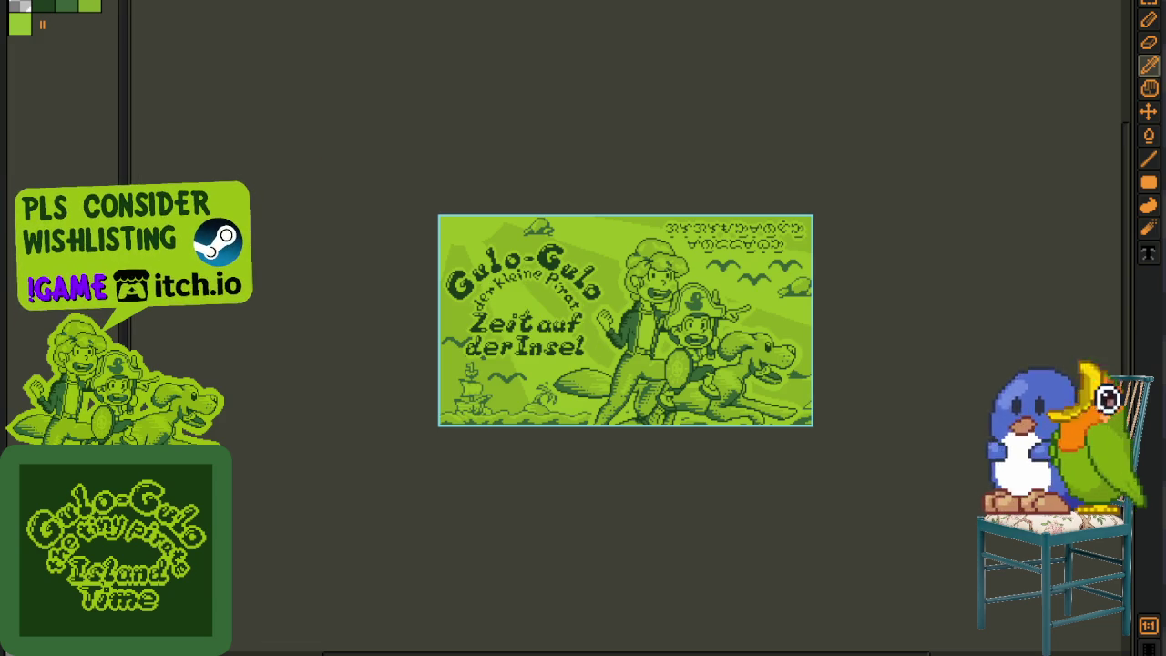